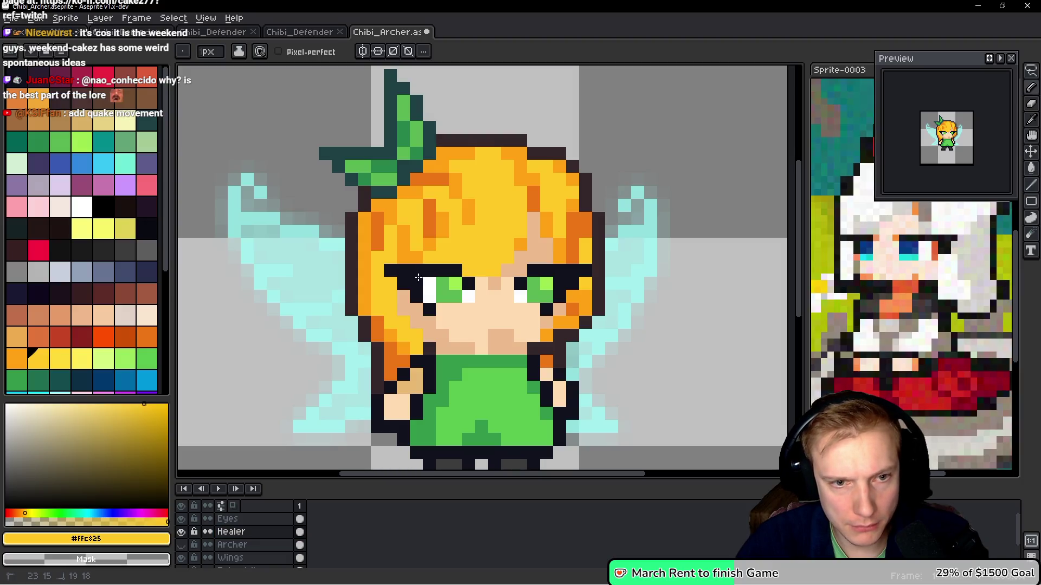
Turn one hair pixel into skin tone and repaint the right-side hair pixels yellow
{"action": "left_click", "coordinate": [505, 266], "text": "alt"}
{"action": "left_click", "coordinate": [520, 241]}
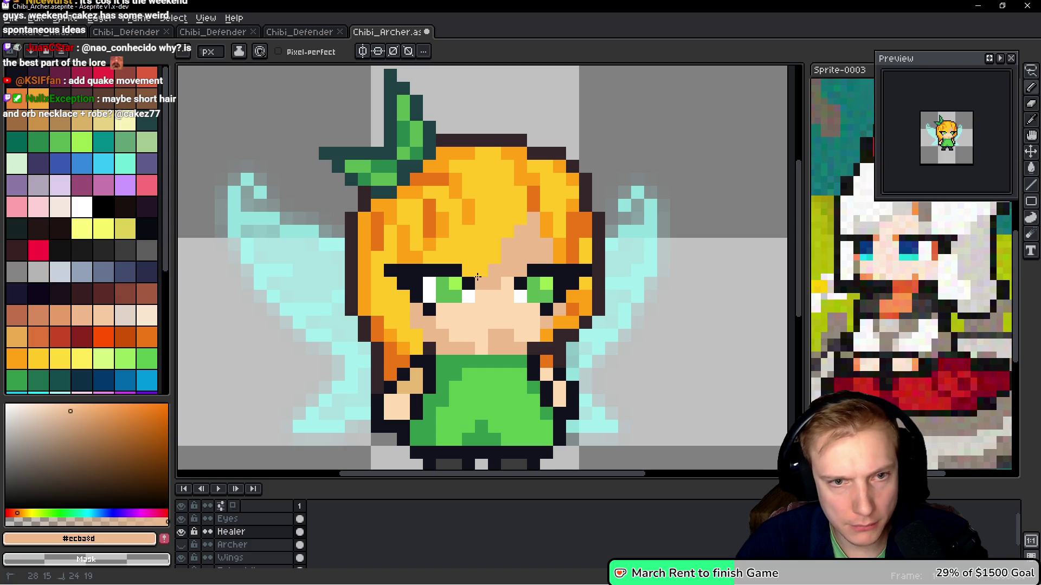
{"action": "left_click", "coordinate": [499, 221], "text": "alt"}
{"action": "left_click_drag", "start_coordinate": [534, 194], "coordinate": [576, 245]}
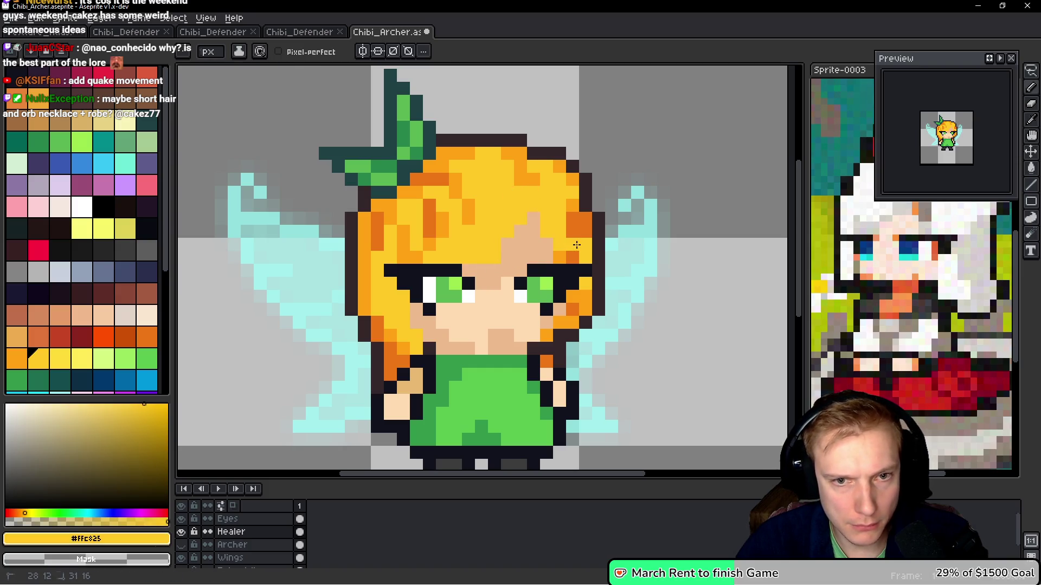
Repaint the orange streaks on top of the head, by the bow and forehead in yellow #ffc825
{"action": "left_click", "coordinate": [529, 239], "text": "alt"}
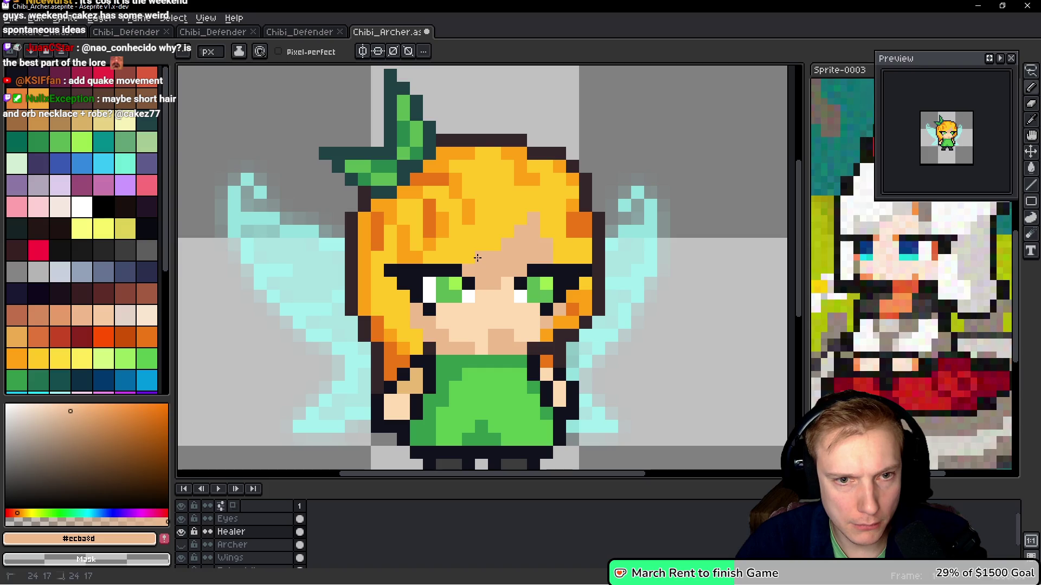
{"action": "left_click", "coordinate": [444, 249], "text": "alt"}
{"action": "mouse_move", "coordinate": [433, 233]}
{"action": "left_mouse_down"}
{"action": "mouse_move", "coordinate": [449, 179]}
{"action": "mouse_move", "coordinate": [472, 154]}
{"action": "mouse_move", "coordinate": [523, 180]}
{"action": "mouse_move", "coordinate": [556, 173]}
{"action": "mouse_move", "coordinate": [572, 236]}
{"action": "left_mouse_up"}
{"action": "mouse_move", "coordinate": [439, 182]}
{"action": "left_mouse_down"}
{"action": "mouse_move", "coordinate": [423, 214]}
{"action": "mouse_move", "coordinate": [389, 218]}
{"action": "mouse_move", "coordinate": [378, 209]}
{"action": "left_mouse_up"}
{"action": "left_click", "coordinate": [390, 209]}
{"action": "left_click_drag", "start_coordinate": [428, 230], "coordinate": [428, 246]}
{"action": "mouse_move", "coordinate": [364, 254]}
{"action": "left_mouse_down"}
{"action": "mouse_move", "coordinate": [367, 223]}
{"action": "mouse_move", "coordinate": [378, 245]}
{"action": "mouse_move", "coordinate": [366, 259]}
{"action": "left_mouse_up"}
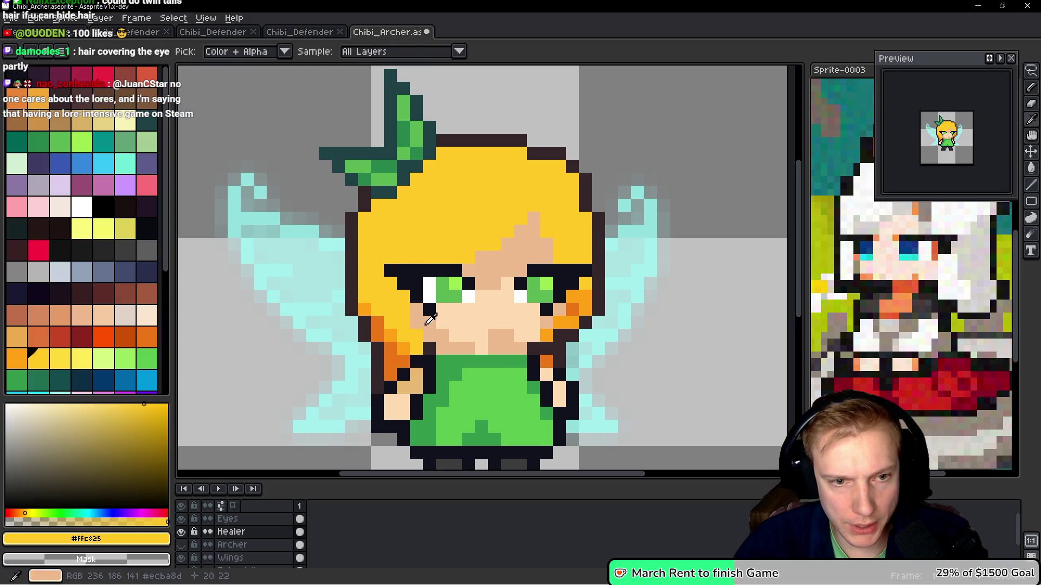
Add a dark outline pixel on the left edge of the hair
{"action": "left_click", "coordinate": [391, 330], "text": "alt"}
{"action": "left_click", "coordinate": [386, 308]}
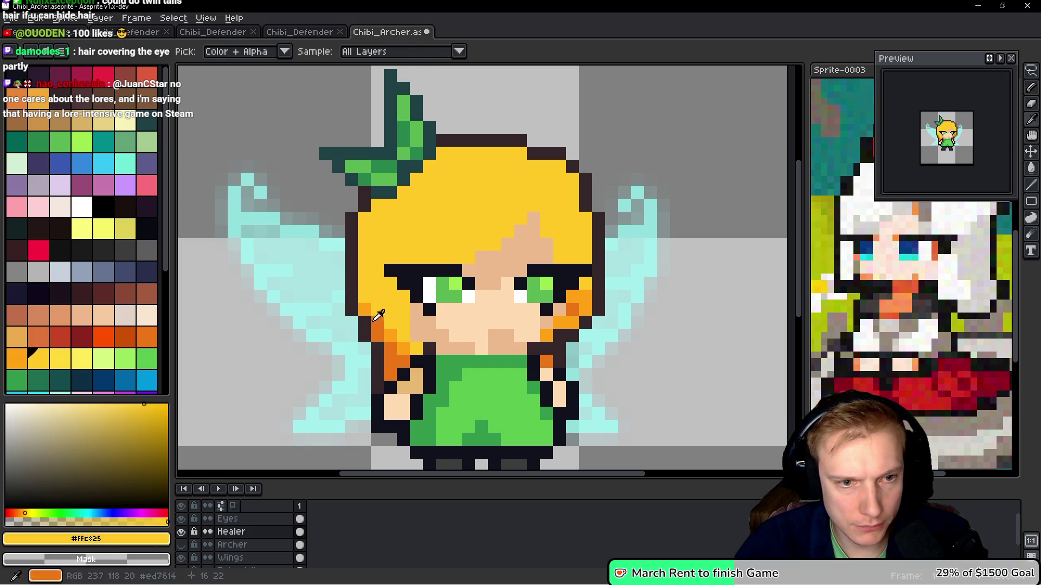
{"action": "left_click", "coordinate": [364, 284]}
{"action": "left_click_drag", "start_coordinate": [361, 298], "coordinate": [359, 304]}
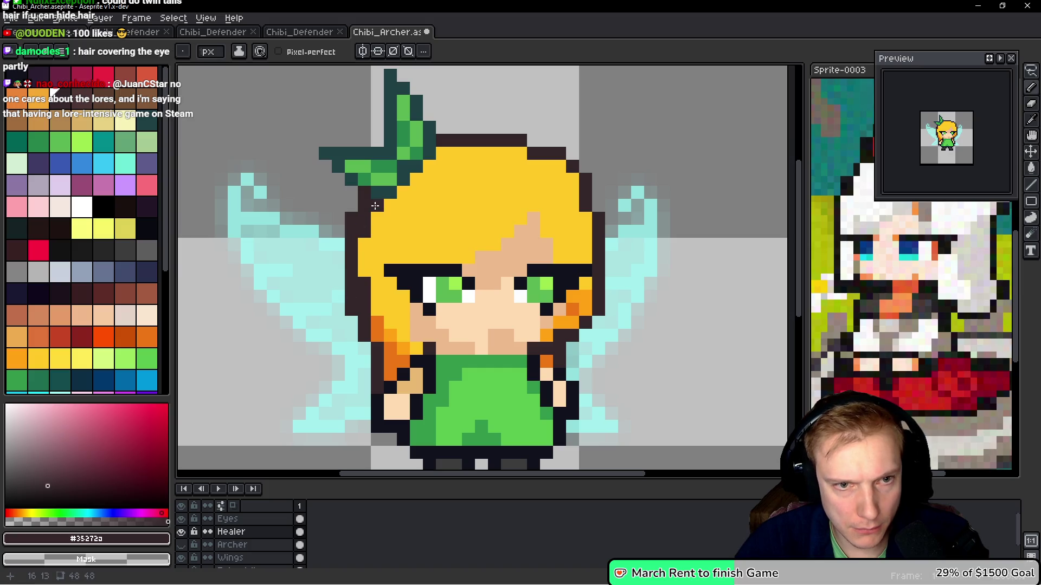
{"action": "left_click", "coordinate": [385, 239], "text": "alt"}
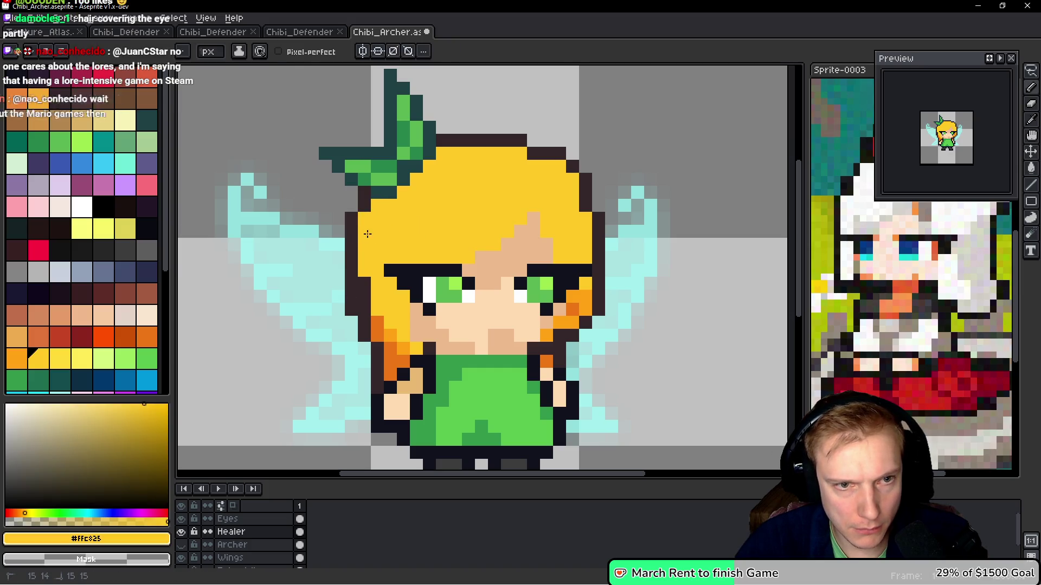
Extend the left hair down over the wing and add a dark outlined strand
{"action": "mouse_move", "coordinate": [368, 294]}
{"action": "left_mouse_down"}
{"action": "mouse_move", "coordinate": [352, 342]}
{"action": "mouse_move", "coordinate": [361, 399]}
{"action": "mouse_move", "coordinate": [384, 386]}
{"action": "mouse_move", "coordinate": [401, 338]}
{"action": "mouse_move", "coordinate": [378, 374]}
{"action": "mouse_move", "coordinate": [373, 363]}
{"action": "left_mouse_up"}
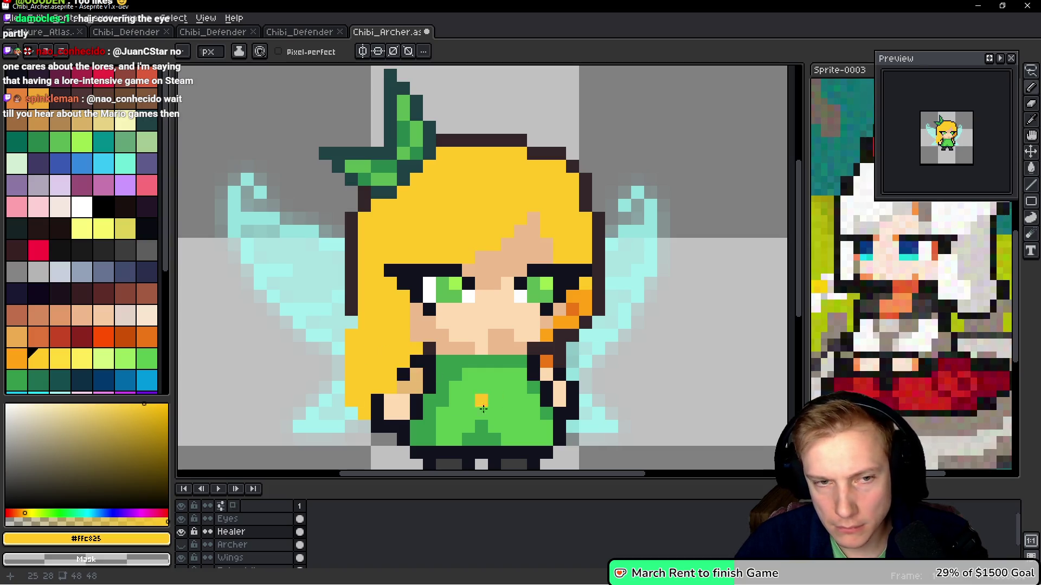
{"action": "left_click", "coordinate": [352, 308], "text": "alt"}
{"action": "left_click_drag", "start_coordinate": [364, 313], "coordinate": [351, 402]}
{"action": "left_click_drag", "start_coordinate": [351, 348], "coordinate": [351, 335]}
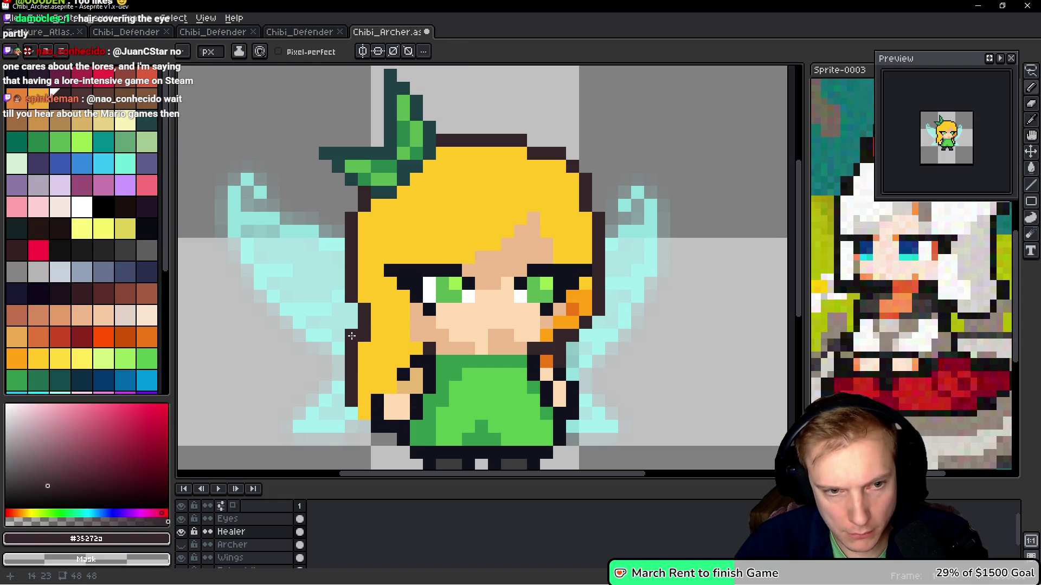
{"action": "scroll", "coordinate": [481, 328], "scroll_direction": "down", "scroll_amount": 4}
{"action": "scroll", "coordinate": [507, 339], "scroll_direction": "up", "scroll_amount": 1}
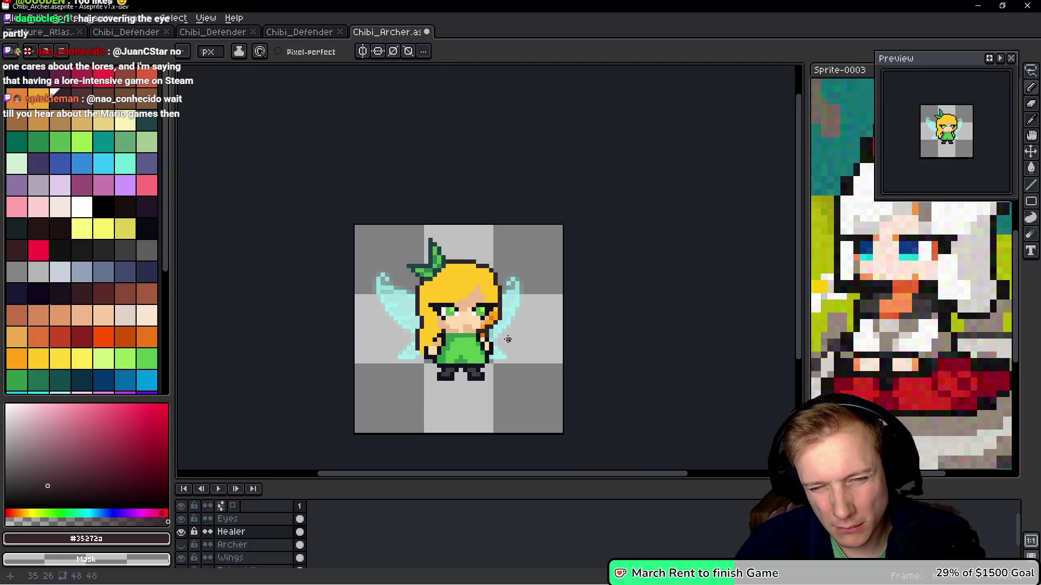
{"action": "scroll", "coordinate": [508, 340], "scroll_direction": "up", "scroll_amount": 2}
Paint a yellow lock down the right side, recolouring orange pixels yellow and the chin pixel skin tone
{"action": "left_click", "coordinate": [491, 241], "text": "alt"}
{"action": "scroll", "coordinate": [496, 236], "scroll_direction": "up", "scroll_amount": 2}
{"action": "mouse_move", "coordinate": [464, 254]}
{"action": "left_mouse_down"}
{"action": "mouse_move", "coordinate": [461, 314]}
{"action": "mouse_move", "coordinate": [481, 298]}
{"action": "mouse_move", "coordinate": [447, 315]}
{"action": "mouse_move", "coordinate": [464, 326]}
{"action": "mouse_move", "coordinate": [451, 345]}
{"action": "left_mouse_up"}
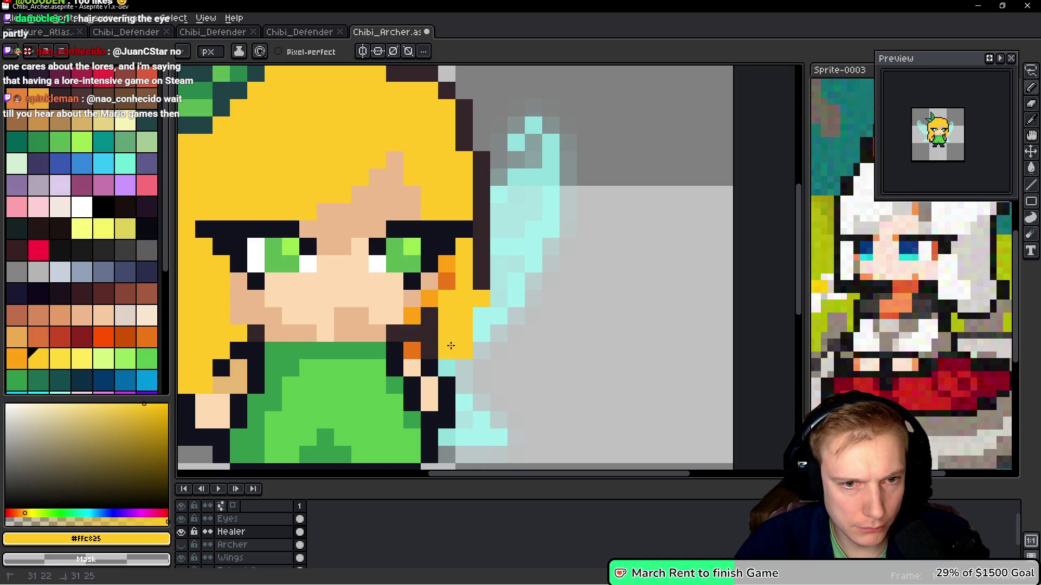
{"action": "key", "text": "alt"}
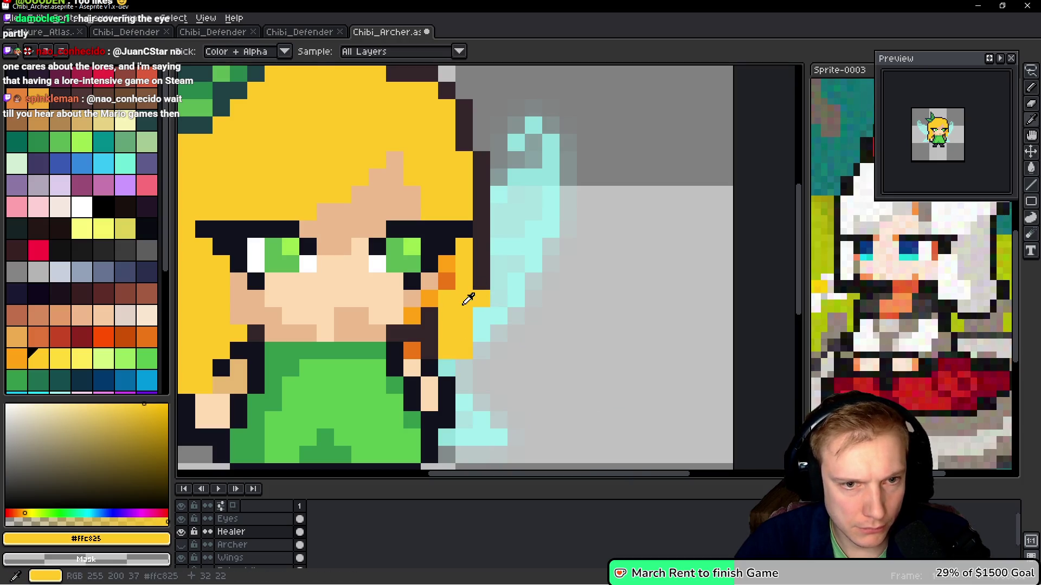
{"action": "left_click_drag", "start_coordinate": [446, 264], "coordinate": [432, 320]}
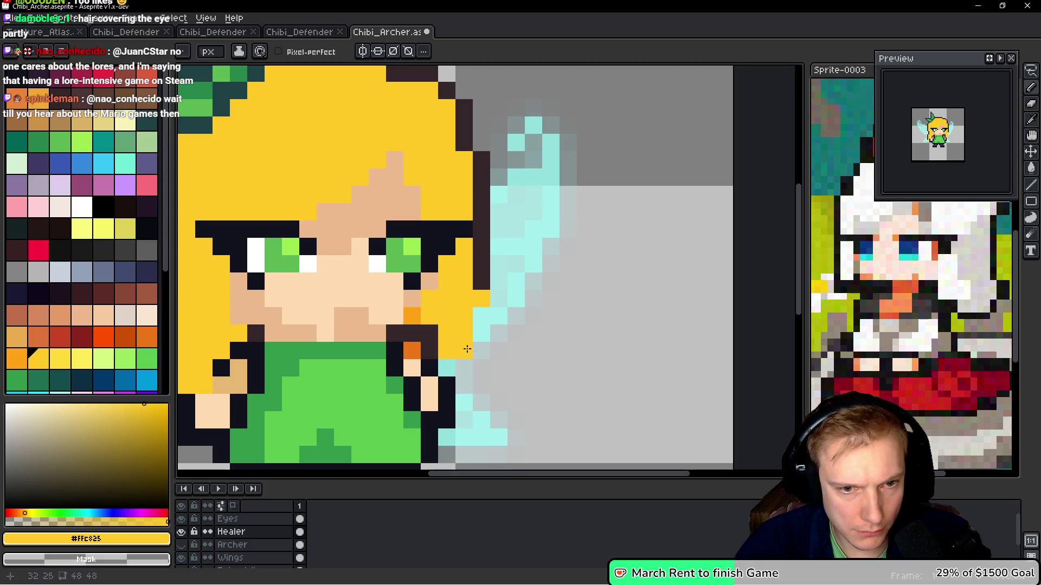
{"action": "key", "text": "alt"}
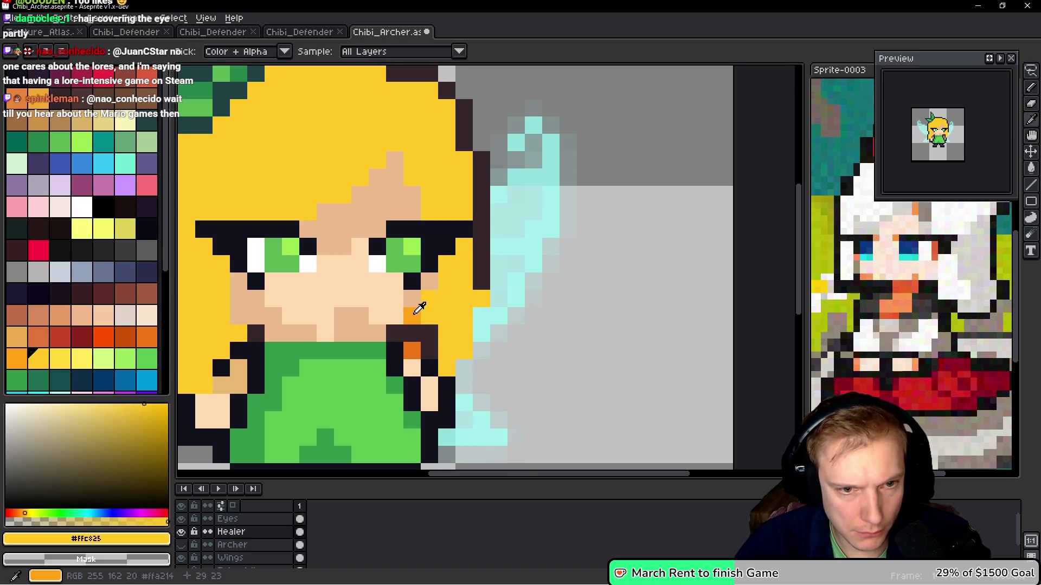
{"action": "left_click", "coordinate": [414, 297], "text": "alt"}
{"action": "left_click", "coordinate": [412, 314]}
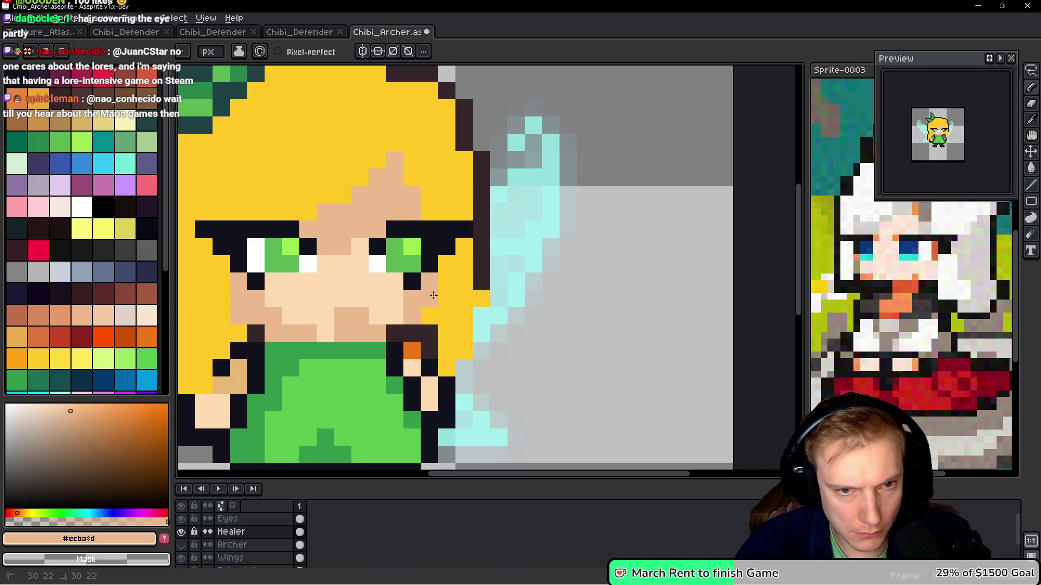
{"action": "scroll", "coordinate": [439, 307], "scroll_direction": "down", "scroll_amount": 6}
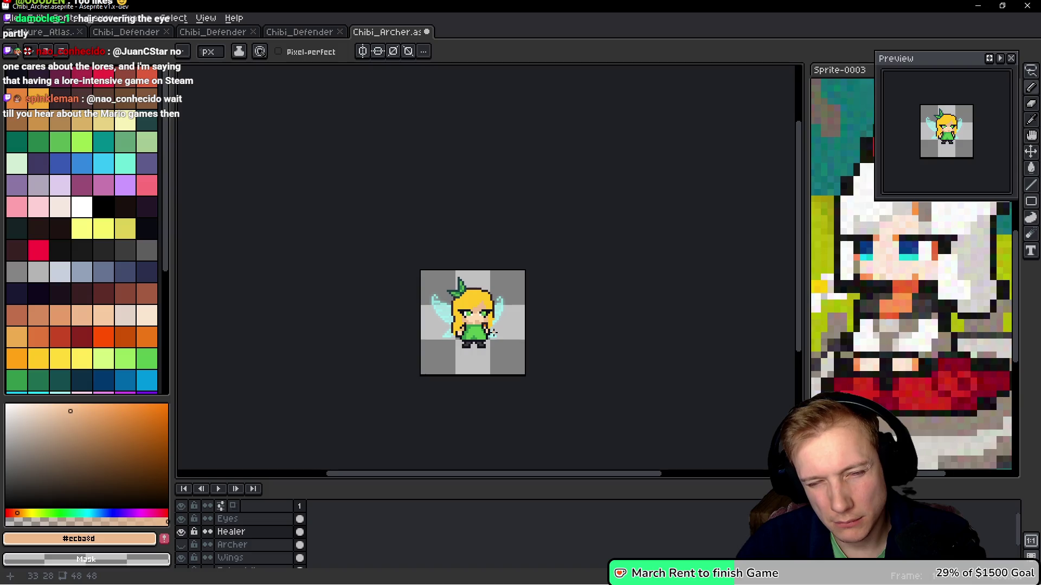
{"action": "scroll", "coordinate": [492, 331], "scroll_direction": "up", "scroll_amount": 5}
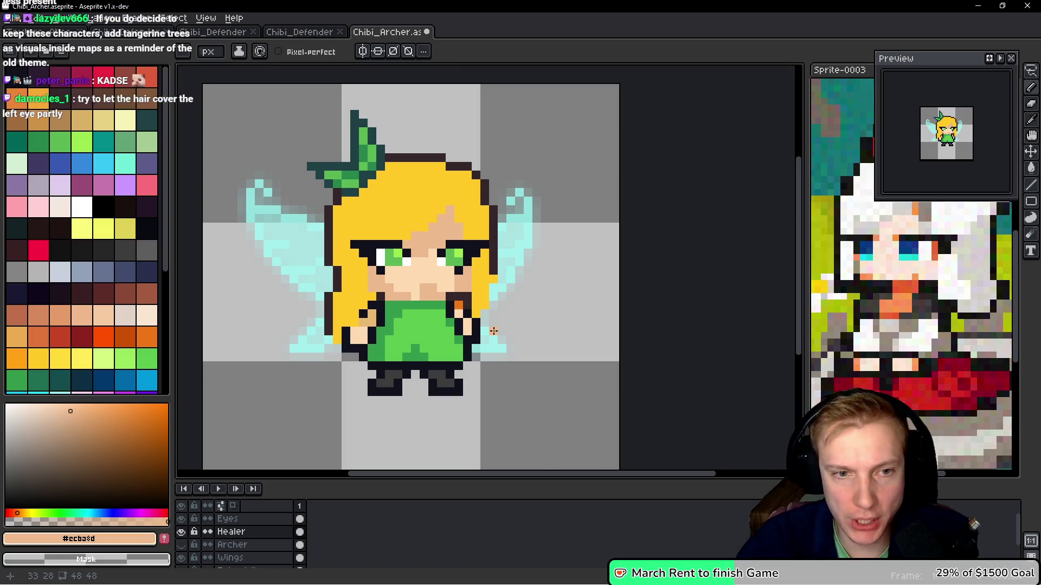
{"action": "scroll", "coordinate": [390, 231], "scroll_direction": "up", "scroll_amount": 2}
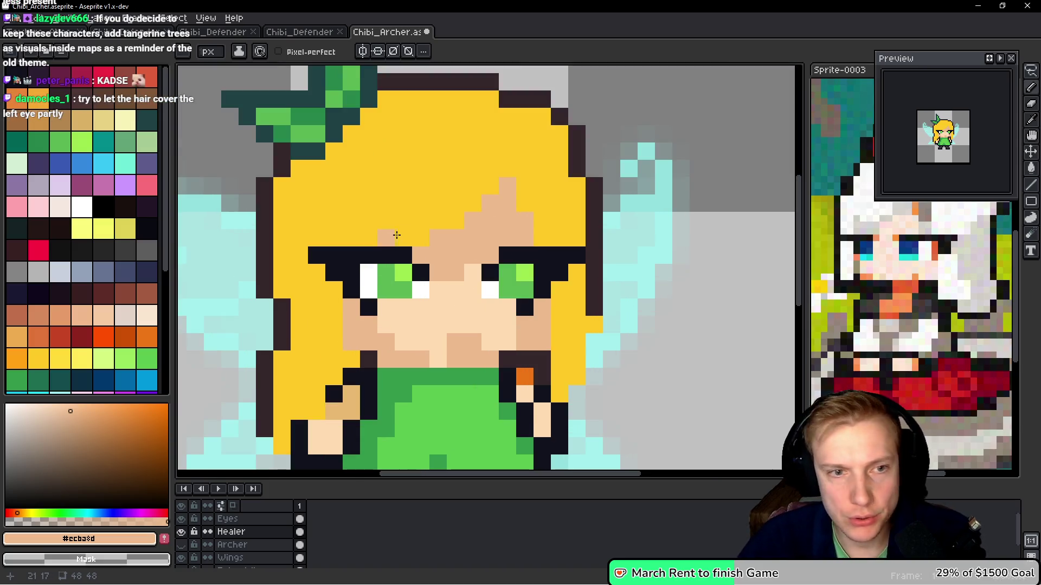
Erase the outer dark outline along the left side of the hair
{"action": "left_click", "coordinate": [273, 347], "text": "alt"}
{"action": "left_click", "coordinate": [264, 255], "text": "alt"}
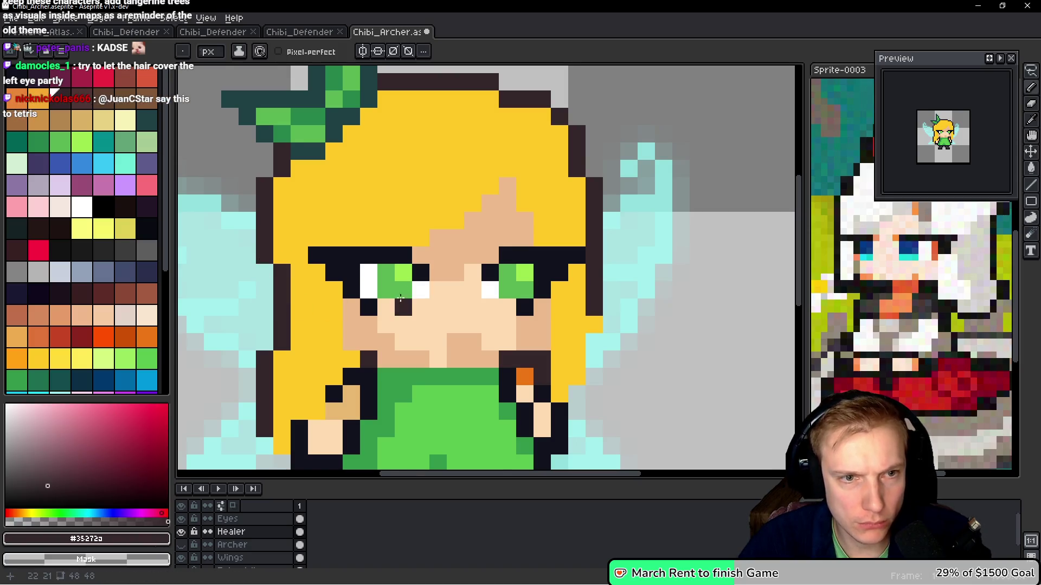
{"action": "scroll", "coordinate": [440, 268], "scroll_direction": "down", "scroll_amount": 5}
{"action": "scroll", "coordinate": [436, 321], "scroll_direction": "up", "scroll_amount": 4}
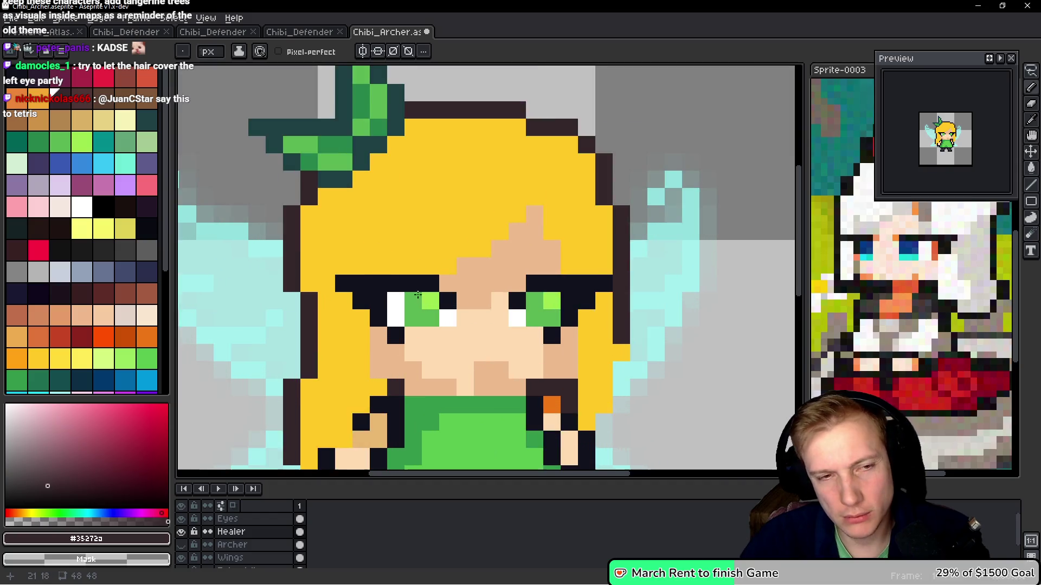
{"action": "mouse_move", "coordinate": [293, 136]}
{"action": "left_mouse_down"}
{"action": "mouse_move", "coordinate": [278, 246]}
{"action": "mouse_move", "coordinate": [295, 197]}
{"action": "mouse_move", "coordinate": [290, 242]}
{"action": "mouse_move", "coordinate": [312, 156]}
{"action": "mouse_move", "coordinate": [295, 253]}
{"action": "left_mouse_up"}
{"action": "scroll", "coordinate": [495, 256], "scroll_direction": "down", "scroll_amount": 6}
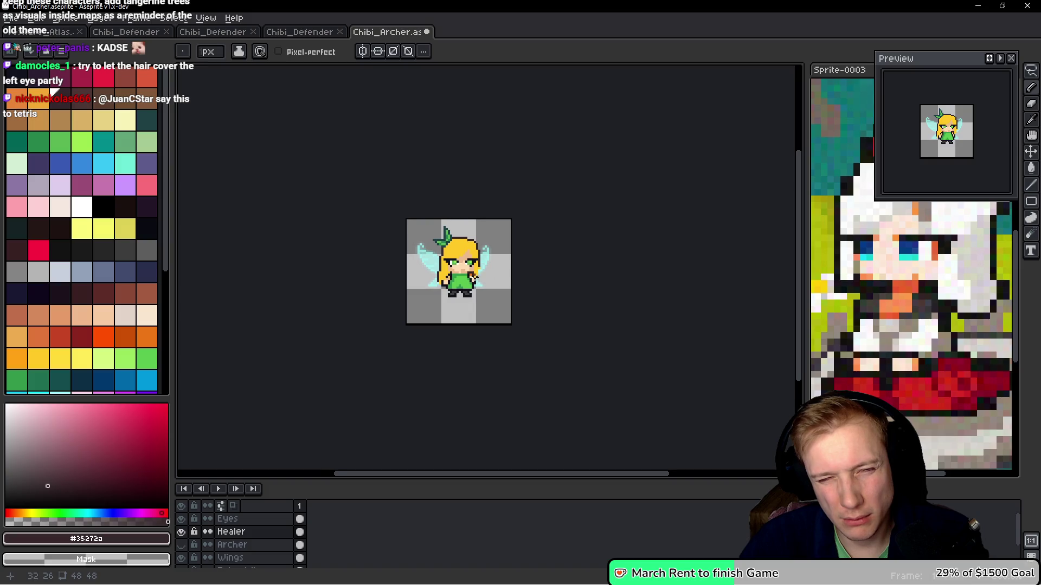
{"action": "scroll", "coordinate": [471, 271], "scroll_direction": "up", "scroll_amount": 4}
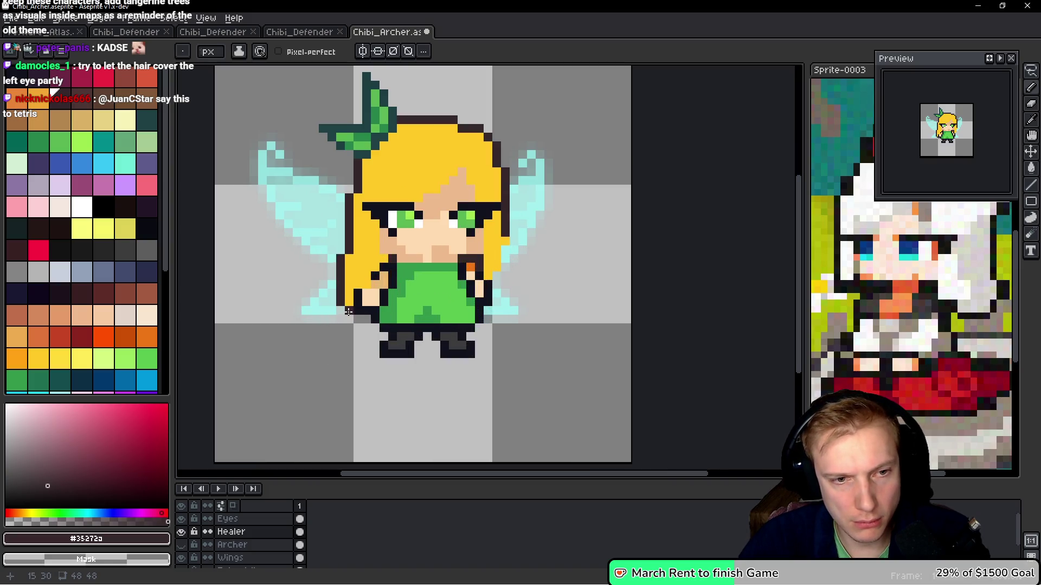
{"action": "scroll", "coordinate": [518, 303], "scroll_direction": "up", "scroll_amount": 2}
Outline the hair's right edge beside the right eye and remove the dark column right of the face
{"action": "mouse_move", "coordinate": [486, 243]}
{"action": "left_mouse_down"}
{"action": "mouse_move", "coordinate": [486, 277]}
{"action": "mouse_move", "coordinate": [468, 301]}
{"action": "left_mouse_up"}
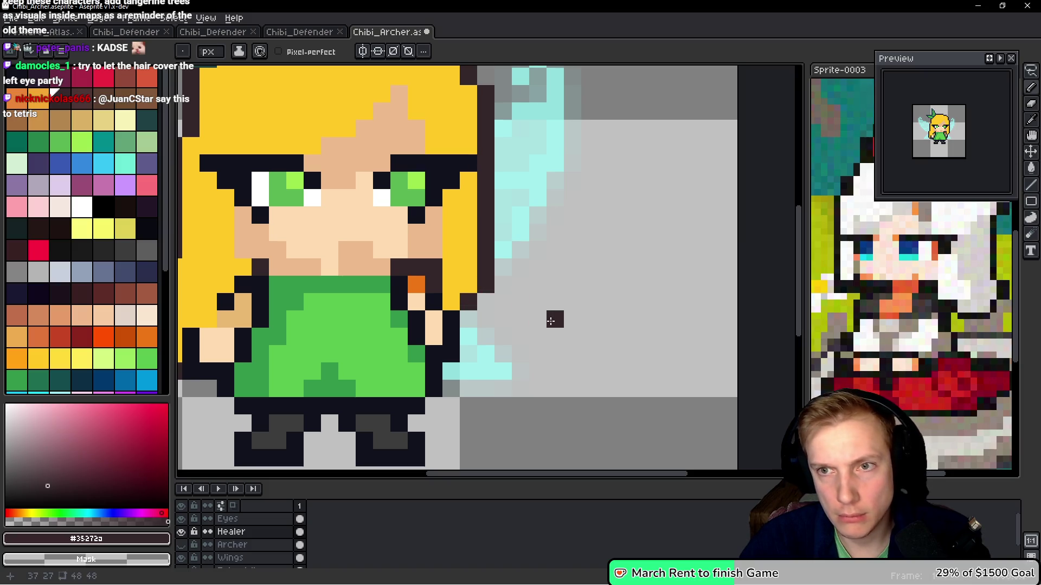
{"action": "scroll", "coordinate": [545, 278], "scroll_direction": "down", "scroll_amount": 3}
{"action": "scroll", "coordinate": [515, 255], "scroll_direction": "up", "scroll_amount": 3}
{"action": "left_click_drag", "start_coordinate": [519, 236], "coordinate": [519, 254]}
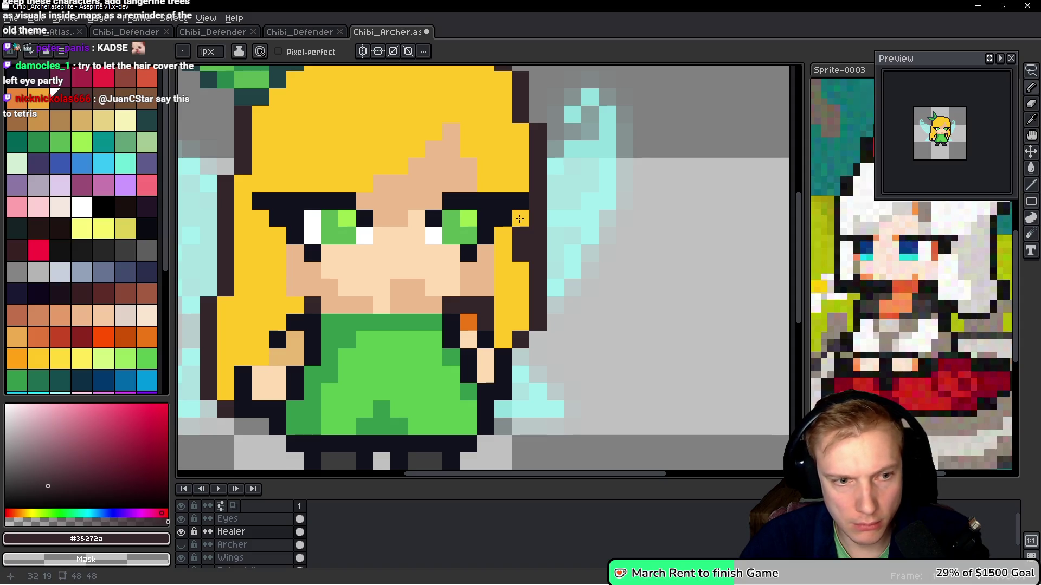
{"action": "left_click", "coordinate": [519, 218], "text": "ctrl"}
{"action": "left_click", "coordinate": [519, 218]}
{"action": "left_click", "coordinate": [531, 254], "text": "ctrl"}
{"action": "left_click_drag", "start_coordinate": [535, 216], "coordinate": [536, 255]}
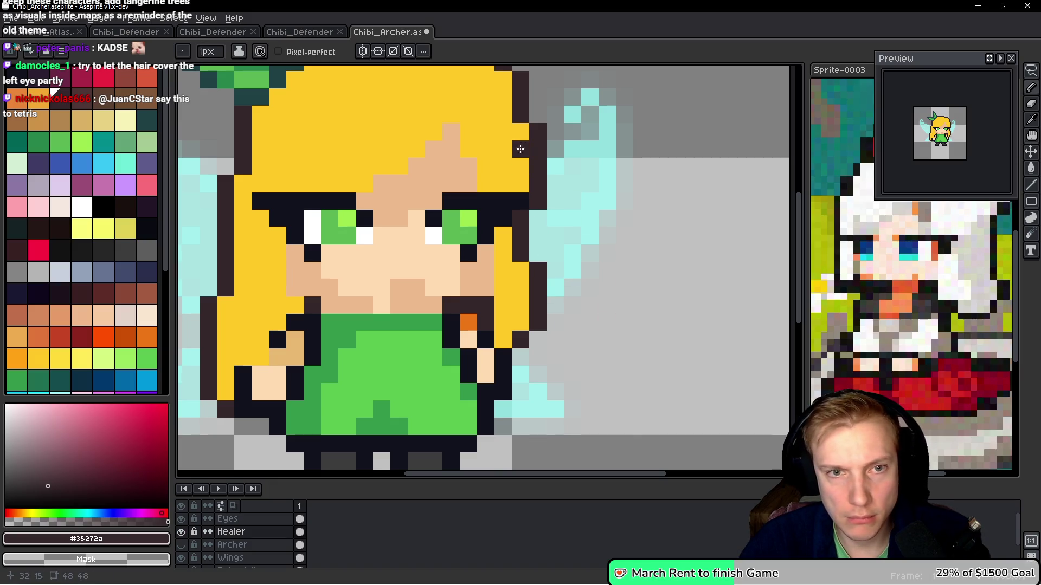
{"action": "mouse_move", "coordinate": [530, 203]}
{"action": "left_mouse_down"}
{"action": "mouse_move", "coordinate": [536, 163]}
{"action": "mouse_move", "coordinate": [521, 168]}
{"action": "mouse_move", "coordinate": [525, 184]}
{"action": "left_mouse_up"}
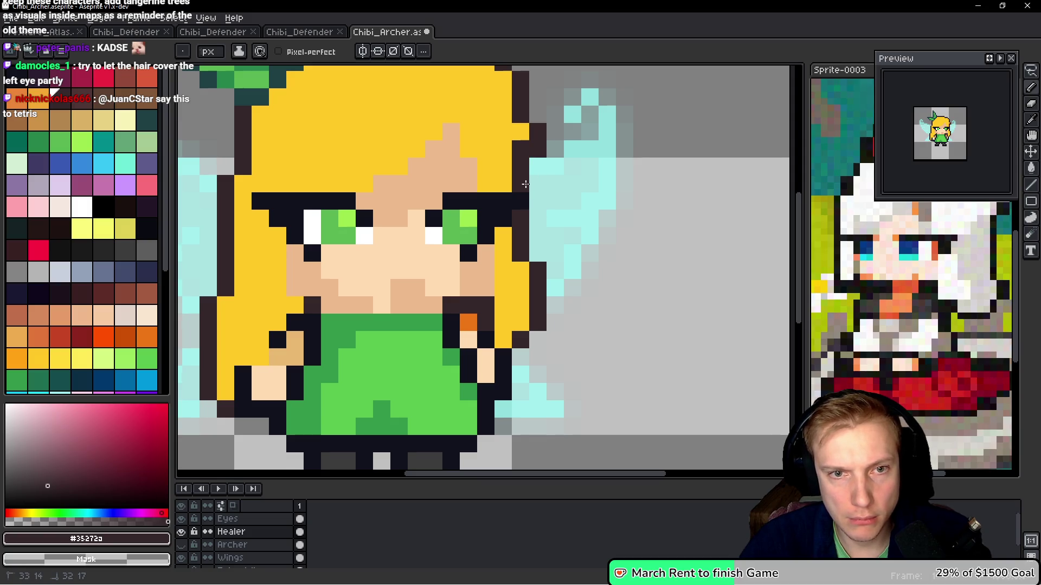
Near the bow, repaint the old right hair outline yellow and redraw it in #35272a further out
{"action": "left_click_drag", "start_coordinate": [503, 82], "coordinate": [538, 145]}
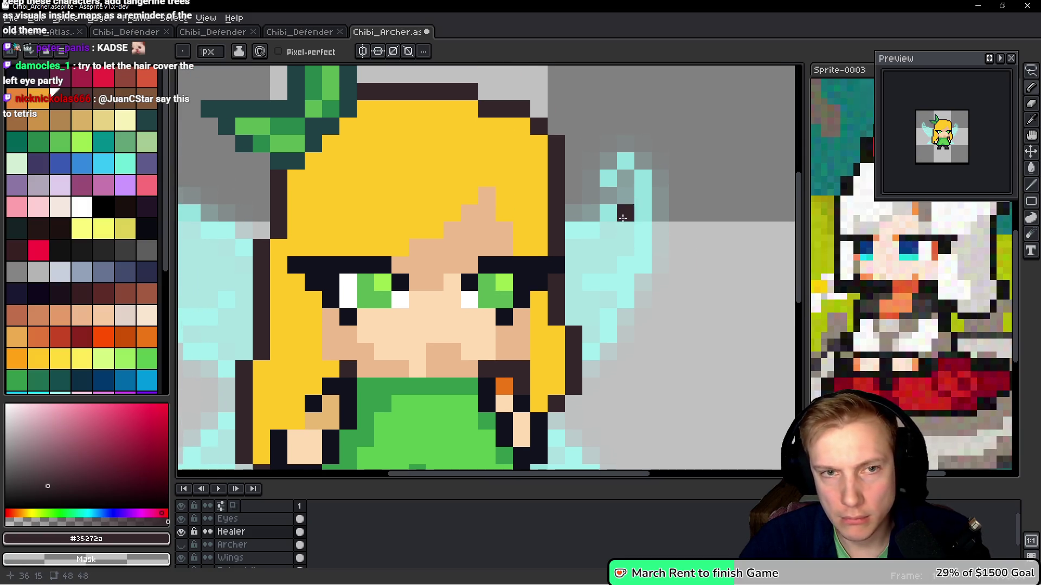
{"action": "scroll", "coordinate": [631, 178], "scroll_direction": "down", "scroll_amount": 6}
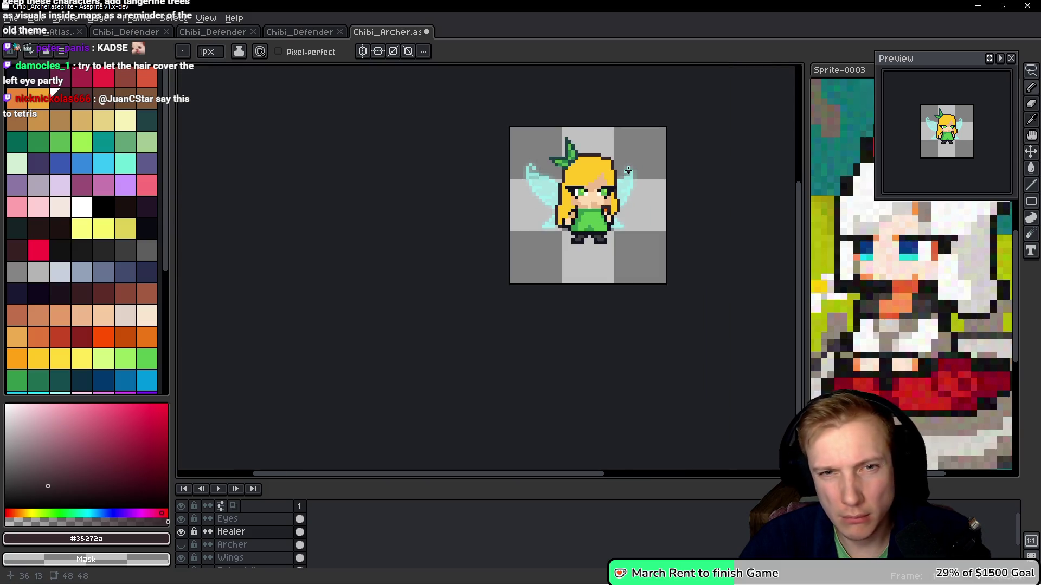
{"action": "scroll", "coordinate": [634, 187], "scroll_direction": "up", "scroll_amount": 3}
{"action": "scroll", "coordinate": [640, 197], "scroll_direction": "up", "scroll_amount": 2}
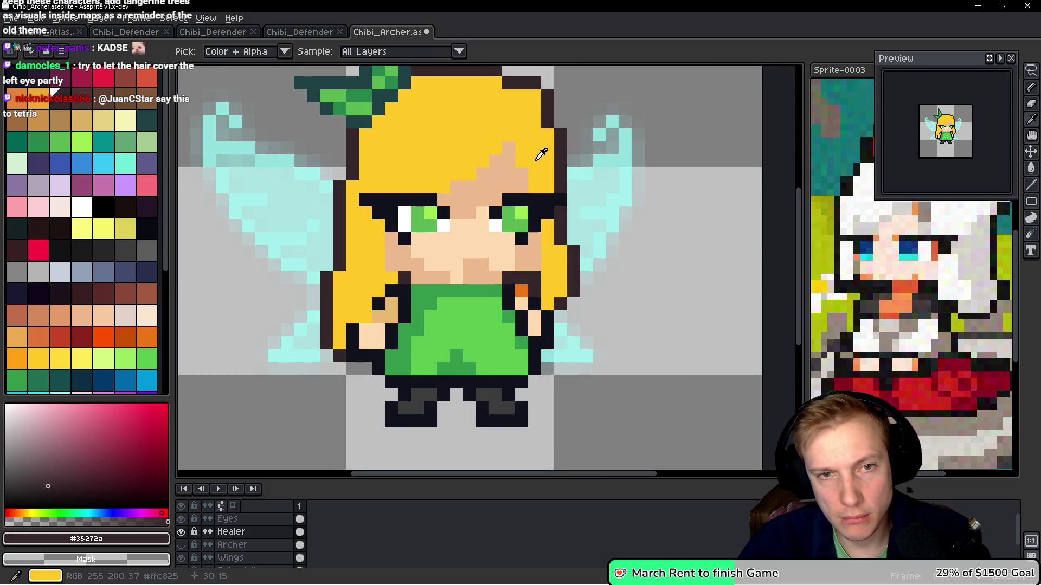
{"action": "left_click", "coordinate": [543, 112], "text": "alt"}
{"action": "left_click_drag", "start_coordinate": [542, 112], "coordinate": [561, 165]}
{"action": "key", "text": "alt"}
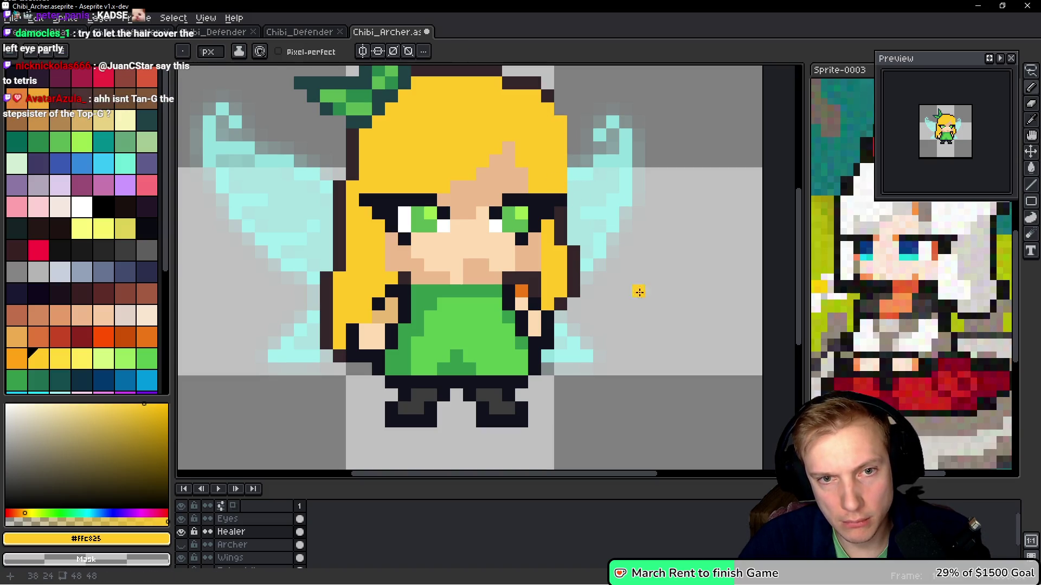
{"action": "left_click", "coordinate": [564, 205], "text": "alt"}
{"action": "left_click_drag", "start_coordinate": [574, 179], "coordinate": [573, 116]}
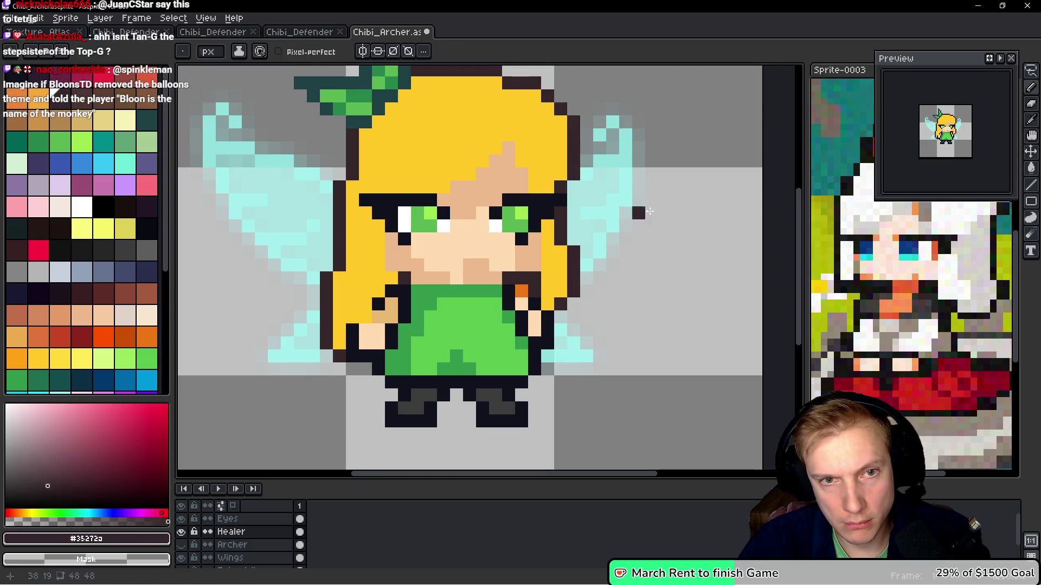
Paint dark orange shading strands across the top of the hair
{"action": "scroll", "coordinate": [650, 213], "scroll_direction": "down", "scroll_amount": 2}
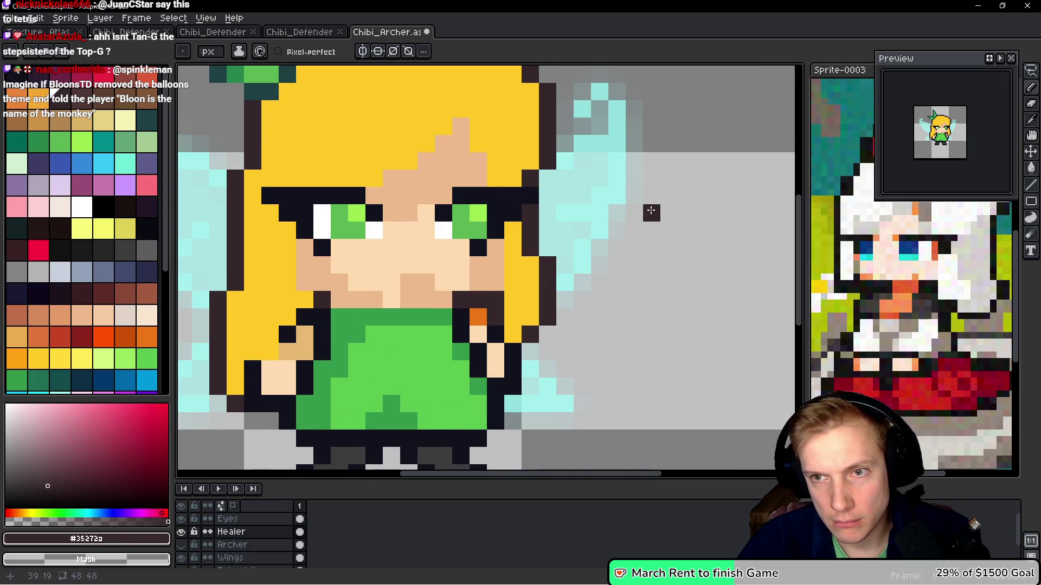
{"action": "scroll", "coordinate": [629, 207], "scroll_direction": "down", "scroll_amount": 1}
{"action": "scroll", "coordinate": [626, 205], "scroll_direction": "up", "scroll_amount": 5}
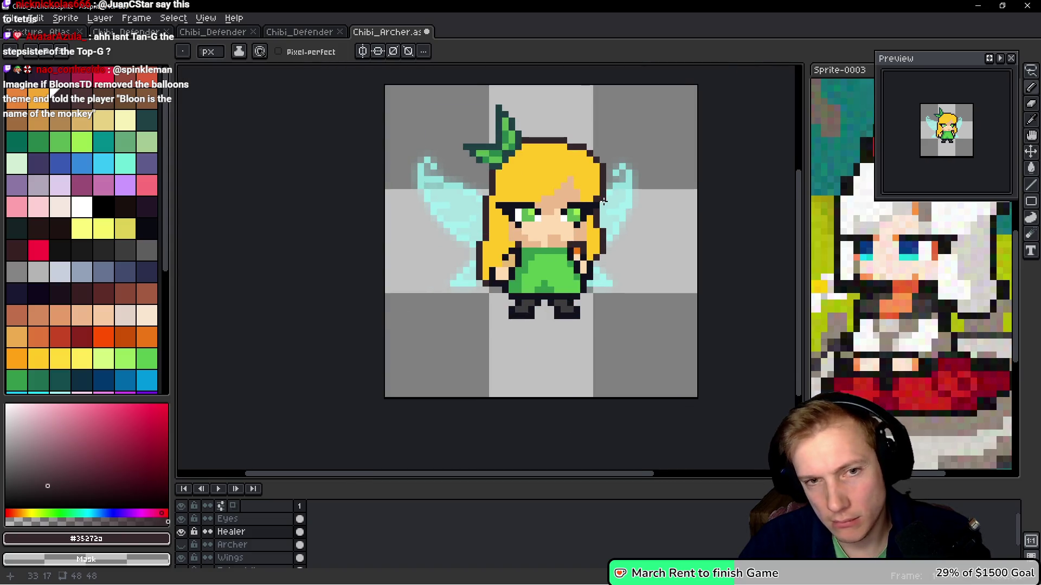
{"action": "key", "text": "i"}
{"action": "scroll", "coordinate": [597, 222], "scroll_direction": "down", "scroll_amount": 8}
{"action": "key", "text": "b"}
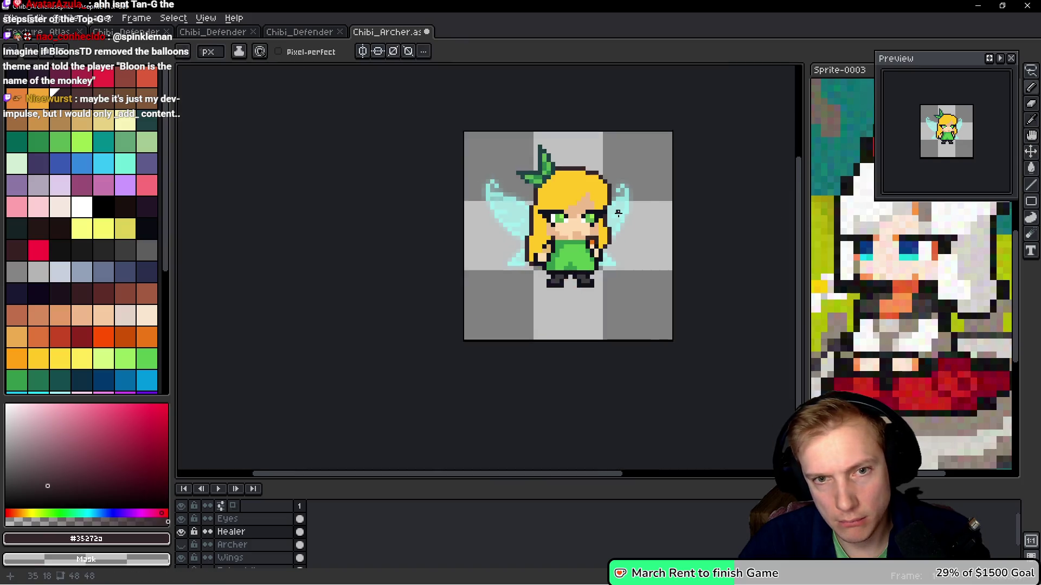
{"action": "scroll", "coordinate": [618, 215], "scroll_direction": "up", "scroll_amount": 5}
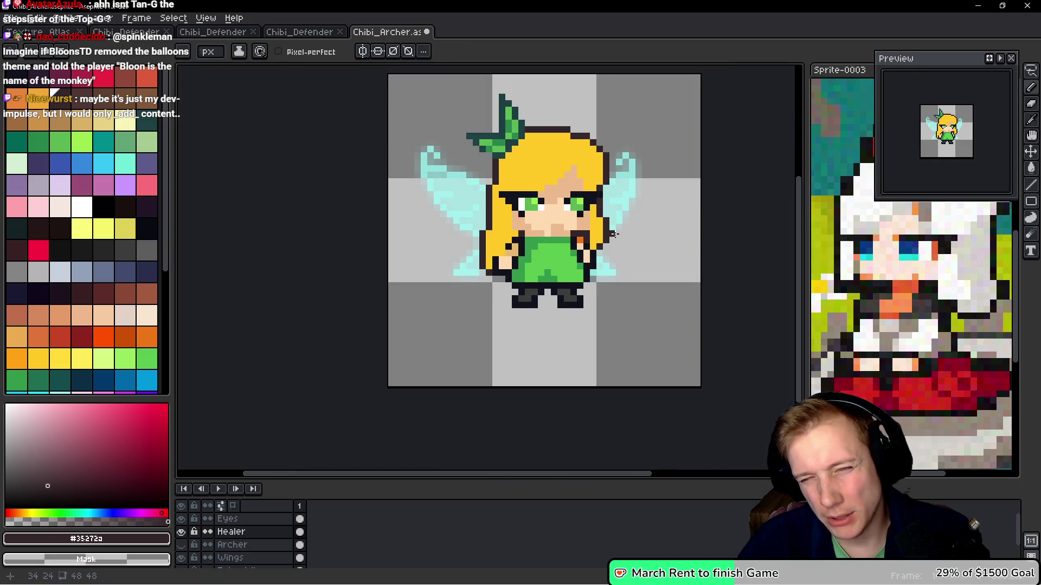
{"action": "scroll", "coordinate": [613, 235], "scroll_direction": "up", "scroll_amount": 2}
{"action": "scroll", "coordinate": [613, 235], "scroll_direction": "down", "scroll_amount": 3}
{"action": "scroll", "coordinate": [613, 234], "scroll_direction": "up", "scroll_amount": 5}
{"action": "left_click", "coordinate": [542, 411], "text": "alt"}
{"action": "left_click_drag", "start_coordinate": [336, 202], "coordinate": [388, 271]}
Add orange #cd7614 shading rows, strands and pixels across the top of the hair
{"action": "left_click", "coordinate": [381, 214]}
{"action": "mouse_move", "coordinate": [436, 201]}
{"action": "left_mouse_down"}
{"action": "mouse_move", "coordinate": [458, 201]}
{"action": "mouse_move", "coordinate": [472, 183]}
{"action": "left_mouse_up"}
{"action": "left_click_drag", "start_coordinate": [526, 202], "coordinate": [526, 168]}
{"action": "left_click", "coordinate": [513, 169]}
{"action": "left_click", "coordinate": [526, 150]}
{"action": "left_click", "coordinate": [508, 132]}
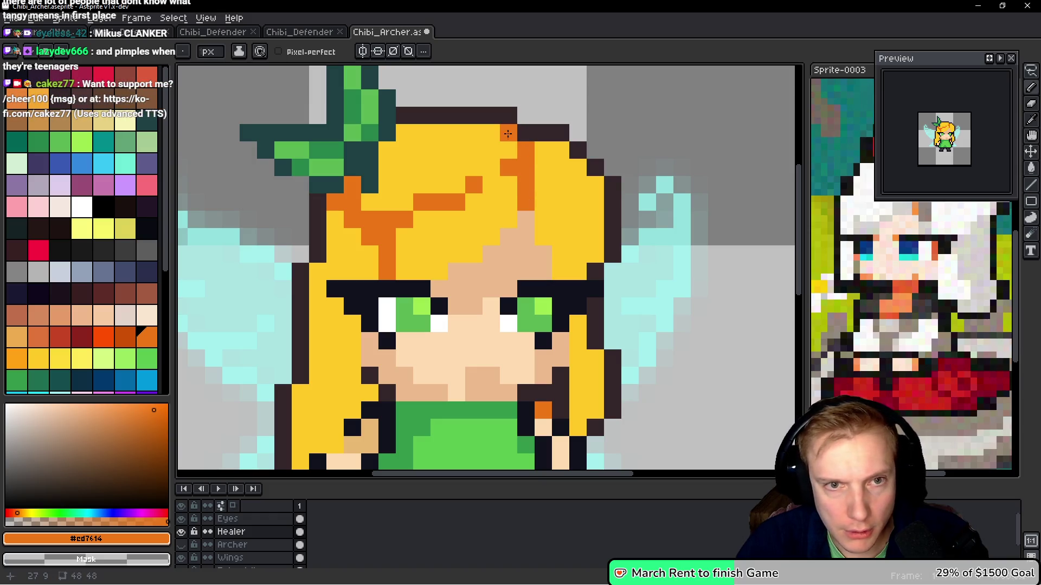
{"action": "left_click", "coordinate": [509, 150]}
{"action": "left_click", "coordinate": [491, 132]}
{"action": "left_click", "coordinate": [595, 185]}
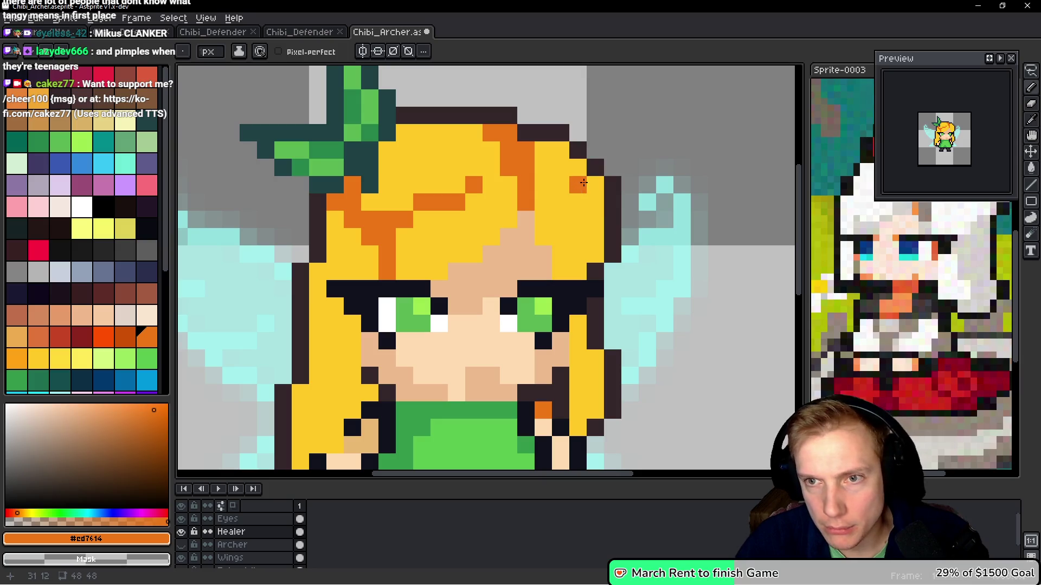
Add more orange strands lower in the hair and where it meets the face
{"action": "scroll", "coordinate": [531, 214], "scroll_direction": "down", "scroll_amount": 3}
{"action": "left_click", "coordinate": [509, 201]}
{"action": "key", "text": "ctrl+z"}
{"action": "left_click", "coordinate": [509, 217]}
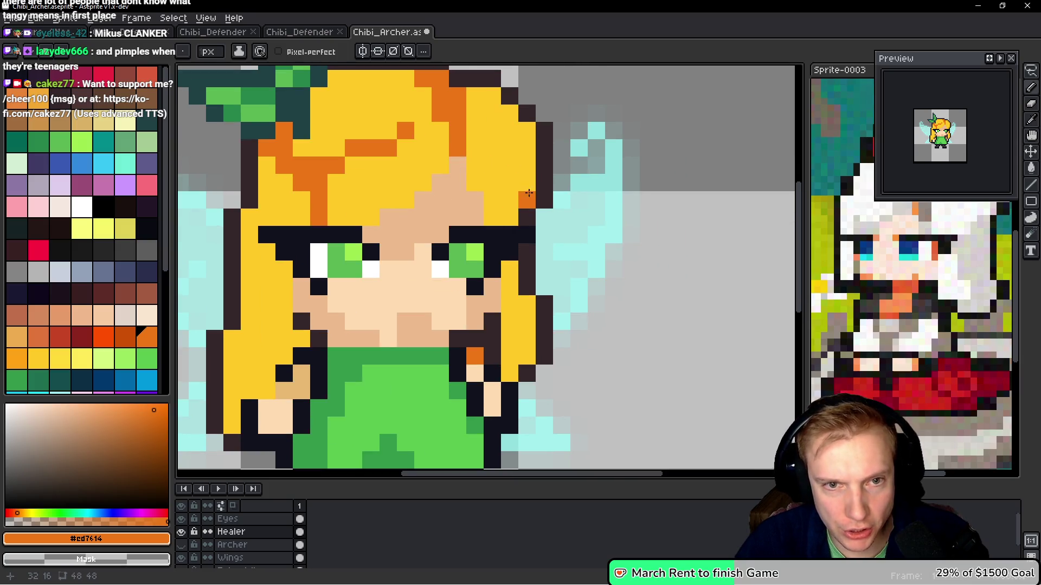
{"action": "left_click_drag", "start_coordinate": [526, 200], "coordinate": [526, 183]}
{"action": "left_click", "coordinate": [481, 180]}
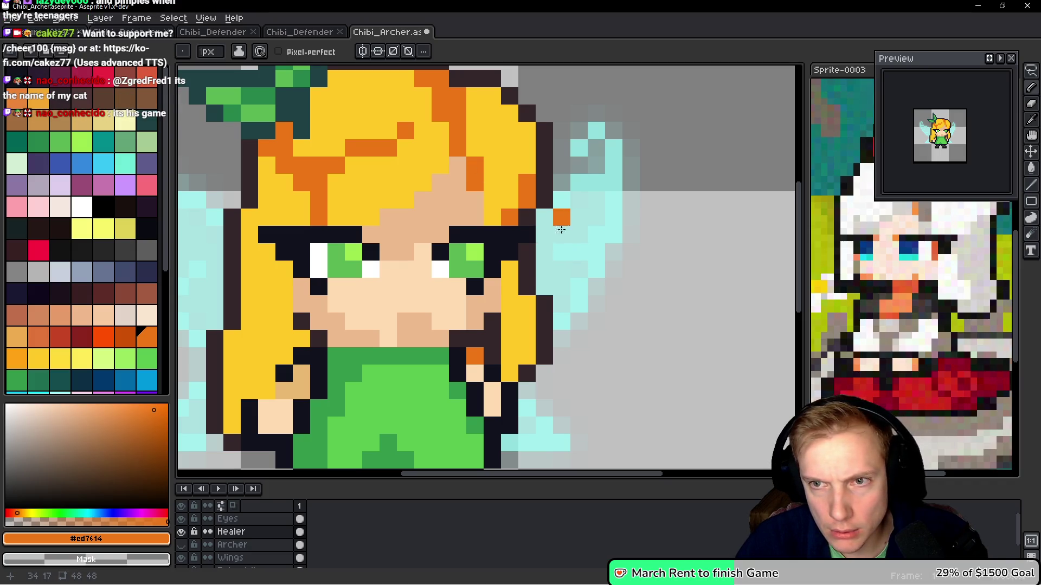
{"action": "scroll", "coordinate": [567, 223], "scroll_direction": "down", "scroll_amount": 3}
{"action": "left_click_drag", "start_coordinate": [509, 187], "coordinate": [509, 241]}
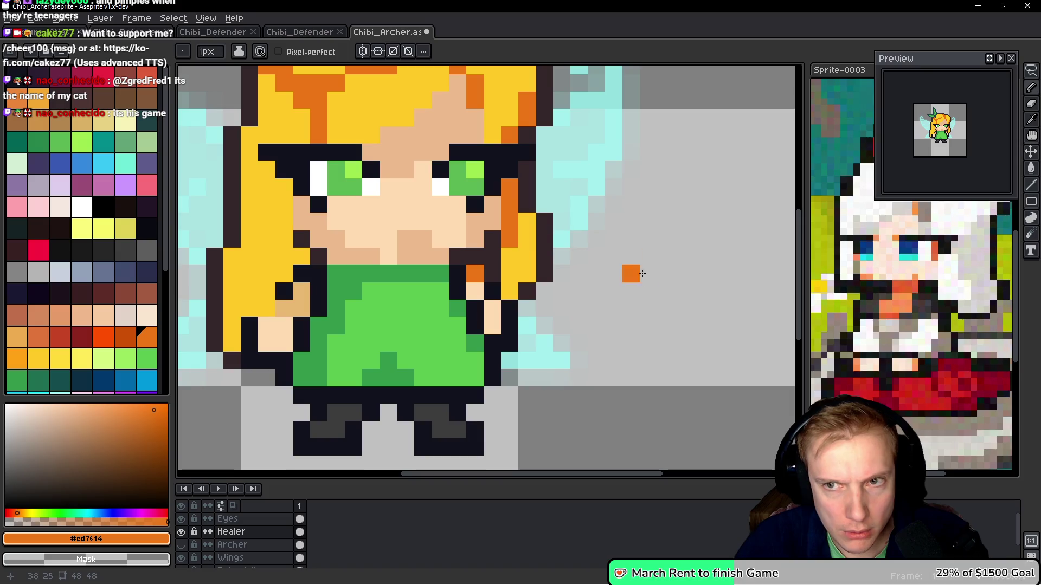
{"action": "scroll", "coordinate": [627, 248], "scroll_direction": "down", "scroll_amount": 3}
{"action": "scroll", "coordinate": [496, 206], "scroll_direction": "down", "scroll_amount": 1}
{"action": "scroll", "coordinate": [434, 259], "scroll_direction": "up", "scroll_amount": 4}
{"action": "scroll", "coordinate": [431, 259], "scroll_direction": "up", "scroll_amount": 1}
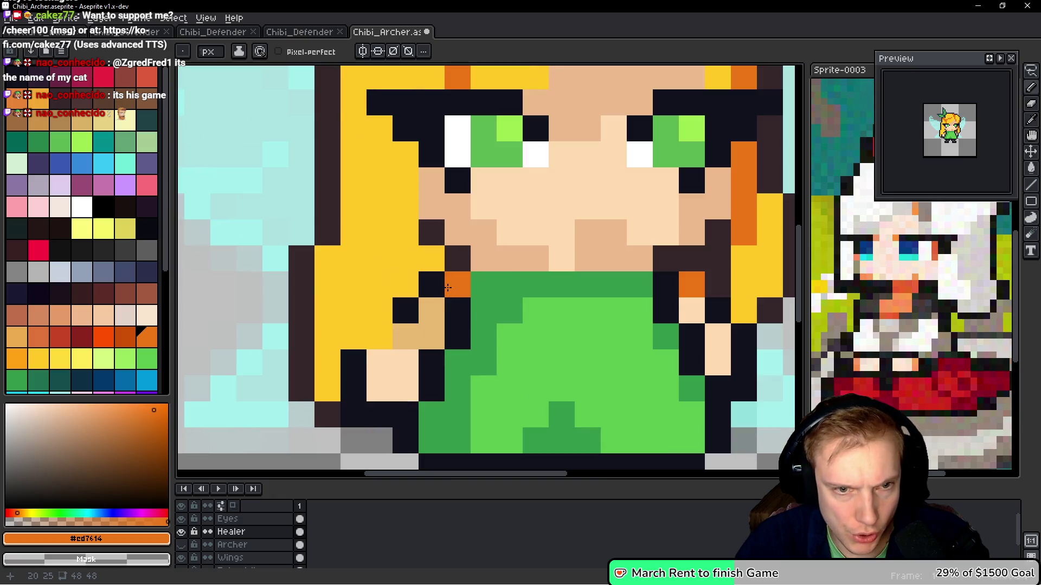
{"action": "scroll", "coordinate": [443, 290], "scroll_direction": "down", "scroll_amount": 6}
{"action": "scroll", "coordinate": [515, 271], "scroll_direction": "down", "scroll_amount": 2}
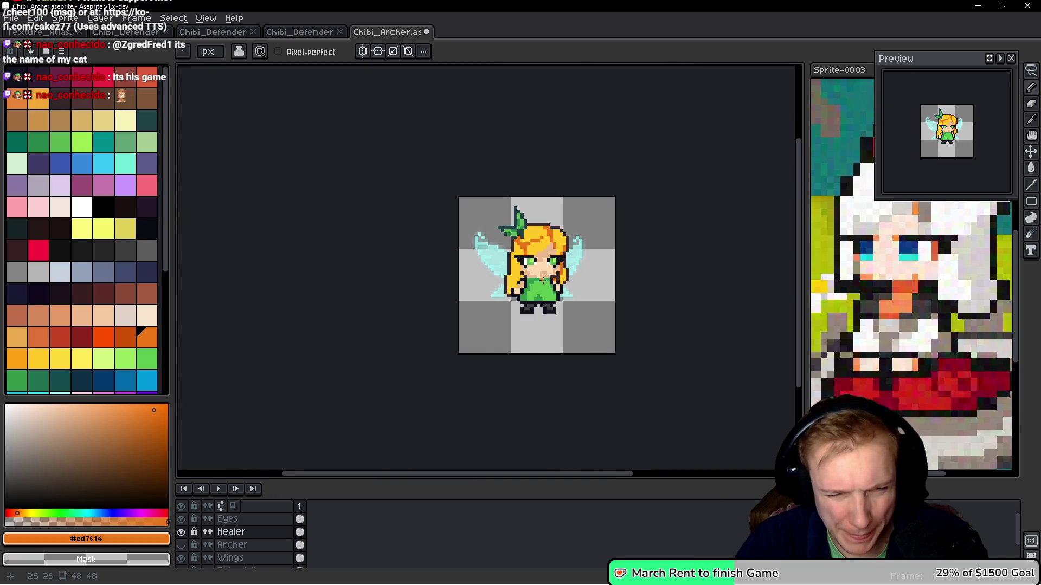
{"action": "scroll", "coordinate": [549, 271], "scroll_direction": "up", "scroll_amount": 2}
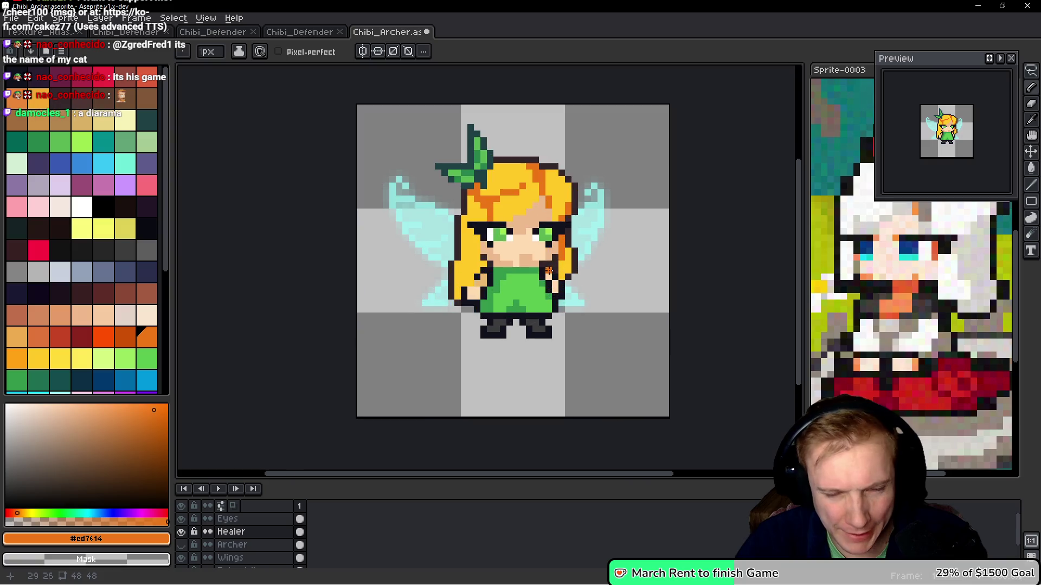
Recolour all the dark-orange hair shading to a lighter orange with a non-contiguous Paint Bucket fill
{"action": "left_click", "coordinate": [17, 358]}
{"action": "scroll", "coordinate": [490, 214], "scroll_direction": "up", "scroll_amount": 4}
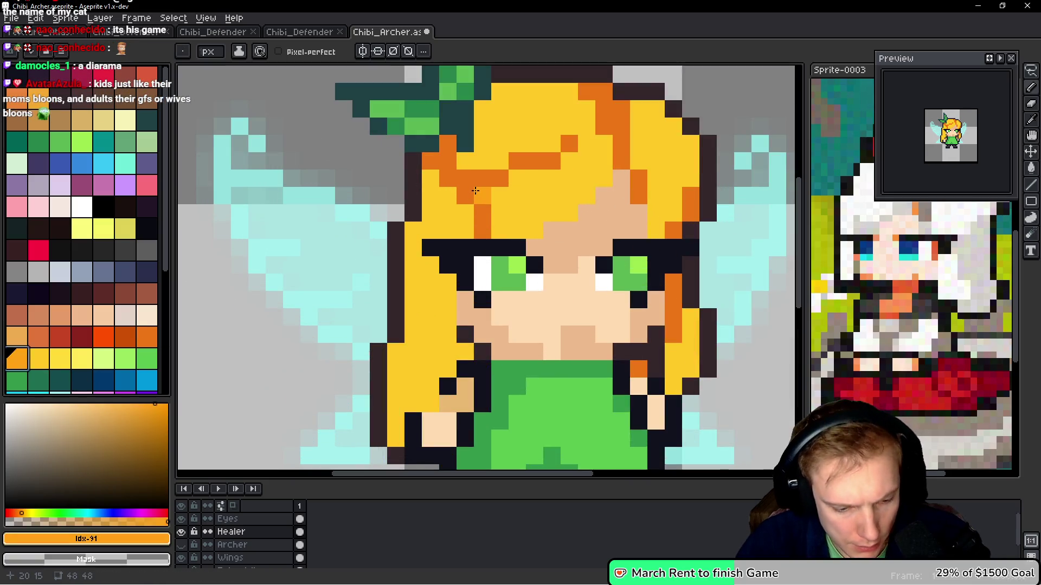
{"action": "key", "text": "g"}
{"action": "left_click", "coordinate": [475, 191]}
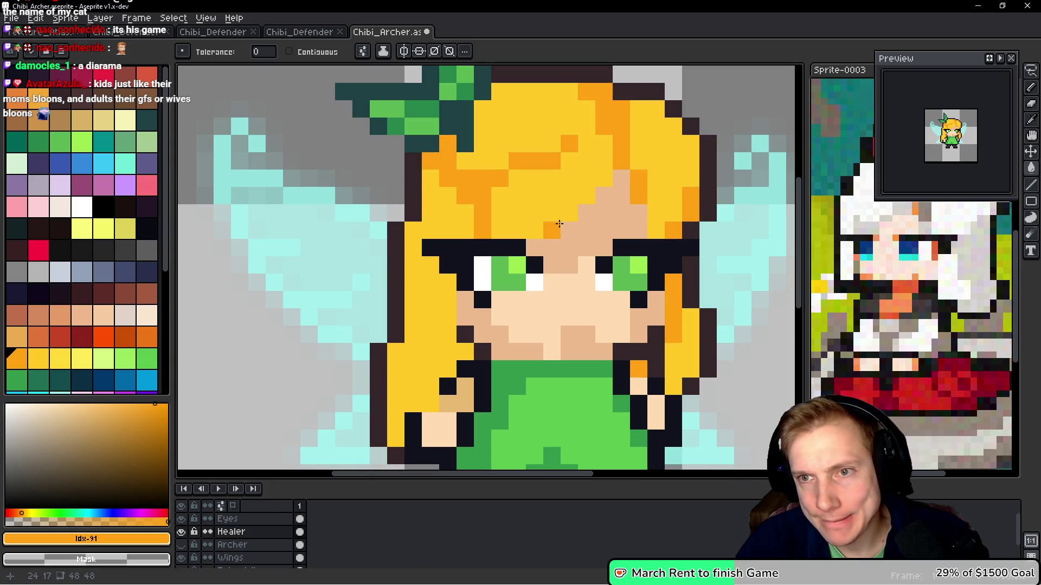
{"action": "scroll", "coordinate": [559, 223], "scroll_direction": "down", "scroll_amount": 7}
{"action": "scroll", "coordinate": [613, 234], "scroll_direction": "up", "scroll_amount": 3}
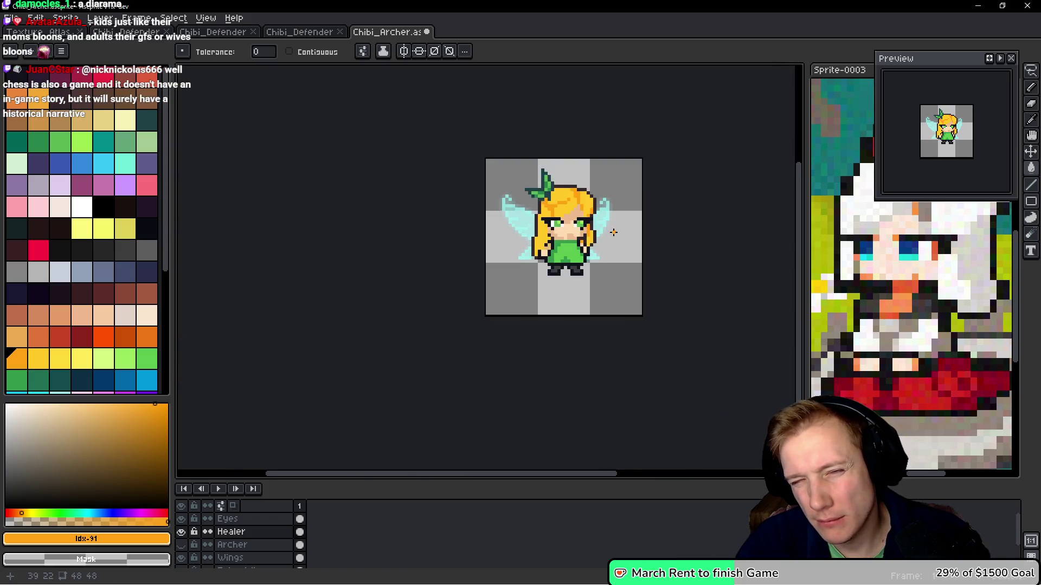
{"action": "scroll", "coordinate": [613, 234], "scroll_direction": "down", "scroll_amount": 3}
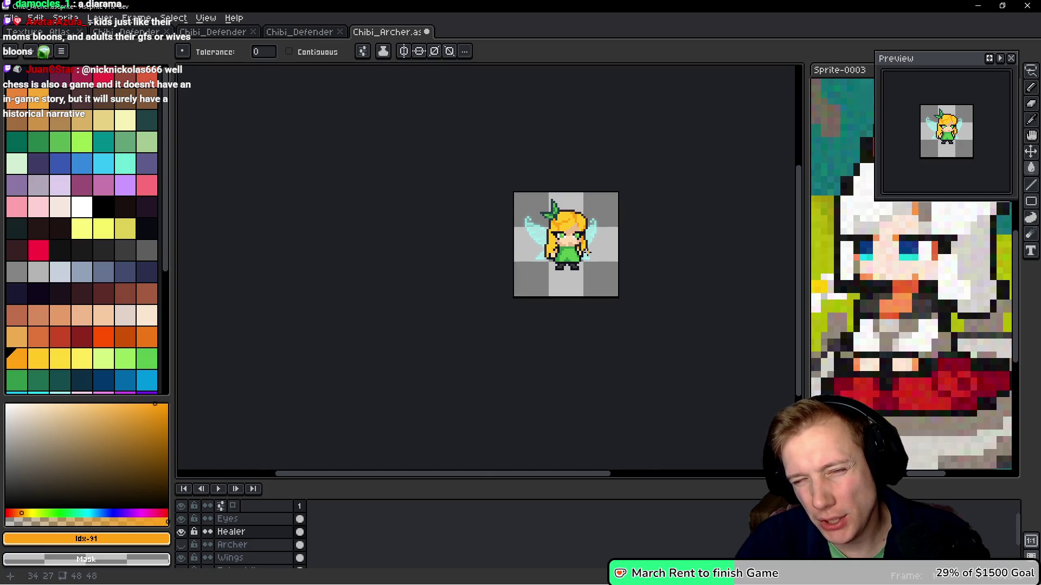
{"action": "scroll", "coordinate": [587, 252], "scroll_direction": "up", "scroll_amount": 4}
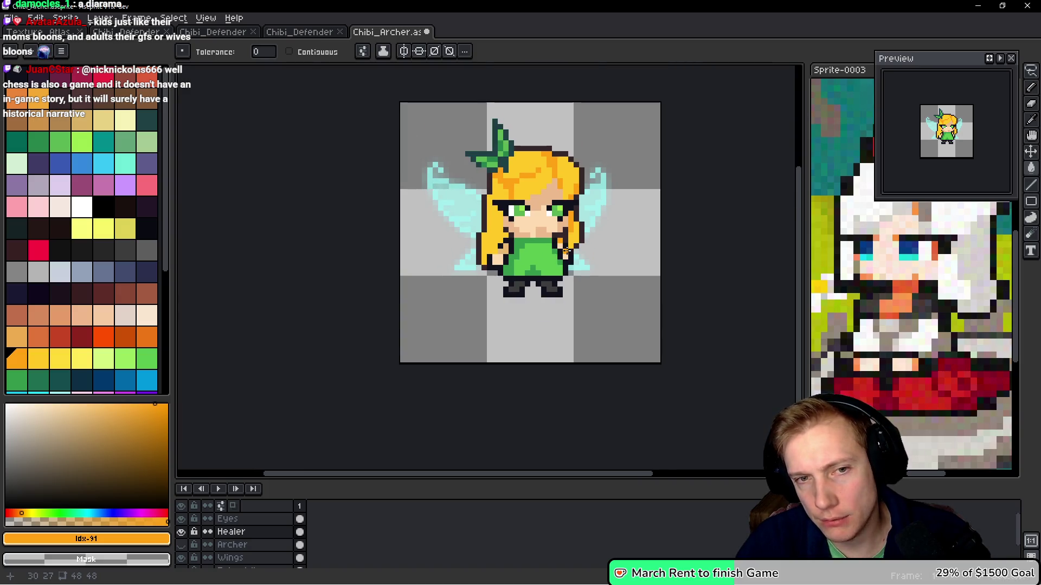
{"action": "scroll", "coordinate": [565, 251], "scroll_direction": "up", "scroll_amount": 2}
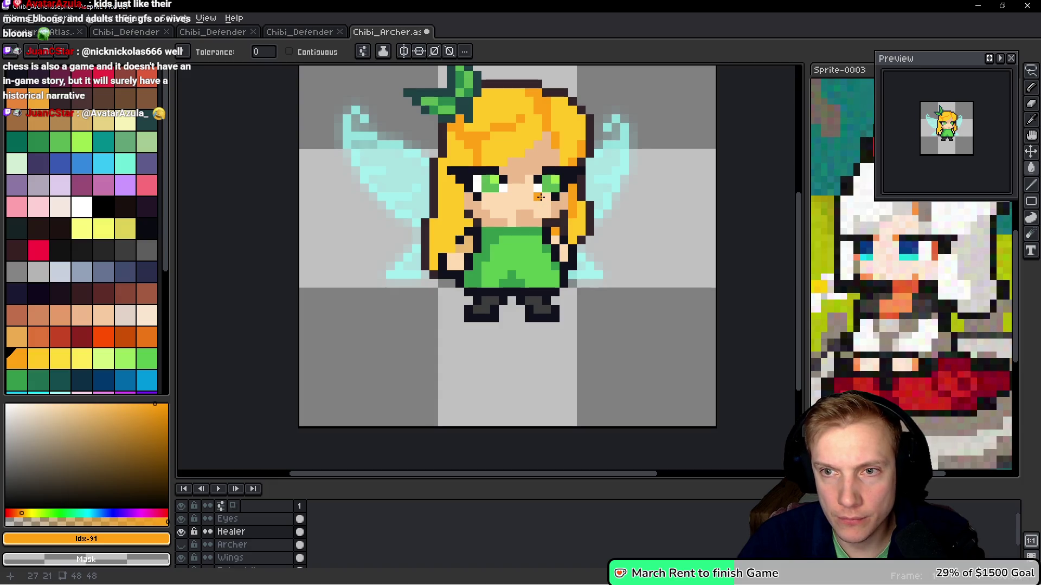
{"action": "key", "text": "q"}
Lasso the leaf bow, shift it down-left and commit the move
{"action": "mouse_move", "coordinate": [518, 109]}
{"action": "left_mouse_down"}
{"action": "mouse_move", "coordinate": [452, 174]}
{"action": "mouse_move", "coordinate": [490, 198]}
{"action": "mouse_move", "coordinate": [507, 182]}
{"action": "mouse_move", "coordinate": [502, 133]}
{"action": "mouse_move", "coordinate": [517, 109]}
{"action": "left_mouse_up"}
{"action": "left_click_drag", "start_coordinate": [502, 154], "coordinate": [491, 174]}
{"action": "key", "text": "Return"}
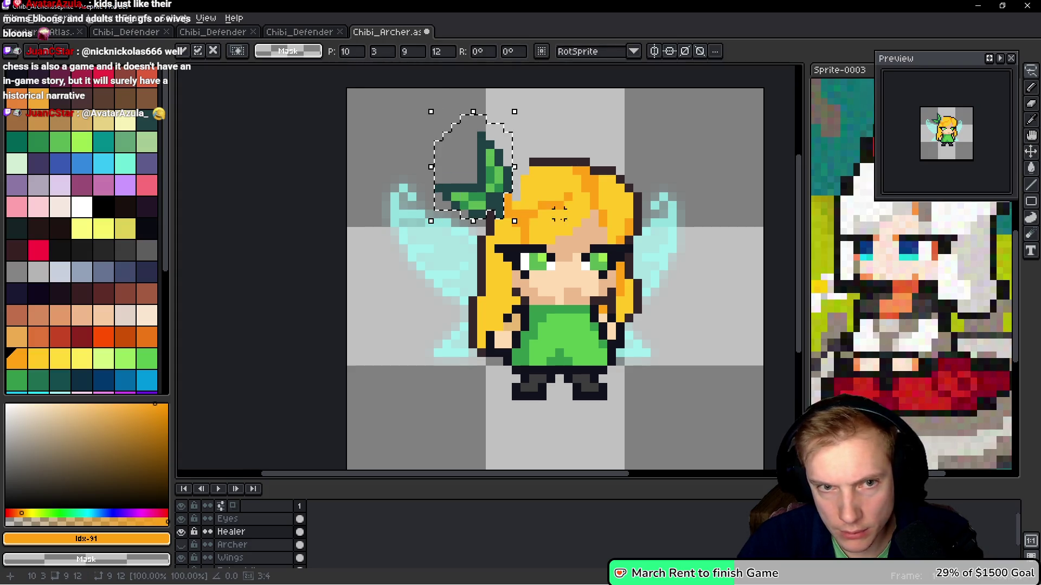
{"action": "scroll", "coordinate": [545, 204], "scroll_direction": "up", "scroll_amount": 3}
Fill the hair notch left by the bow in yellow and add a #35272a outline pixel
{"action": "key", "text": "i"}
{"action": "left_click", "coordinate": [499, 201]}
{"action": "key", "text": "b"}
{"action": "left_click", "coordinate": [489, 171]}
{"action": "left_click", "coordinate": [535, 117], "text": "alt"}
{"action": "left_click", "coordinate": [517, 137]}
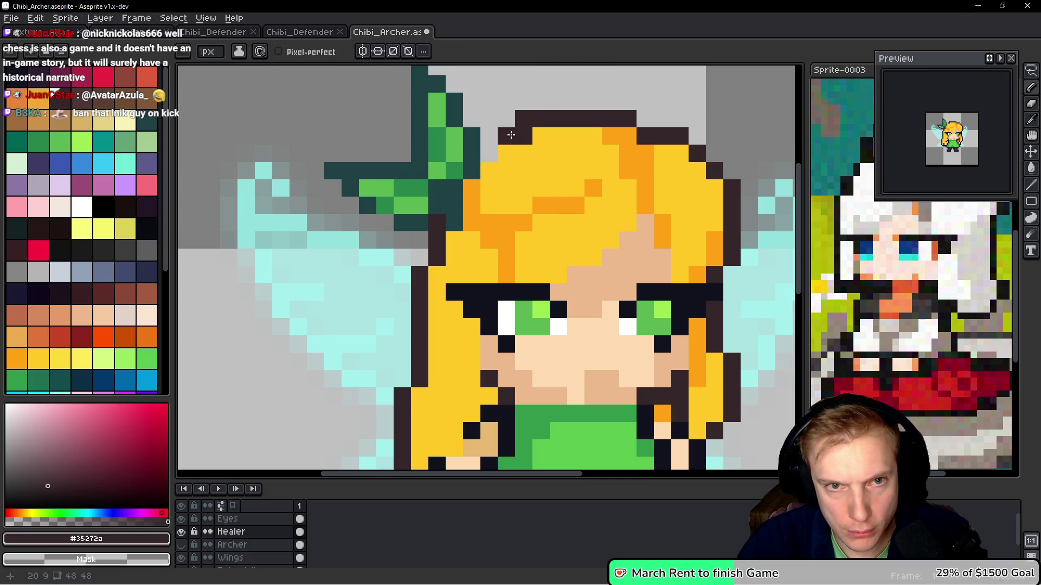
Tidy the dark hair outline and add bright orange #ffa214 shading to the hair's left side
{"action": "right_click", "coordinate": [524, 119]}
{"action": "left_click", "coordinate": [506, 136]}
{"action": "left_click", "coordinate": [489, 154]}
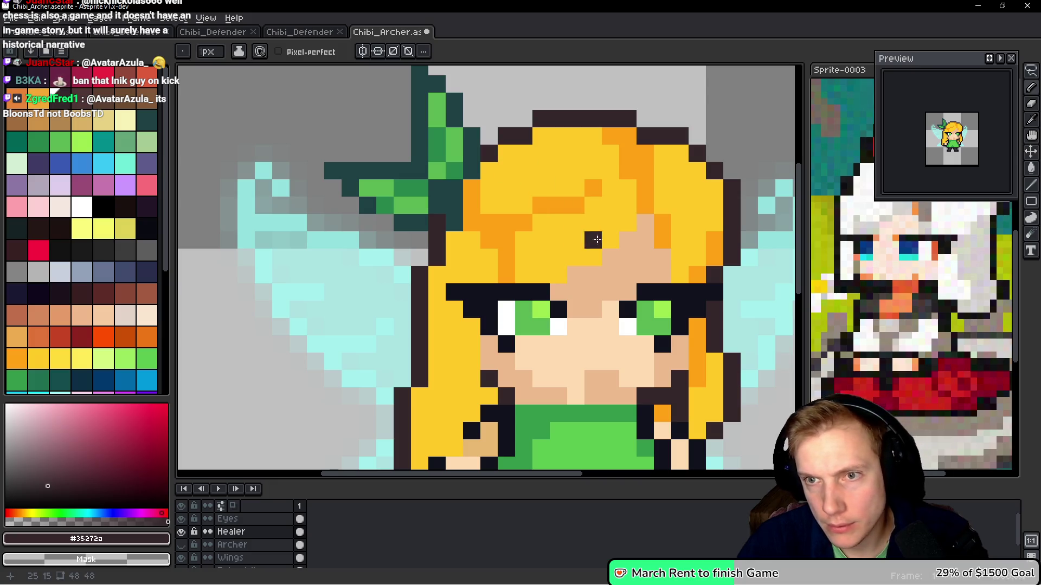
{"action": "left_click_drag", "start_coordinate": [540, 239], "coordinate": [560, 205]}
{"action": "key", "text": "i"}
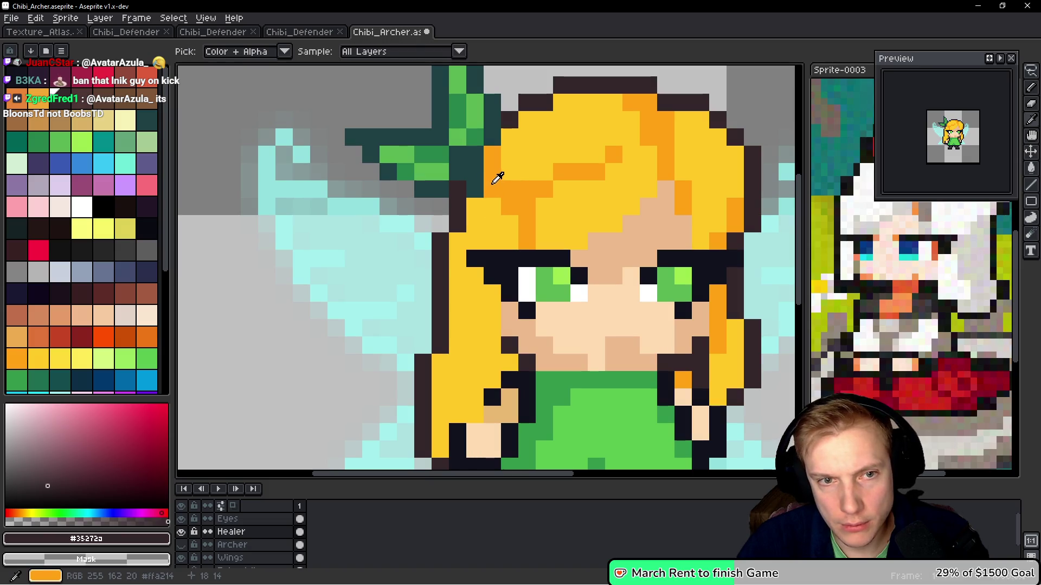
{"action": "left_click", "coordinate": [497, 177]}
{"action": "key", "text": "b"}
{"action": "left_click", "coordinate": [476, 232]}
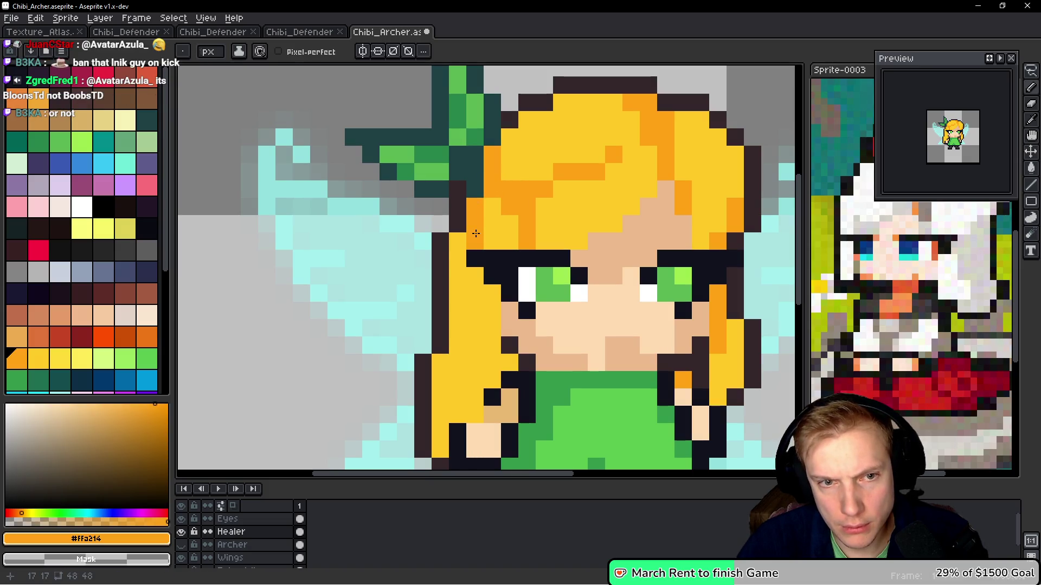
Add a near-black #10121c pixel on the green dress and inspect the result
{"action": "scroll", "coordinate": [533, 278], "scroll_direction": "down", "scroll_amount": 4}
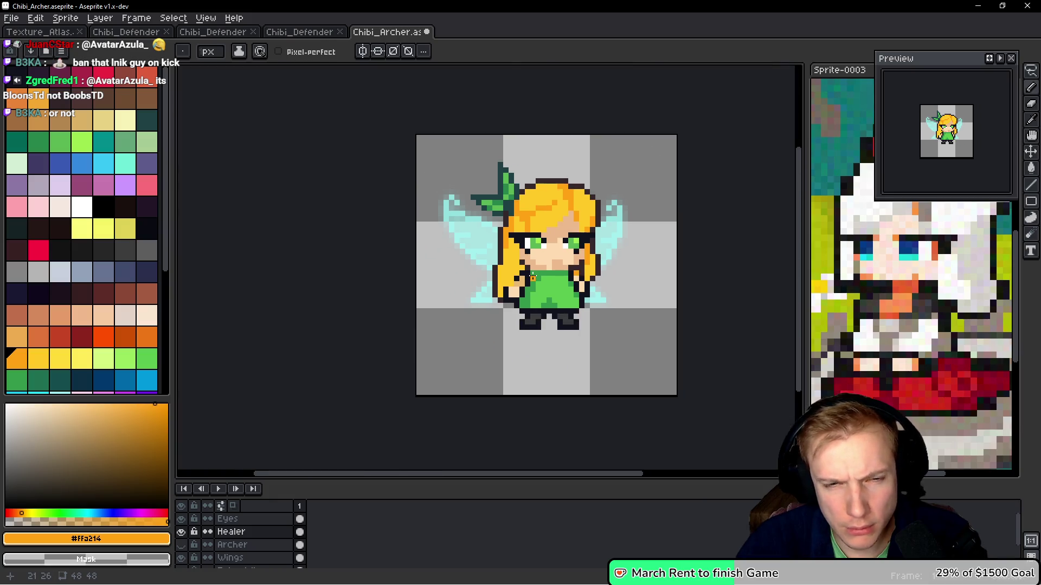
{"action": "scroll", "coordinate": [547, 284], "scroll_direction": "up", "scroll_amount": 5}
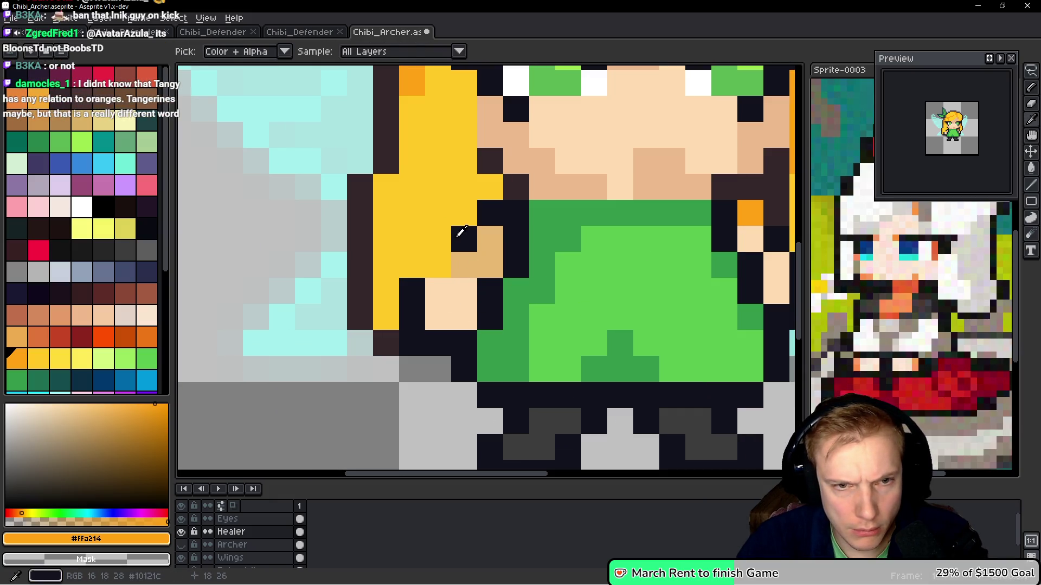
{"action": "left_click", "coordinate": [432, 273], "text": "alt"}
{"action": "left_click", "coordinate": [593, 312]}
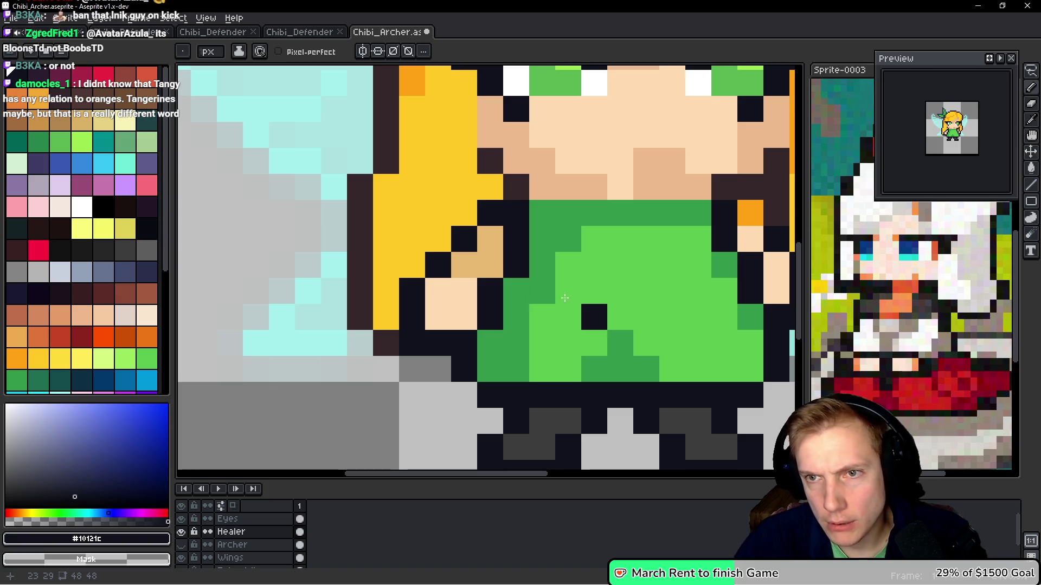
{"action": "scroll", "coordinate": [639, 269], "scroll_direction": "down", "scroll_amount": 4}
{"action": "scroll", "coordinate": [667, 260], "scroll_direction": "up", "scroll_amount": 1}
{"action": "scroll", "coordinate": [694, 246], "scroll_direction": "down", "scroll_amount": 1}
{"action": "scroll", "coordinate": [699, 240], "scroll_direction": "up", "scroll_amount": 4}
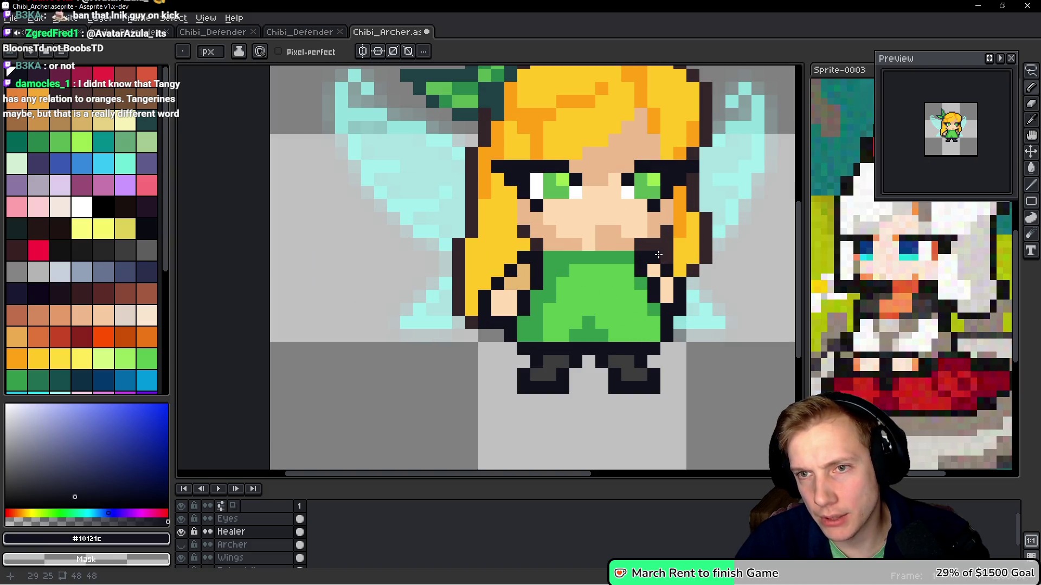
{"action": "scroll", "coordinate": [658, 254], "scroll_direction": "down", "scroll_amount": 6}
{"action": "scroll", "coordinate": [653, 238], "scroll_direction": "up", "scroll_amount": 7}
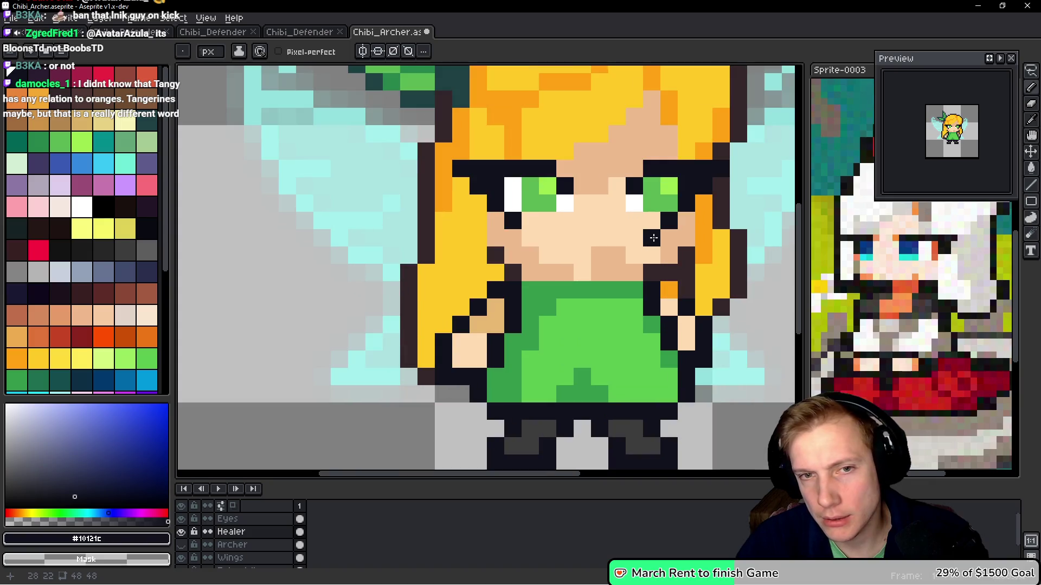
{"action": "scroll", "coordinate": [650, 233], "scroll_direction": "down", "scroll_amount": 4}
{"action": "scroll", "coordinate": [643, 225], "scroll_direction": "up", "scroll_amount": 1}
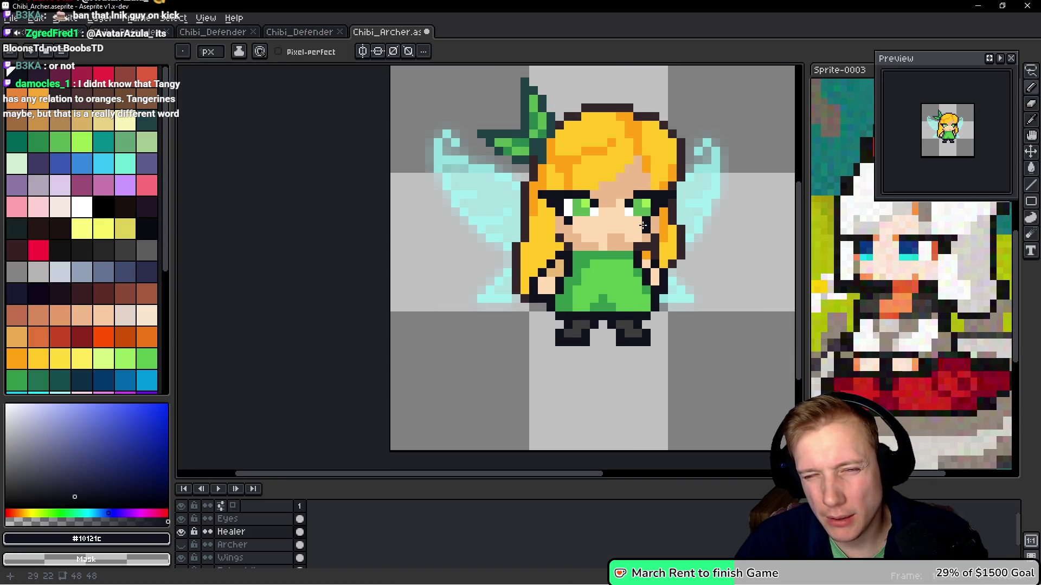
{"action": "scroll", "coordinate": [643, 225], "scroll_direction": "up", "scroll_amount": 1}
{"action": "scroll", "coordinate": [653, 234], "scroll_direction": "down", "scroll_amount": 1}
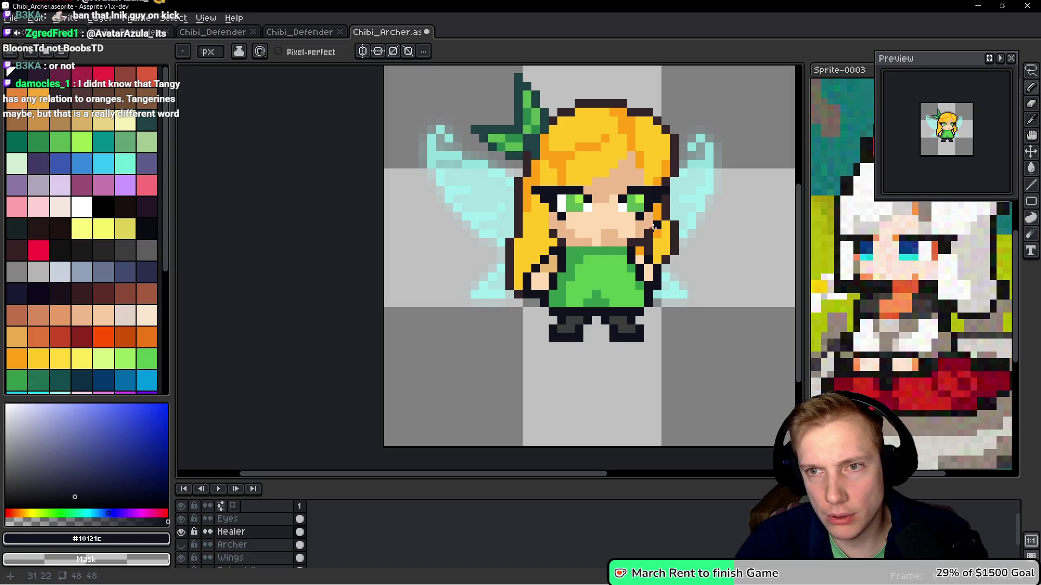
{"action": "scroll", "coordinate": [649, 233], "scroll_direction": "up", "scroll_amount": 5}
Try a right-eyebrow selection, a black face line and a dress pixel, reverting all three
{"action": "key", "text": "m"}
{"action": "left_click_drag", "start_coordinate": [693, 118], "coordinate": [598, 145]}
{"action": "scroll", "coordinate": [614, 222], "scroll_direction": "down", "scroll_amount": 1}
{"action": "key", "text": "ctrl+d"}
{"action": "key", "text": "b"}
{"action": "left_click_drag", "start_coordinate": [640, 219], "coordinate": [441, 218]}
{"action": "key", "text": "ctrl+z"}
{"action": "left_click", "coordinate": [502, 282]}
{"action": "key", "text": "ctrl+z"}
Paint a dark green #33984b row across the top of the dress
{"action": "left_click", "coordinate": [575, 266], "text": "alt"}
{"action": "left_click_drag", "start_coordinate": [580, 255], "coordinate": [472, 255]}
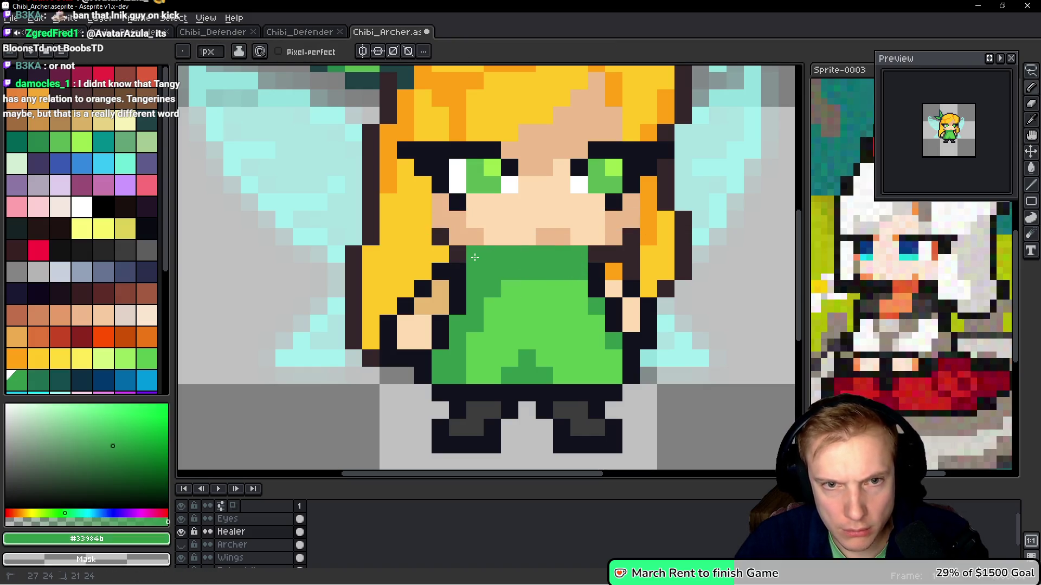
{"action": "left_click", "coordinate": [555, 338]}
{"action": "key", "text": "ctrl+z"}
{"action": "scroll", "coordinate": [557, 320], "scroll_direction": "up", "scroll_amount": 4}
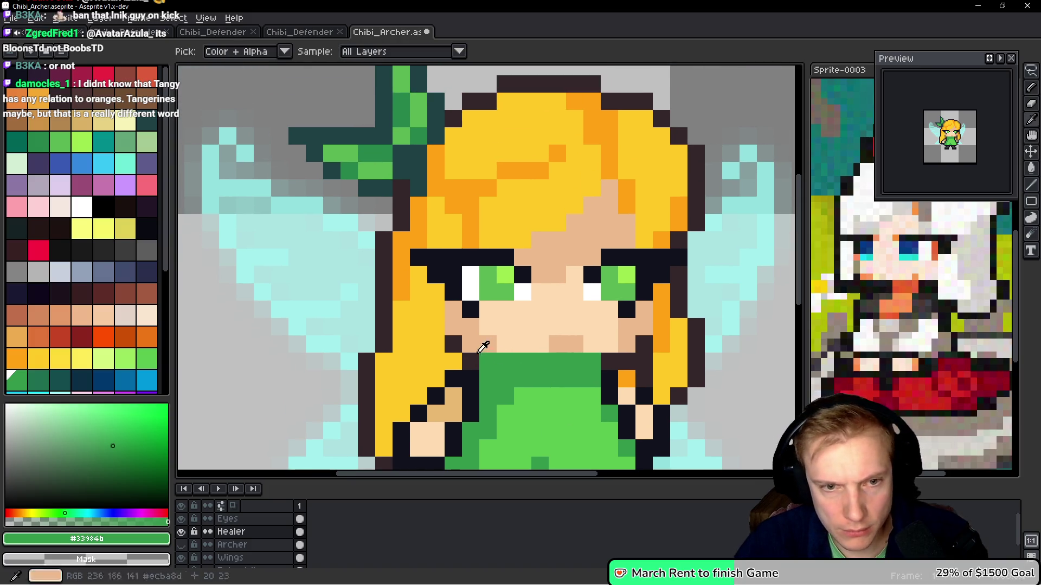
Darken three pixels along the face edge with dark brown #35272a
{"action": "left_click", "coordinate": [473, 358], "text": "alt"}
{"action": "left_click", "coordinate": [453, 328]}
{"action": "left_click", "coordinate": [487, 358]}
{"action": "left_click", "coordinate": [485, 351]}
{"action": "left_click", "coordinate": [455, 362], "text": "alt"}
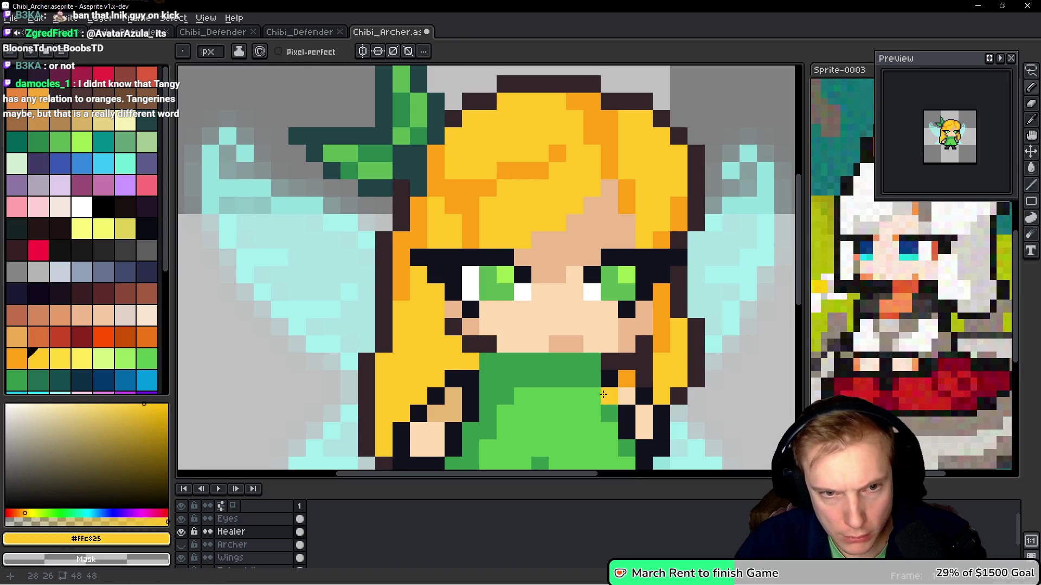
{"action": "left_click", "coordinate": [577, 398]}
{"action": "key", "text": "ctrl+z"}
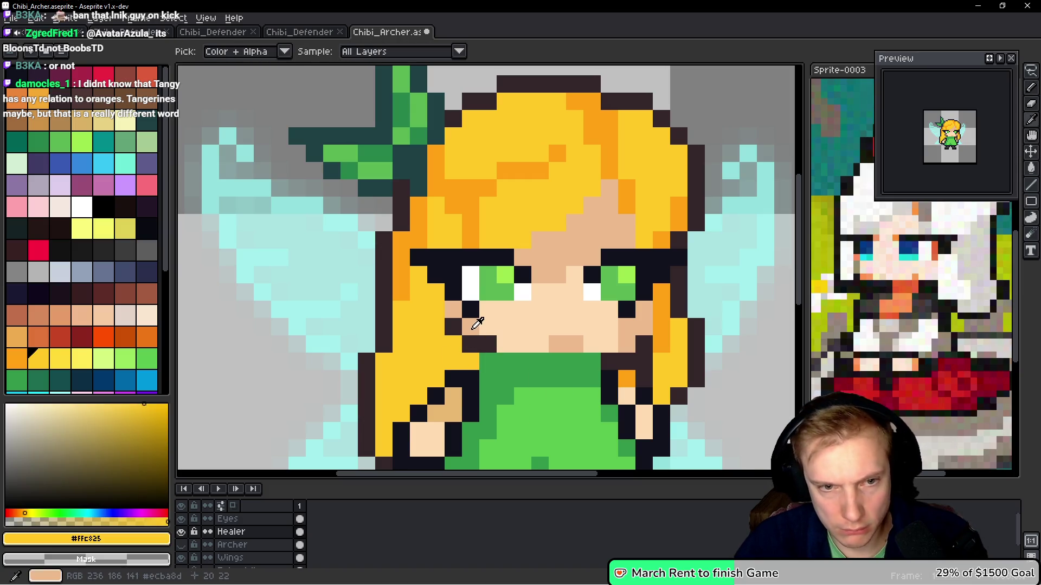
Fill the row under the cheeks with skin tan #ecba8d, then marquee-select the left eye
{"action": "left_click", "coordinate": [474, 326], "text": "alt"}
{"action": "left_click_drag", "start_coordinate": [470, 343], "coordinate": [545, 344]}
{"action": "left_click_drag", "start_coordinate": [476, 329], "coordinate": [490, 325]}
{"action": "left_click", "coordinate": [487, 309]}
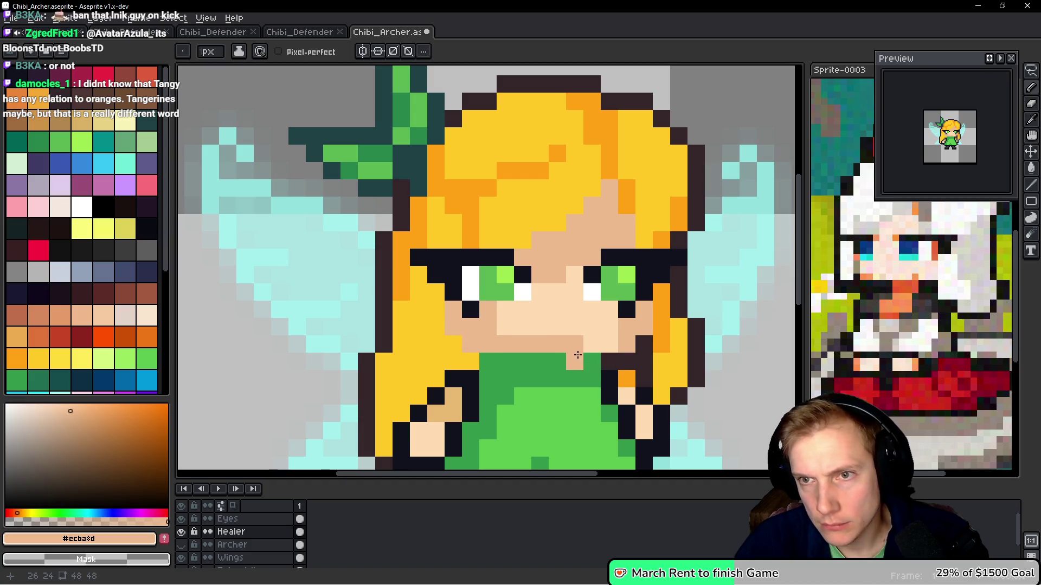
{"action": "key", "text": "m"}
{"action": "mouse_move", "coordinate": [514, 258]}
{"action": "left_mouse_down"}
{"action": "mouse_move", "coordinate": [437, 257]}
{"action": "mouse_move", "coordinate": [433, 274]}
{"action": "mouse_move", "coordinate": [428, 259]}
{"action": "mouse_move", "coordinate": [470, 310]}
{"action": "mouse_move", "coordinate": [523, 292]}
{"action": "mouse_move", "coordinate": [523, 274]}
{"action": "mouse_move", "coordinate": [546, 291]}
{"action": "mouse_move", "coordinate": [501, 285]}
{"action": "mouse_move", "coordinate": [526, 302]}
{"action": "mouse_move", "coordinate": [506, 287]}
{"action": "left_mouse_up"}
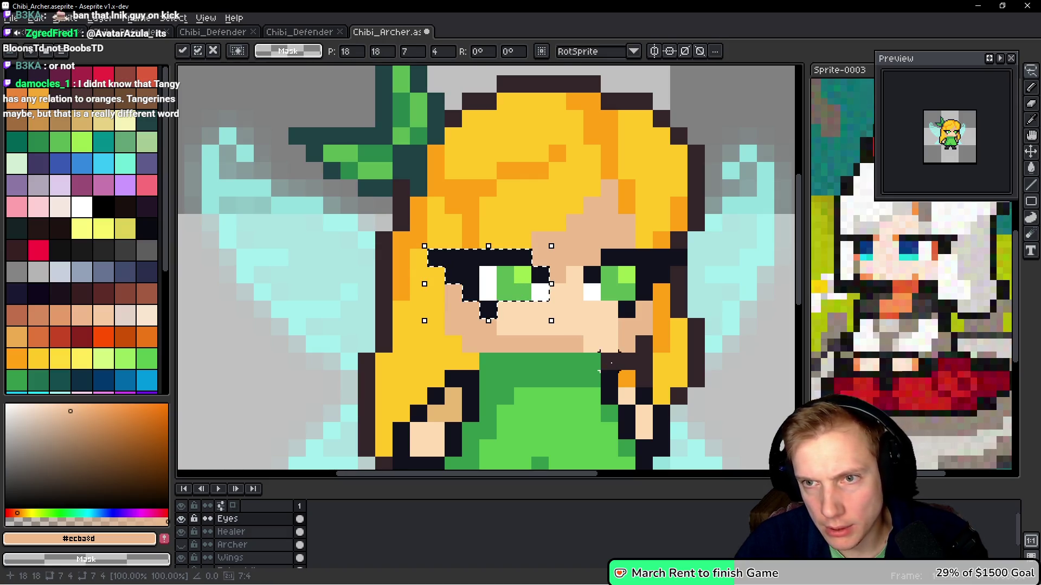
Commit the shifted left eye in its new position
{"action": "left_click", "coordinate": [627, 362]}
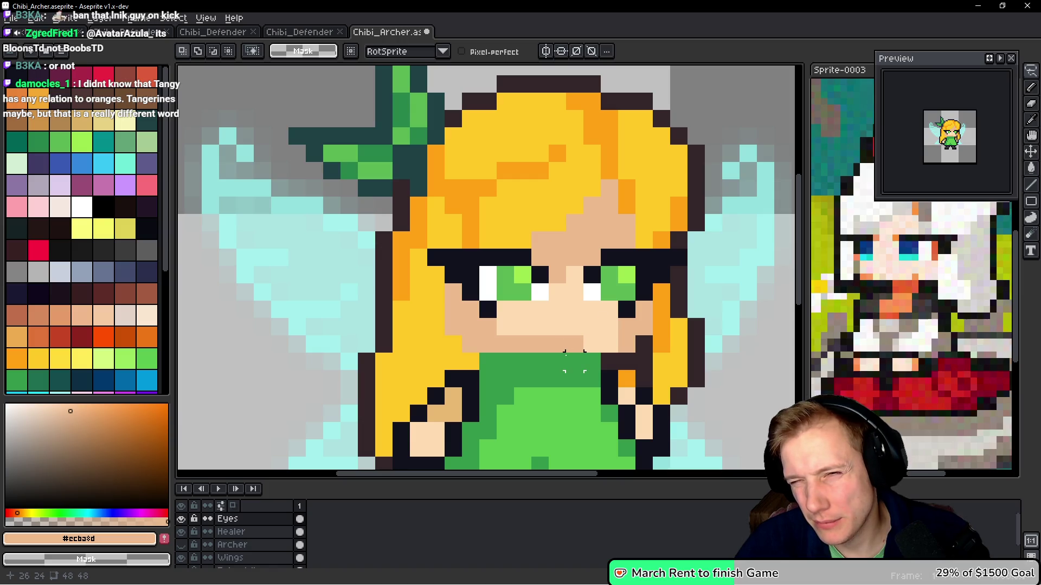
{"action": "scroll", "coordinate": [574, 361], "scroll_direction": "down", "scroll_amount": 5}
{"action": "scroll", "coordinate": [578, 353], "scroll_direction": "up", "scroll_amount": 4}
{"action": "scroll", "coordinate": [577, 353], "scroll_direction": "up", "scroll_amount": 1}
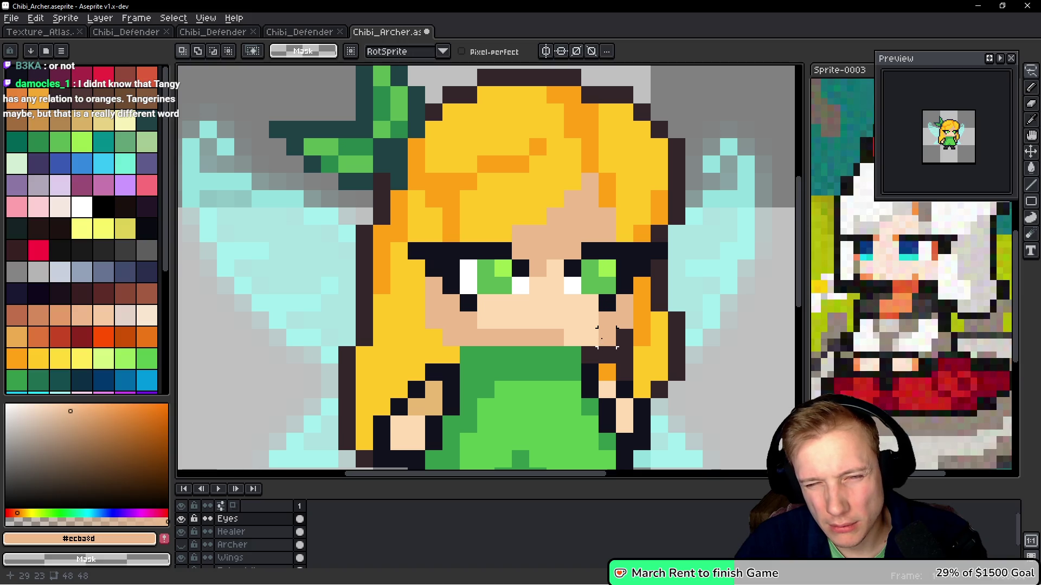
{"action": "scroll", "coordinate": [606, 337], "scroll_direction": "down", "scroll_amount": 5}
{"action": "scroll", "coordinate": [602, 344], "scroll_direction": "up", "scroll_amount": 2}
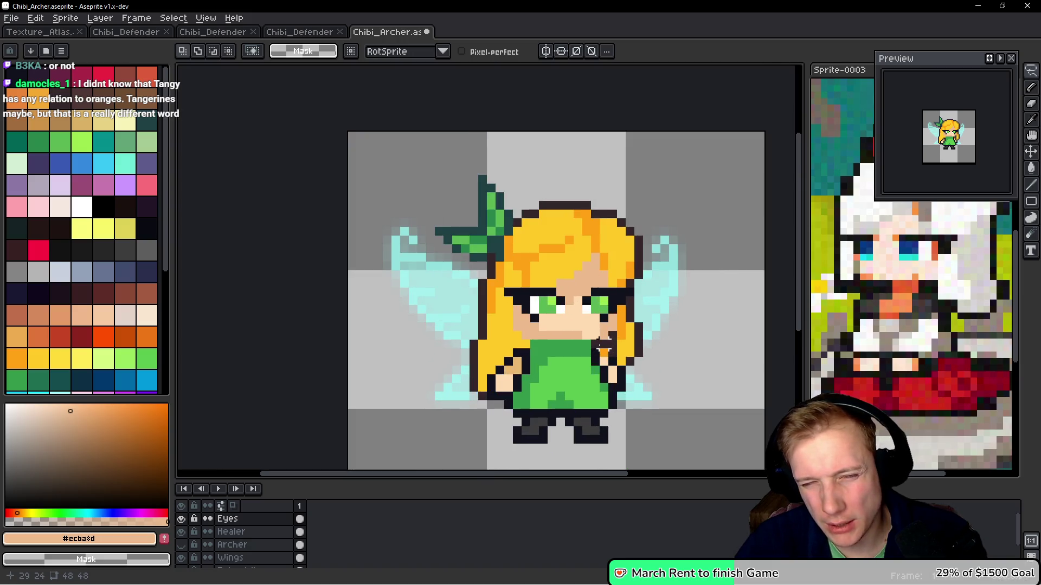
Flick the Archer layer on to compare, then hide it again
{"action": "left_click", "coordinate": [182, 545]}
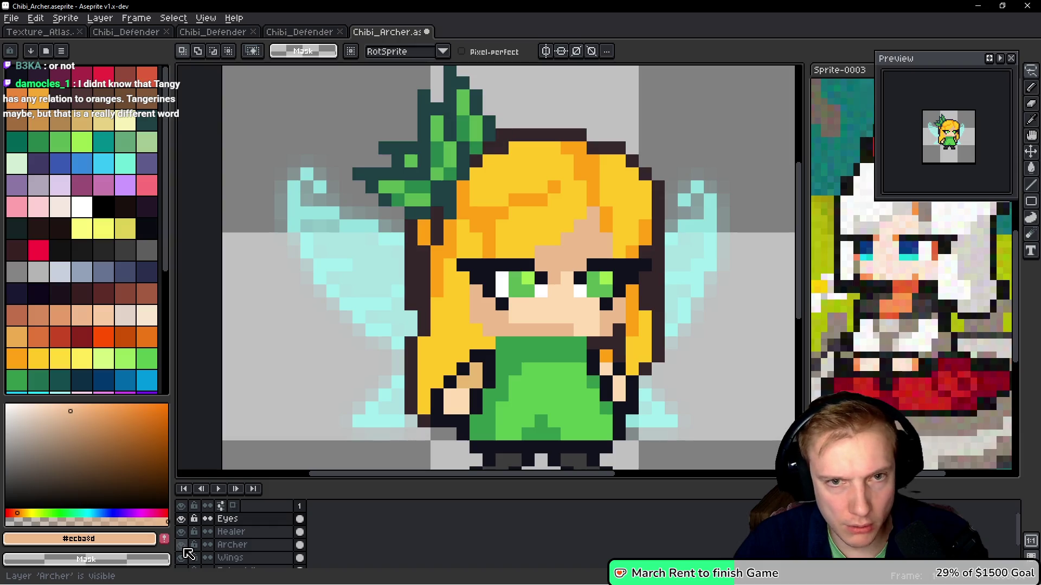
{"action": "double_click", "coordinate": [183, 546]}
{"action": "left_click", "coordinate": [182, 546]}
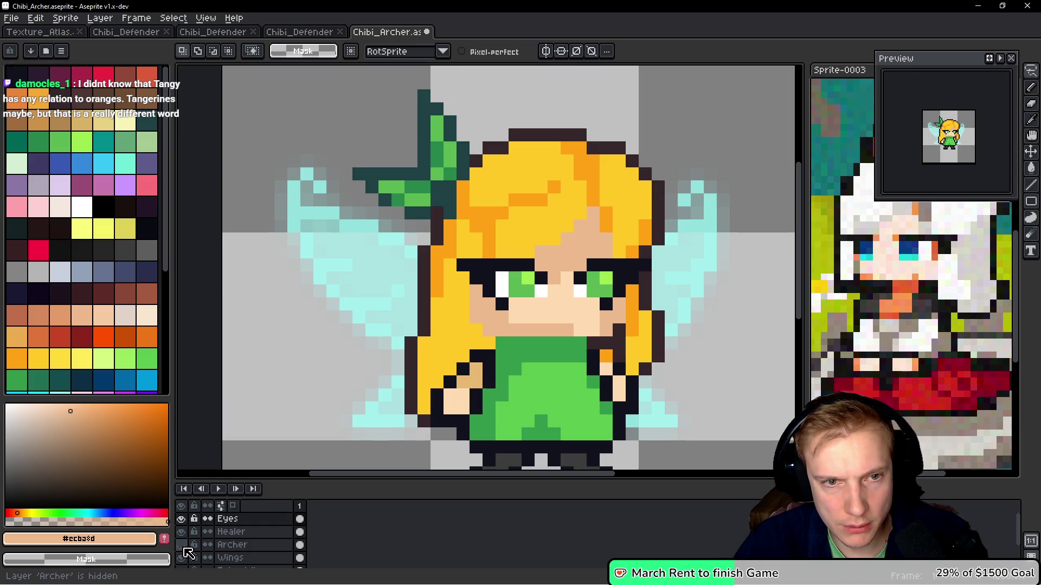
{"action": "left_click_drag", "start_coordinate": [528, 328], "coordinate": [485, 309]}
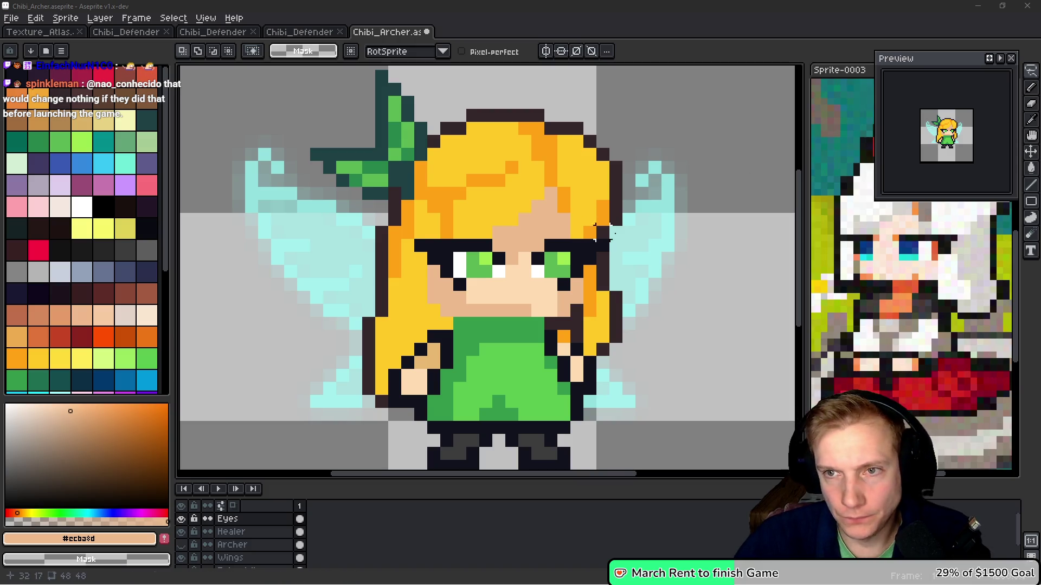
{"action": "scroll", "coordinate": [619, 234], "scroll_direction": "down", "scroll_amount": 1}
{"action": "mouse_move", "coordinate": [647, 302]}
{"action": "left_mouse_down"}
{"action": "mouse_move", "coordinate": [652, 291]}
{"action": "mouse_move", "coordinate": [642, 288]}
{"action": "left_mouse_up"}
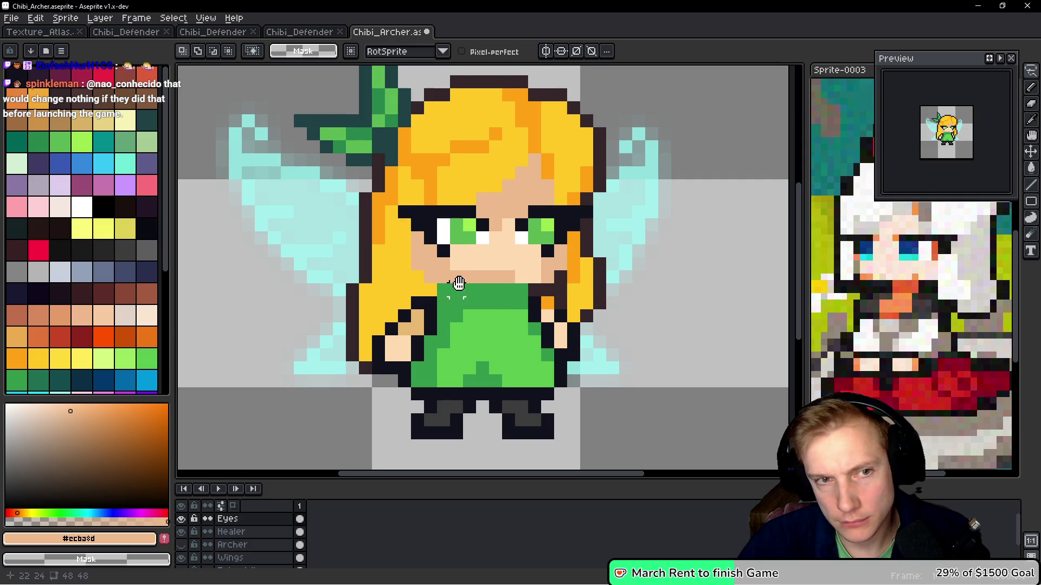
{"action": "scroll", "coordinate": [455, 290], "scroll_direction": "down", "scroll_amount": 6}
{"action": "scroll", "coordinate": [537, 281], "scroll_direction": "up", "scroll_amount": 2}
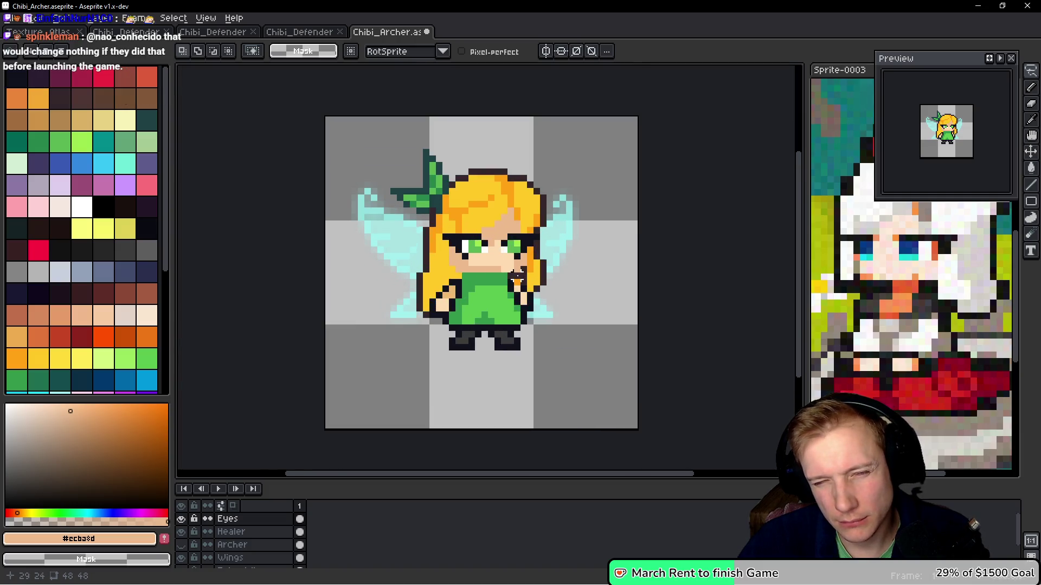
{"action": "scroll", "coordinate": [518, 277], "scroll_direction": "up", "scroll_amount": 3}
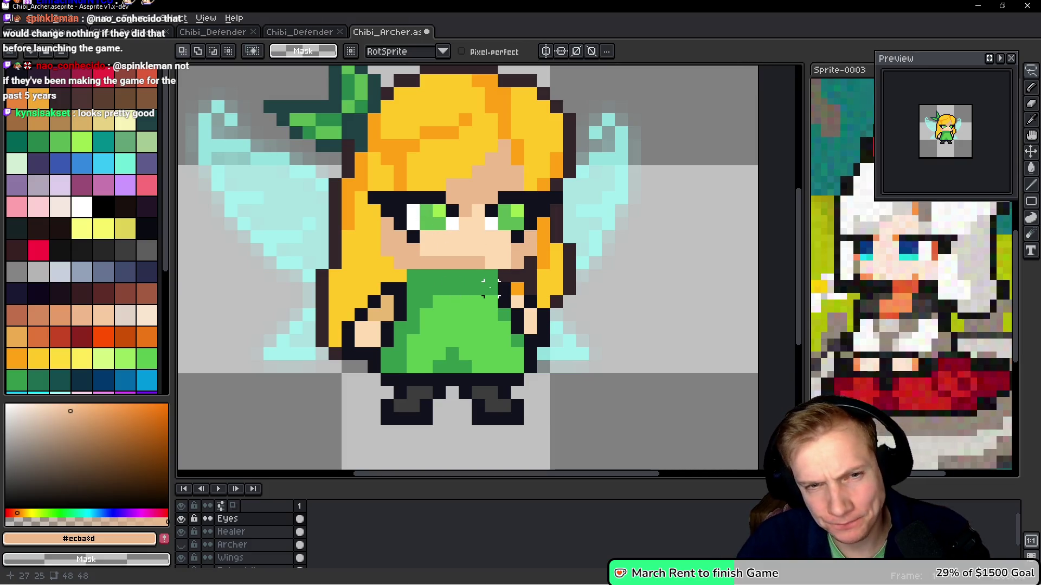
Paint a face row and two more pixels with light peach #ffdbb1
{"action": "scroll", "coordinate": [490, 288], "scroll_direction": "down", "scroll_amount": 3}
{"action": "scroll", "coordinate": [489, 276], "scroll_direction": "up", "scroll_amount": 4}
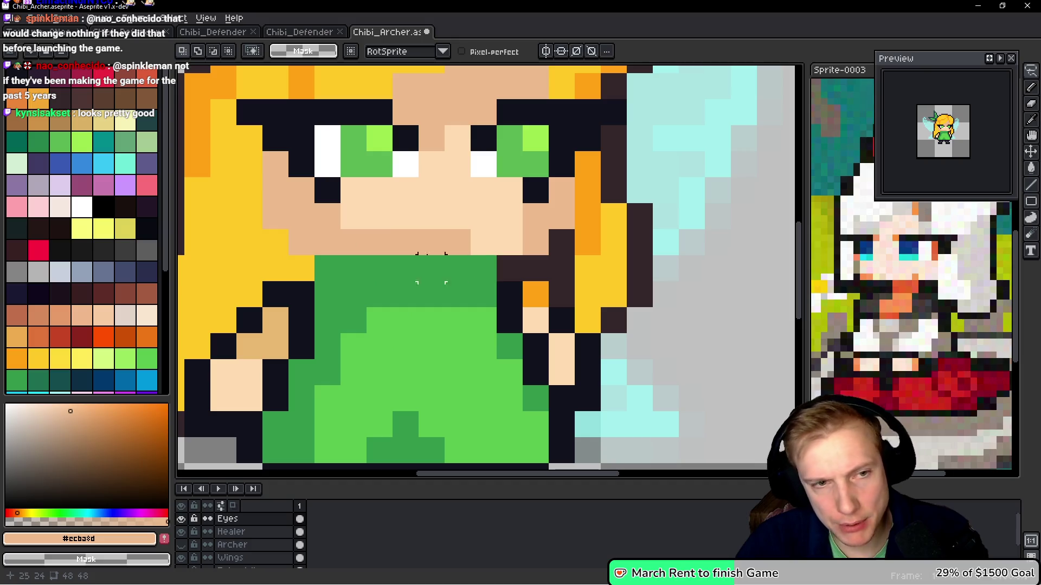
{"action": "key", "text": "i"}
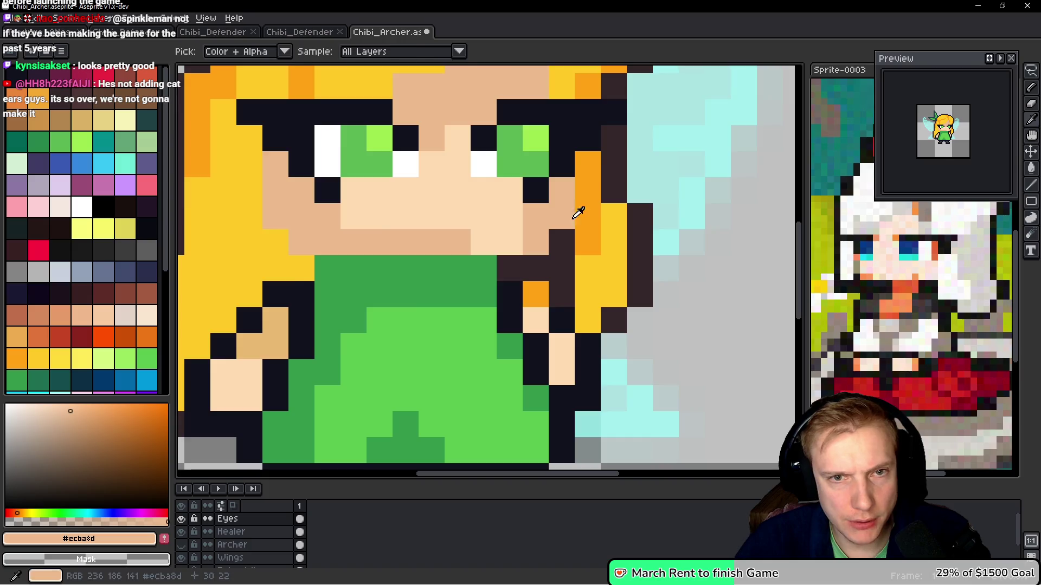
{"action": "scroll", "coordinate": [574, 212], "scroll_direction": "down", "scroll_amount": 5}
{"action": "key", "text": "b"}
{"action": "scroll", "coordinate": [580, 227], "scroll_direction": "up", "scroll_amount": 5}
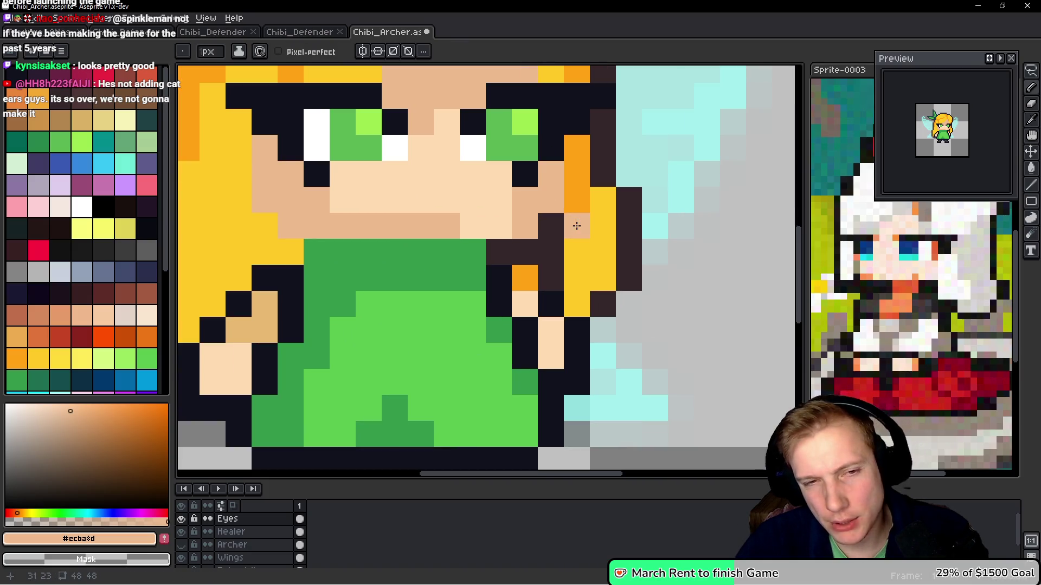
{"action": "left_click", "coordinate": [488, 211], "text": "alt"}
{"action": "left_click_drag", "start_coordinate": [460, 226], "coordinate": [331, 225]}
{"action": "mouse_move", "coordinate": [510, 199]}
{"action": "left_mouse_down"}
{"action": "mouse_move", "coordinate": [317, 222]}
{"action": "mouse_move", "coordinate": [444, 237]}
{"action": "left_mouse_up"}
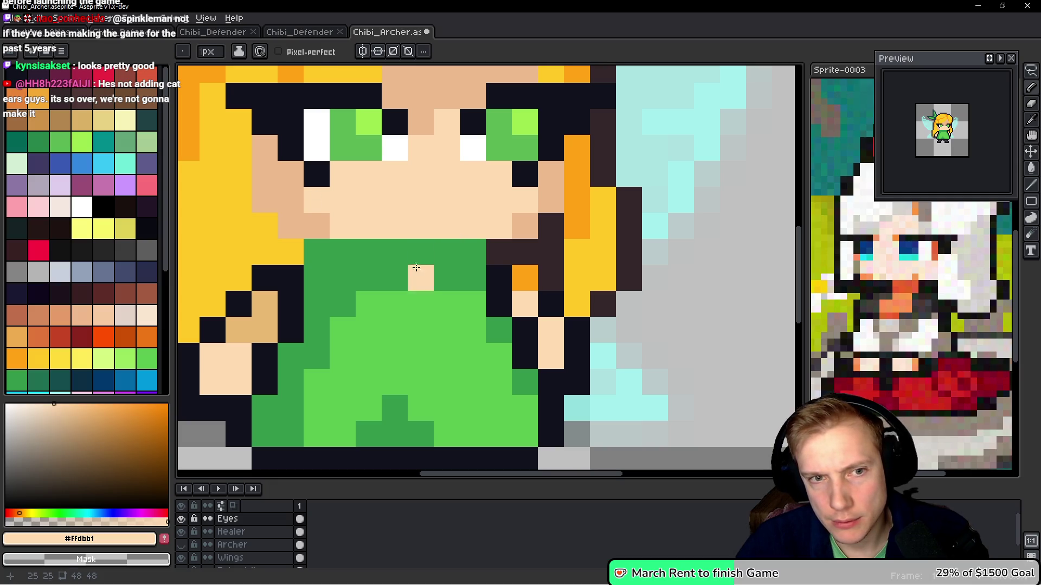
{"action": "key", "text": "alt"}
{"action": "scroll", "coordinate": [519, 200], "scroll_direction": "down", "scroll_amount": 7}
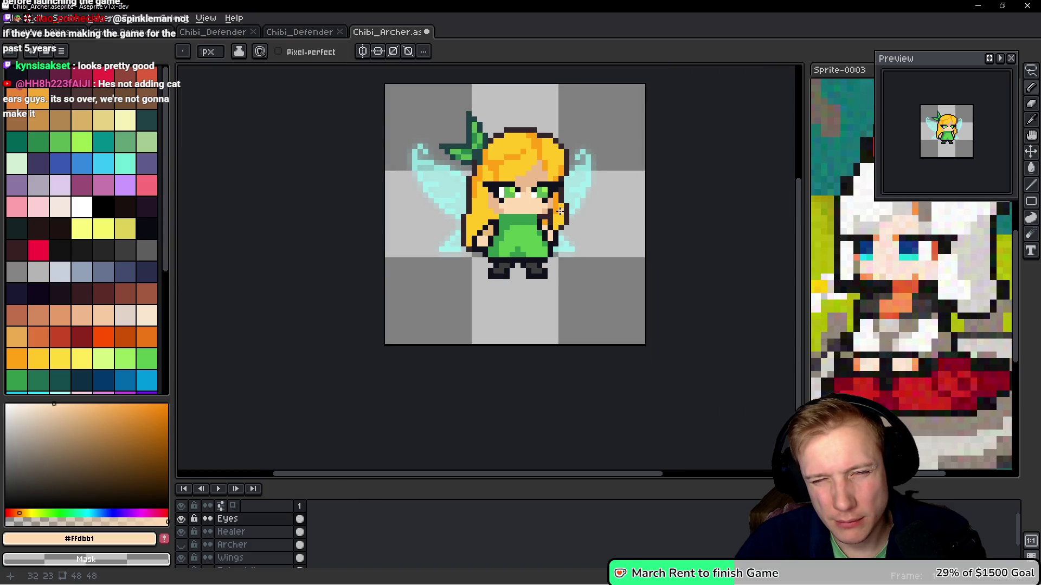
{"action": "scroll", "coordinate": [560, 210], "scroll_direction": "up", "scroll_amount": 2}
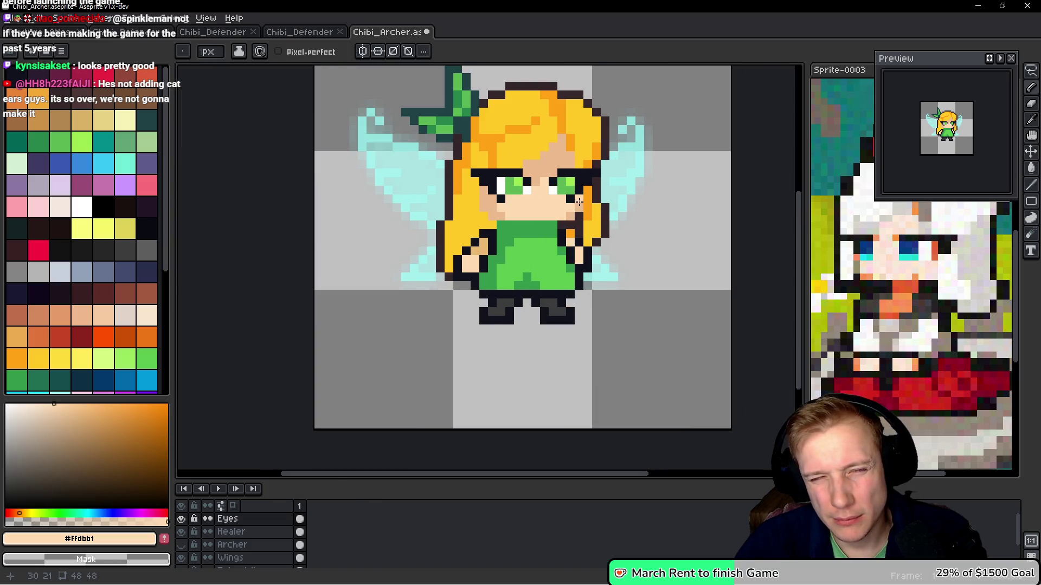
{"action": "scroll", "coordinate": [578, 233], "scroll_direction": "down", "scroll_amount": 2}
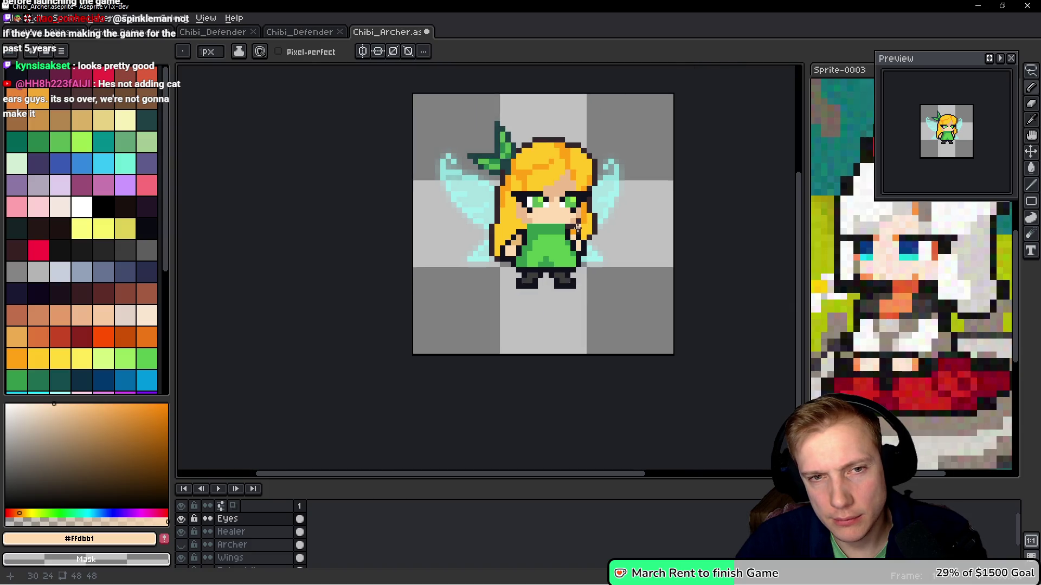
{"action": "scroll", "coordinate": [542, 244], "scroll_direction": "up", "scroll_amount": 1}
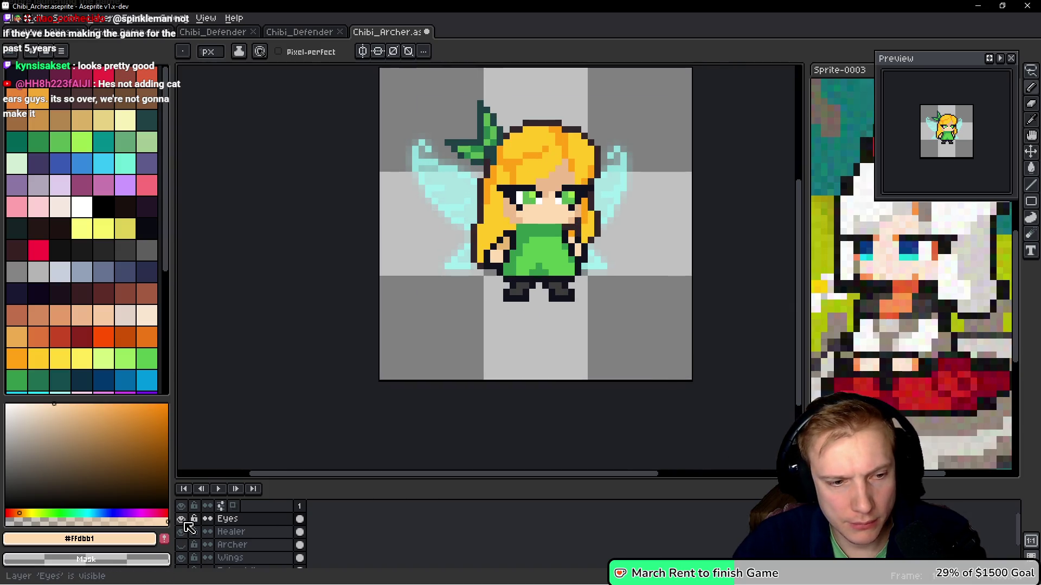
Toggle the Archer and Healer layers, then hide the Eyes layer to reveal blue eyes
{"action": "left_click", "coordinate": [186, 546]}
{"action": "left_click", "coordinate": [187, 546]}
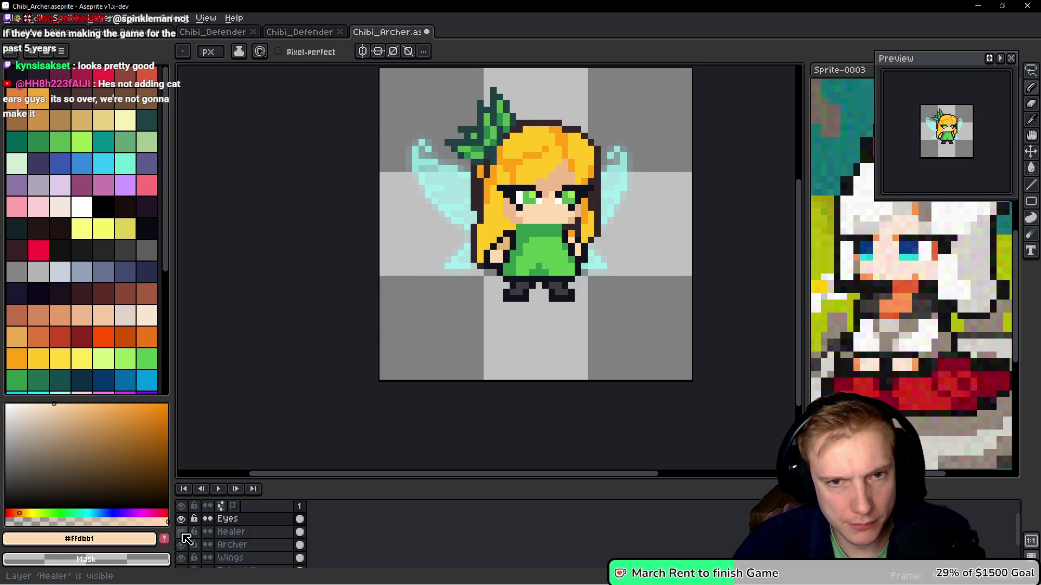
{"action": "left_click", "coordinate": [185, 533]}
{"action": "left_click", "coordinate": [183, 533]}
{"action": "left_click", "coordinate": [183, 533]}
{"action": "left_click", "coordinate": [183, 519]}
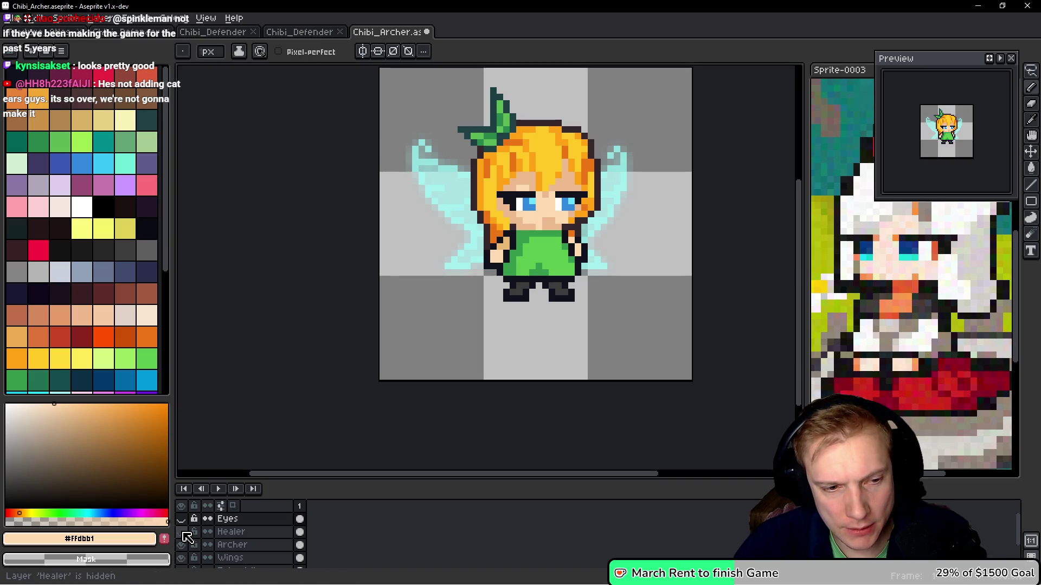
Flick the Healer layer on and off repeatedly to compare faces, leaving it hidden
{"action": "left_click", "coordinate": [183, 533]}
{"action": "left_click", "coordinate": [183, 533]}
{"action": "left_click", "coordinate": [183, 533]}
{"action": "left_click", "coordinate": [183, 533]}
{"action": "left_click", "coordinate": [183, 533]}
{"action": "left_click", "coordinate": [183, 533]}
{"action": "left_click", "coordinate": [183, 533]}
{"action": "left_click", "coordinate": [183, 533]}
{"action": "left_click", "coordinate": [183, 533]}
{"action": "left_click", "coordinate": [184, 533]}
{"action": "left_click", "coordinate": [183, 533]}
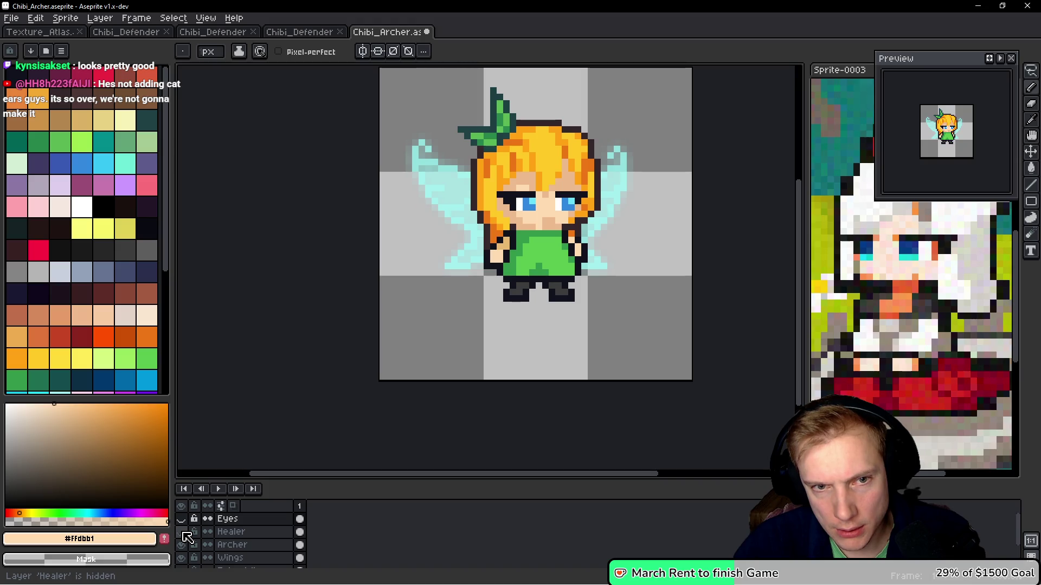
{"action": "left_click", "coordinate": [183, 533]}
On the Healer layer, paint a row of tan #ccba8d shading across the face
{"action": "scroll", "coordinate": [467, 341], "scroll_direction": "up", "scroll_amount": 4}
{"action": "scroll", "coordinate": [369, 307], "scroll_direction": "up", "scroll_amount": 1}
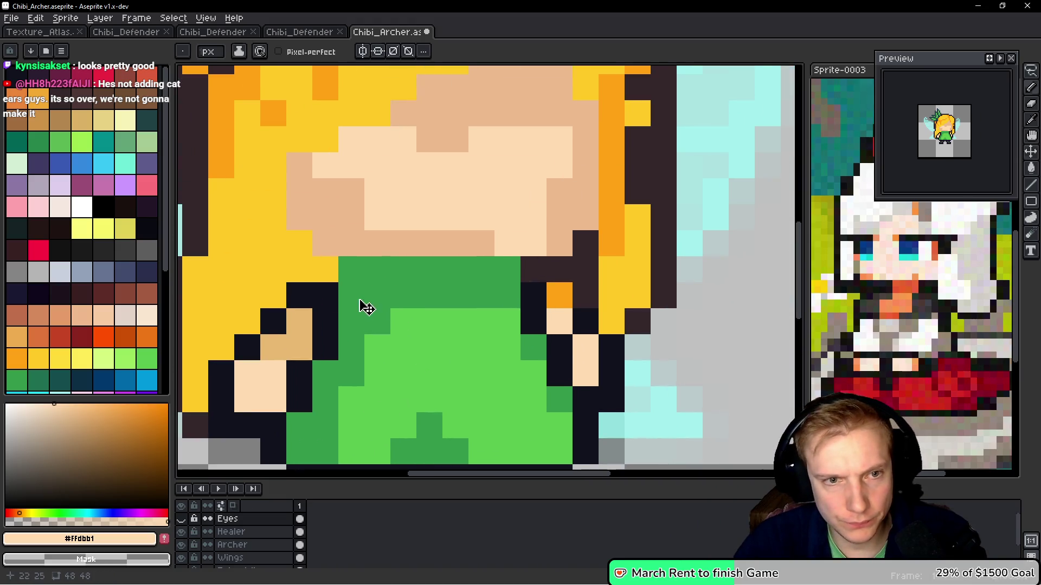
{"action": "left_click", "coordinate": [379, 282], "text": "ctrl"}
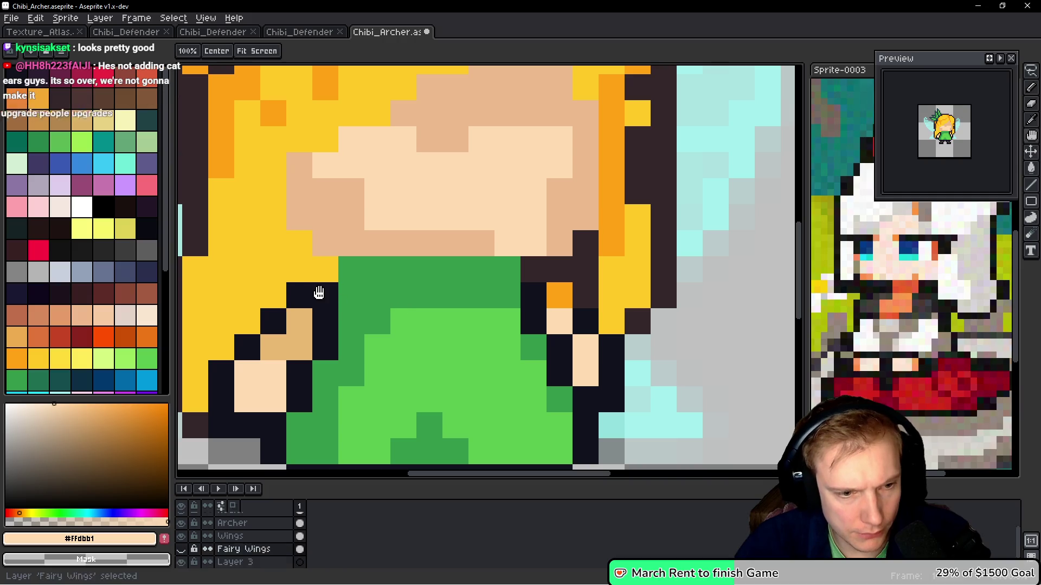
{"action": "left_click", "coordinate": [339, 300], "text": "ctrl"}
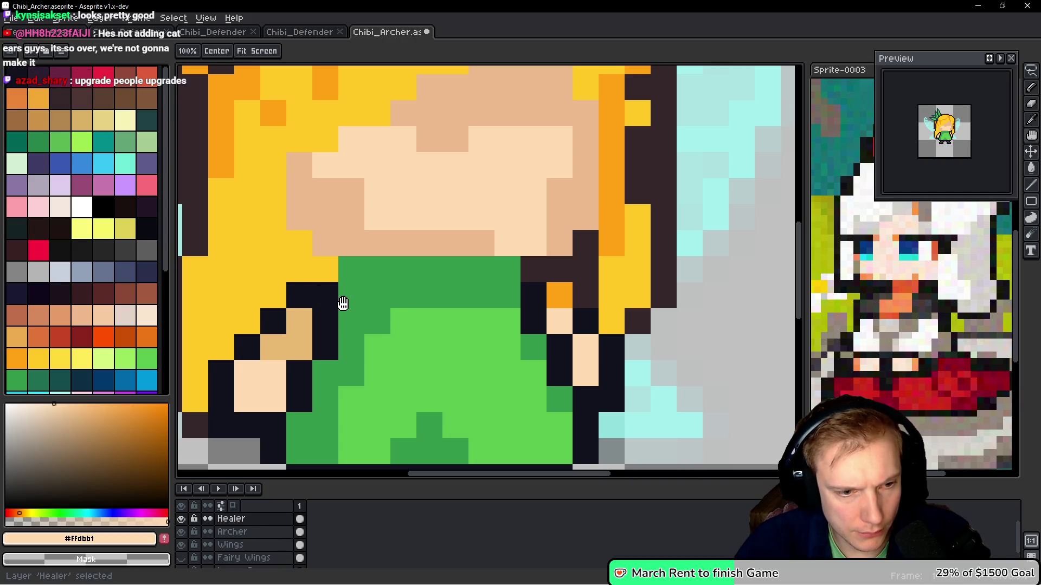
{"action": "left_click", "coordinate": [378, 239], "text": "alt"}
{"action": "left_click_drag", "start_coordinate": [372, 268], "coordinate": [534, 269]}
{"action": "left_click", "coordinate": [483, 351]}
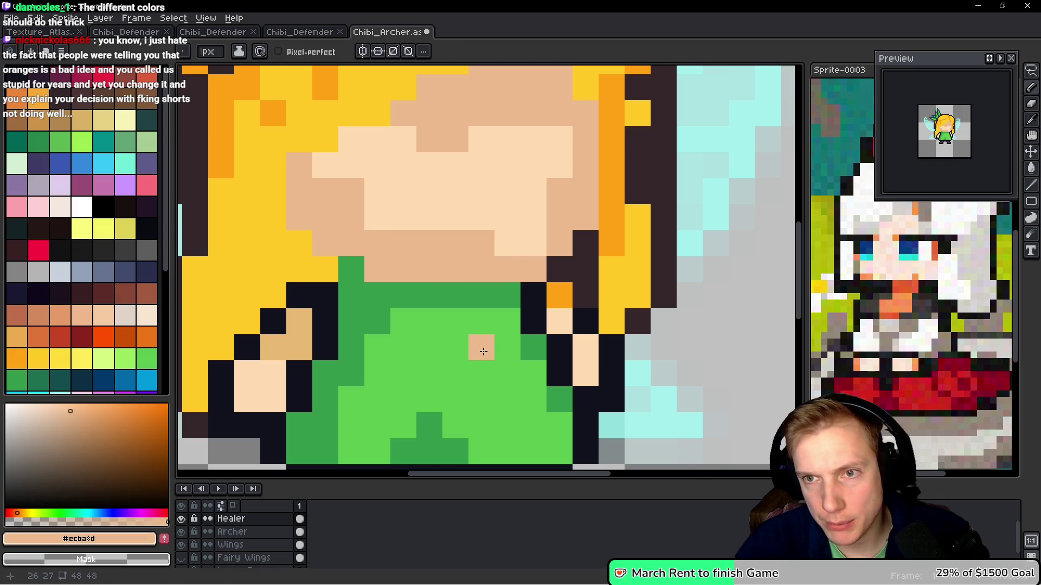
{"action": "key", "text": "ctrl+z"}
Cover the cheek and forehead shading with light skin #ffdbb1
{"action": "left_click", "coordinate": [506, 179], "text": "alt"}
{"action": "left_click_drag", "start_coordinate": [488, 243], "coordinate": [374, 243]}
{"action": "left_click", "coordinate": [347, 192]}
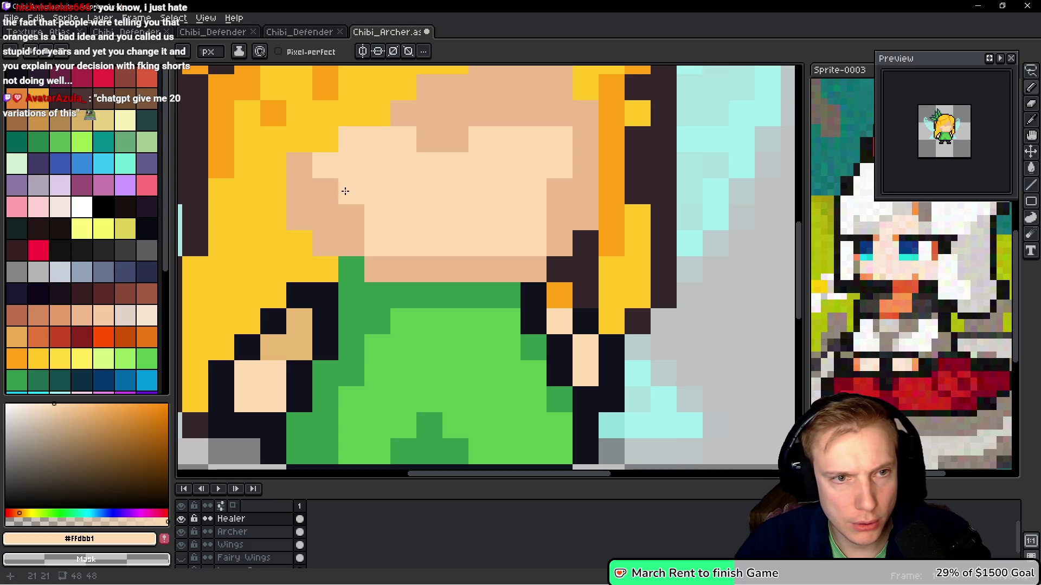
{"action": "left_click", "coordinate": [352, 220]}
{"action": "left_click", "coordinate": [322, 193]}
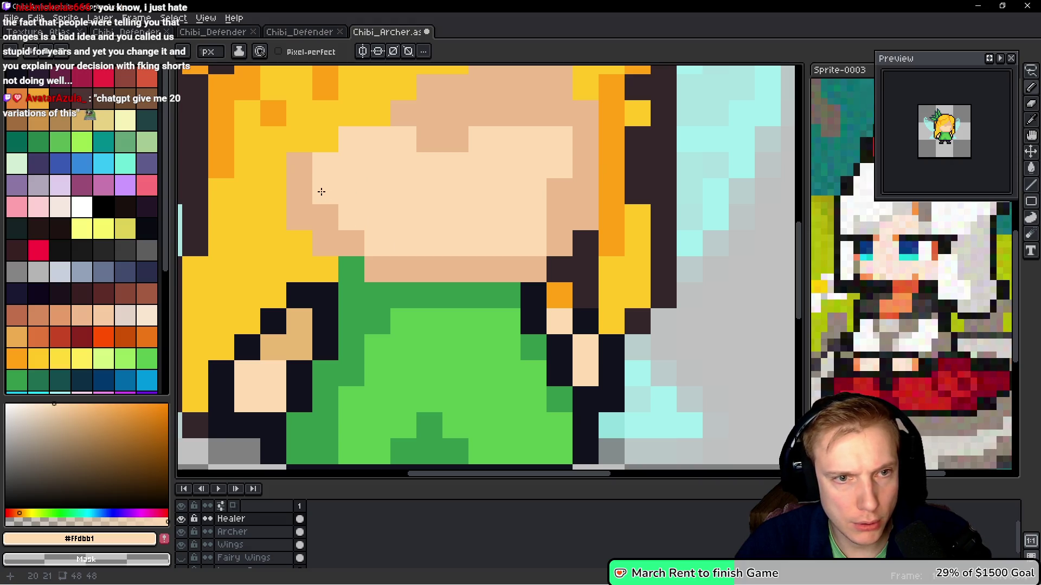
{"action": "left_click", "coordinate": [556, 193]}
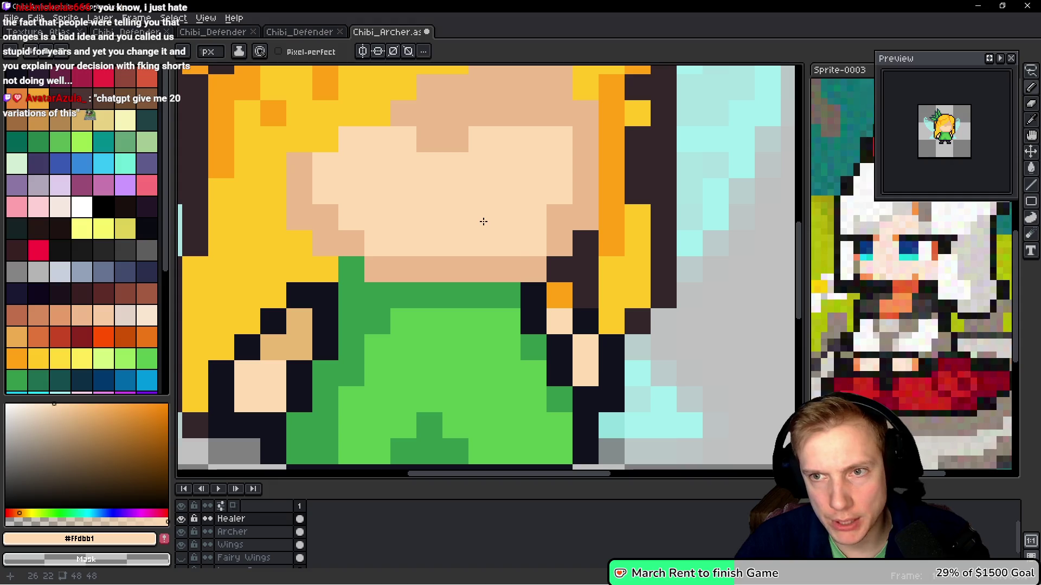
{"action": "left_click_drag", "start_coordinate": [486, 184], "coordinate": [499, 265]}
{"action": "left_click_drag", "start_coordinate": [414, 219], "coordinate": [523, 195]}
{"action": "mouse_move", "coordinate": [447, 205]}
{"action": "left_mouse_down"}
{"action": "mouse_move", "coordinate": [515, 167]}
{"action": "mouse_move", "coordinate": [543, 185]}
{"action": "mouse_move", "coordinate": [545, 166]}
{"action": "left_mouse_up"}
{"action": "left_click", "coordinate": [545, 137]}
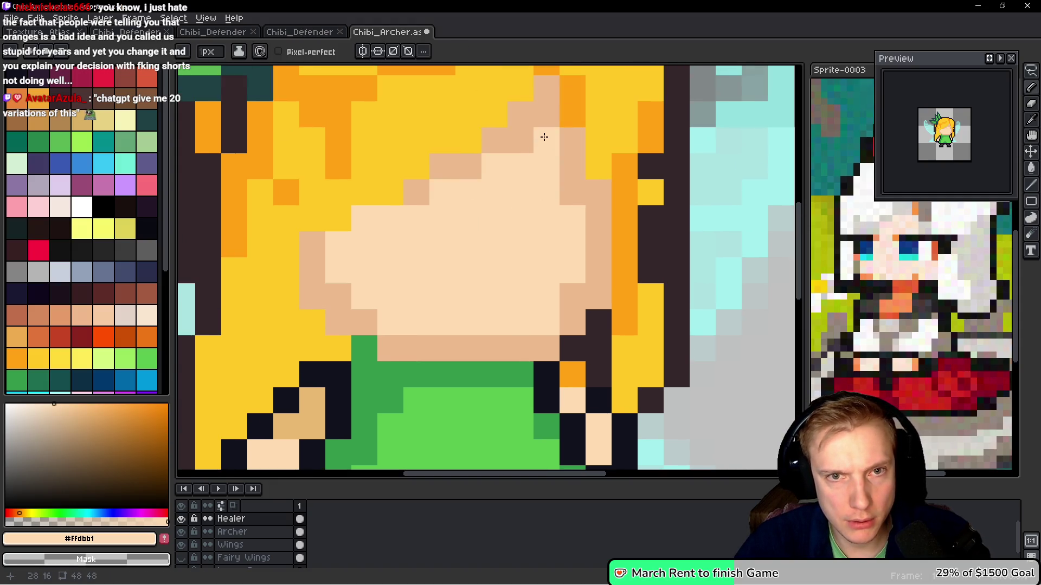
Add tan shading down the face's left side, lower left and right hairline
{"action": "key", "text": "i"}
{"action": "left_click", "coordinate": [382, 238]}
{"action": "key", "text": "b"}
{"action": "mouse_move", "coordinate": [390, 218]}
{"action": "left_mouse_down"}
{"action": "mouse_move", "coordinate": [396, 212]}
{"action": "mouse_move", "coordinate": [360, 297]}
{"action": "mouse_move", "coordinate": [332, 251]}
{"action": "left_mouse_up"}
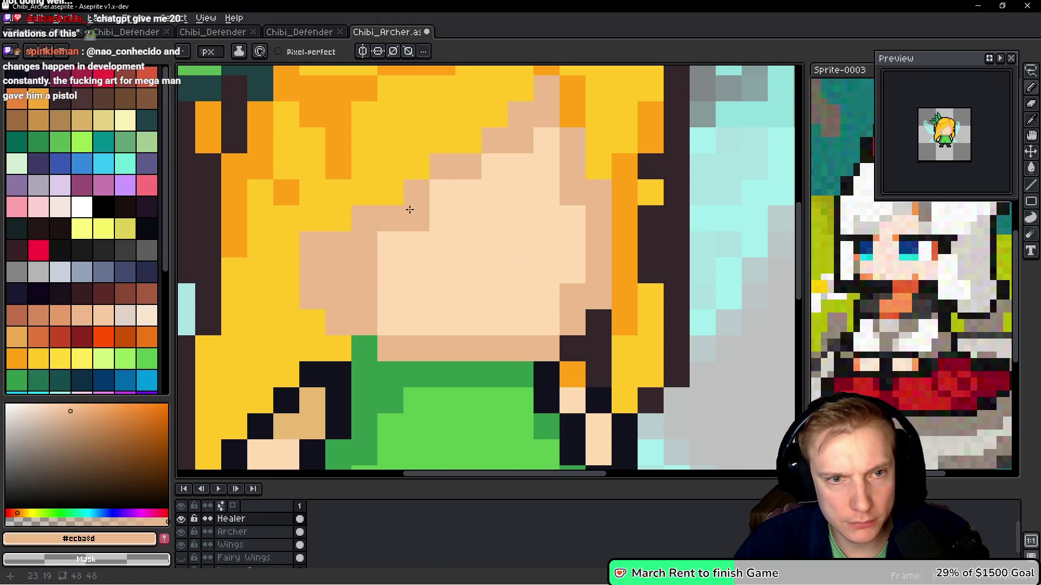
{"action": "left_click", "coordinate": [380, 247]}
{"action": "left_click", "coordinate": [464, 316]}
{"action": "key", "text": "ctrl+z"}
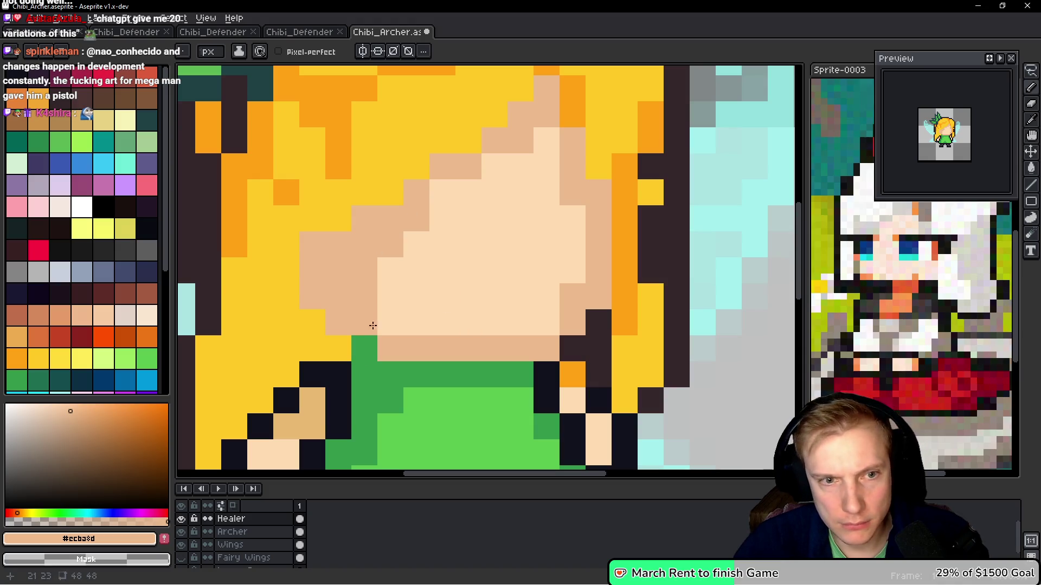
{"action": "left_click", "coordinate": [391, 320]}
{"action": "left_click", "coordinate": [547, 141]}
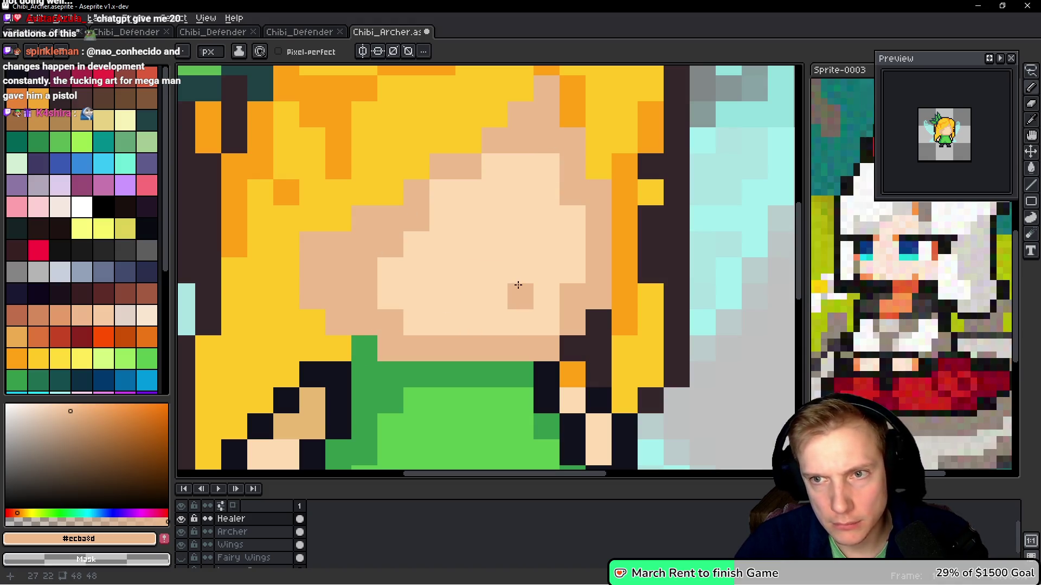
{"action": "left_click", "coordinate": [509, 222], "text": "alt"}
{"action": "left_click", "coordinate": [530, 129]}
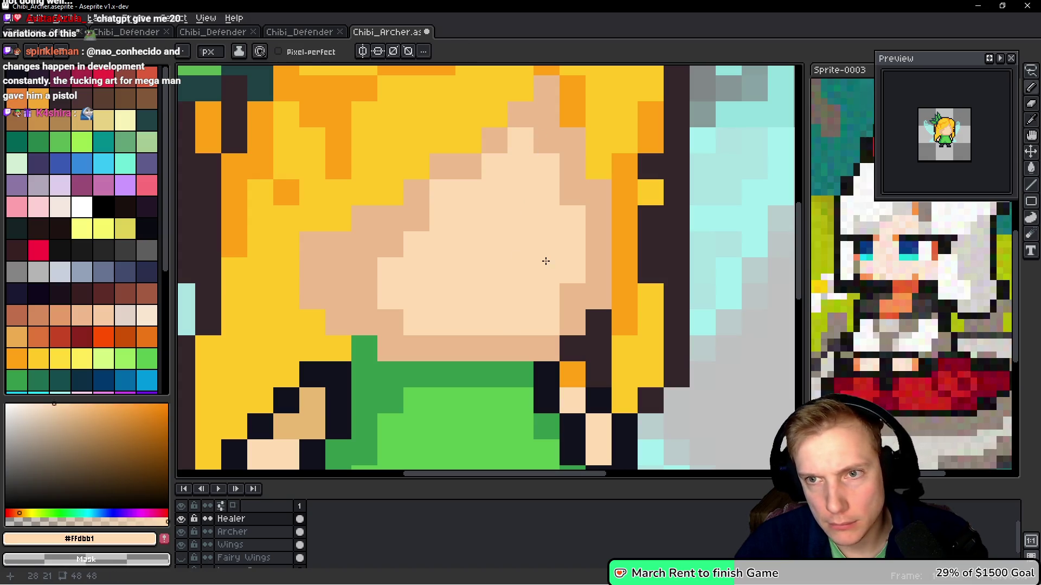
{"action": "scroll", "coordinate": [622, 239], "scroll_direction": "down", "scroll_amount": 4}
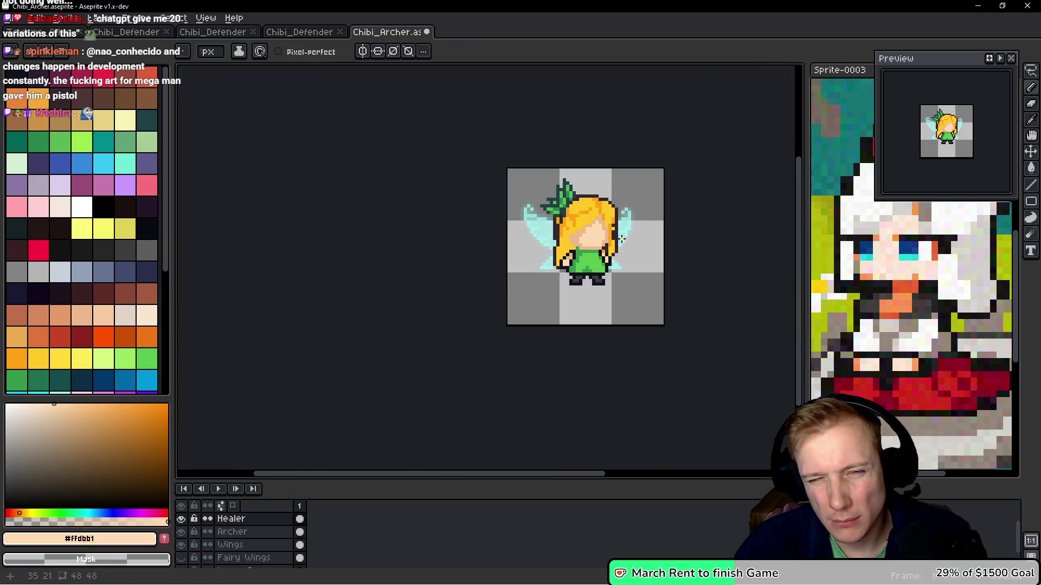
Show the Eyes layer again and place a tan #ccba8d nose pixel slightly lower
{"action": "scroll", "coordinate": [621, 239], "scroll_direction": "up", "scroll_amount": 3}
{"action": "scroll", "coordinate": [202, 544], "scroll_direction": "up", "scroll_amount": 1}
{"action": "left_click", "coordinate": [180, 519]}
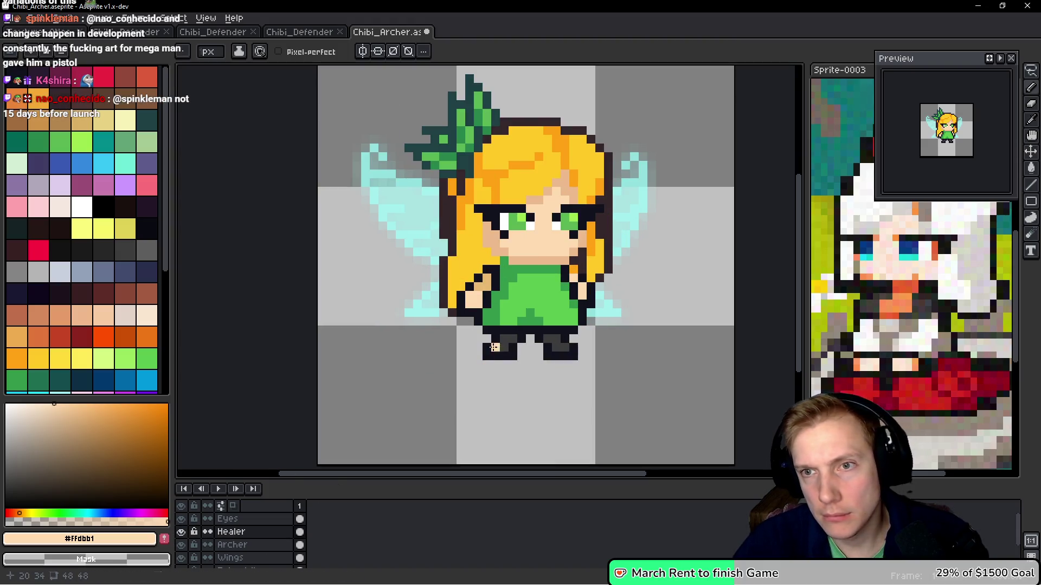
{"action": "left_click", "coordinate": [547, 254], "text": "alt"}
{"action": "scroll", "coordinate": [545, 261], "scroll_direction": "up", "scroll_amount": 2}
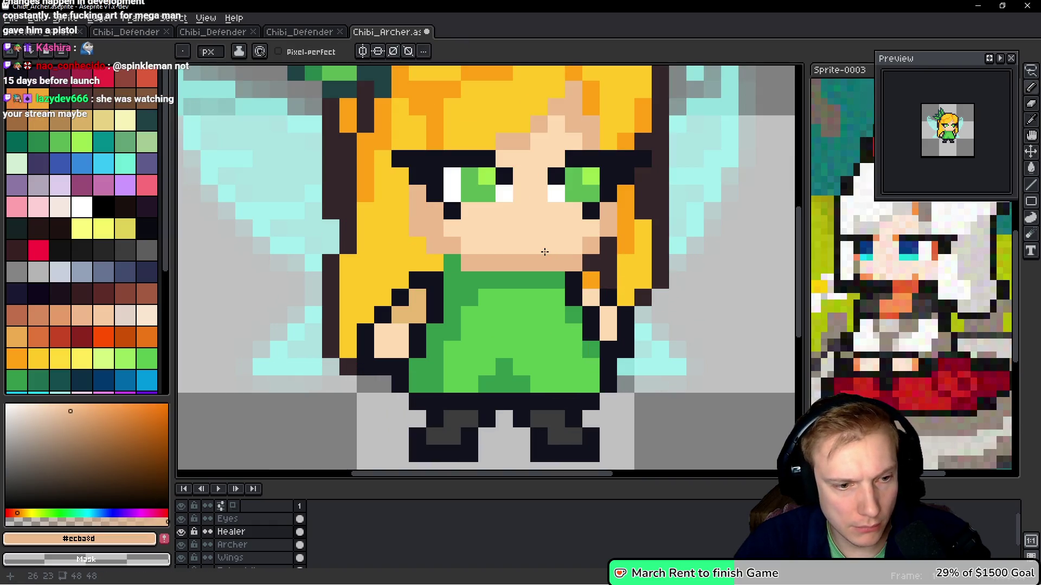
{"action": "left_click", "coordinate": [521, 228]}
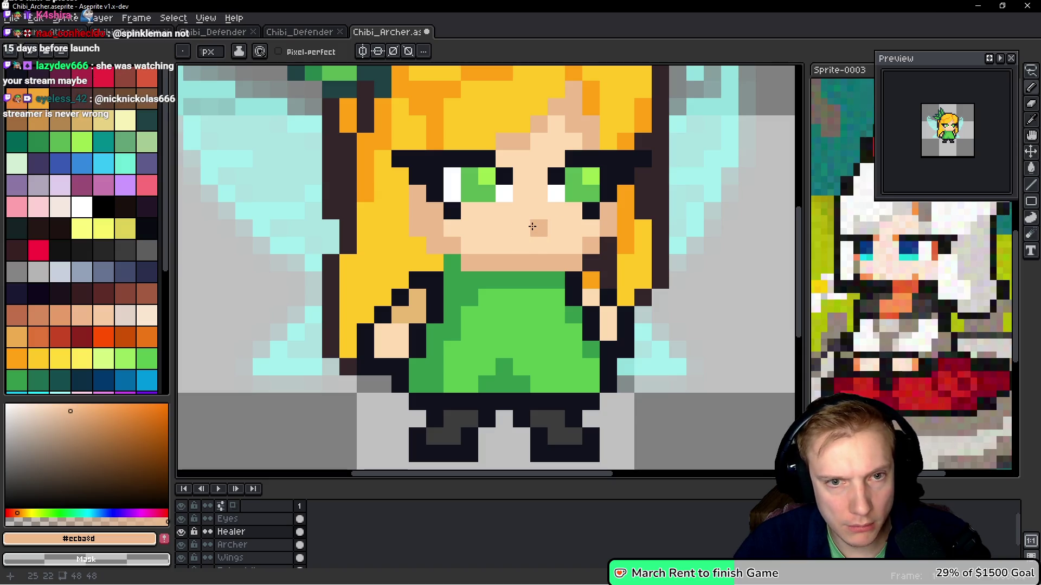
{"action": "left_click", "coordinate": [530, 227], "text": "ctrl"}
{"action": "key", "text": "ctrl+z"}
{"action": "left_click", "coordinate": [542, 245]}
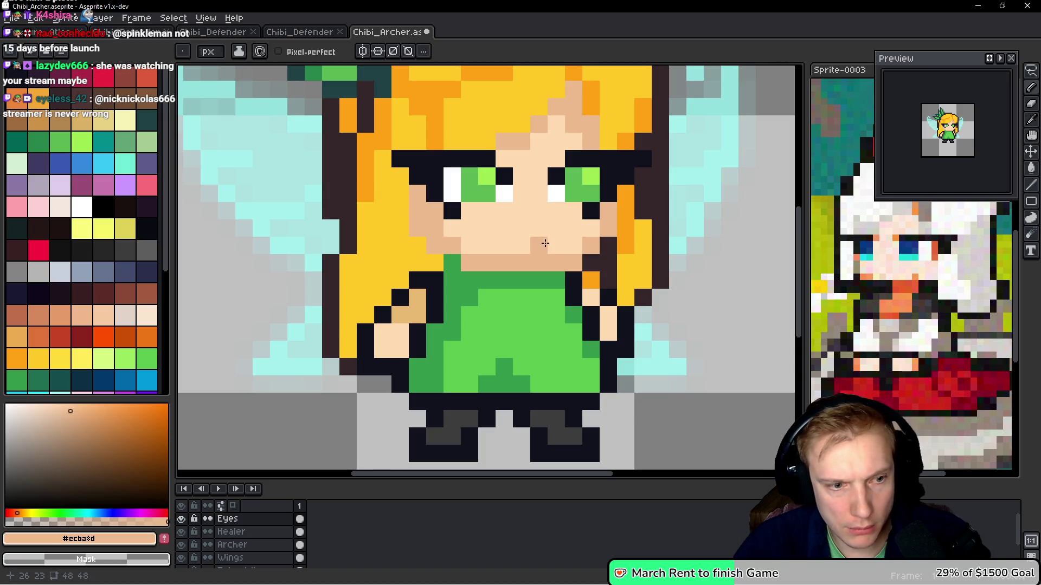
On the Healer layer, add tan shading to the fairy's right hand
{"action": "left_click", "coordinate": [530, 245], "text": "ctrl"}
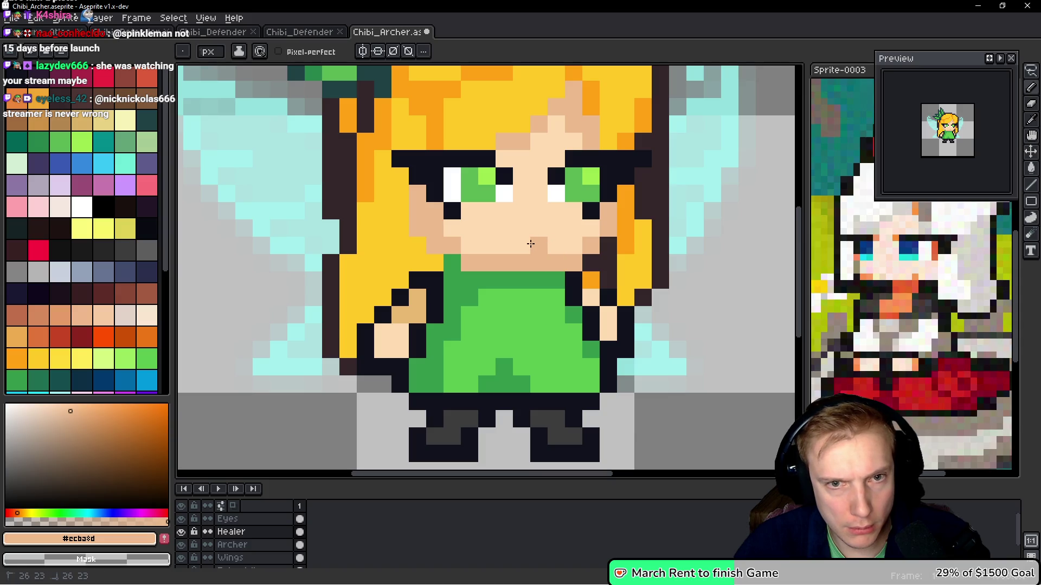
{"action": "left_click", "coordinate": [542, 297]}
{"action": "key", "text": "ctrl+z"}
{"action": "key", "text": "ctrl+z"}
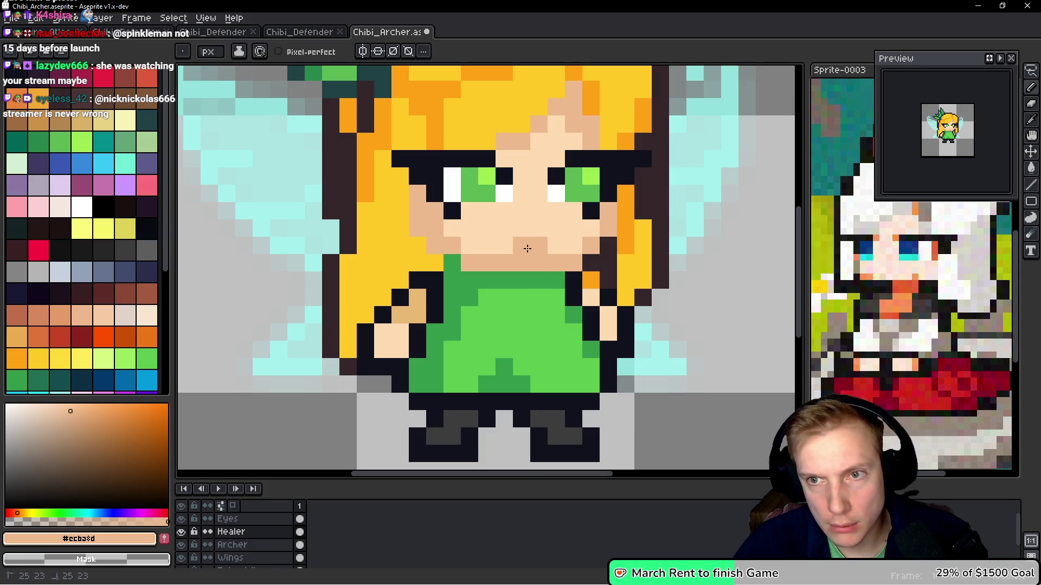
{"action": "left_click", "coordinate": [588, 325]}
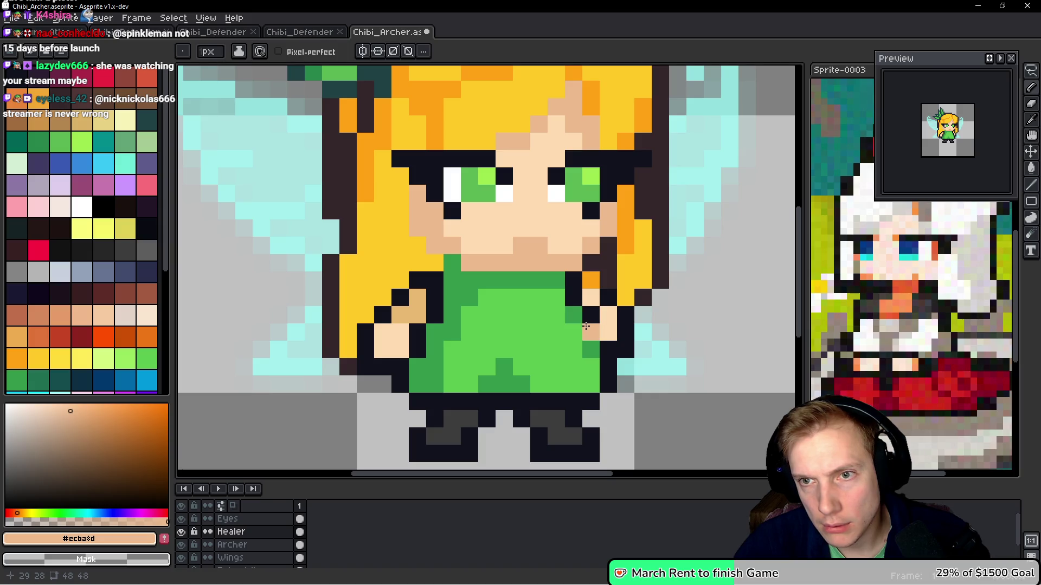
{"action": "scroll", "coordinate": [581, 298], "scroll_direction": "down", "scroll_amount": 5}
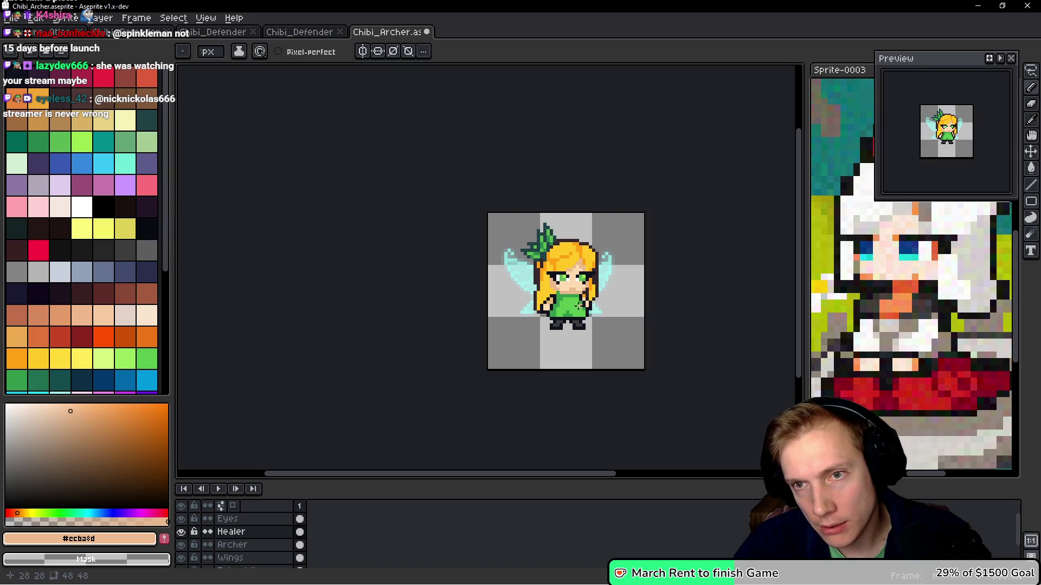
Zoom and pan over the finished fairy sprite, then switch to the Chibi_Defender document
{"action": "scroll", "coordinate": [566, 278], "scroll_direction": "up", "scroll_amount": 1}
{"action": "scroll", "coordinate": [566, 278], "scroll_direction": "up", "scroll_amount": 1}
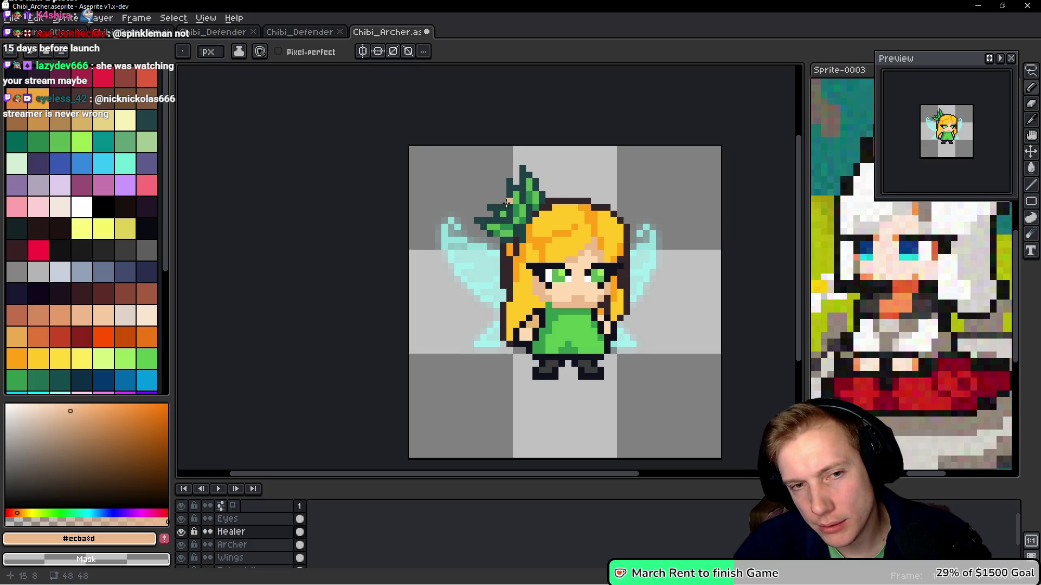
{"action": "scroll", "coordinate": [551, 227], "scroll_direction": "down", "scroll_amount": 1}
{"action": "scroll", "coordinate": [551, 239], "scroll_direction": "up", "scroll_amount": 1}
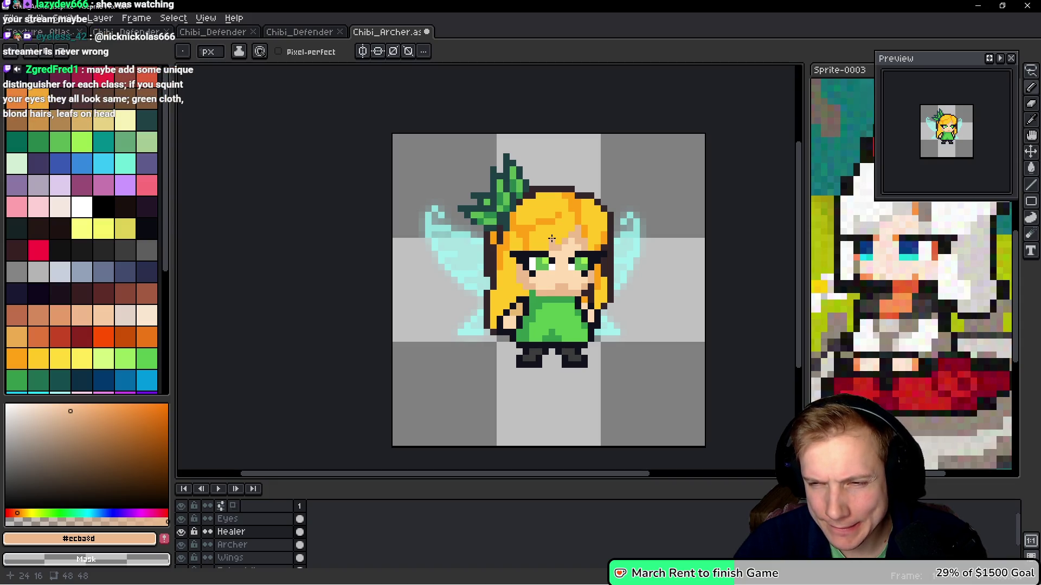
{"action": "scroll", "coordinate": [555, 233], "scroll_direction": "up", "scroll_amount": 1}
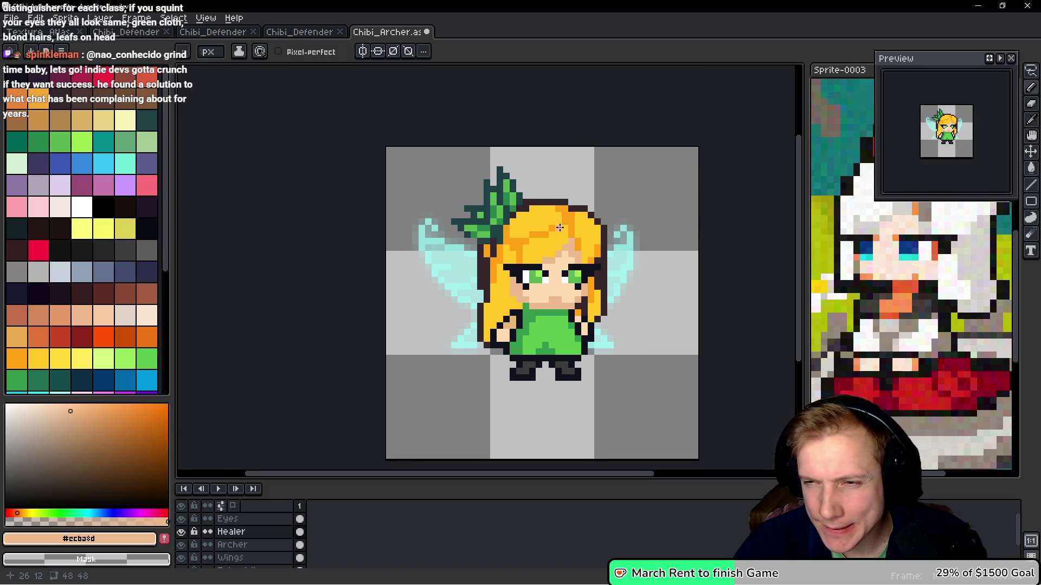
{"action": "left_click_drag", "start_coordinate": [560, 227], "coordinate": [553, 245]}
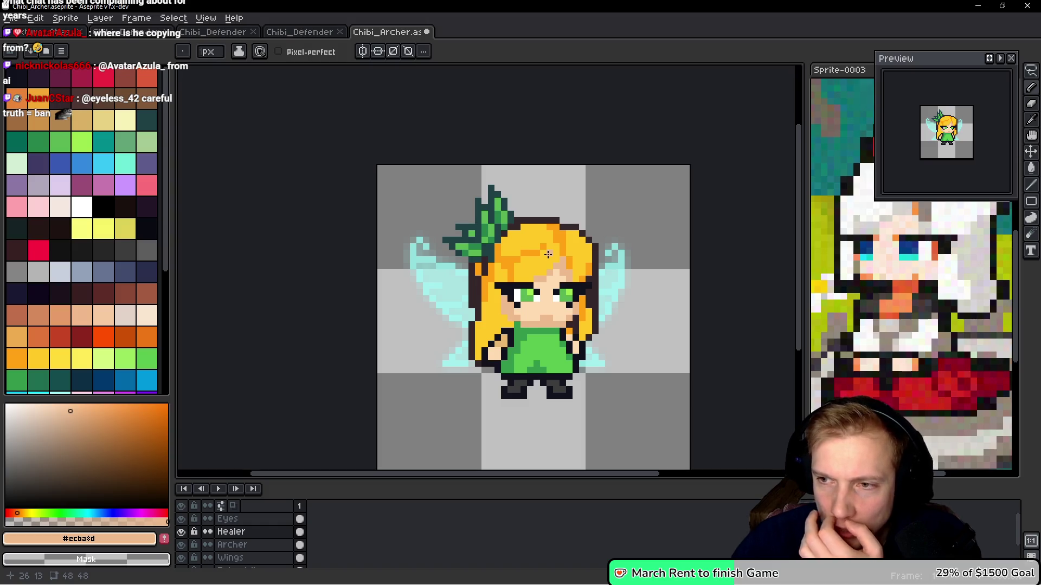
{"action": "left_click_drag", "start_coordinate": [548, 254], "coordinate": [539, 270]}
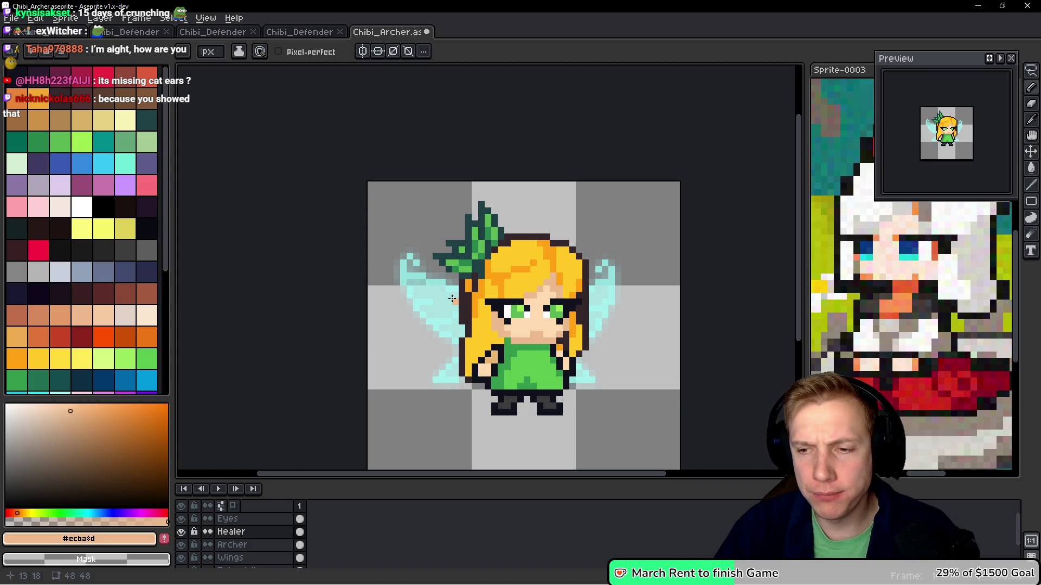
{"action": "left_click", "coordinate": [301, 33]}
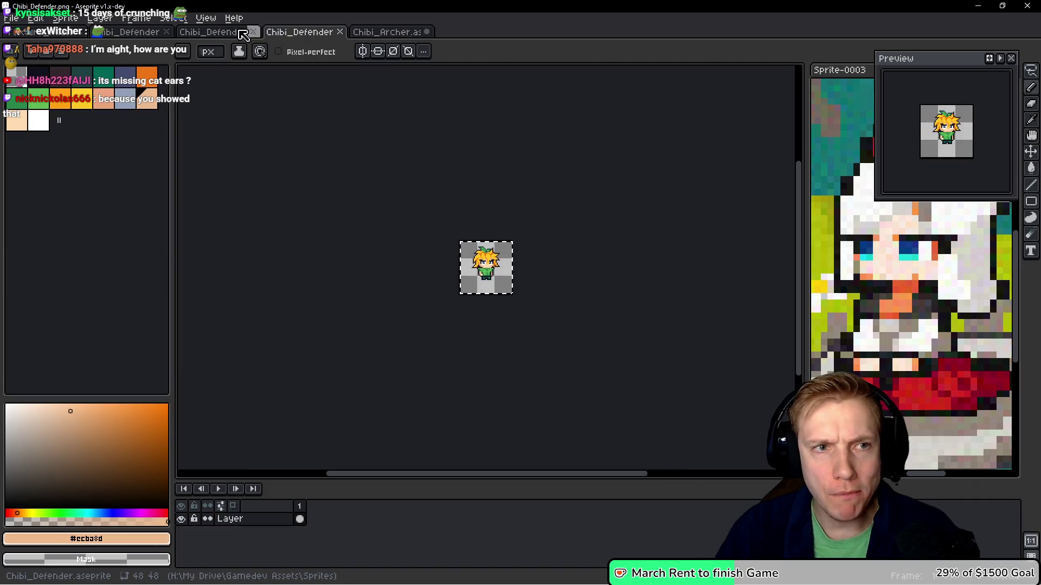
Cycle to the Texture_Atlas document and view the orange-haired girl and Sprite-0003 references
{"action": "left_click", "coordinate": [220, 32]}
{"action": "key", "text": "ctrl+shift+Tab"}
{"action": "key", "text": "ctrl+shift+Tab"}
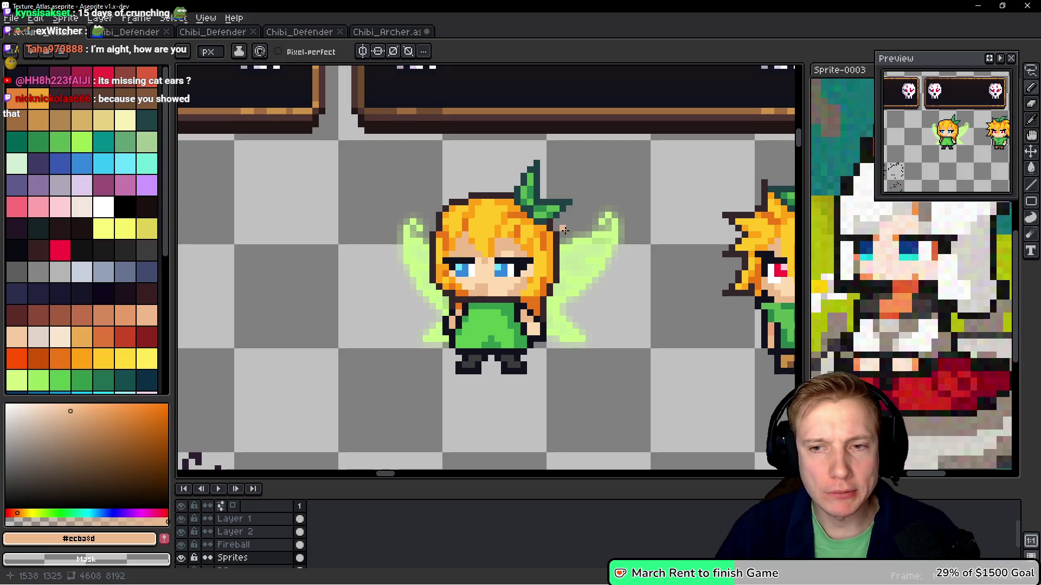
{"action": "mouse_move", "coordinate": [806, 248]}
{"action": "left_mouse_down"}
{"action": "mouse_move", "coordinate": [722, 193]}
{"action": "mouse_move", "coordinate": [543, 196]}
{"action": "left_mouse_up"}
{"action": "left_click", "coordinate": [659, 72]}
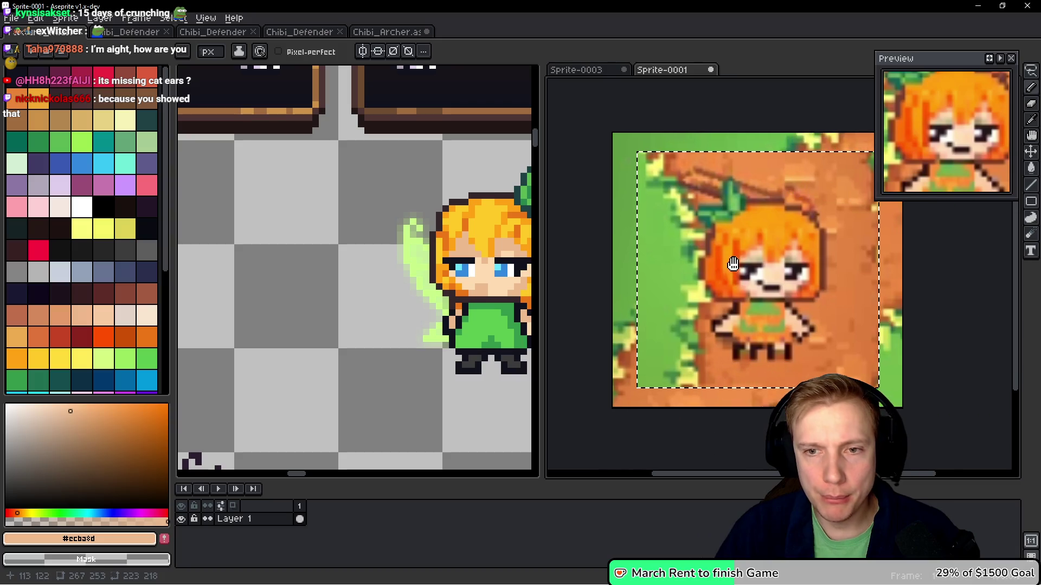
{"action": "left_click", "coordinate": [406, 296]}
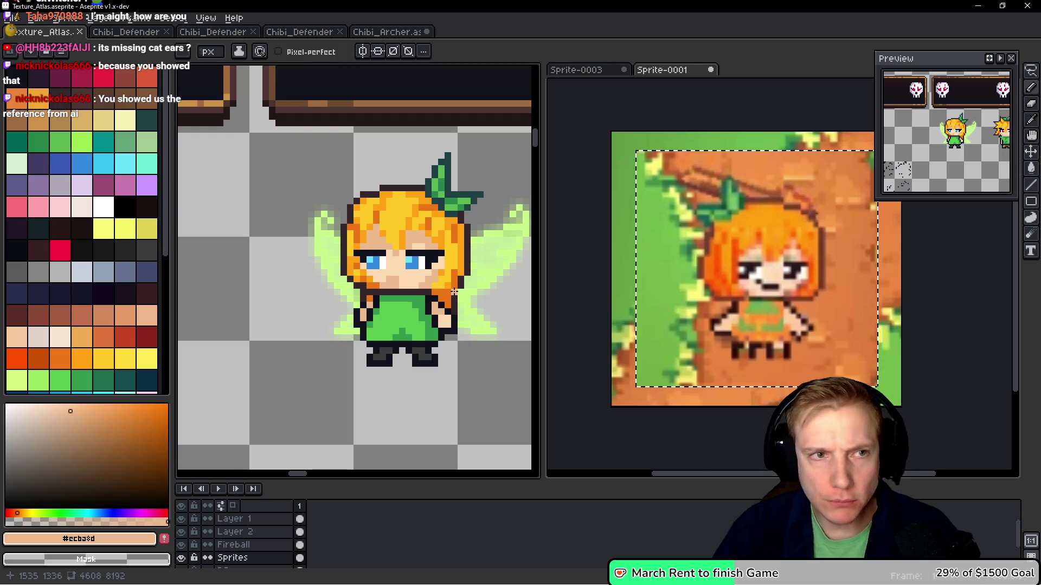
{"action": "left_click", "coordinate": [599, 73]}
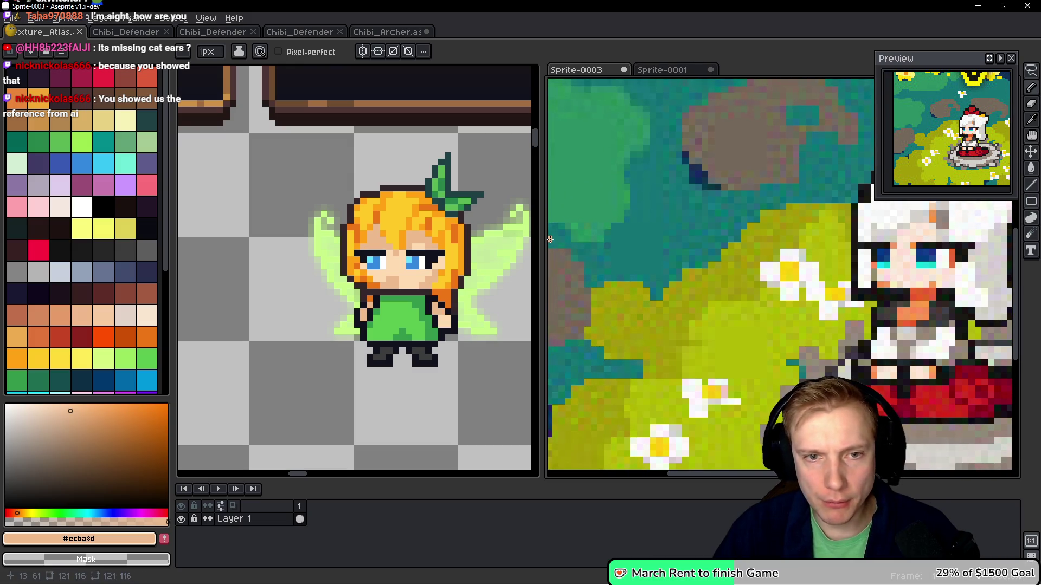
{"action": "mouse_move", "coordinate": [542, 238]}
{"action": "left_mouse_down"}
{"action": "mouse_move", "coordinate": [750, 255]}
{"action": "mouse_move", "coordinate": [801, 244]}
{"action": "left_mouse_up"}
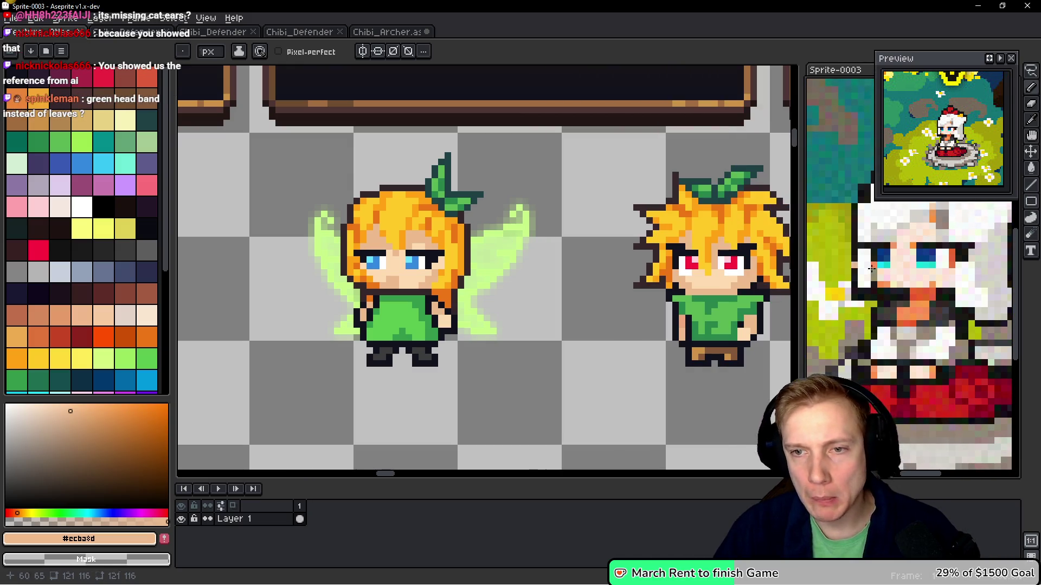
Return to the Chibi_Defender document and switch to the File Explorer window
{"action": "scroll", "coordinate": [441, 254], "scroll_direction": "up", "scroll_amount": 1}
{"action": "left_click", "coordinate": [126, 32]}
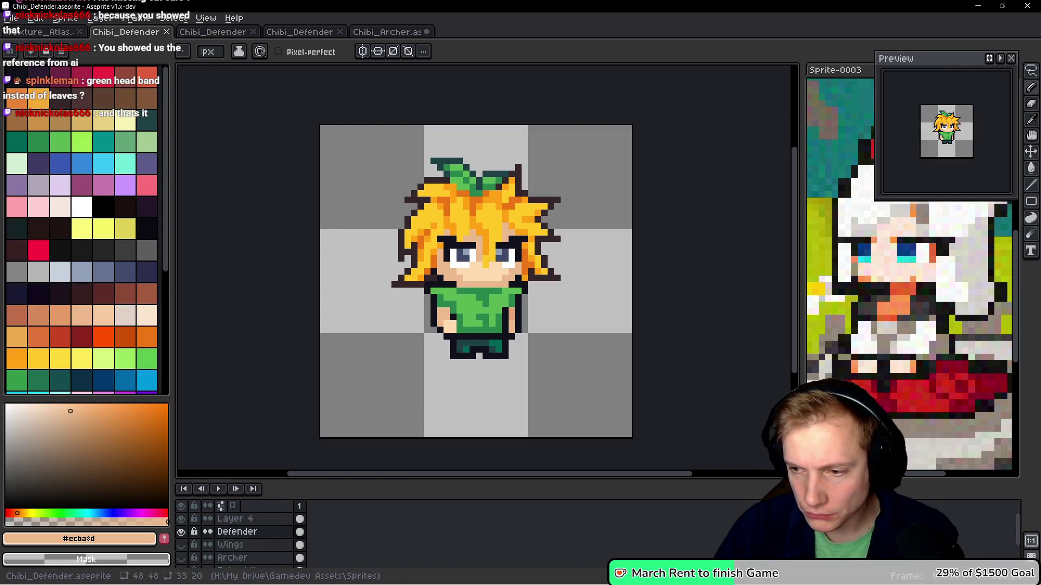
{"action": "key", "text": "alt+Tab"}
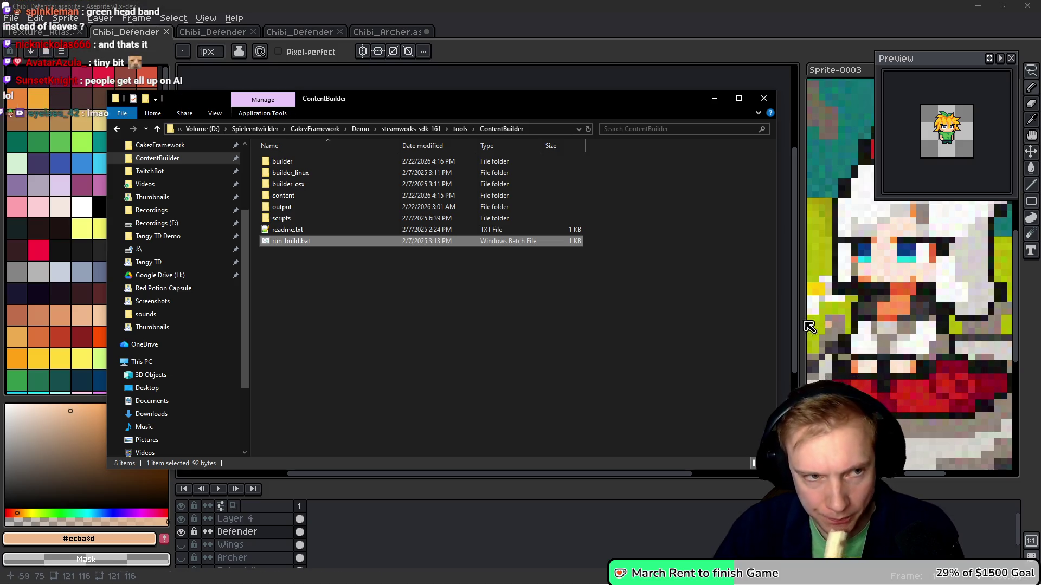
Browse into Assets > aseprite > Pixel Art Selling and look through its contents
{"action": "scroll", "coordinate": [155, 212], "scroll_direction": "up", "scroll_amount": 1}
{"action": "scroll", "coordinate": [154, 211], "scroll_direction": "up", "scroll_amount": 2}
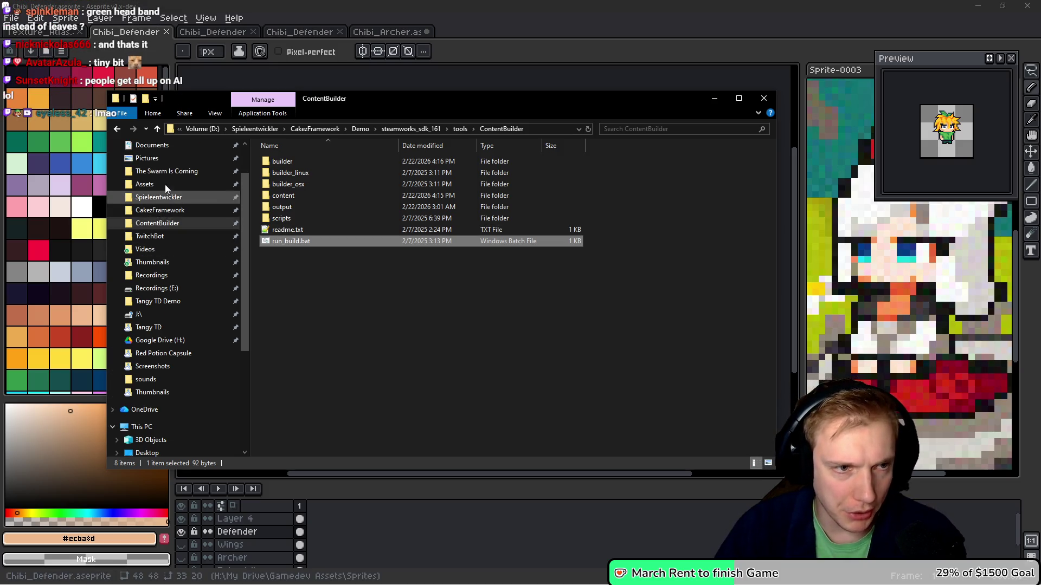
{"action": "left_click", "coordinate": [171, 184]}
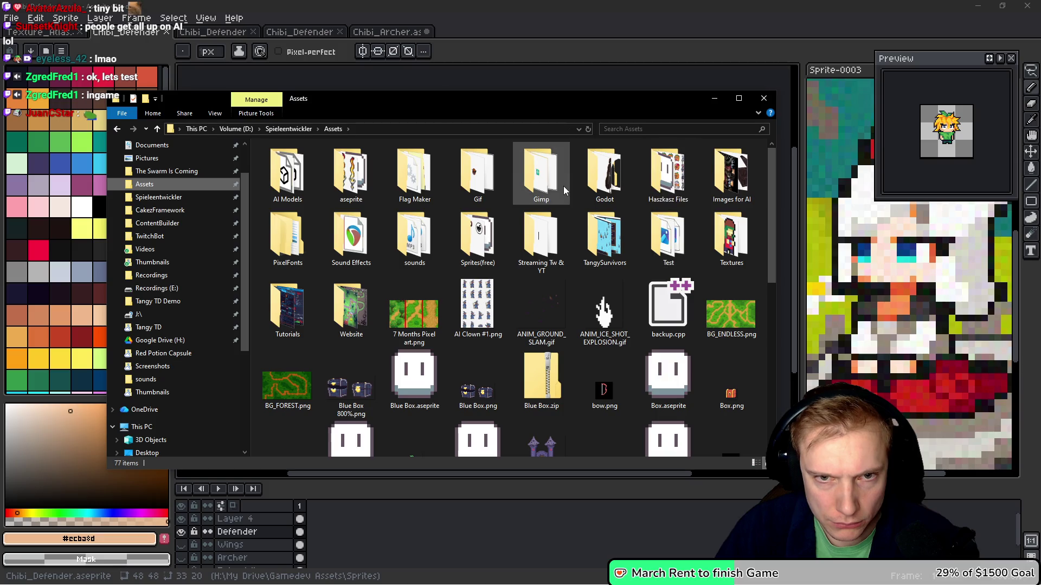
{"action": "left_click", "coordinate": [347, 179]}
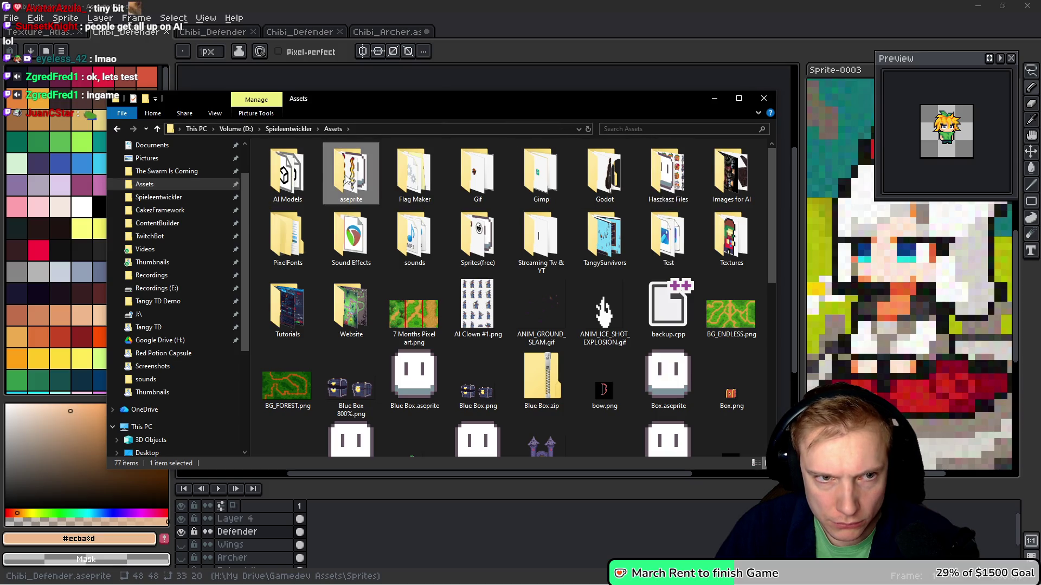
{"action": "double_click", "coordinate": [347, 179]}
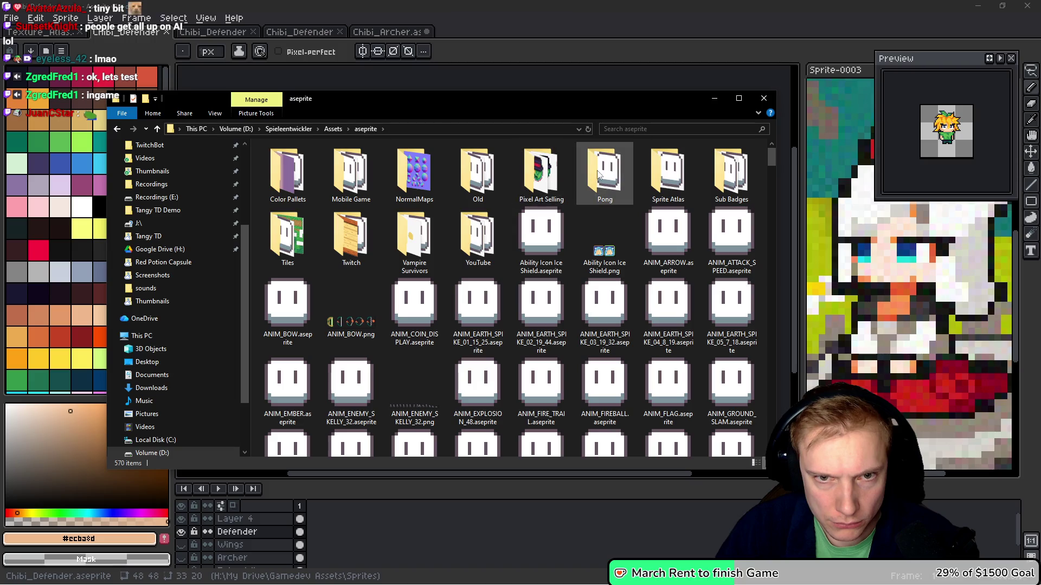
{"action": "double_click", "coordinate": [548, 174]}
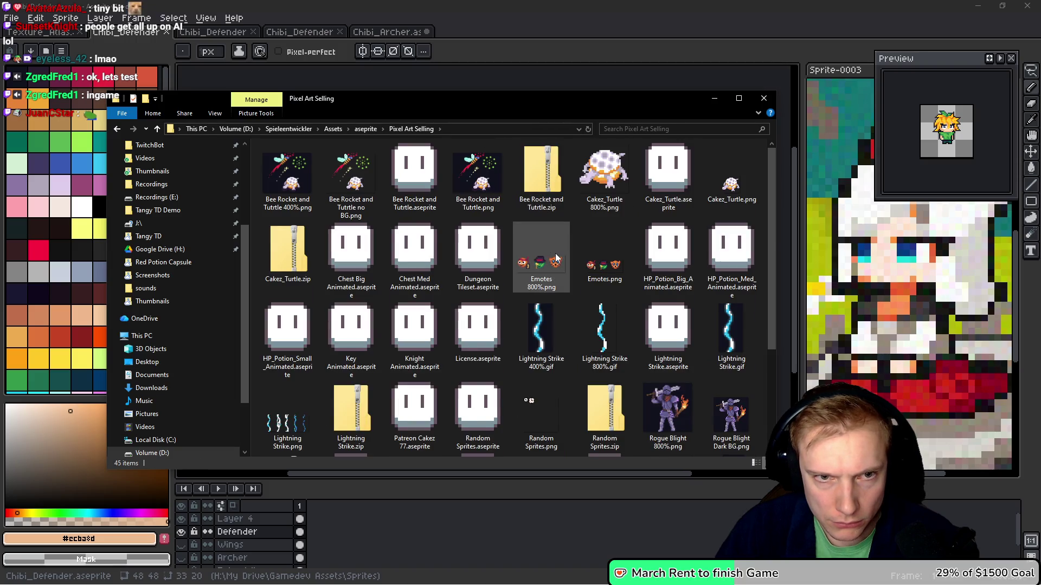
{"action": "scroll", "coordinate": [555, 258], "scroll_direction": "down", "scroll_amount": 3}
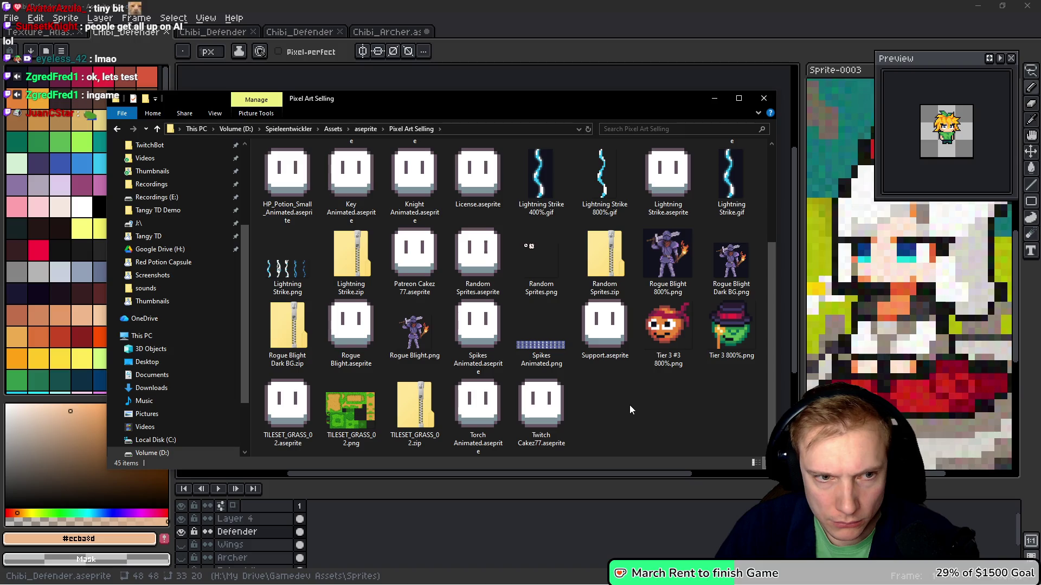
{"action": "scroll", "coordinate": [629, 405], "scroll_direction": "up", "scroll_amount": 3}
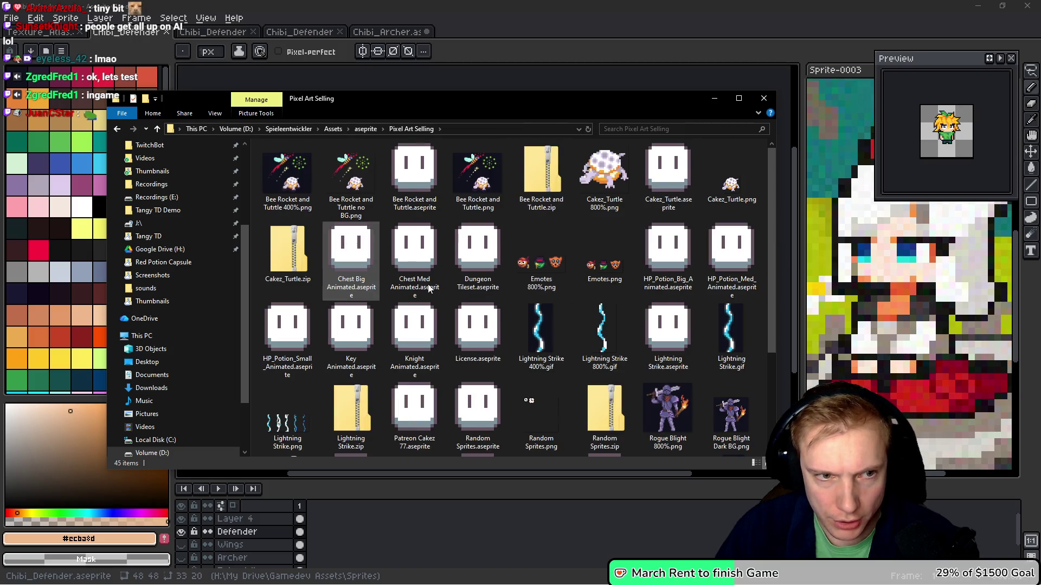
{"action": "scroll", "coordinate": [527, 296], "scroll_direction": "down", "scroll_amount": 3}
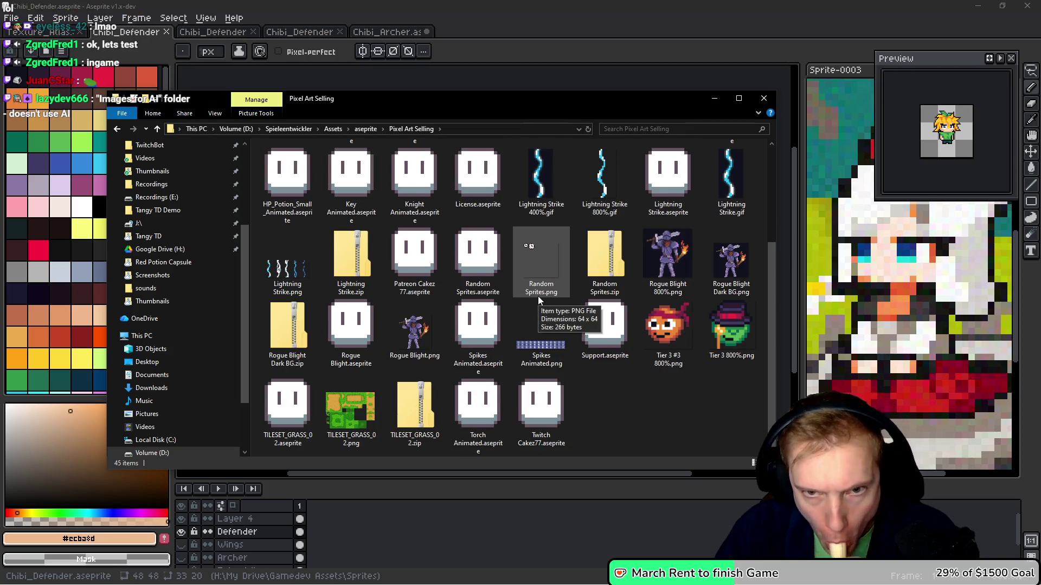
Go back to Assets and open Textures > Pixel Art Selling, briefly checking Mobile Game
{"action": "key", "text": "BackSpace"}
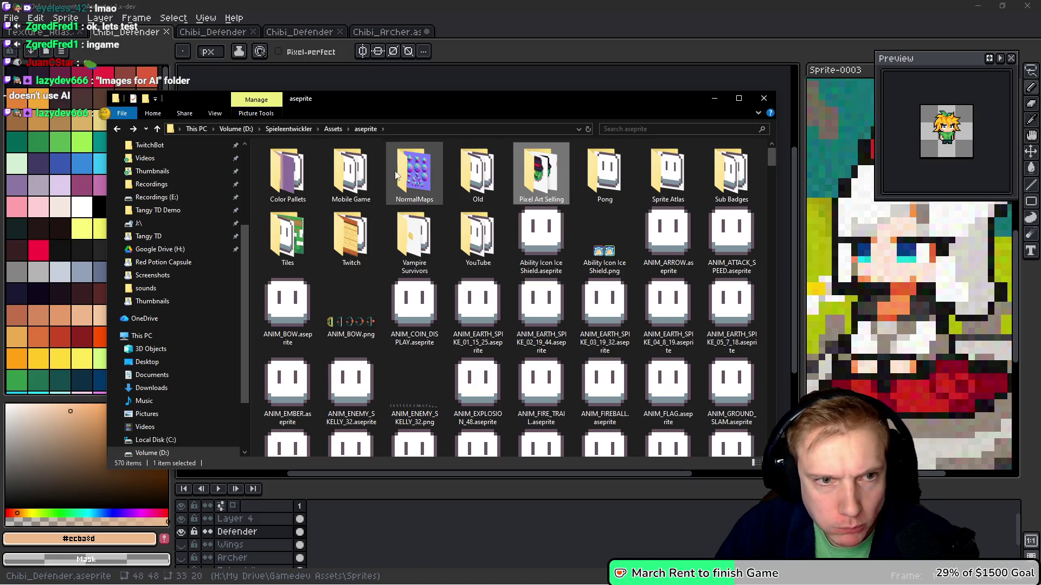
{"action": "key", "text": "BackSpace"}
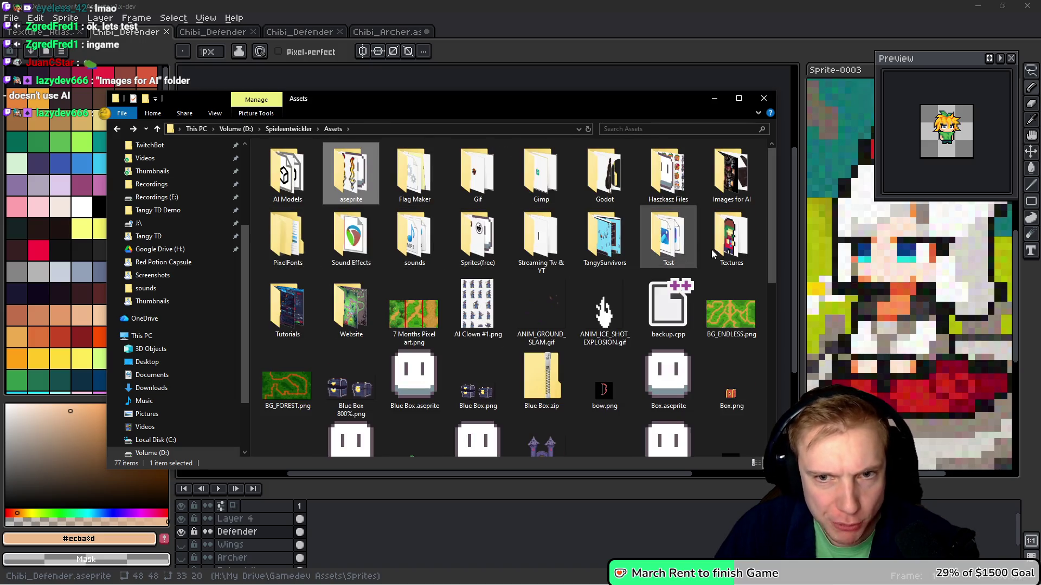
{"action": "double_click", "coordinate": [732, 242]}
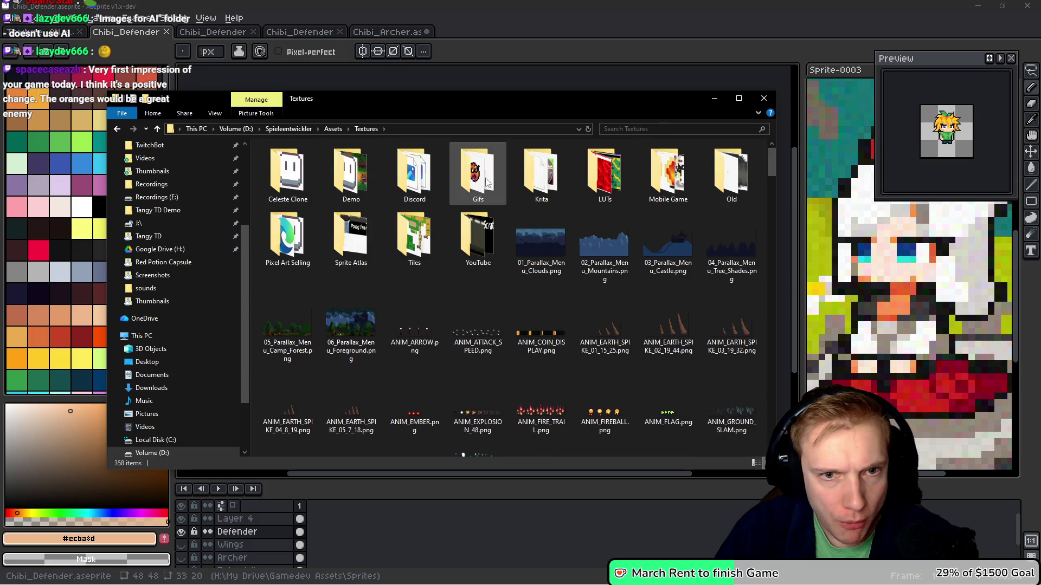
{"action": "double_click", "coordinate": [670, 179]}
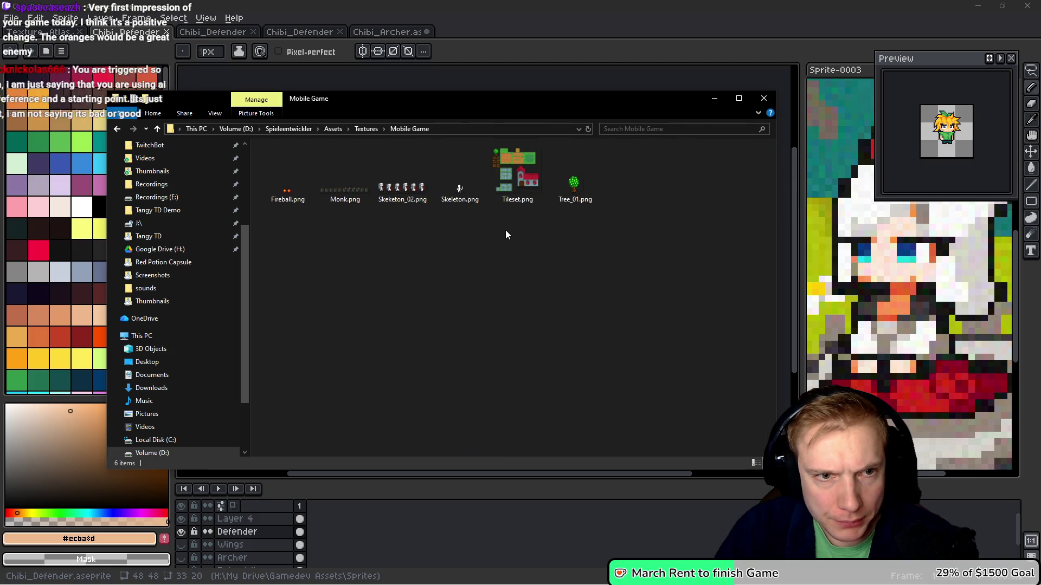
{"action": "key", "text": "alt+Left"}
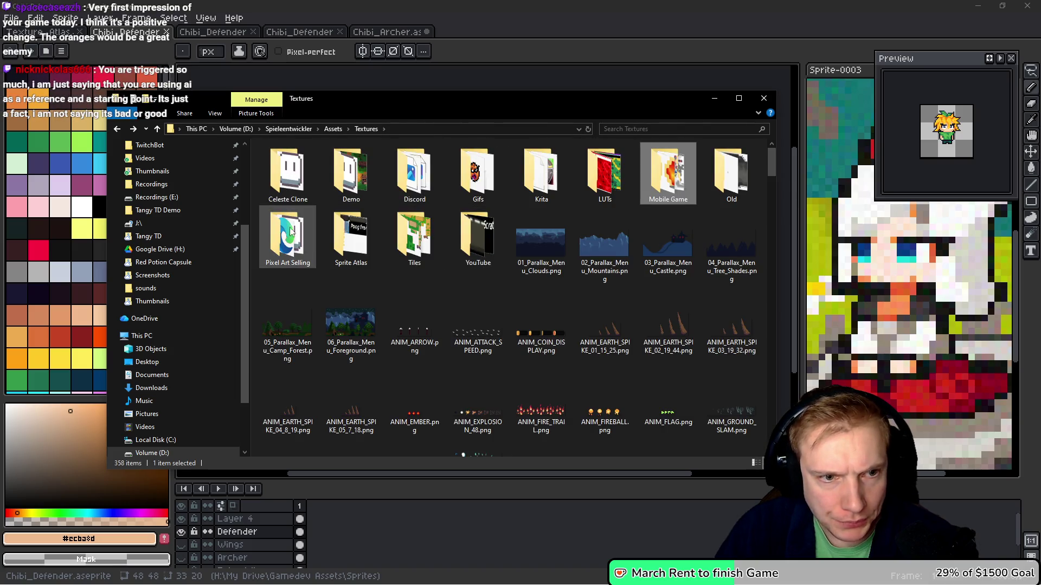
{"action": "double_click", "coordinate": [288, 234]}
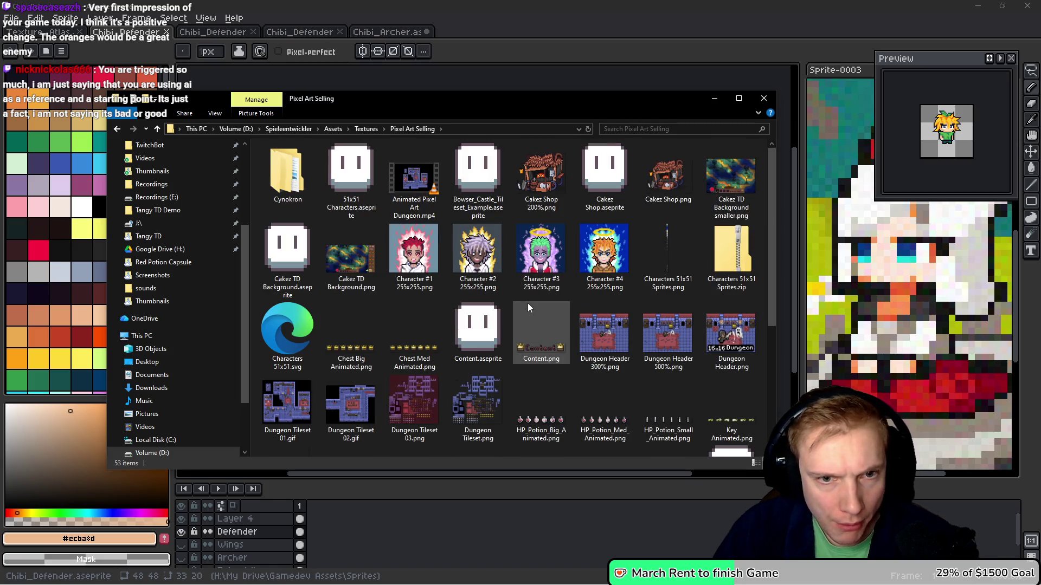
Open Character #1 255x255.png in the image viewer
{"action": "scroll", "coordinate": [538, 306], "scroll_direction": "down", "scroll_amount": 3}
{"action": "scroll", "coordinate": [565, 343], "scroll_direction": "up", "scroll_amount": 3}
{"action": "scroll", "coordinate": [565, 343], "scroll_direction": "down", "scroll_amount": 3}
{"action": "scroll", "coordinate": [564, 341], "scroll_direction": "up", "scroll_amount": 3}
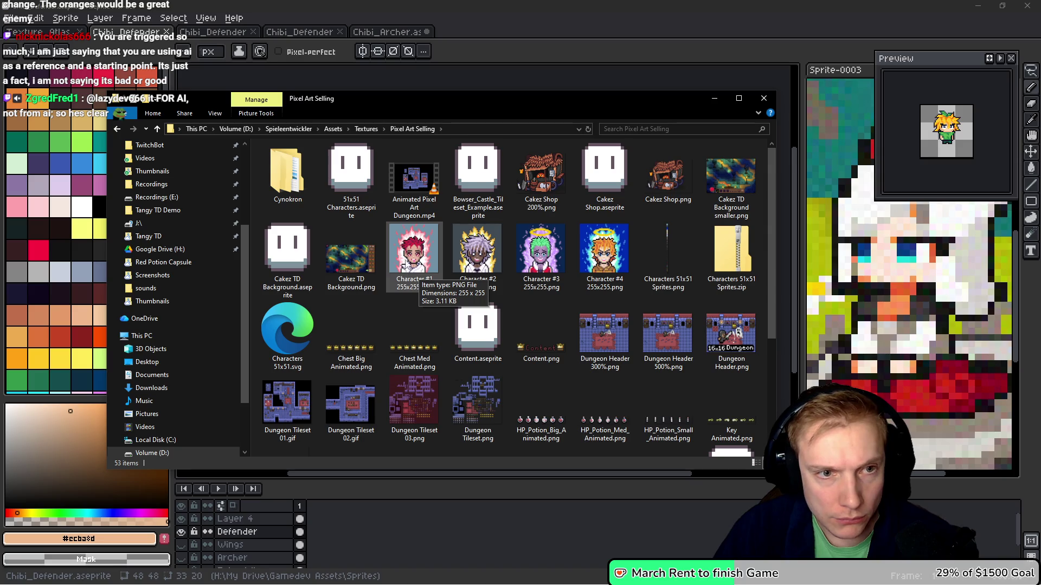
{"action": "left_click", "coordinate": [404, 252]}
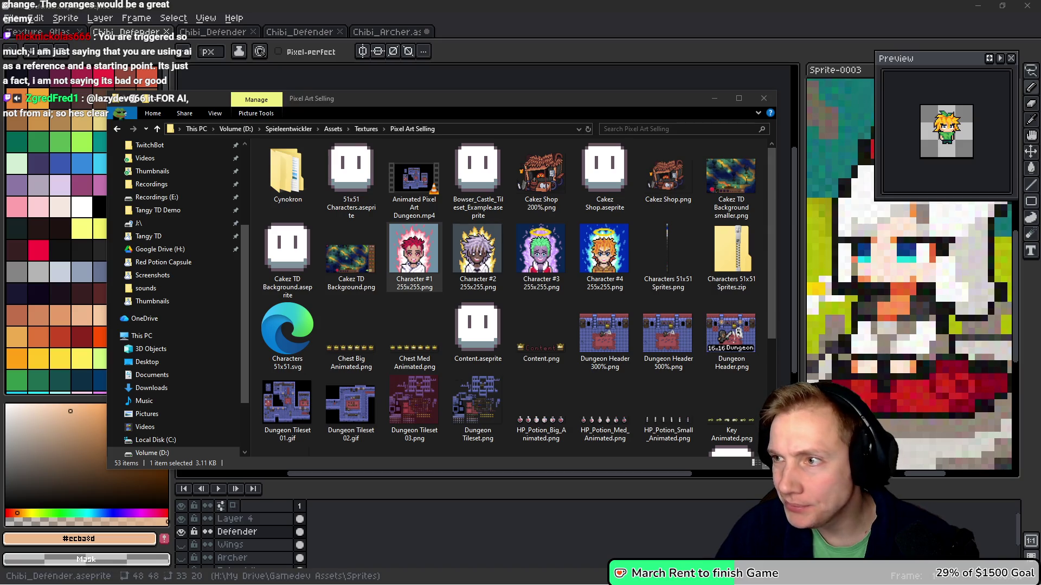
{"action": "key", "text": "Return"}
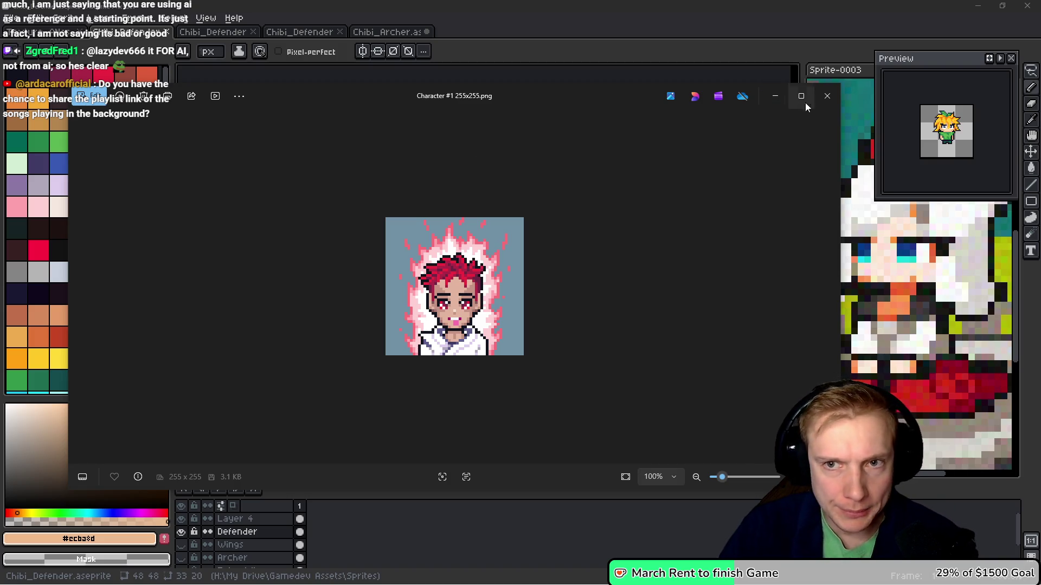
Close the Character #1 portrait in Photos and return to the Aseprite window
{"action": "left_click", "coordinate": [827, 96]}
{"action": "left_click", "coordinate": [255, 43]}
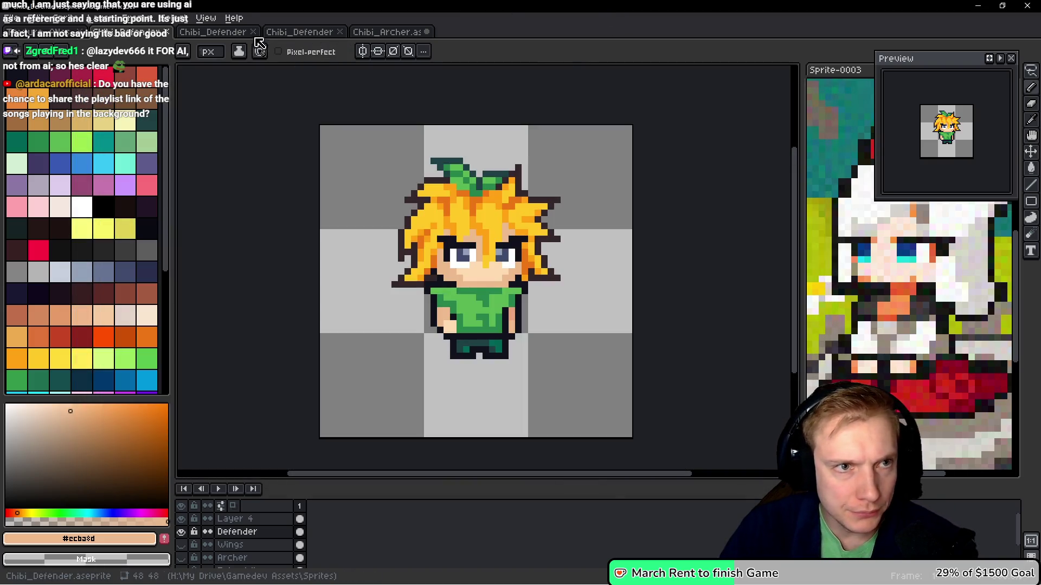
Switch through the open documents to the Chibi_Archer fairy sprite
{"action": "left_click", "coordinate": [235, 33]}
{"action": "left_click", "coordinate": [303, 34]}
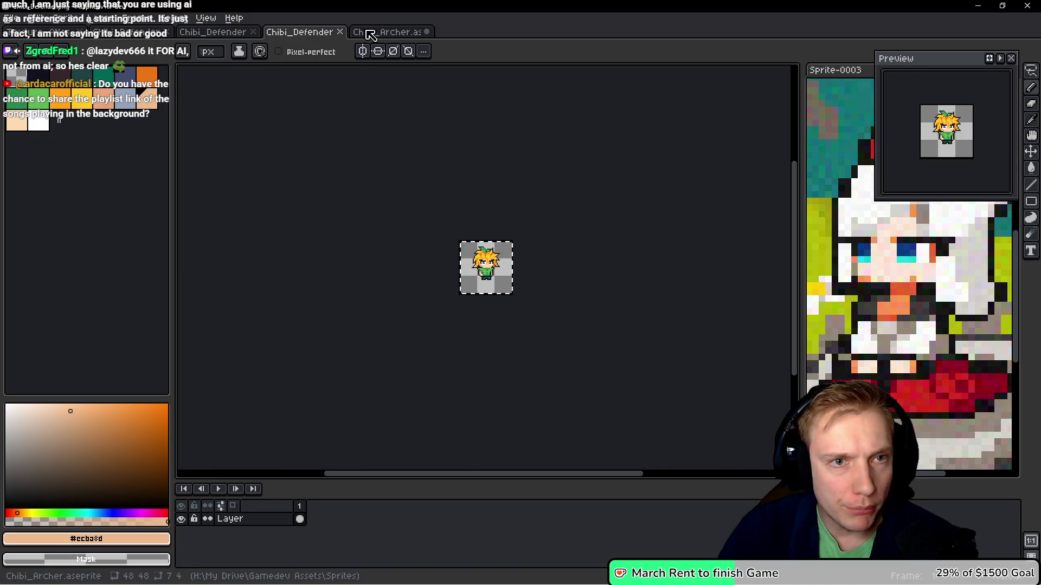
{"action": "left_click", "coordinate": [387, 32]}
{"action": "left_click_drag", "start_coordinate": [557, 270], "coordinate": [558, 257]}
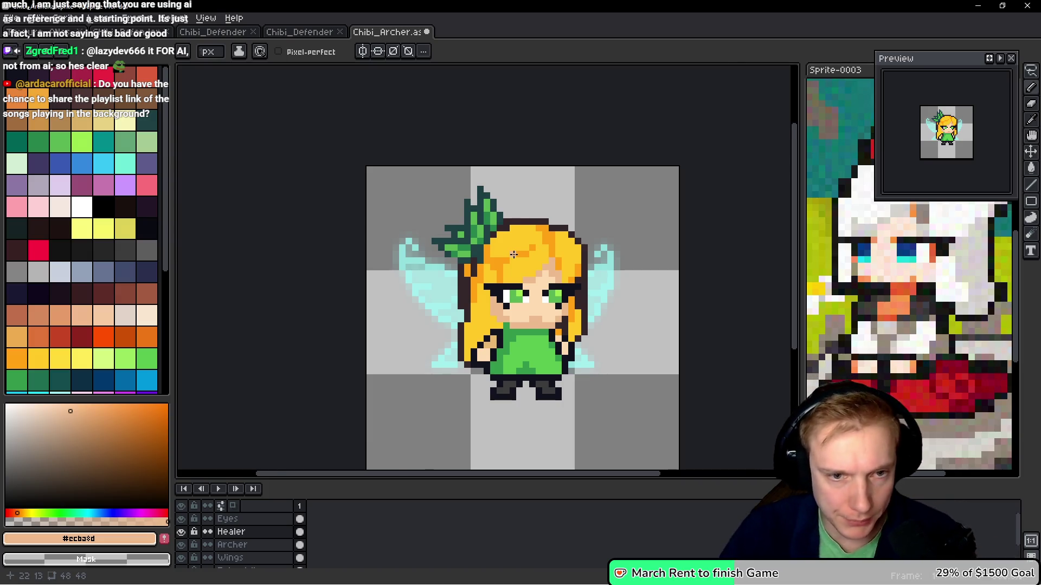
{"action": "scroll", "coordinate": [513, 254], "scroll_direction": "up", "scroll_amount": 2}
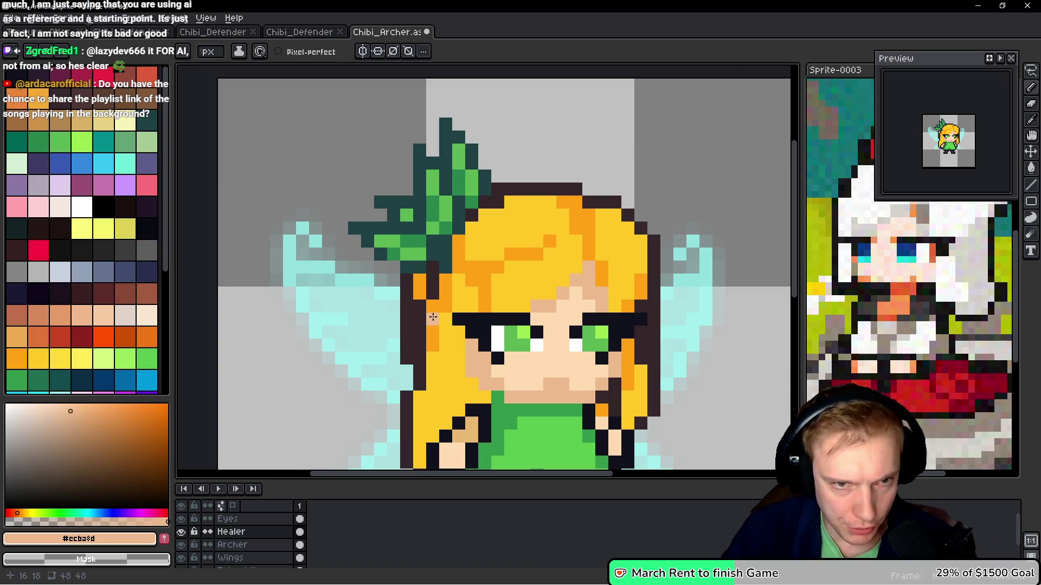
Select the leaf bow on the head and move it to the right on the Healer layer
{"action": "left_click", "coordinate": [460, 316], "text": "ctrl"}
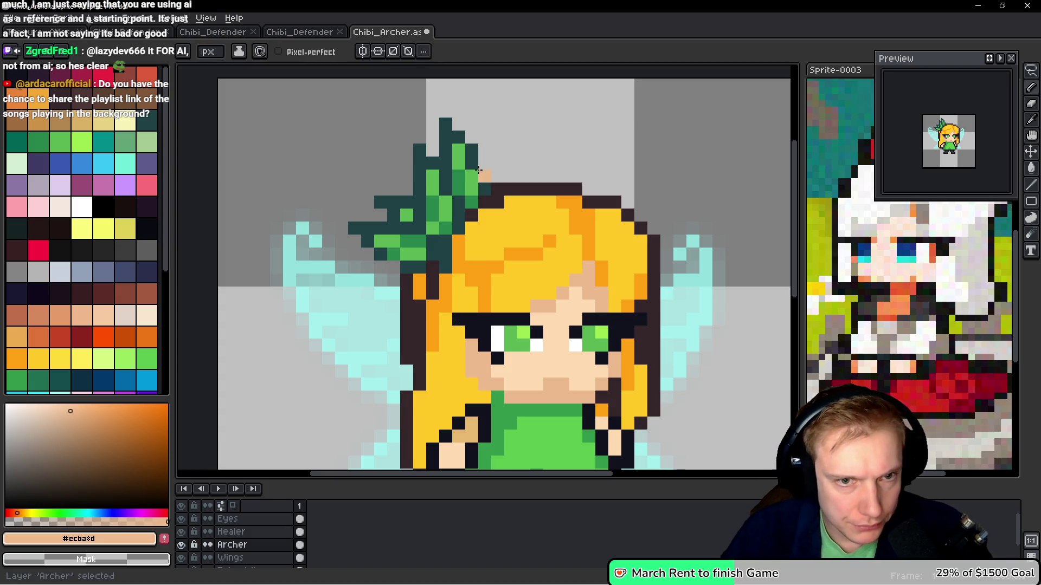
{"action": "mouse_move", "coordinate": [492, 127]}
{"action": "left_mouse_down"}
{"action": "mouse_move", "coordinate": [402, 124]}
{"action": "mouse_move", "coordinate": [395, 271]}
{"action": "mouse_move", "coordinate": [519, 199]}
{"action": "left_mouse_up"}
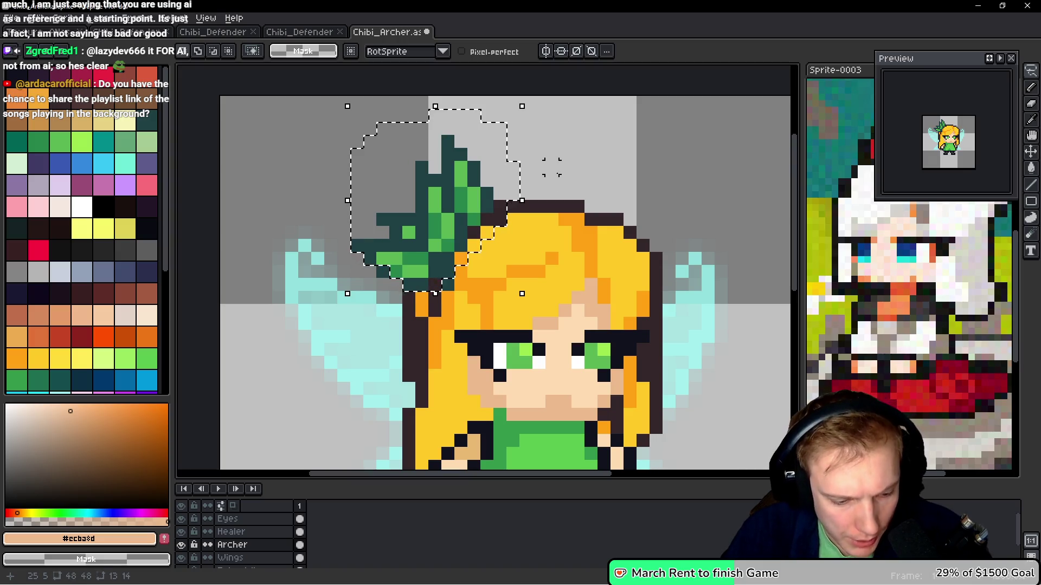
{"action": "key", "text": "alt+Up"}
{"action": "key", "text": "ctrl+t"}
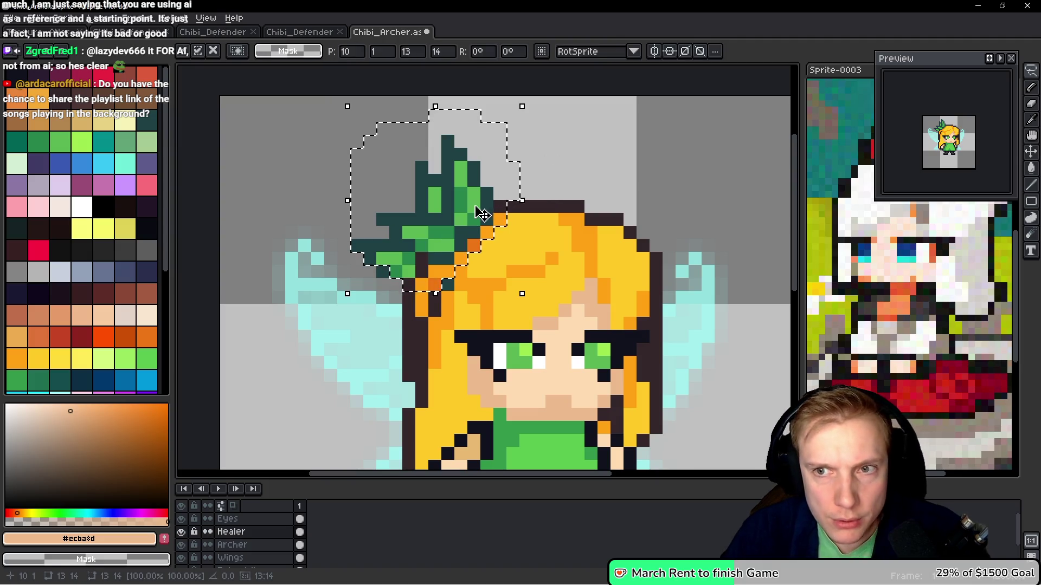
{"action": "mouse_move", "coordinate": [486, 225]}
{"action": "left_mouse_down"}
{"action": "mouse_move", "coordinate": [400, 190]}
{"action": "mouse_move", "coordinate": [726, 202]}
{"action": "mouse_move", "coordinate": [624, 230]}
{"action": "mouse_move", "coordinate": [460, 206]}
{"action": "mouse_move", "coordinate": [467, 218]}
{"action": "mouse_move", "coordinate": [440, 202]}
{"action": "mouse_move", "coordinate": [454, 282]}
{"action": "left_mouse_up"}
{"action": "key", "text": "Return"}
{"action": "scroll", "coordinate": [439, 202], "scroll_direction": "up", "scroll_amount": 1}
{"action": "scroll", "coordinate": [448, 238], "scroll_direction": "up", "scroll_amount": 1}
Erase a stray dark pixel beside the leaf and clear the test selection
{"action": "key", "text": "e"}
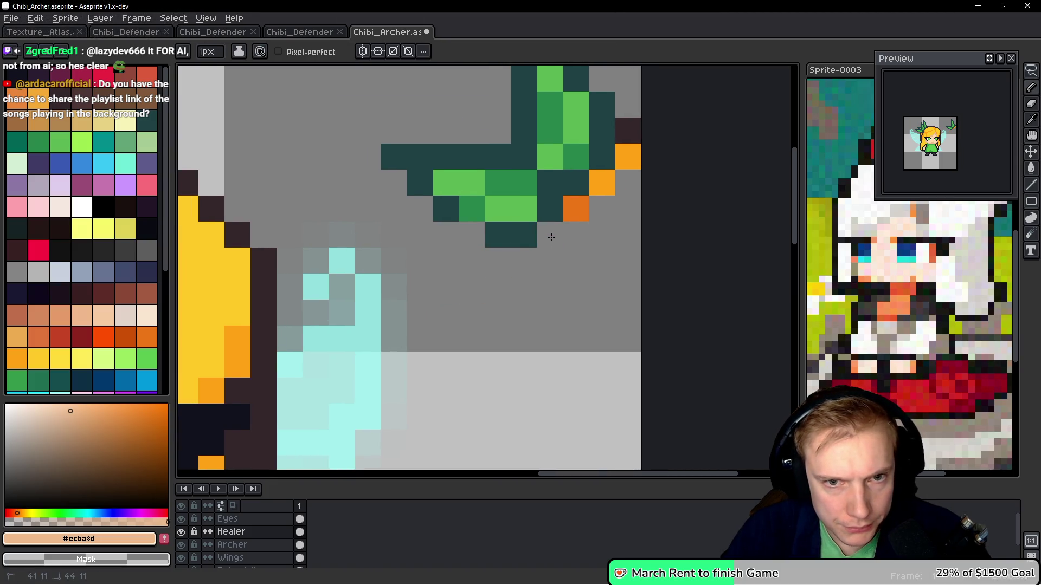
{"action": "left_click", "coordinate": [633, 145]}
{"action": "scroll", "coordinate": [633, 148], "scroll_direction": "down", "scroll_amount": 1}
{"action": "key", "text": "w"}
{"action": "left_click", "coordinate": [526, 182]}
{"action": "key", "text": "ctrl+d"}
{"action": "key", "text": "q"}
Lasso and cut the right leaf, hide the Archer layer, and add Layer 4
{"action": "mouse_move", "coordinate": [605, 140]}
{"action": "left_mouse_down"}
{"action": "mouse_move", "coordinate": [499, 201]}
{"action": "mouse_move", "coordinate": [629, 261]}
{"action": "mouse_move", "coordinate": [623, 163]}
{"action": "mouse_move", "coordinate": [279, 176]}
{"action": "mouse_move", "coordinate": [365, 202]}
{"action": "mouse_move", "coordinate": [660, 200]}
{"action": "mouse_move", "coordinate": [623, 204]}
{"action": "left_mouse_up"}
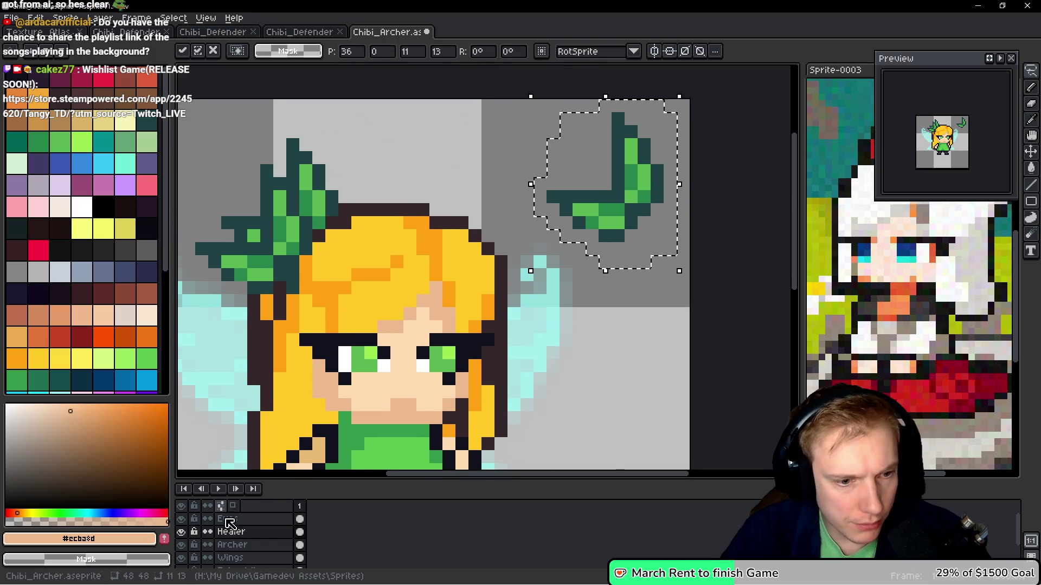
{"action": "left_click", "coordinate": [180, 545]}
{"action": "scroll", "coordinate": [459, 341], "scroll_direction": "down", "scroll_amount": 2}
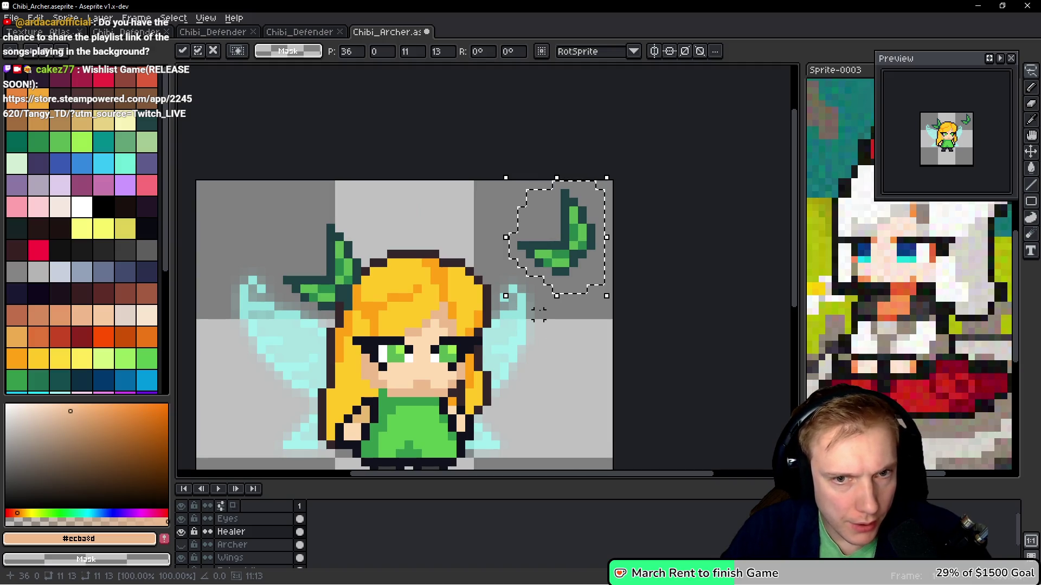
{"action": "key", "text": "Escape"}
{"action": "key", "text": "Down"}
{"action": "key", "text": "shift+n"}
{"action": "scroll", "coordinate": [547, 289], "scroll_direction": "left", "scroll_amount": 2}
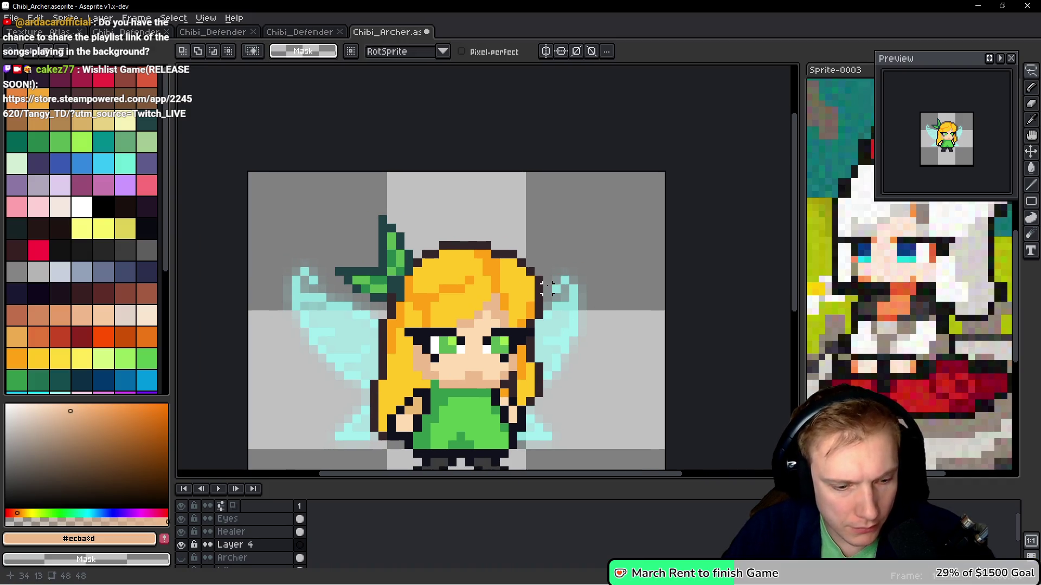
Paste the leaf, mirror it horizontally and vertically, and place it left of the bow
{"action": "key", "text": "ctrl+v"}
{"action": "mouse_move", "coordinate": [629, 242]}
{"action": "left_mouse_down"}
{"action": "mouse_move", "coordinate": [496, 246]}
{"action": "mouse_move", "coordinate": [385, 265]}
{"action": "mouse_move", "coordinate": [405, 267]}
{"action": "left_mouse_up"}
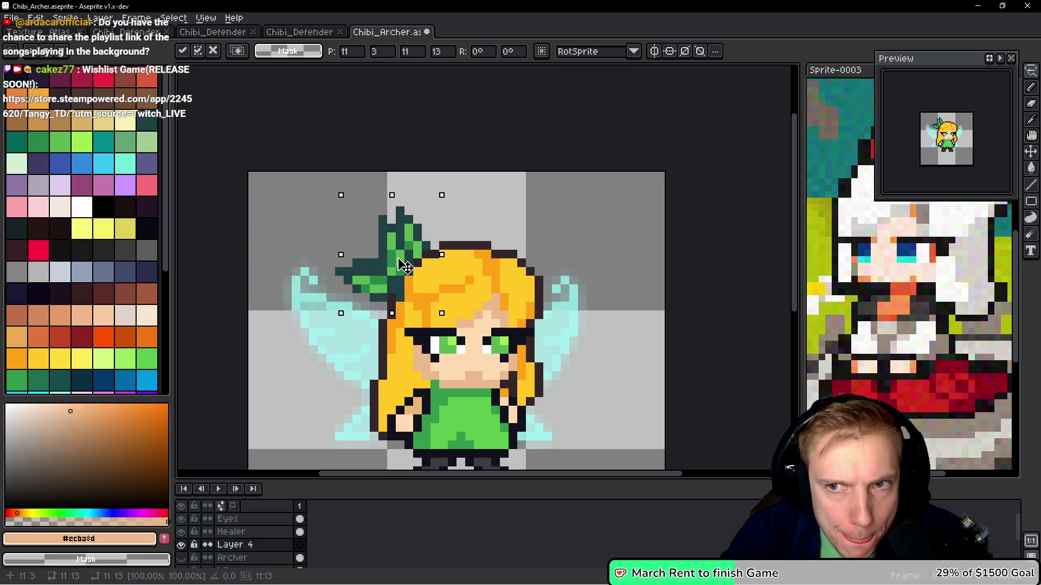
{"action": "mouse_move", "coordinate": [406, 266]}
{"action": "left_mouse_down"}
{"action": "mouse_move", "coordinate": [378, 248]}
{"action": "mouse_move", "coordinate": [348, 258]}
{"action": "mouse_move", "coordinate": [379, 261]}
{"action": "mouse_move", "coordinate": [358, 263]}
{"action": "left_mouse_up"}
{"action": "key", "text": "shift+h"}
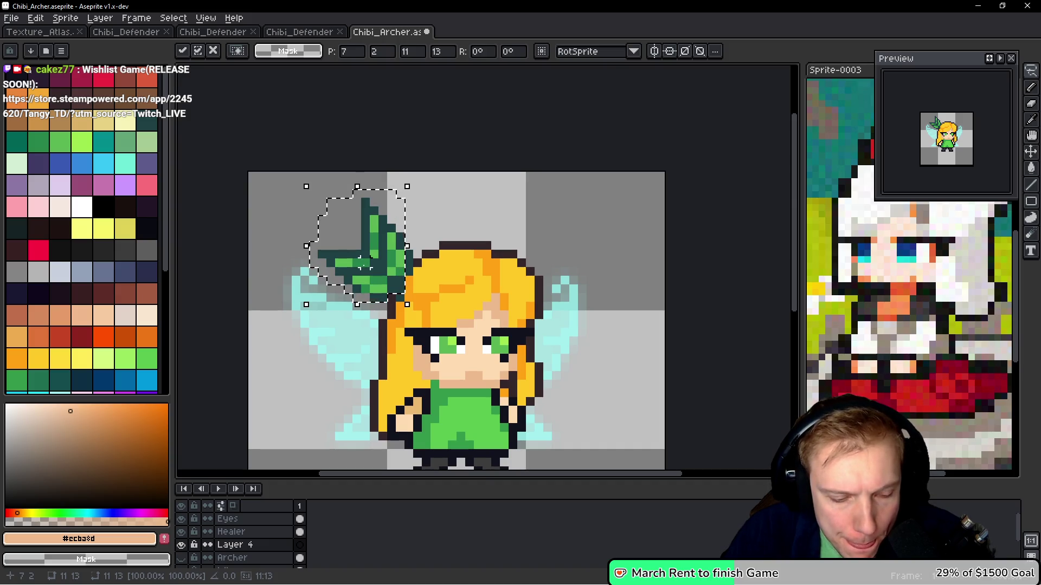
{"action": "key", "text": "shift+v"}
{"action": "mouse_move", "coordinate": [365, 252]}
{"action": "left_mouse_down"}
{"action": "mouse_move", "coordinate": [388, 280]}
{"action": "mouse_move", "coordinate": [392, 268]}
{"action": "mouse_move", "coordinate": [422, 277]}
{"action": "mouse_move", "coordinate": [414, 267]}
{"action": "left_mouse_up"}
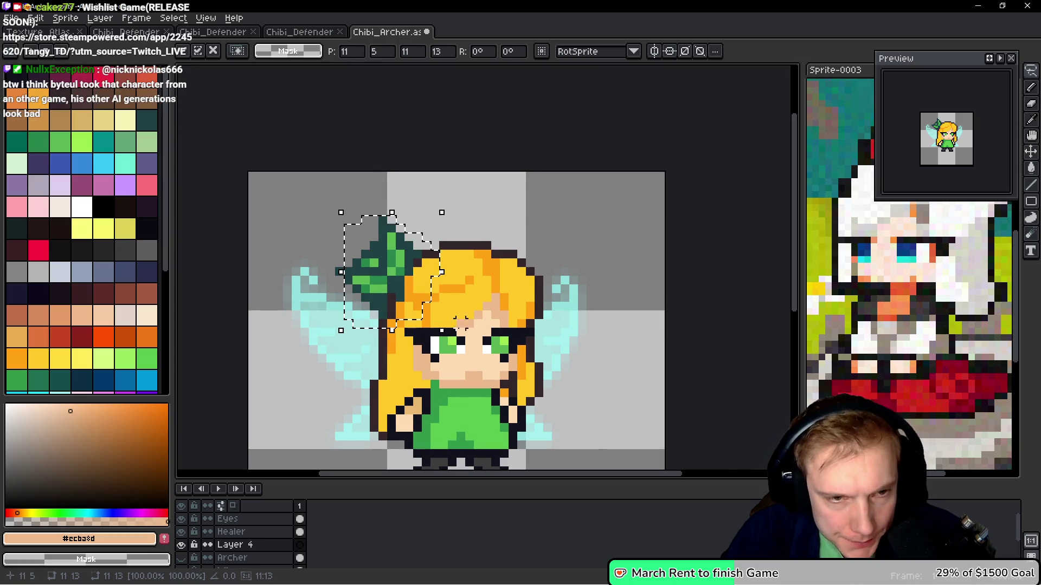
{"action": "key", "text": "ctrl+v"}
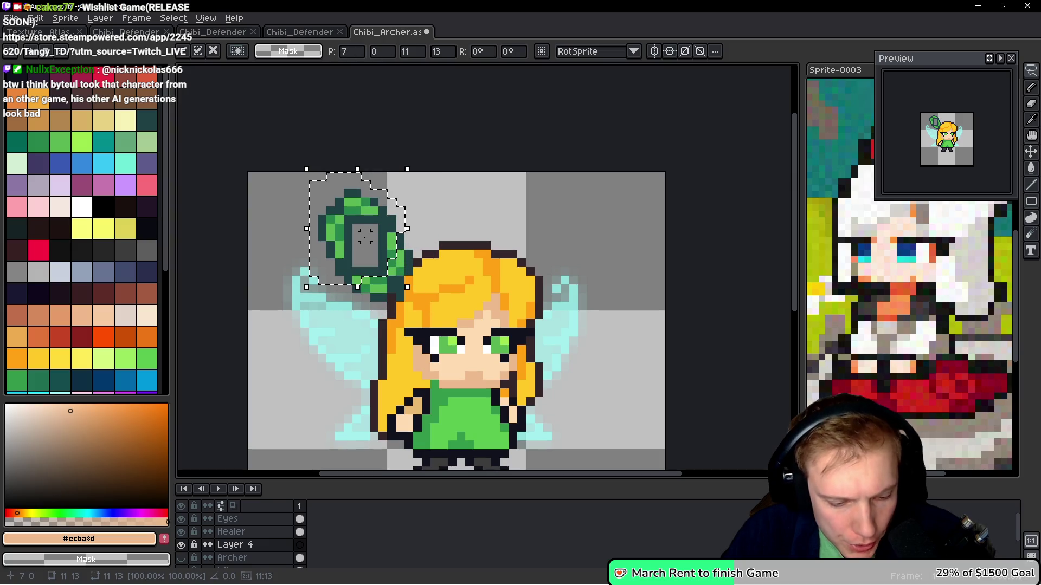
{"action": "key", "text": "ctrl+z"}
{"action": "left_click_drag", "start_coordinate": [371, 245], "coordinate": [407, 263]}
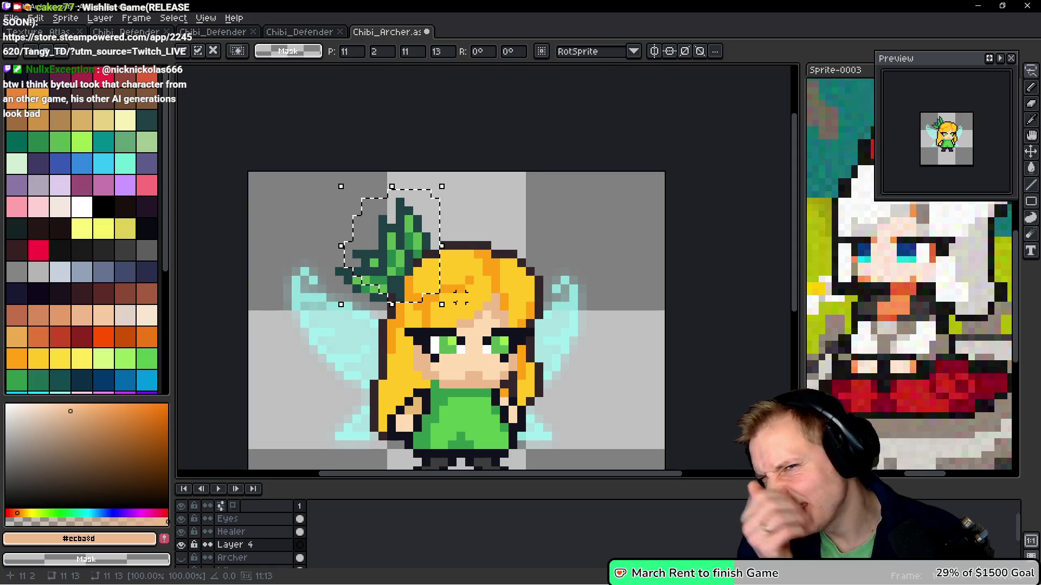
Sketch a black outline above the fairy's head with the Pencil
{"action": "key", "text": "b"}
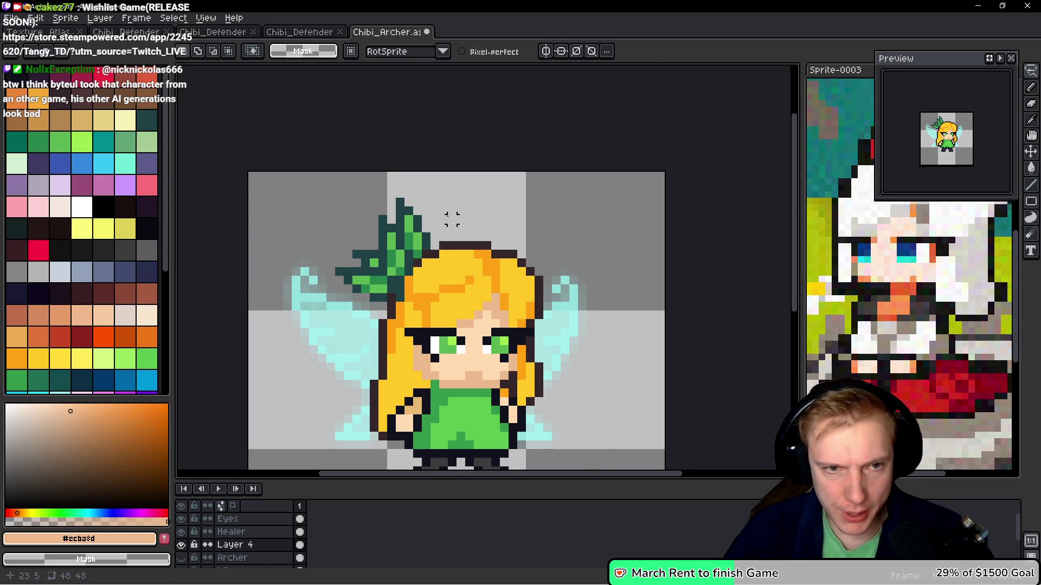
{"action": "scroll", "coordinate": [444, 218], "scroll_direction": "up", "scroll_amount": 2}
{"action": "mouse_move", "coordinate": [456, 209]}
{"action": "left_mouse_down"}
{"action": "mouse_move", "coordinate": [398, 174]}
{"action": "mouse_move", "coordinate": [366, 222]}
{"action": "left_mouse_up"}
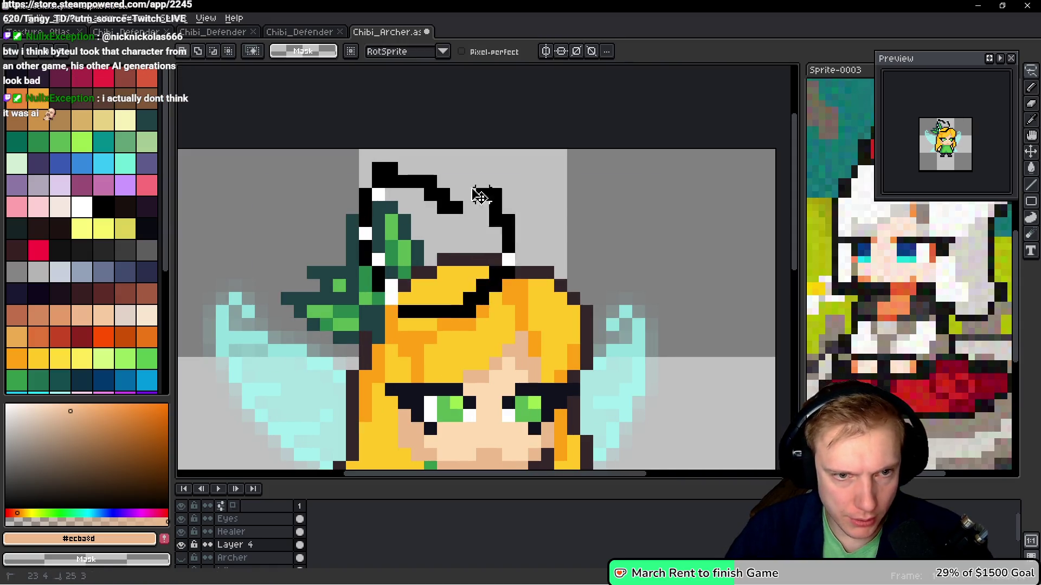
Undo the black outline and paste another leaf copy, nudging it into place
{"action": "key", "text": "ctrl+z"}
{"action": "key", "text": "ctrl+v"}
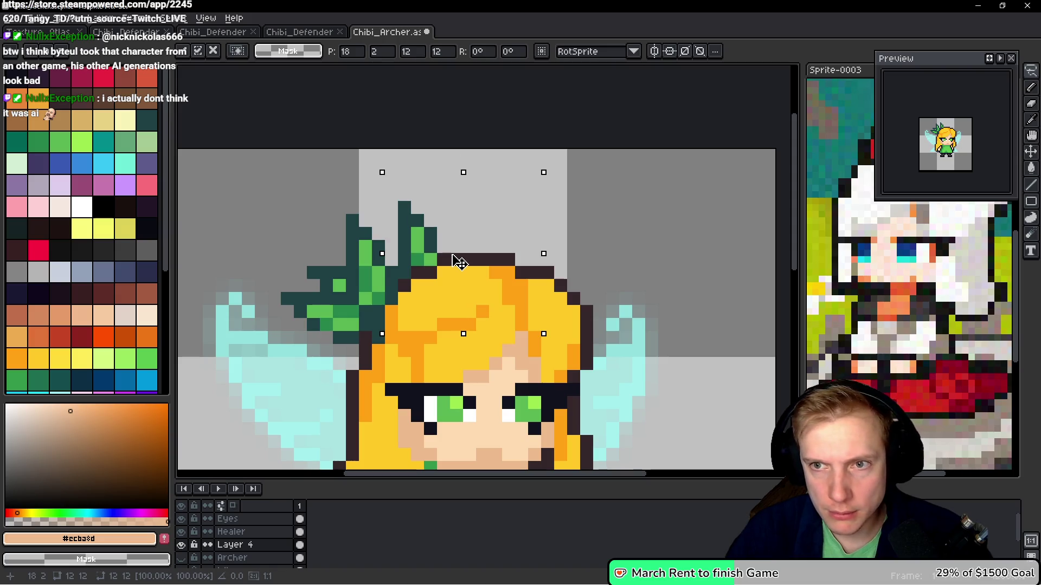
{"action": "key", "text": "Left"}
{"action": "key", "text": "Down"}
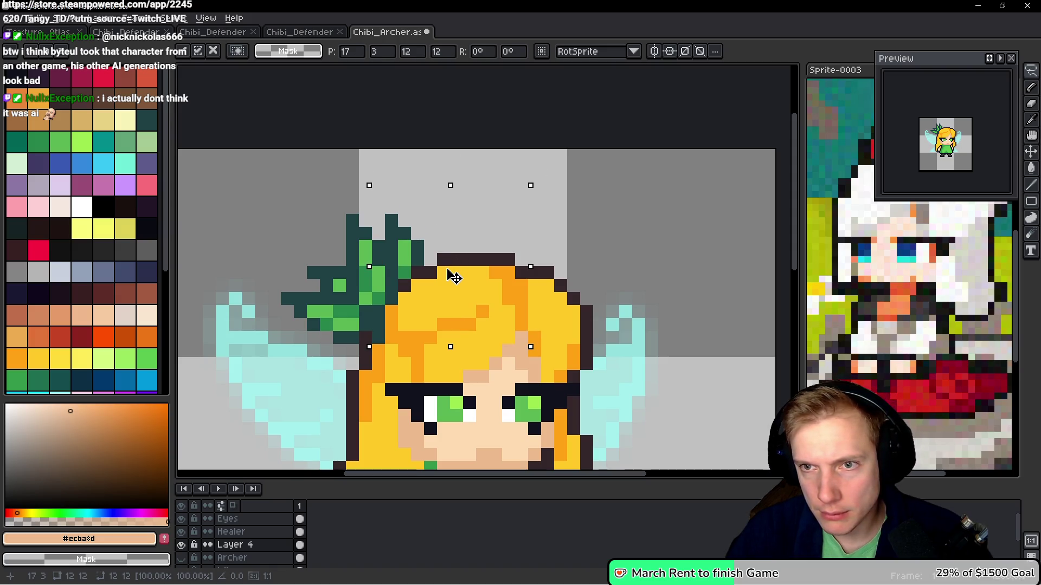
{"action": "key", "text": "Right"}
{"action": "key", "text": "Return"}
Erase two stray leaf pixels and paint two dark teal pixels on the leaf tips
{"action": "scroll", "coordinate": [412, 255], "scroll_direction": "up", "scroll_amount": 2}
{"action": "key", "text": "ctrl+d"}
{"action": "key", "text": "b"}
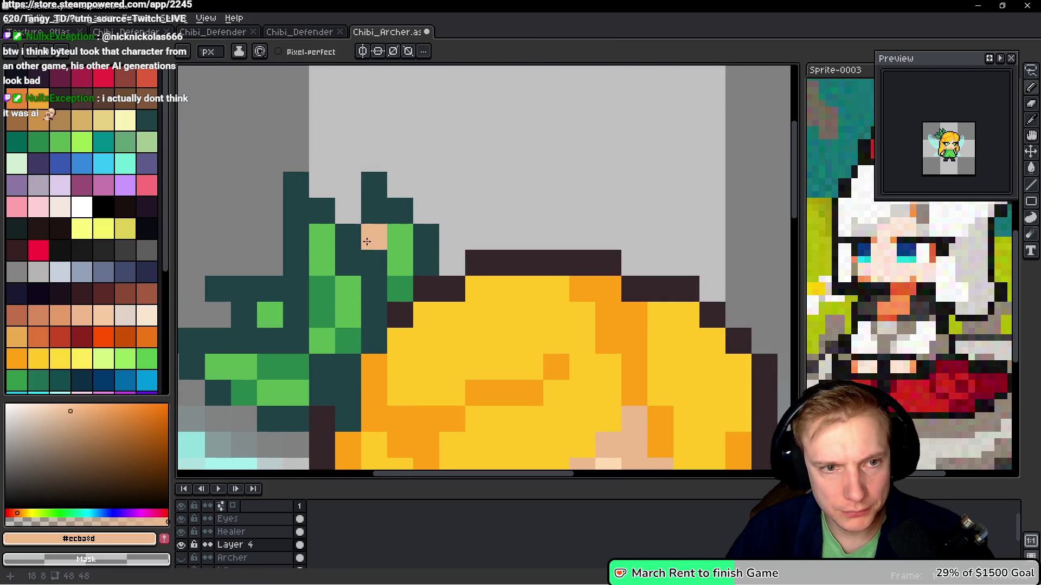
{"action": "right_click", "coordinate": [374, 211]}
{"action": "right_click", "coordinate": [374, 185]}
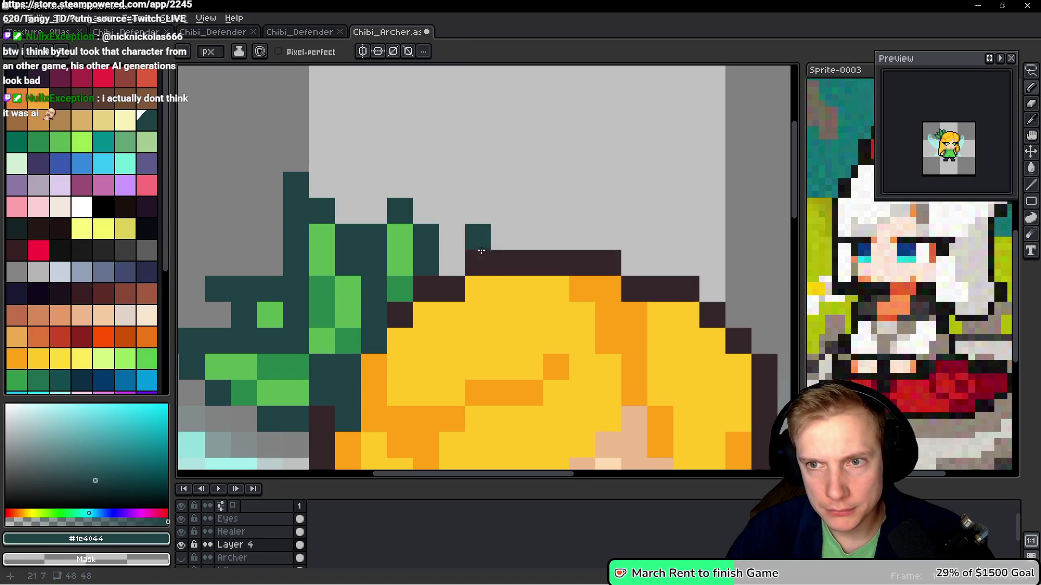
{"action": "left_click", "coordinate": [413, 208]}
{"action": "left_click", "coordinate": [424, 187]}
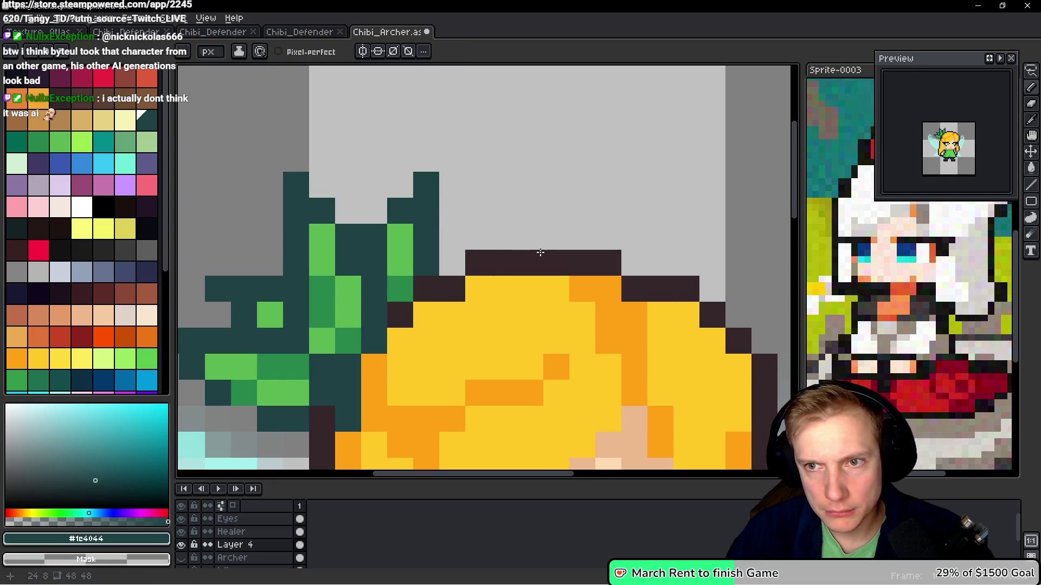
{"action": "scroll", "coordinate": [544, 252], "scroll_direction": "down", "scroll_amount": 4}
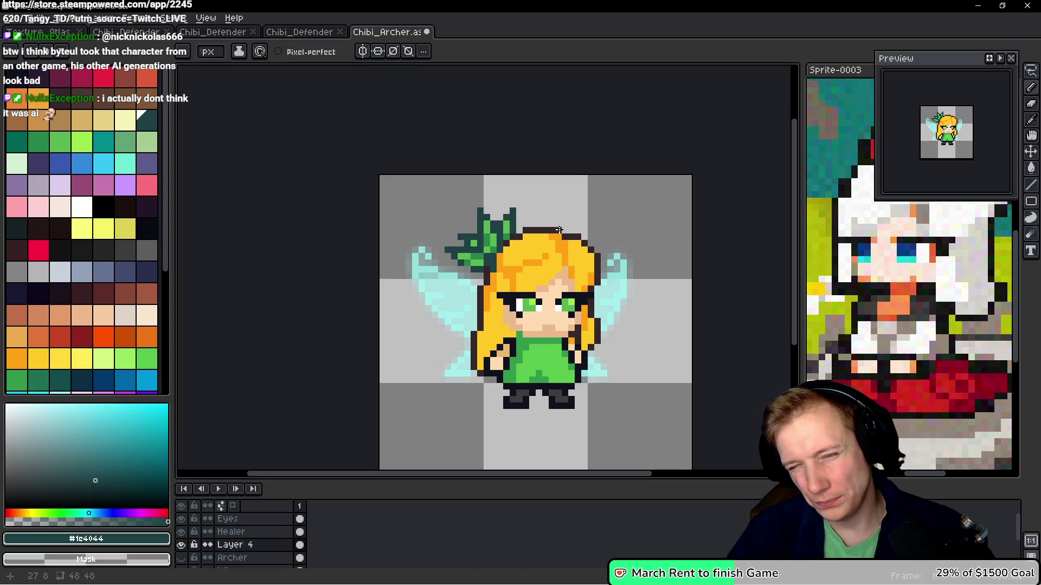
{"action": "left_click", "coordinate": [557, 244], "text": "ctrl"}
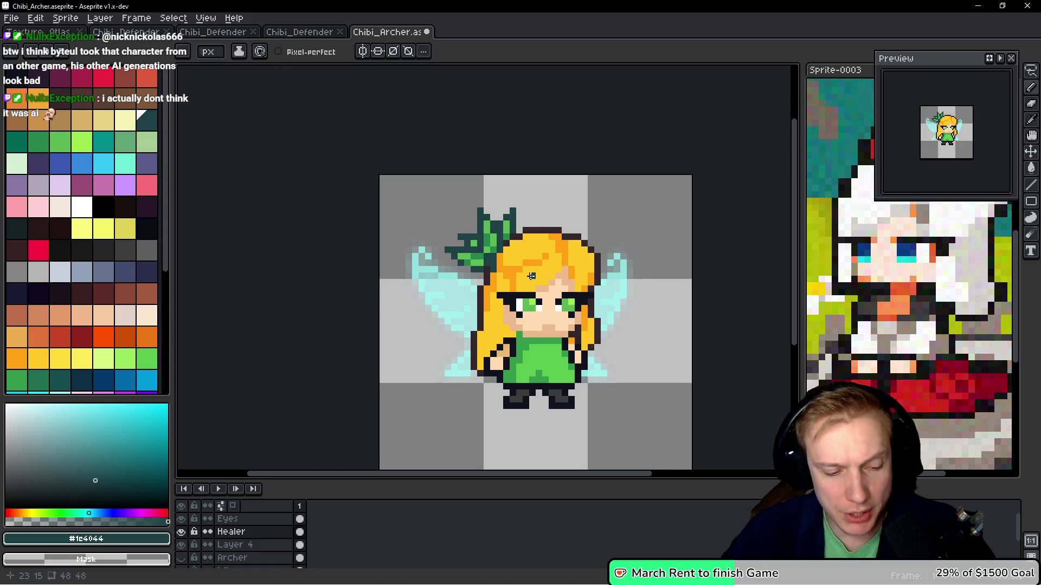
Bring the Discord window over the canvas, showing the shared cat-eared girl screenshot
{"action": "key", "text": "alt"}
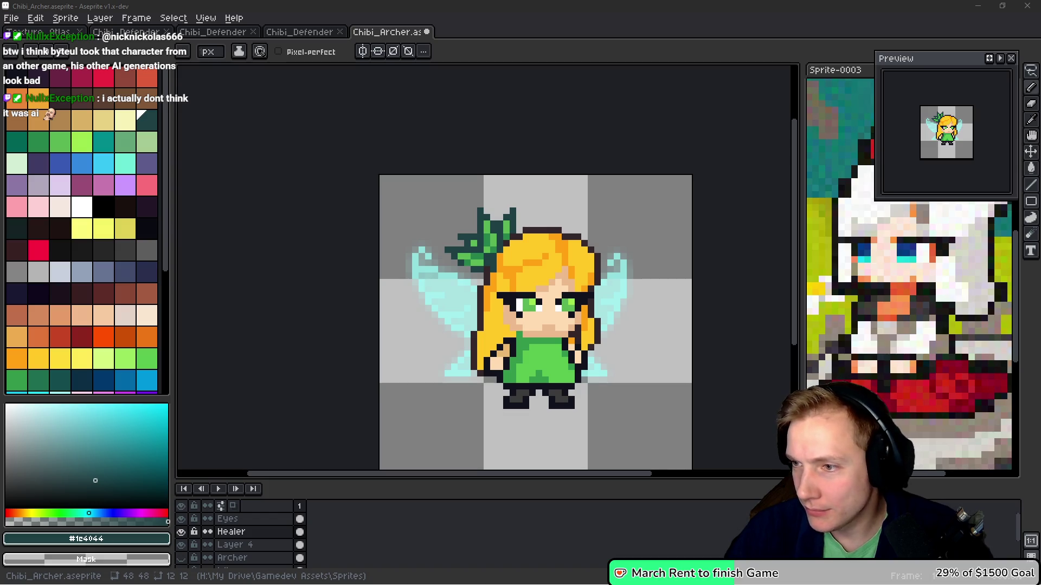
{"action": "mouse_move", "coordinate": [1038, 130]}
{"action": "left_mouse_down"}
{"action": "mouse_move", "coordinate": [863, 132]}
{"action": "mouse_move", "coordinate": [675, 95]}
{"action": "left_mouse_up"}
Enlarge and close the shared game screenshot, then scroll through the #general chat
{"action": "left_click", "coordinate": [542, 353]}
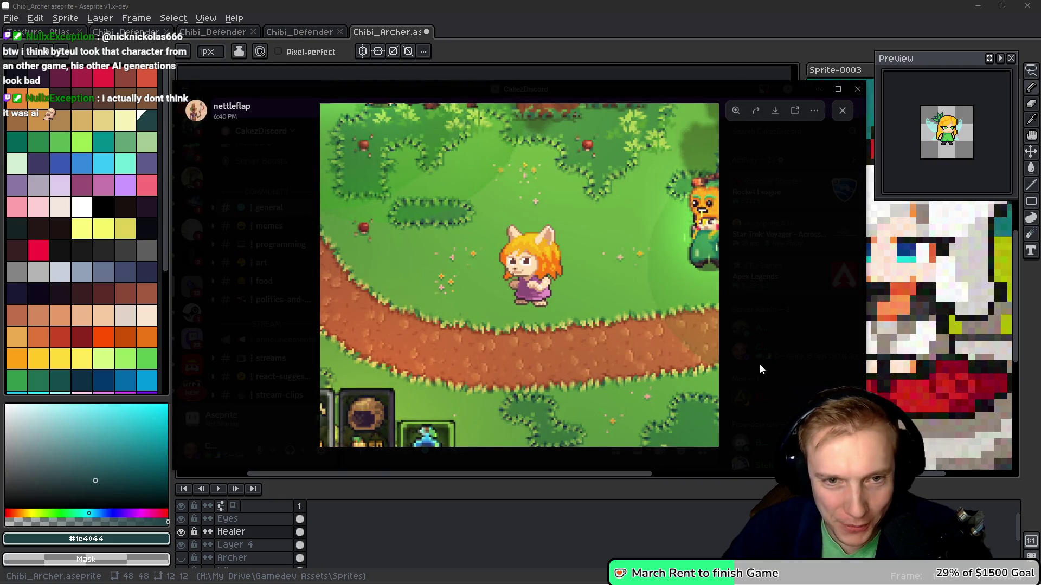
{"action": "left_click", "coordinate": [771, 331]}
{"action": "scroll", "coordinate": [548, 320], "scroll_direction": "down", "scroll_amount": 10}
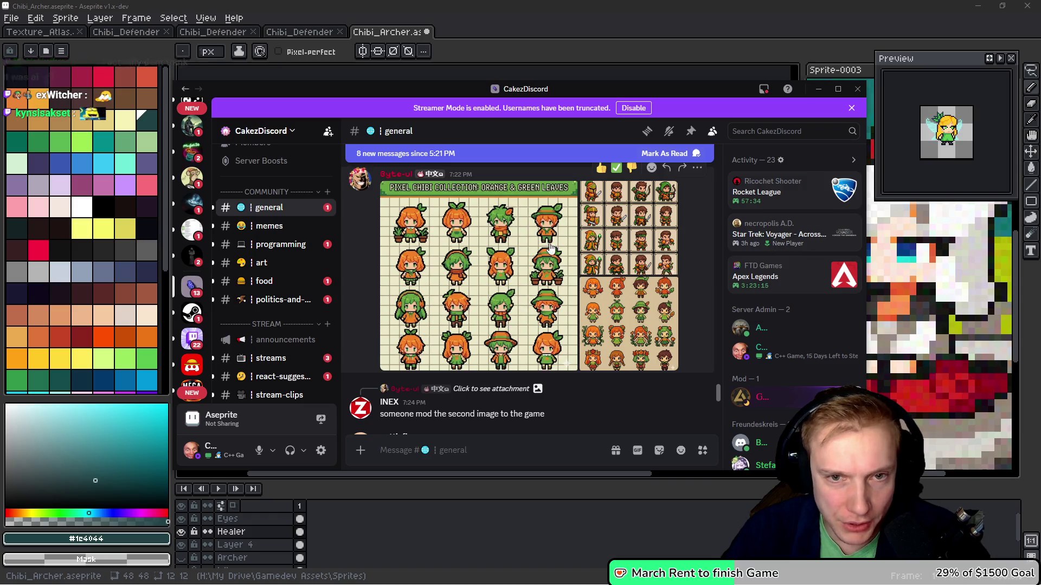
{"action": "scroll", "coordinate": [548, 247], "scroll_direction": "down", "scroll_amount": 10}
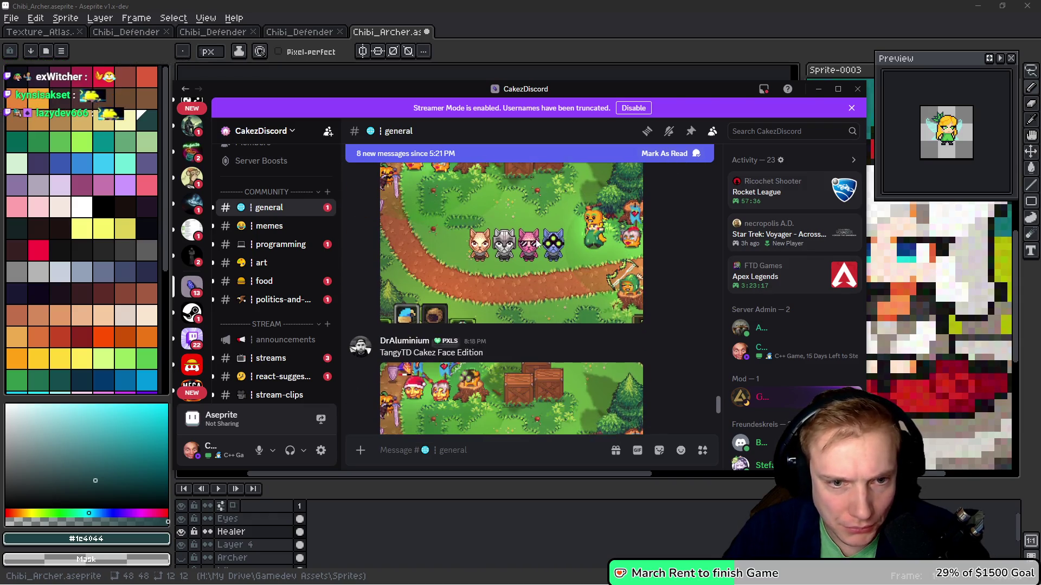
{"action": "scroll", "coordinate": [536, 243], "scroll_direction": "up", "scroll_amount": 2}
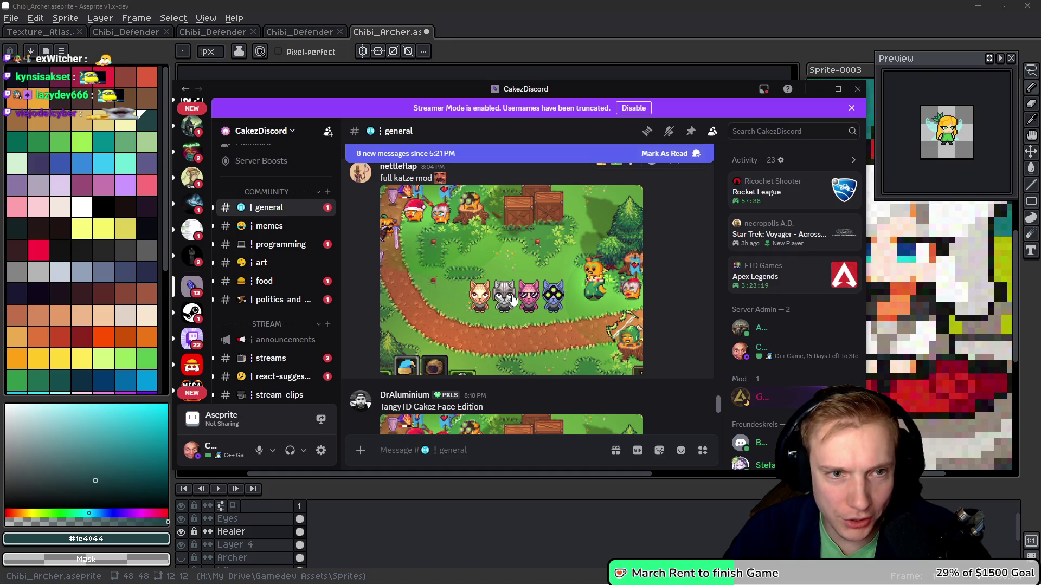
{"action": "scroll", "coordinate": [558, 314], "scroll_direction": "down", "scroll_amount": 4}
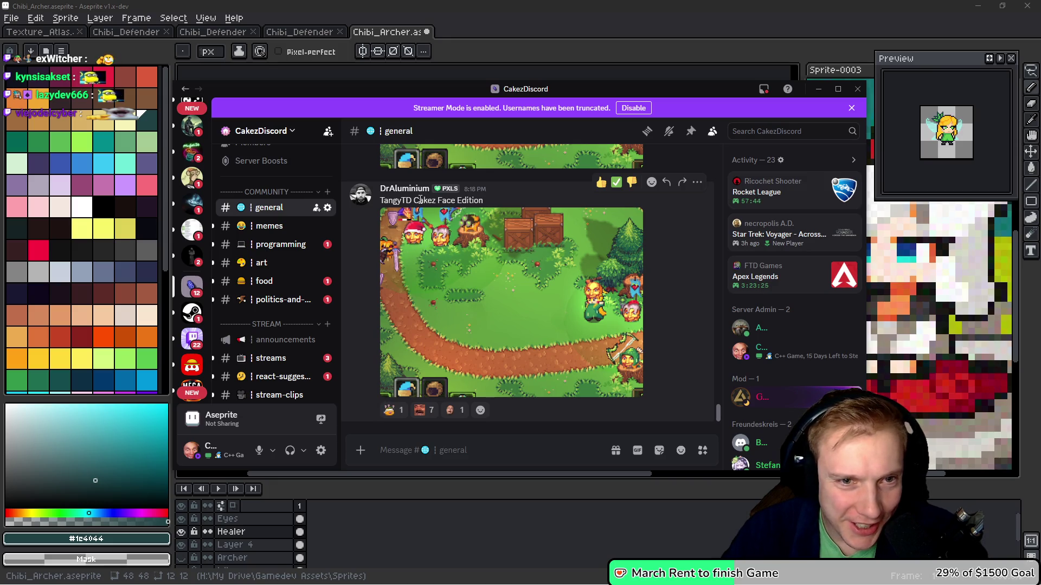
Scroll back to the Tangy TD gameplay video and play it full screen
{"action": "scroll", "coordinate": [548, 286], "scroll_direction": "up", "scroll_amount": 6}
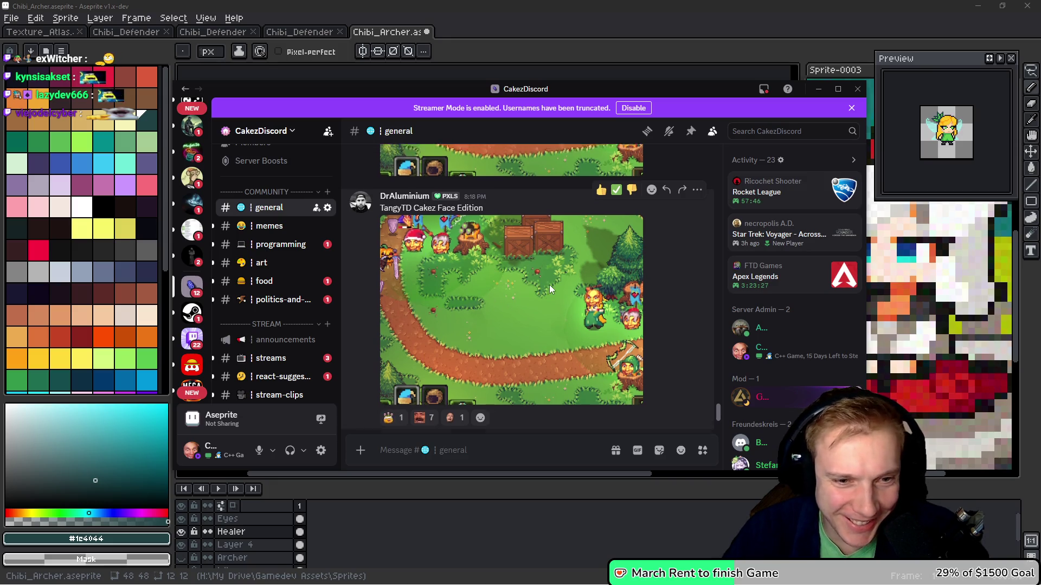
{"action": "scroll", "coordinate": [547, 291], "scroll_direction": "up", "scroll_amount": 10}
{"action": "scroll", "coordinate": [524, 270], "scroll_direction": "down", "scroll_amount": 5}
{"action": "scroll", "coordinate": [520, 269], "scroll_direction": "up", "scroll_amount": 15}
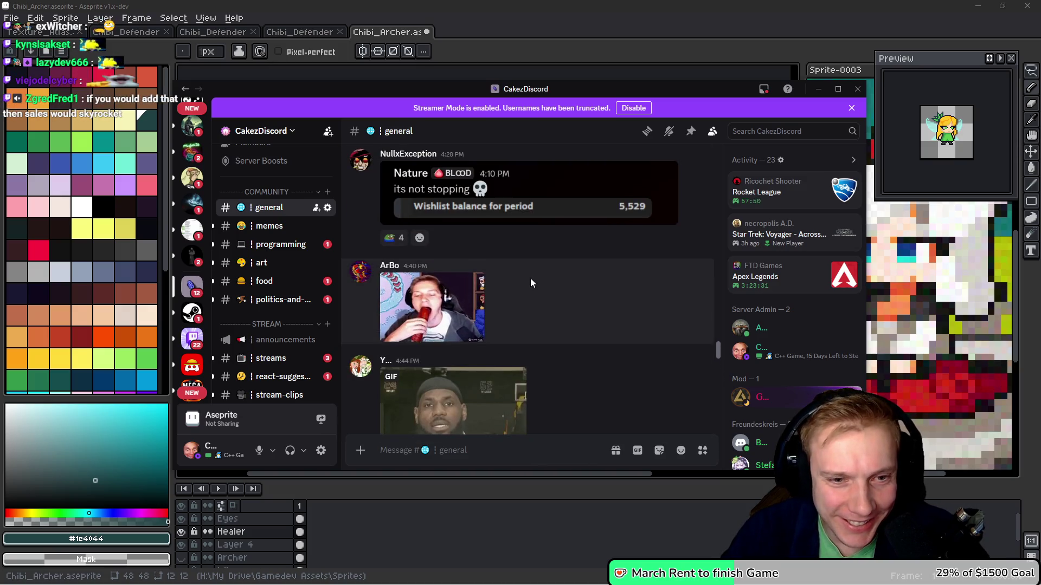
{"action": "scroll", "coordinate": [530, 282], "scroll_direction": "up", "scroll_amount": 15}
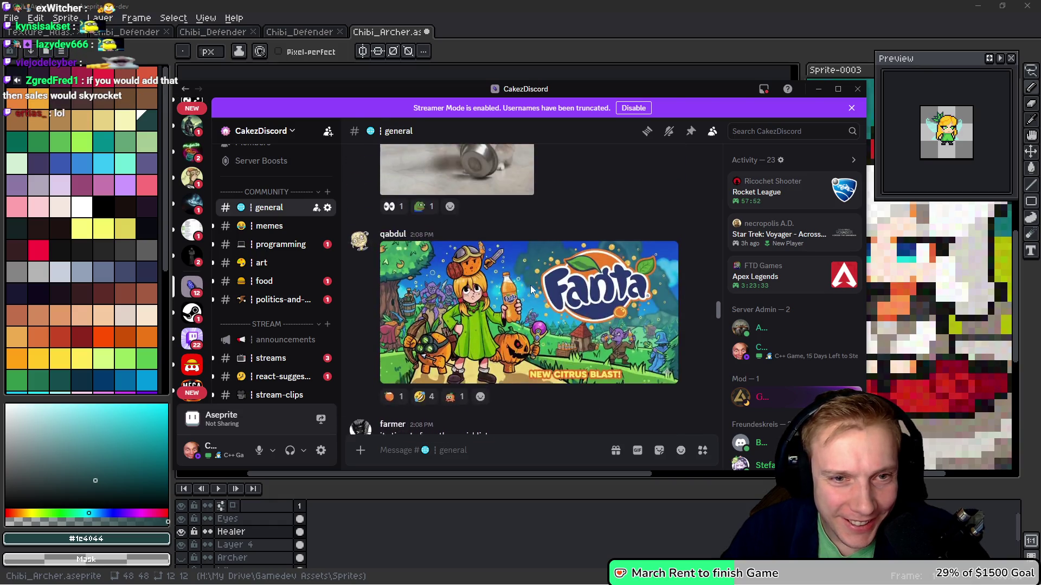
{"action": "scroll", "coordinate": [532, 291], "scroll_direction": "up", "scroll_amount": 15}
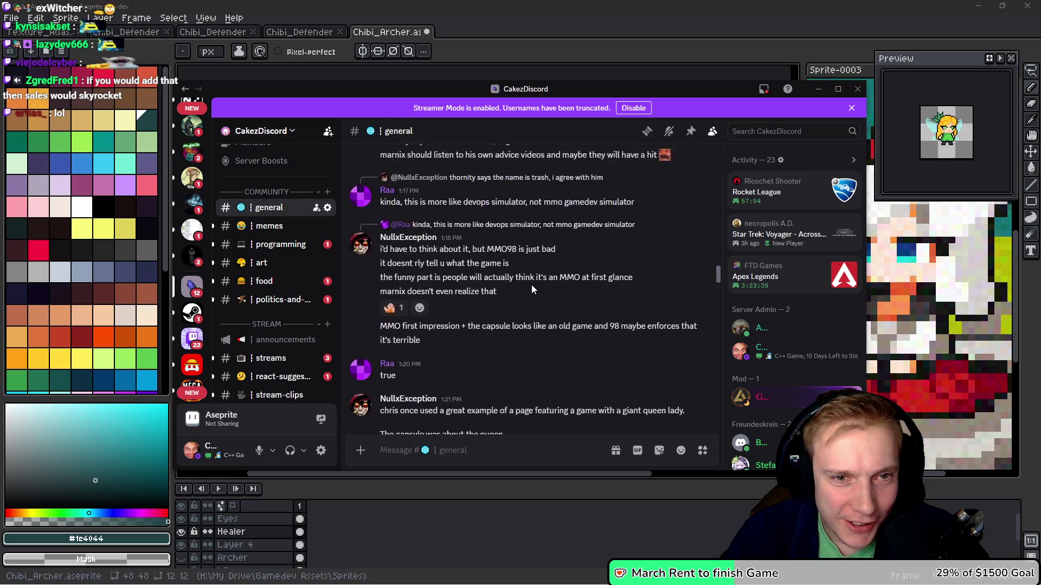
{"action": "scroll", "coordinate": [531, 290], "scroll_direction": "up", "scroll_amount": 15}
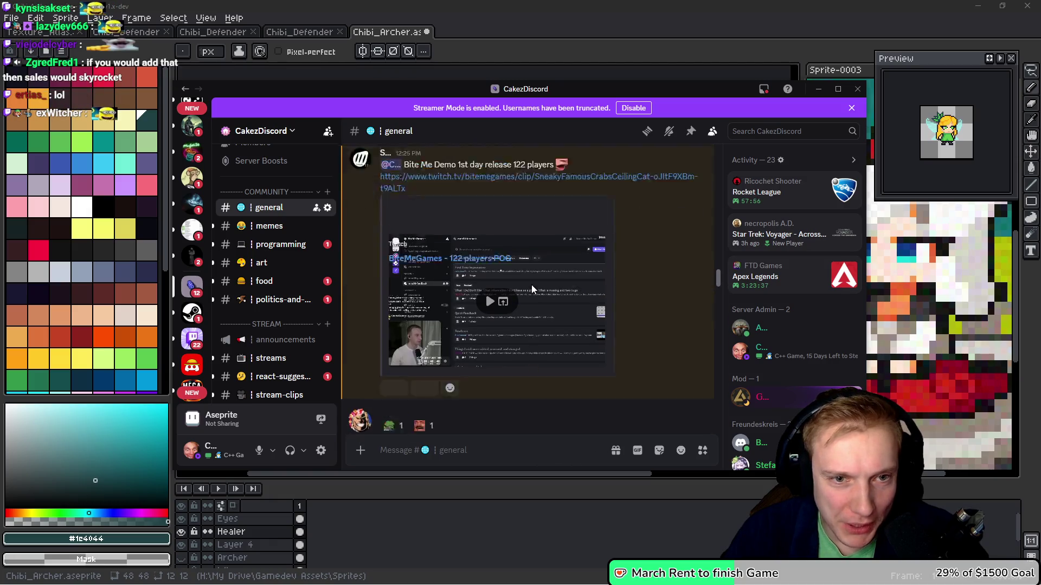
{"action": "left_click", "coordinate": [493, 314]}
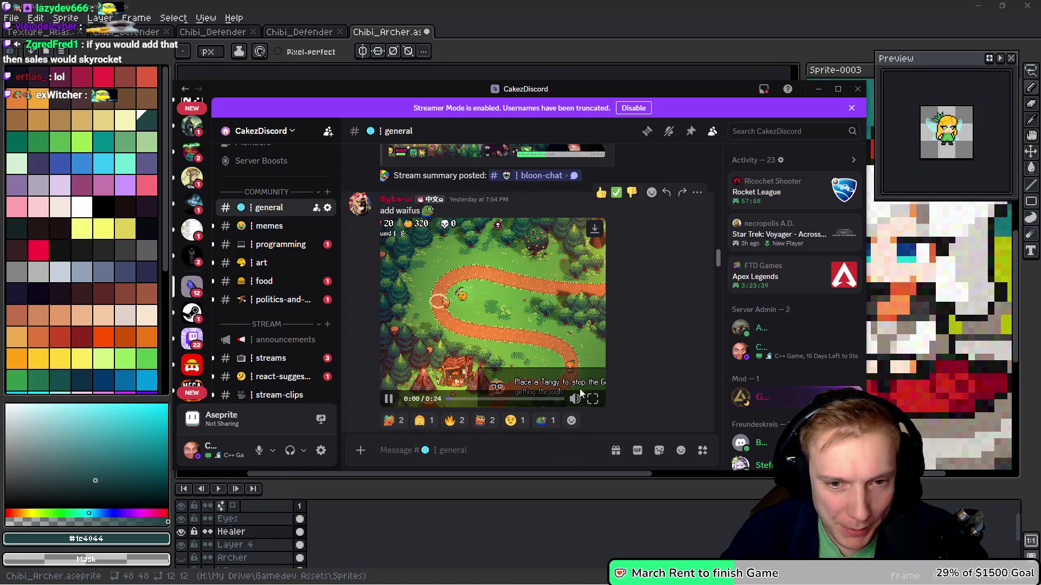
{"action": "left_click", "coordinate": [593, 400]}
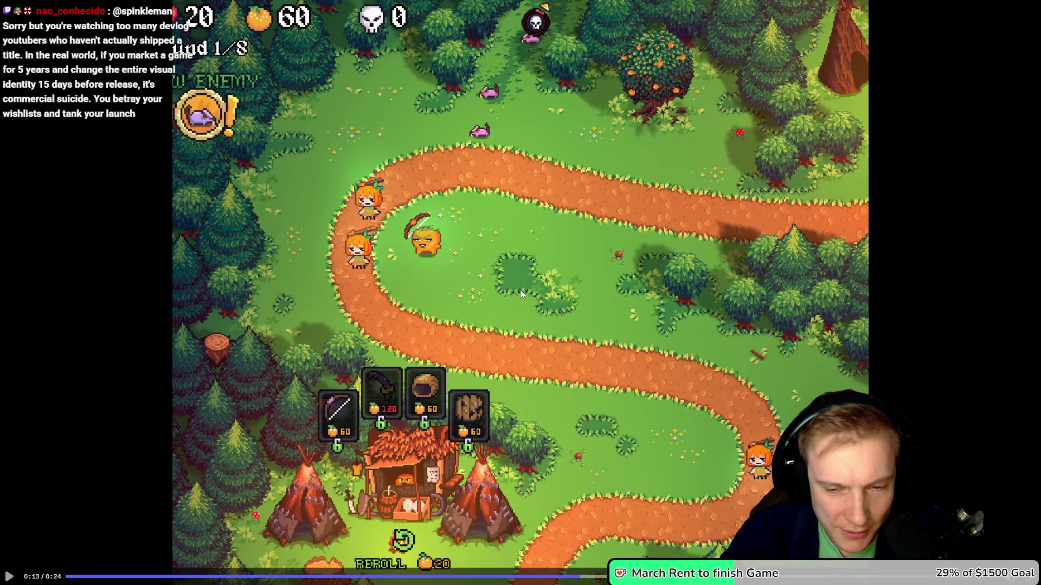
Pause the Tangy TD video, exit full screen, scroll to recent messages, and switch to Aseprite
{"action": "key", "text": "space"}
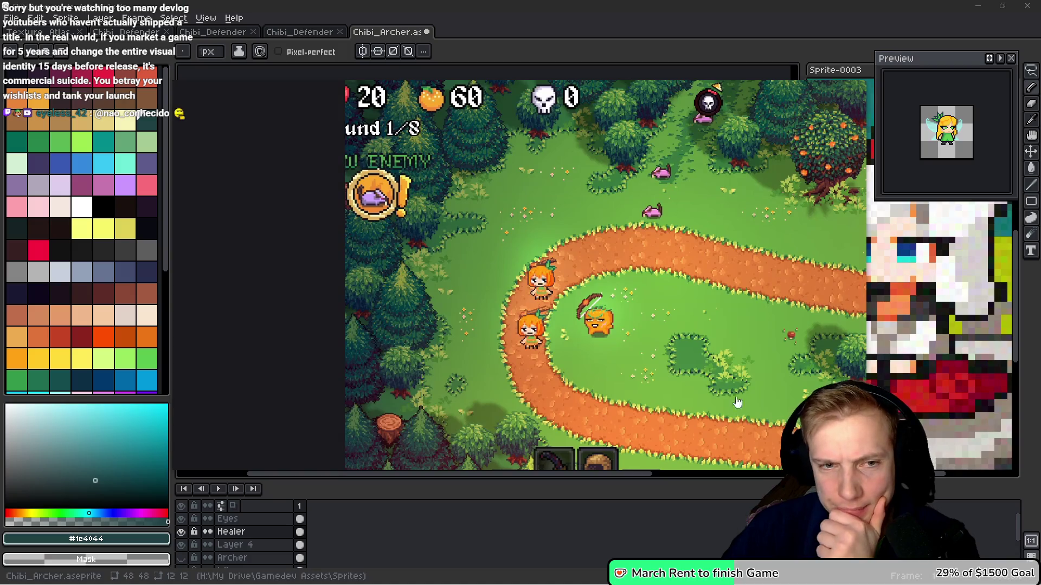
{"action": "key", "text": "Escape"}
{"action": "scroll", "coordinate": [571, 326], "scroll_direction": "up", "scroll_amount": 5}
{"action": "scroll", "coordinate": [542, 271], "scroll_direction": "down", "scroll_amount": 15}
{"action": "scroll", "coordinate": [595, 288], "scroll_direction": "down", "scroll_amount": 10}
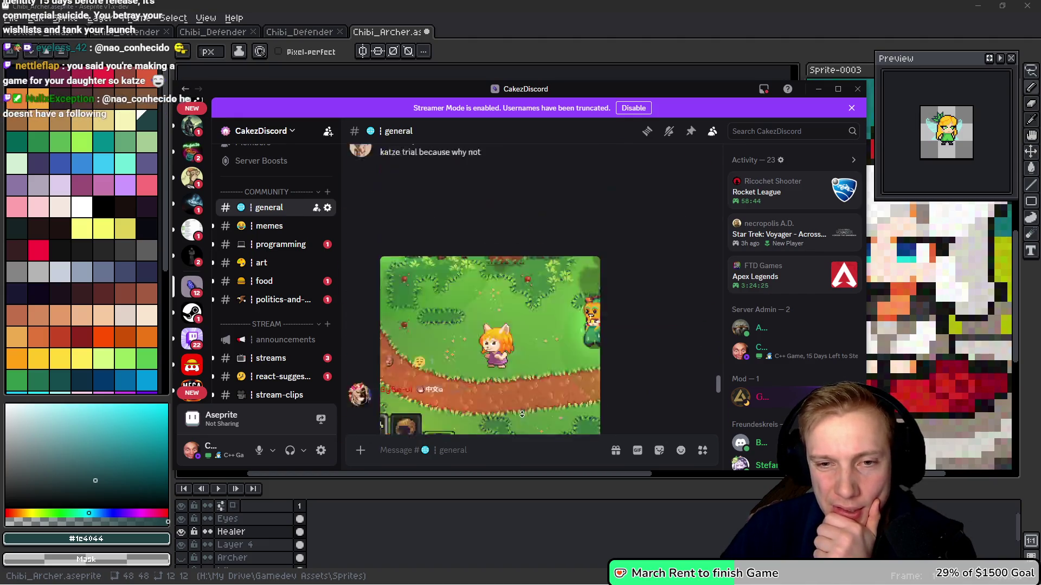
{"action": "scroll", "coordinate": [522, 413], "scroll_direction": "down", "scroll_amount": 5}
{"action": "key", "text": "alt+Tab"}
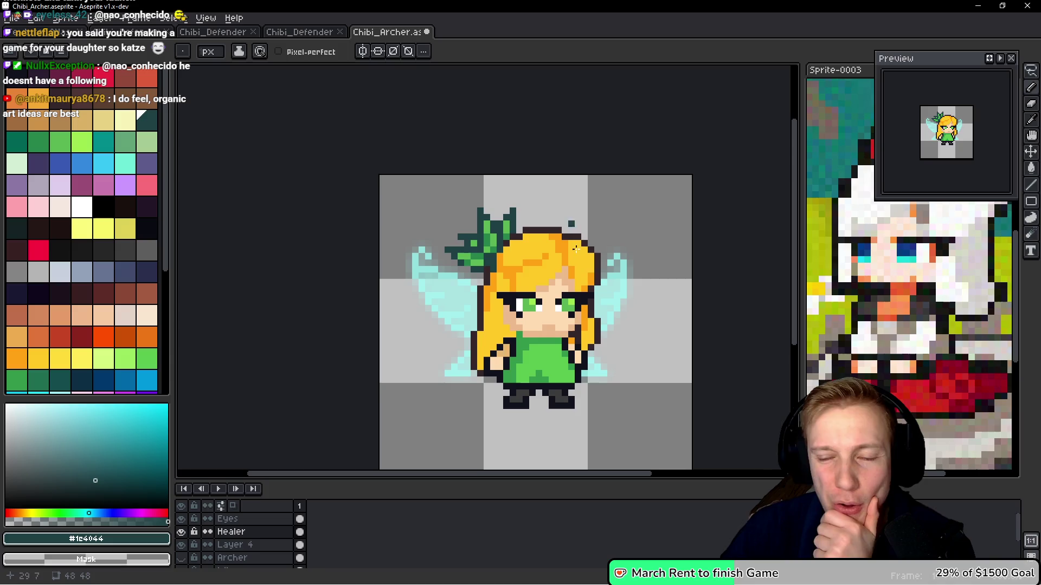
{"action": "left_click_drag", "start_coordinate": [457, 328], "coordinate": [446, 312]}
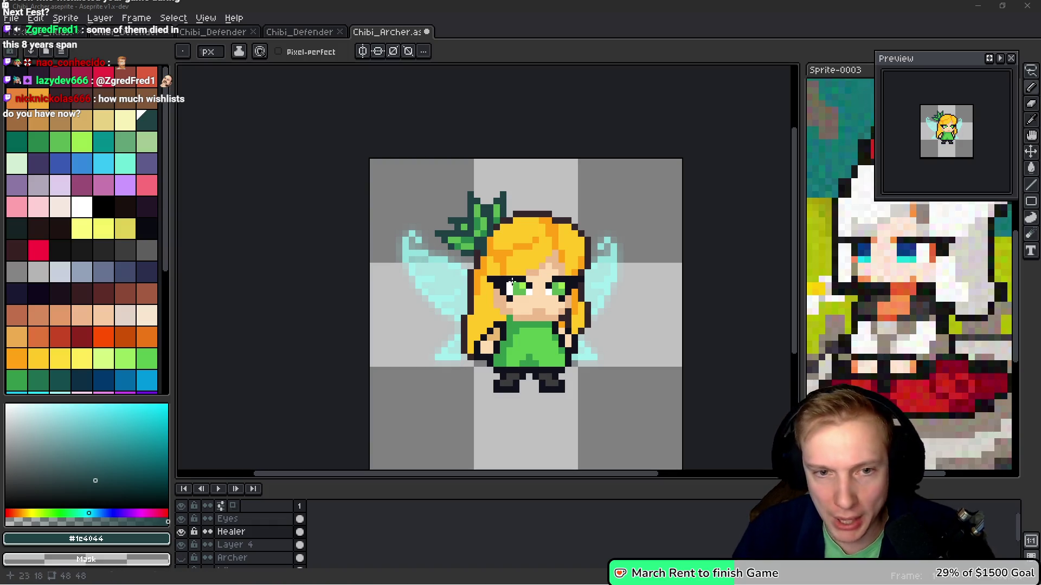
Shade the hair's right edge and the pixels beside the face with #ffa214 orange
{"action": "scroll", "coordinate": [490, 277], "scroll_direction": "down", "scroll_amount": 1}
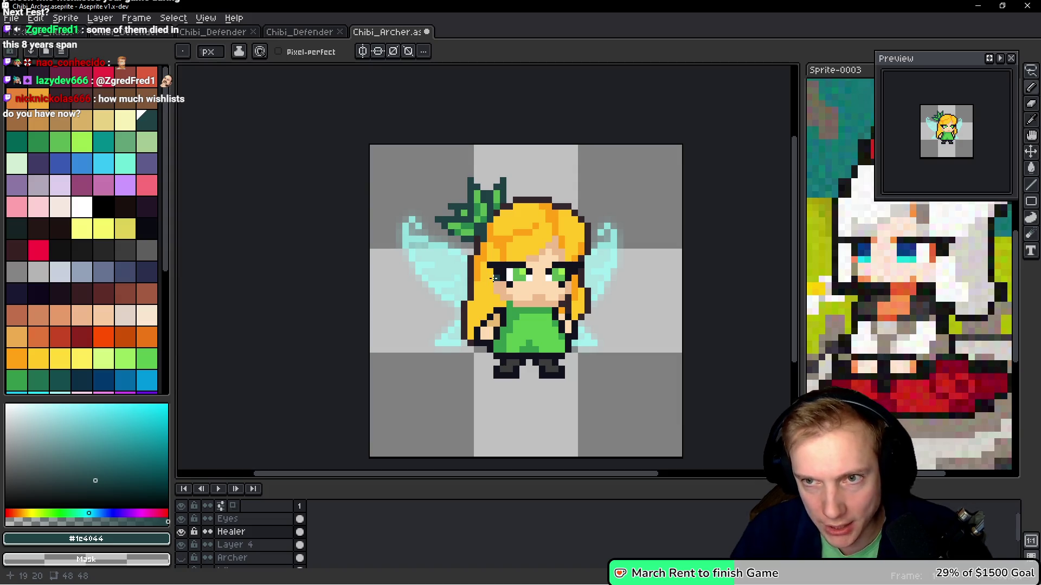
{"action": "scroll", "coordinate": [493, 278], "scroll_direction": "up", "scroll_amount": 3}
{"action": "left_click", "coordinate": [509, 177], "text": "alt"}
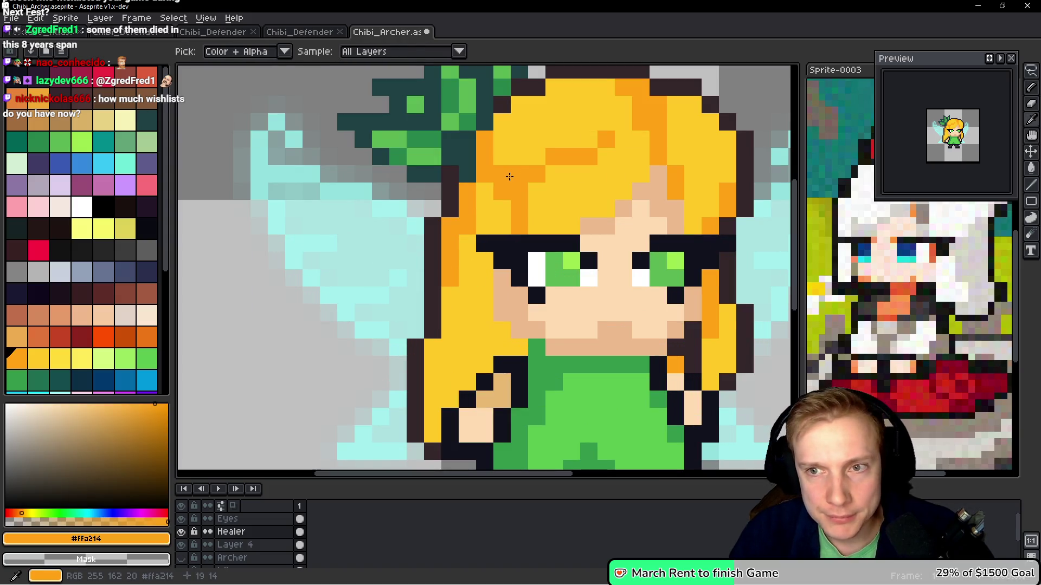
{"action": "scroll", "coordinate": [518, 179], "scroll_direction": "right", "scroll_amount": 2}
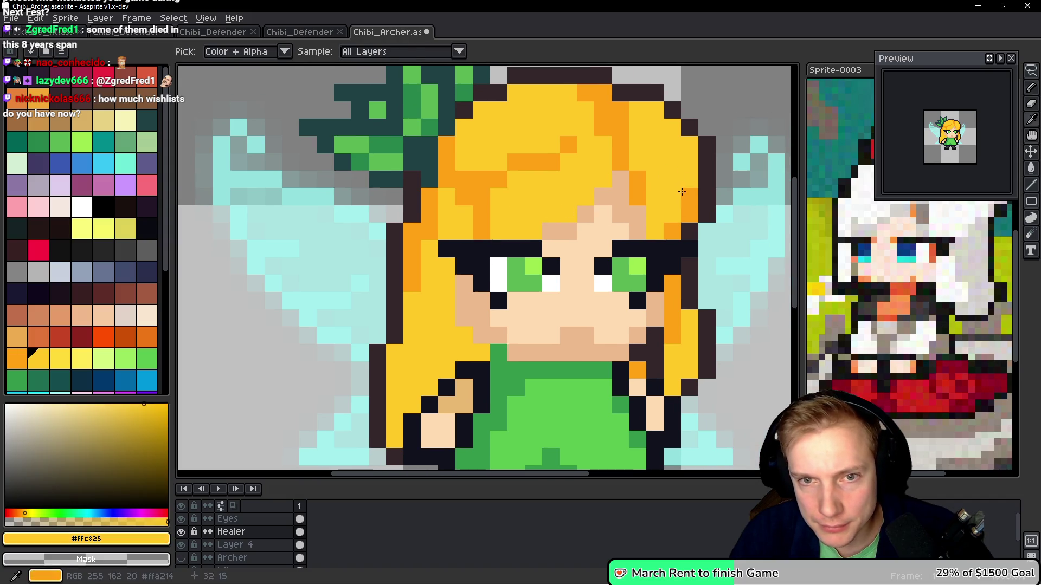
{"action": "left_click_drag", "start_coordinate": [688, 149], "coordinate": [662, 117]}
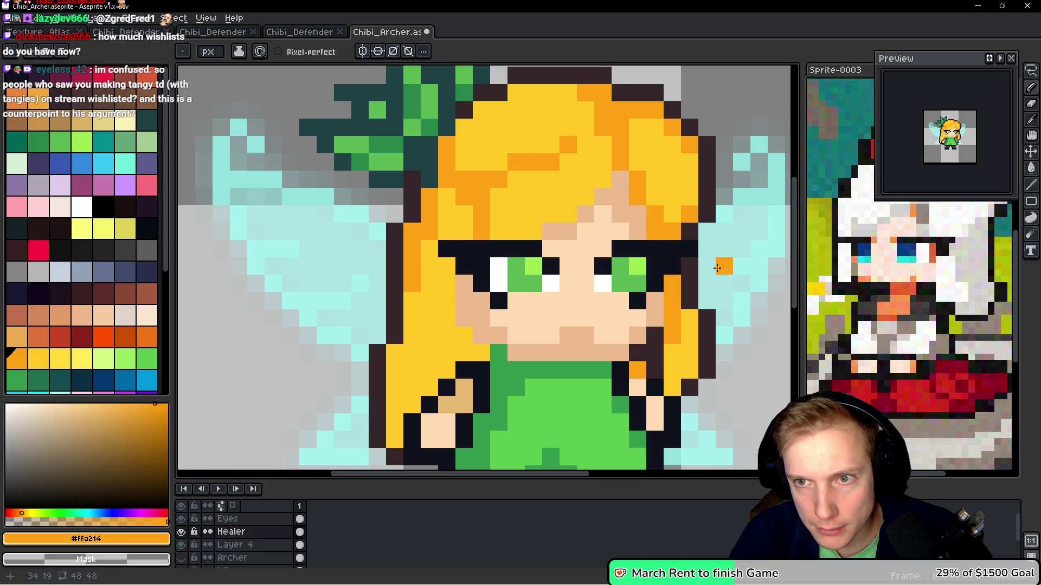
{"action": "left_click", "coordinate": [654, 196]}
{"action": "left_click", "coordinate": [637, 161]}
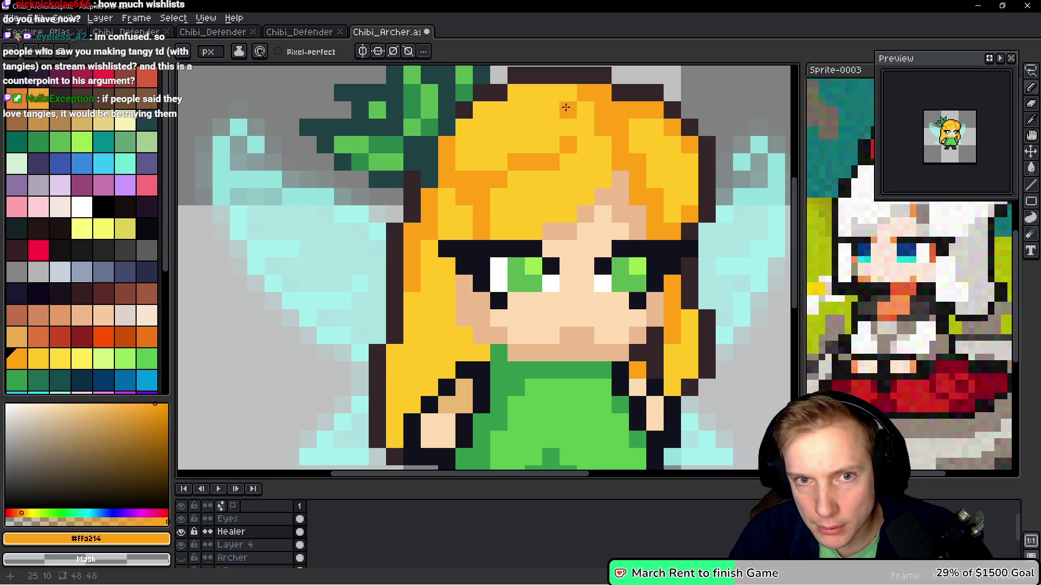
{"action": "left_click", "coordinate": [482, 110]}
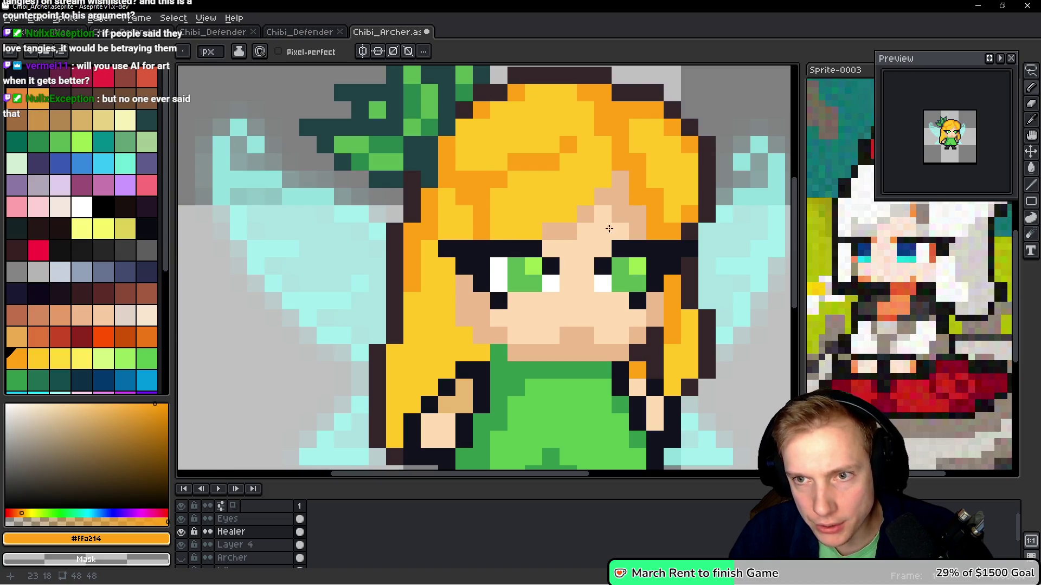
{"action": "scroll", "coordinate": [602, 236], "scroll_direction": "down", "scroll_amount": 1}
{"action": "scroll", "coordinate": [634, 322], "scroll_direction": "up", "scroll_amount": 1}
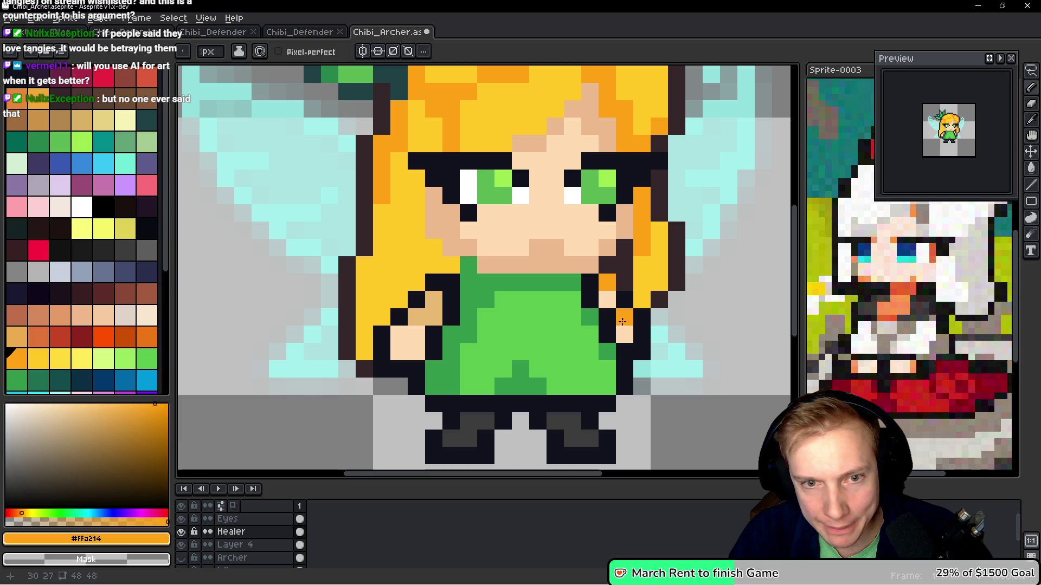
Tidy the hair beside the right arm using skin-tone and orange pixels instead of dark outline
{"action": "left_click", "coordinate": [612, 295], "text": "alt"}
{"action": "left_click", "coordinate": [607, 285]}
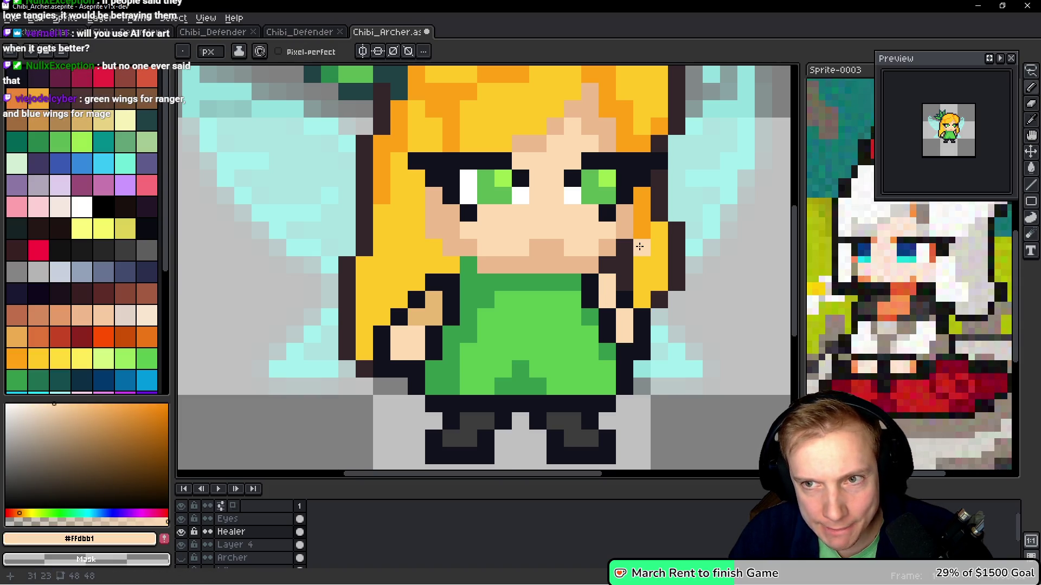
{"action": "left_click", "coordinate": [639, 247], "text": "alt"}
{"action": "left_click", "coordinate": [623, 282]}
{"action": "left_click", "coordinate": [615, 269]}
{"action": "left_click", "coordinate": [637, 305]}
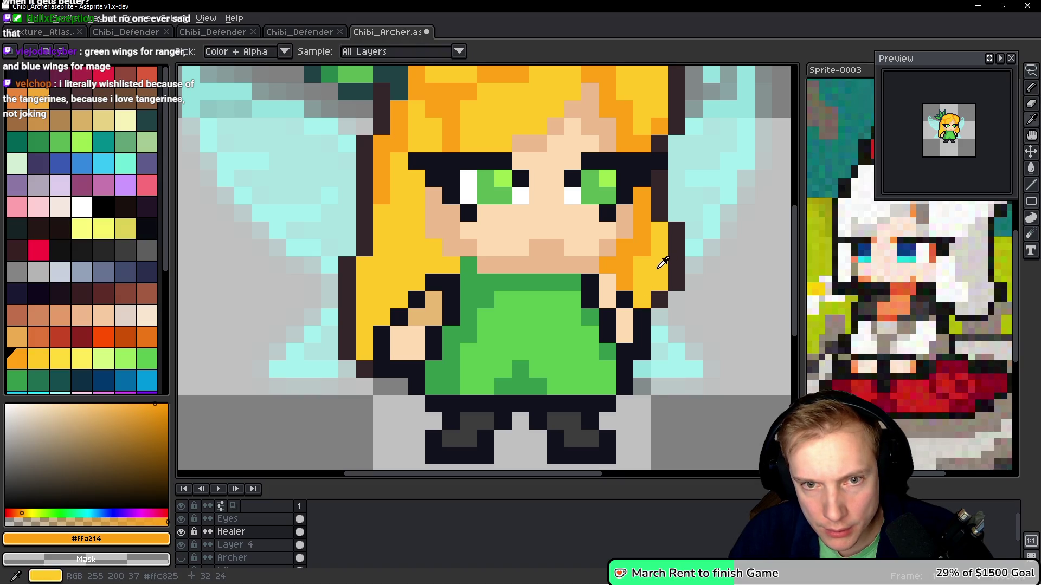
{"action": "left_click", "coordinate": [641, 249], "text": "alt"}
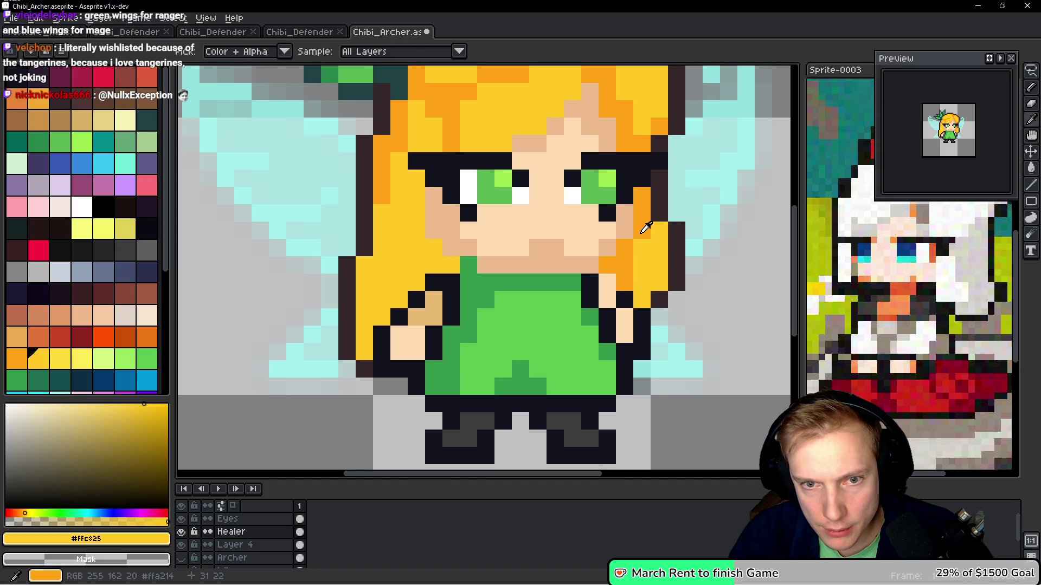
{"action": "scroll", "coordinate": [697, 246], "scroll_direction": "down", "scroll_amount": 1}
{"action": "scroll", "coordinate": [696, 247], "scroll_direction": "up", "scroll_amount": 1}
{"action": "left_click", "coordinate": [678, 260], "text": "alt"}
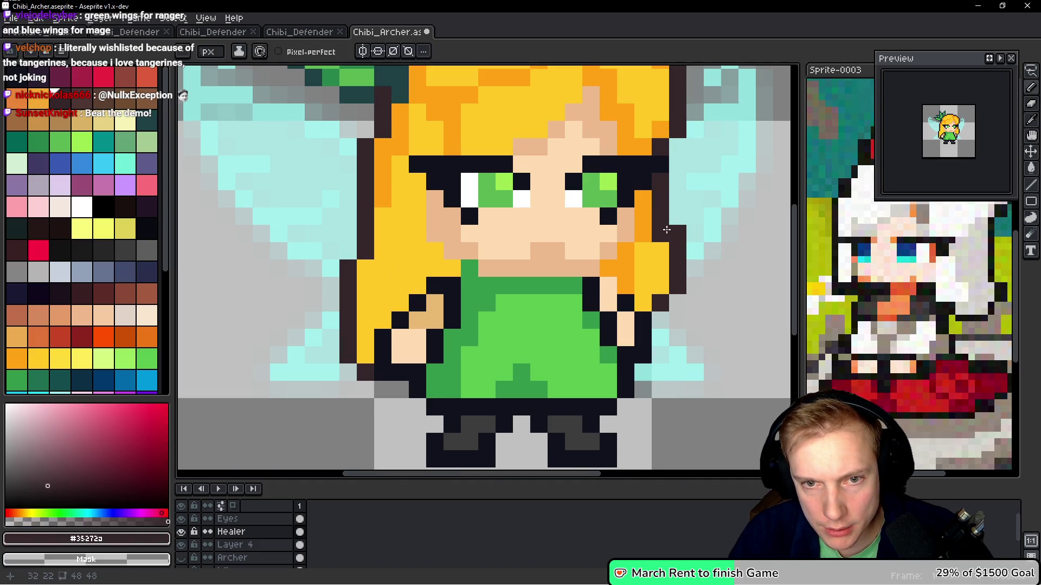
Clear the dark outline column right of the hair so the cyan wing shows through
{"action": "left_click_drag", "start_coordinate": [660, 245], "coordinate": [657, 284]}
{"action": "left_click_drag", "start_coordinate": [675, 227], "coordinate": [676, 296]}
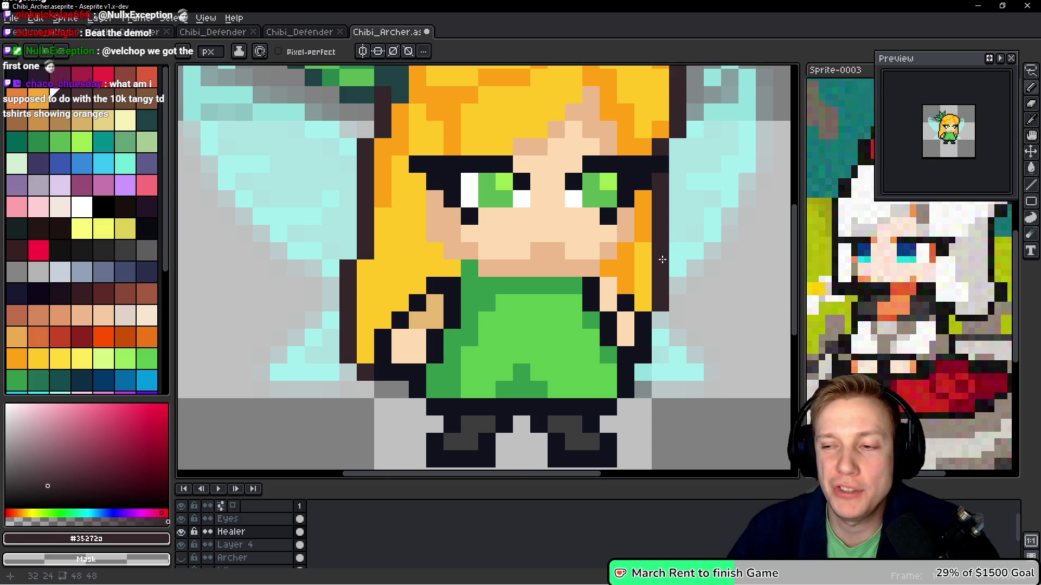
{"action": "scroll", "coordinate": [542, 252], "scroll_direction": "up", "scroll_amount": 1}
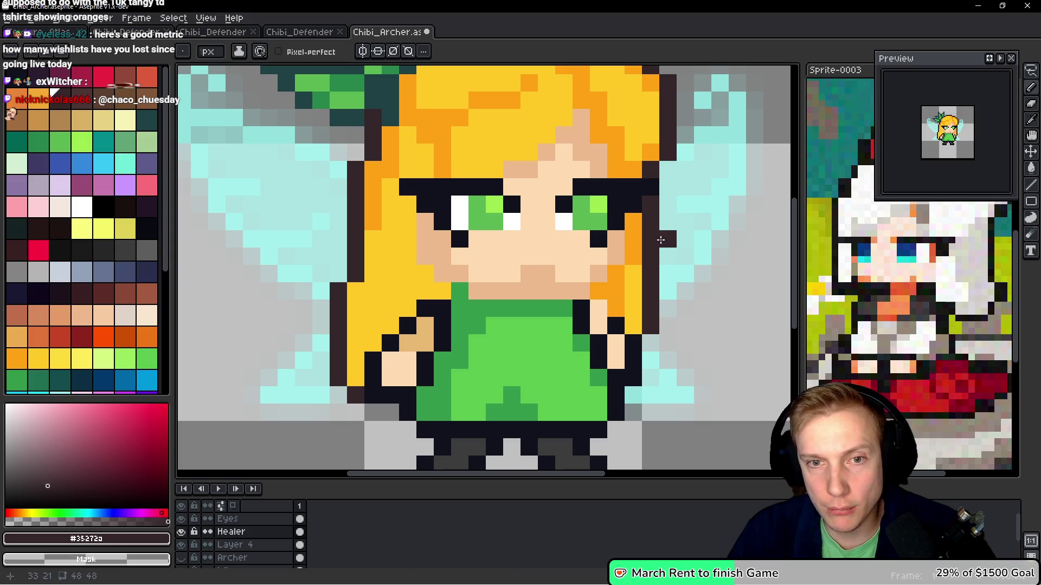
{"action": "scroll", "coordinate": [658, 242], "scroll_direction": "down", "scroll_amount": 4}
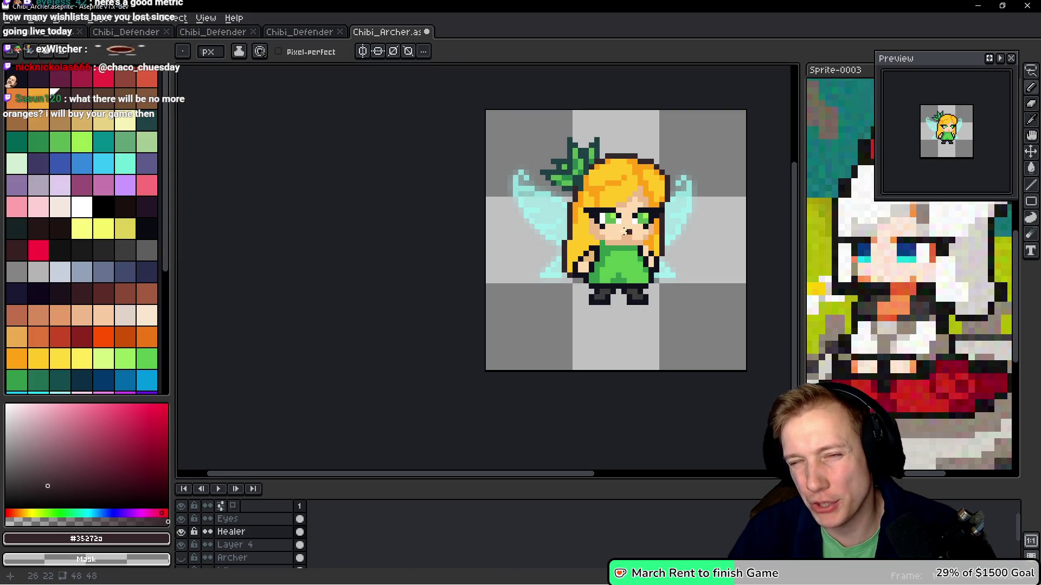
Sample the hair's orange and shade a pixel at the top of the hair
{"action": "scroll", "coordinate": [588, 240], "scroll_direction": "up", "scroll_amount": 3}
{"action": "key", "text": "alt"}
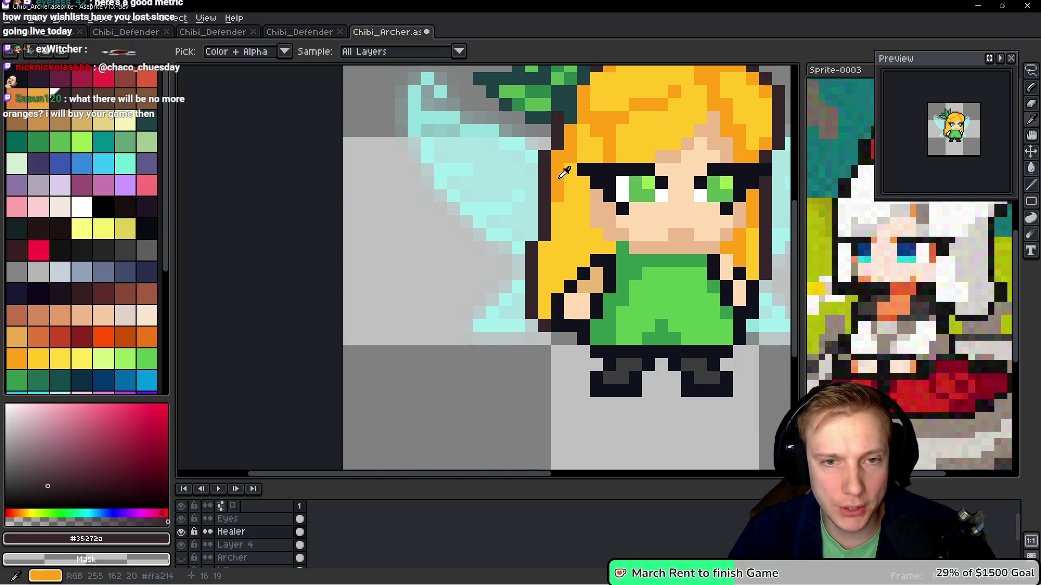
{"action": "left_click", "coordinate": [563, 172]}
{"action": "scroll", "coordinate": [591, 260], "scroll_direction": "up", "scroll_amount": 1}
{"action": "scroll", "coordinate": [528, 274], "scroll_direction": "up", "scroll_amount": 1}
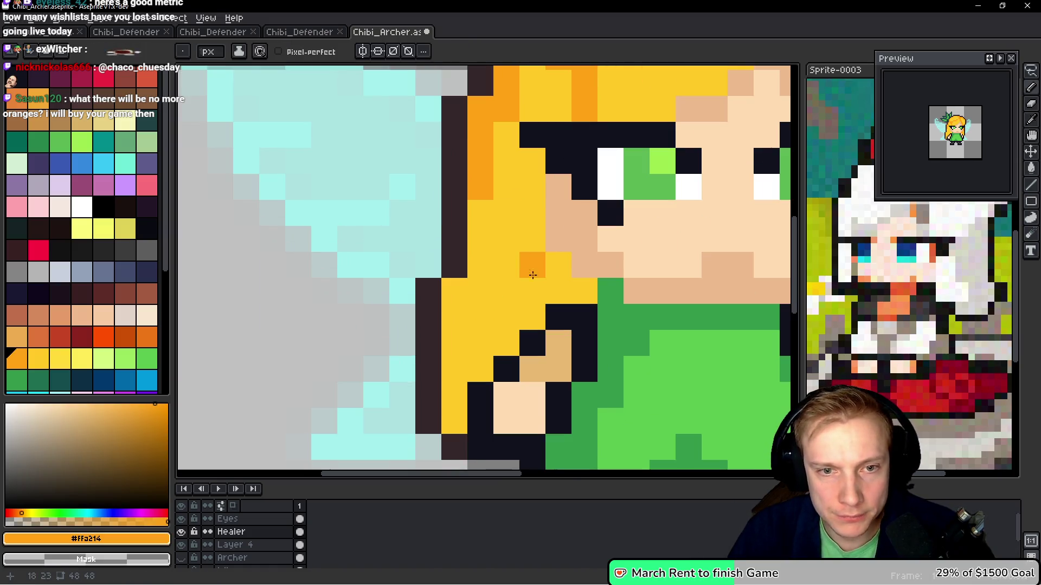
{"action": "scroll", "coordinate": [528, 274], "scroll_direction": "down", "scroll_amount": 1}
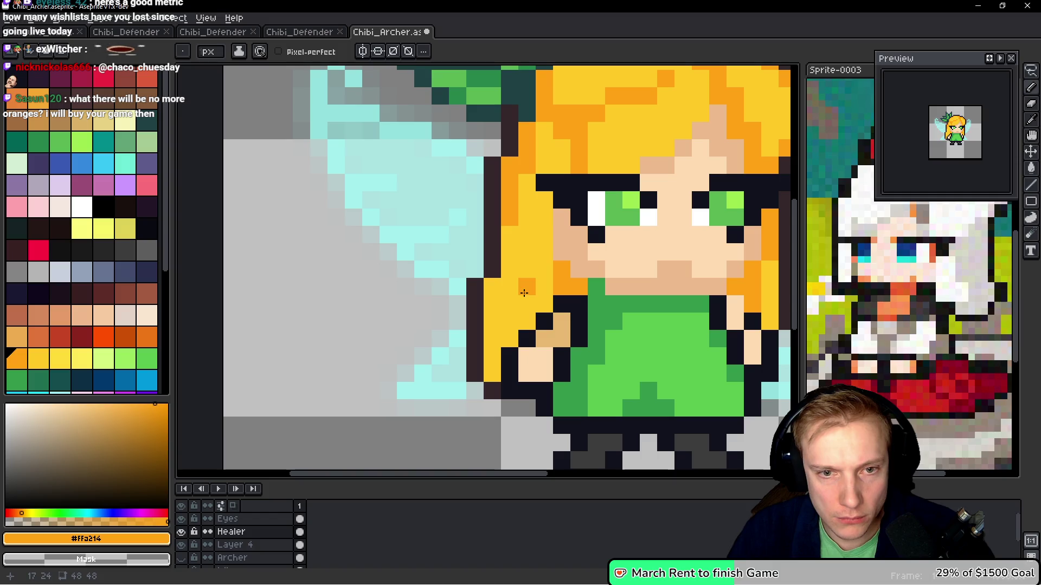
{"action": "scroll", "coordinate": [520, 285], "scroll_direction": "down", "scroll_amount": 1}
{"action": "scroll", "coordinate": [518, 282], "scroll_direction": "up", "scroll_amount": 1}
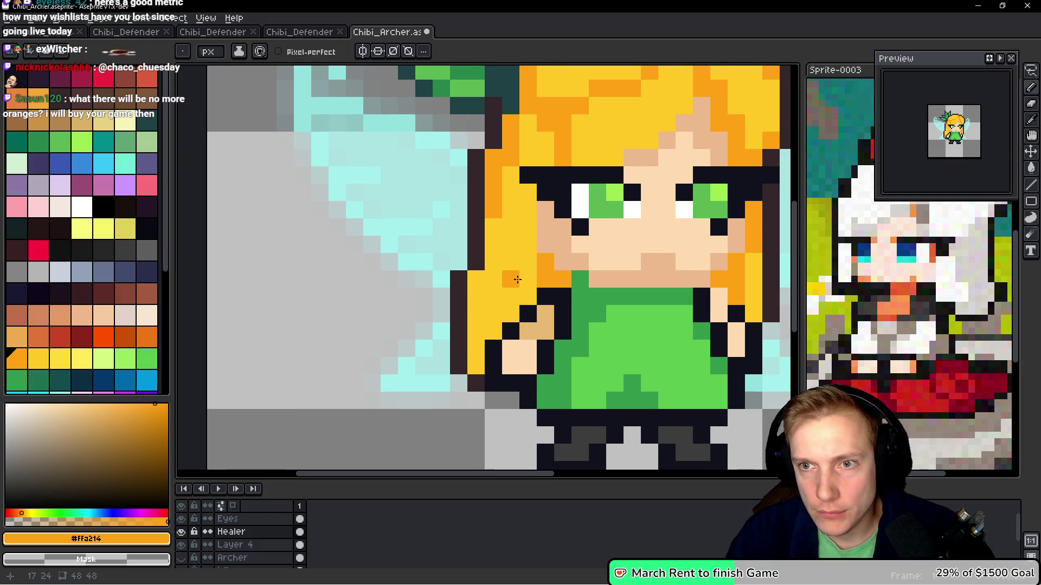
{"action": "scroll", "coordinate": [537, 279], "scroll_direction": "down", "scroll_amount": 1}
{"action": "scroll", "coordinate": [539, 280], "scroll_direction": "up", "scroll_amount": 1}
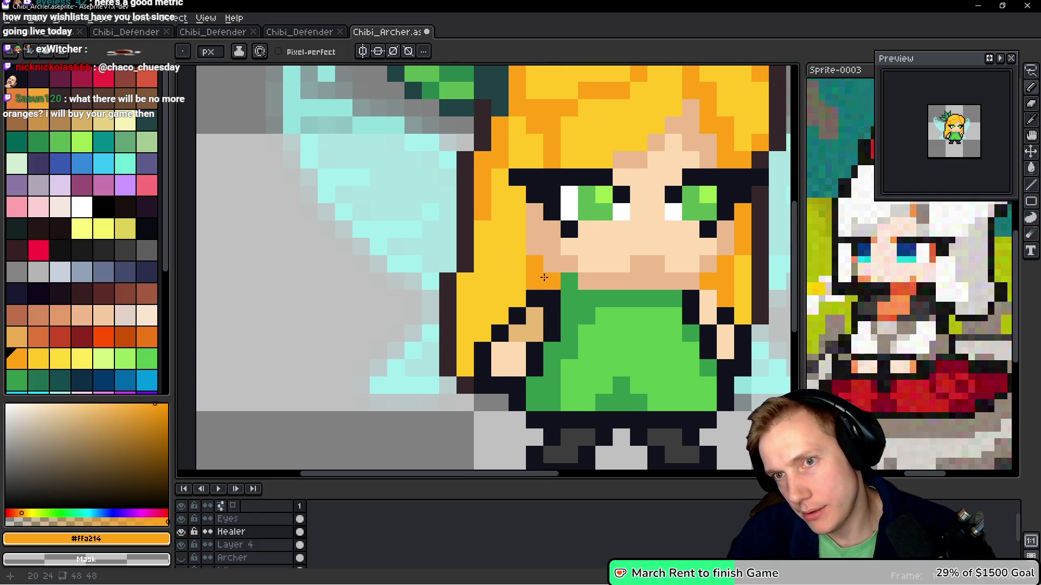
{"action": "scroll", "coordinate": [544, 277], "scroll_direction": "up", "scroll_amount": 1}
{"action": "scroll", "coordinate": [559, 241], "scroll_direction": "up", "scroll_amount": 1}
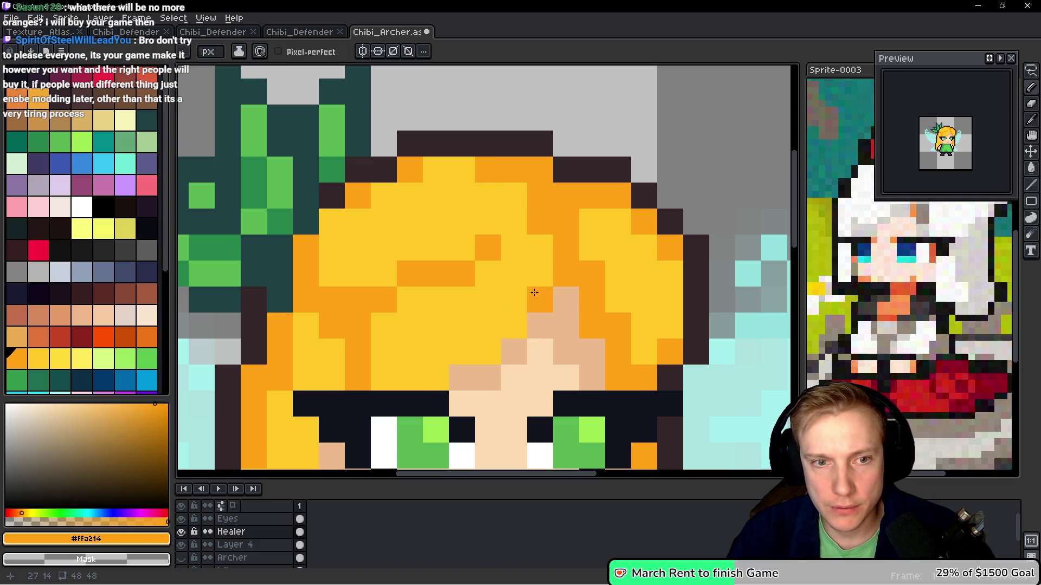
{"action": "left_click", "coordinate": [460, 248]}
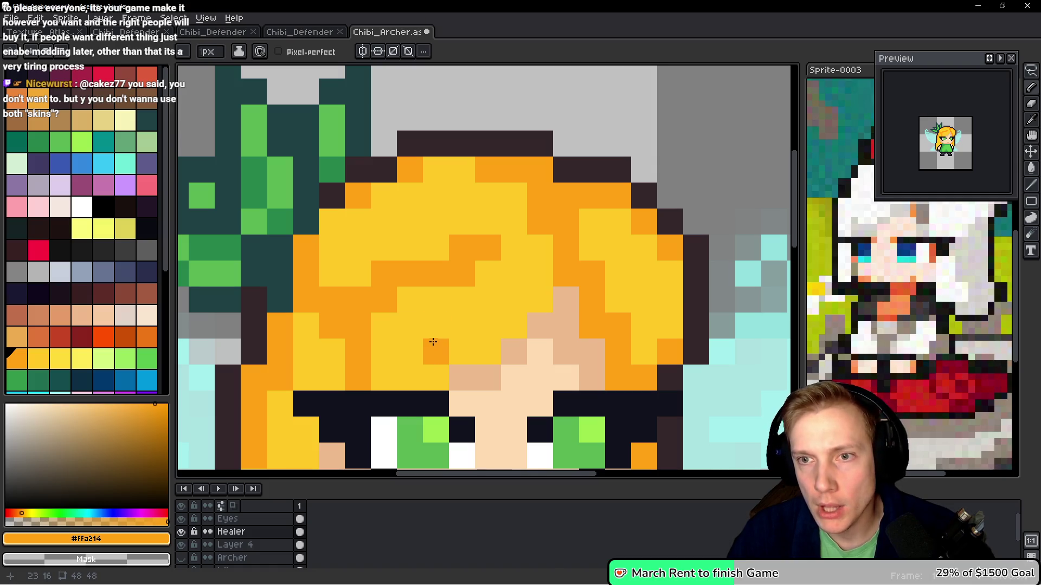
Paint orange shading strands down the left hair lock, undoing a stray pixel near the collar
{"action": "scroll", "coordinate": [420, 302], "scroll_direction": "down", "scroll_amount": 3}
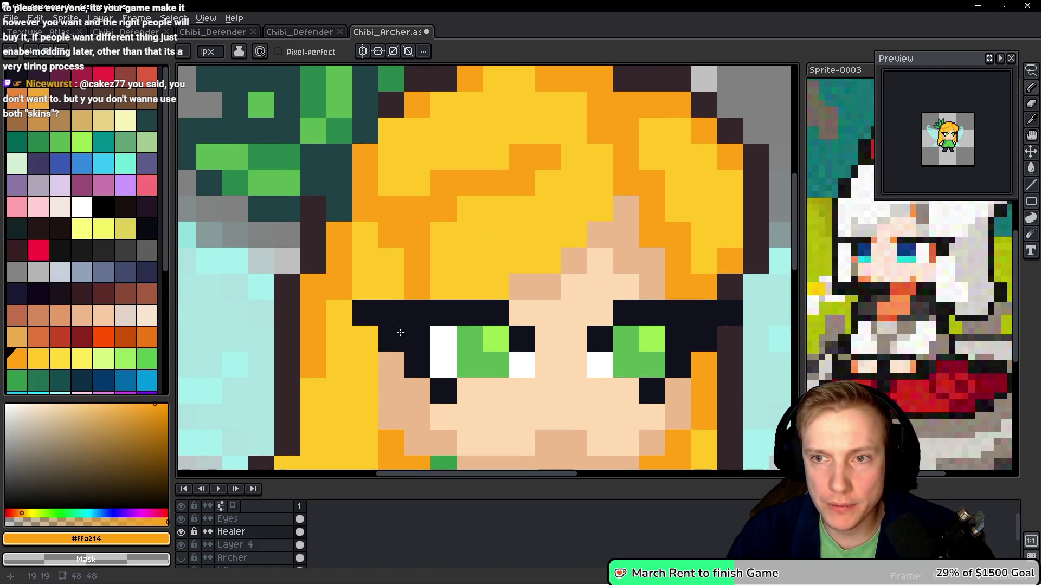
{"action": "scroll", "coordinate": [409, 323], "scroll_direction": "down", "scroll_amount": 7}
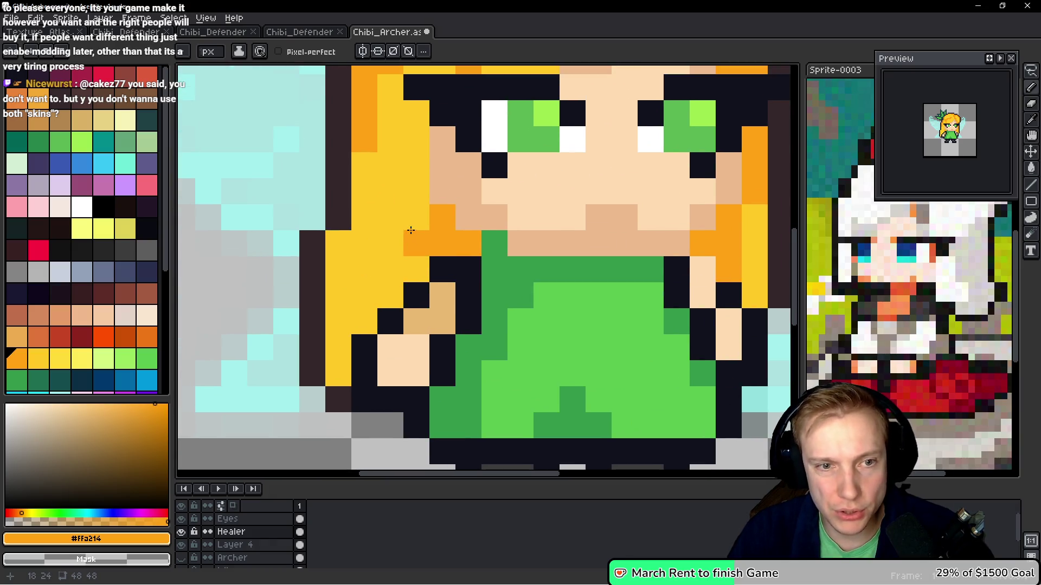
{"action": "left_click", "coordinate": [416, 269]}
{"action": "left_click", "coordinate": [390, 294]}
{"action": "left_click_drag", "start_coordinate": [390, 217], "coordinate": [391, 271]}
{"action": "left_click", "coordinate": [367, 320]}
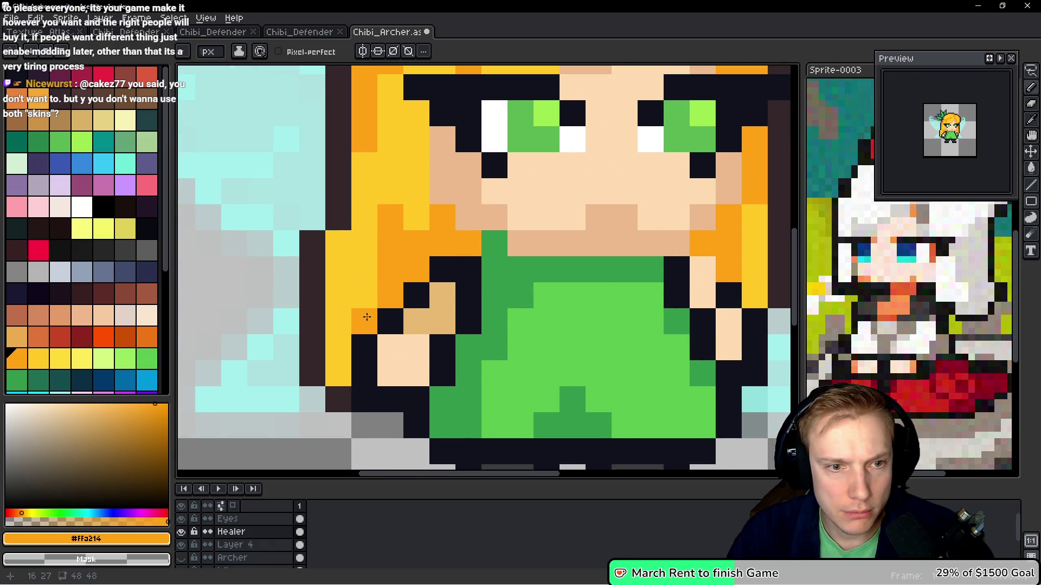
{"action": "left_click", "coordinate": [364, 295]}
{"action": "left_click", "coordinate": [460, 331]}
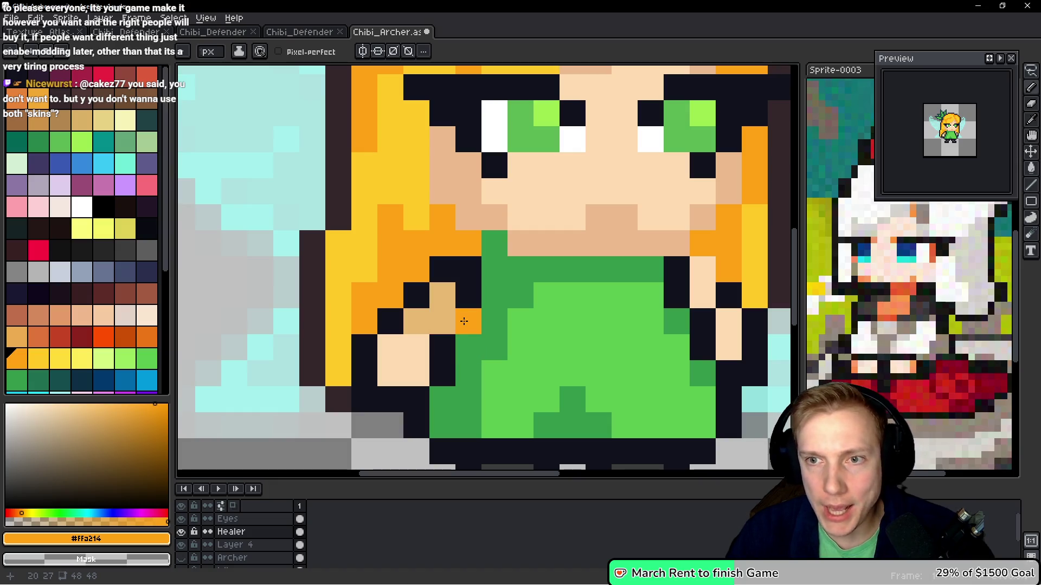
{"action": "key", "text": "ctrl+z"}
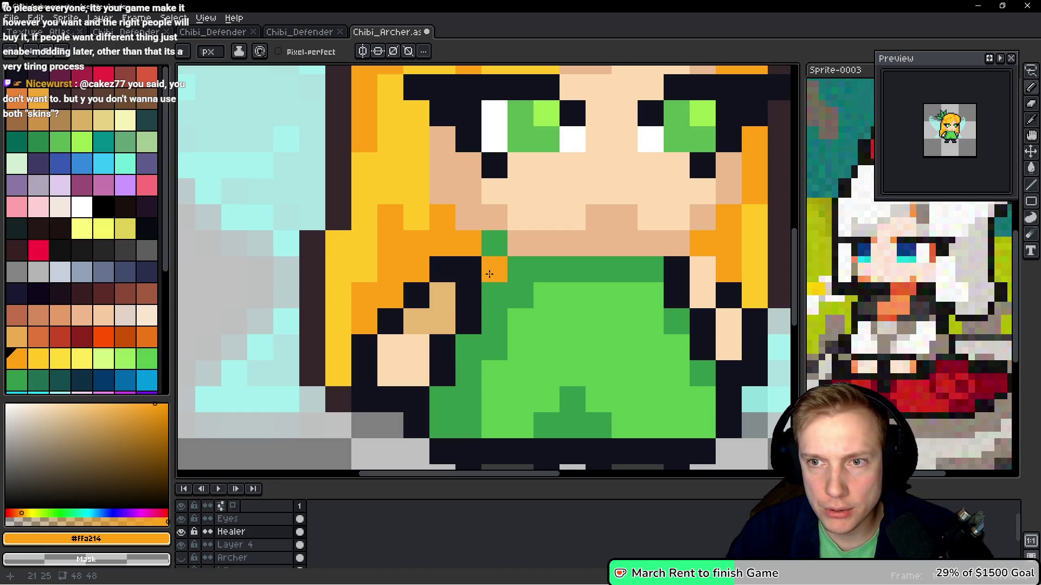
{"action": "scroll", "coordinate": [505, 276], "scroll_direction": "down", "scroll_amount": 5}
{"action": "scroll", "coordinate": [515, 272], "scroll_direction": "up", "scroll_amount": 2}
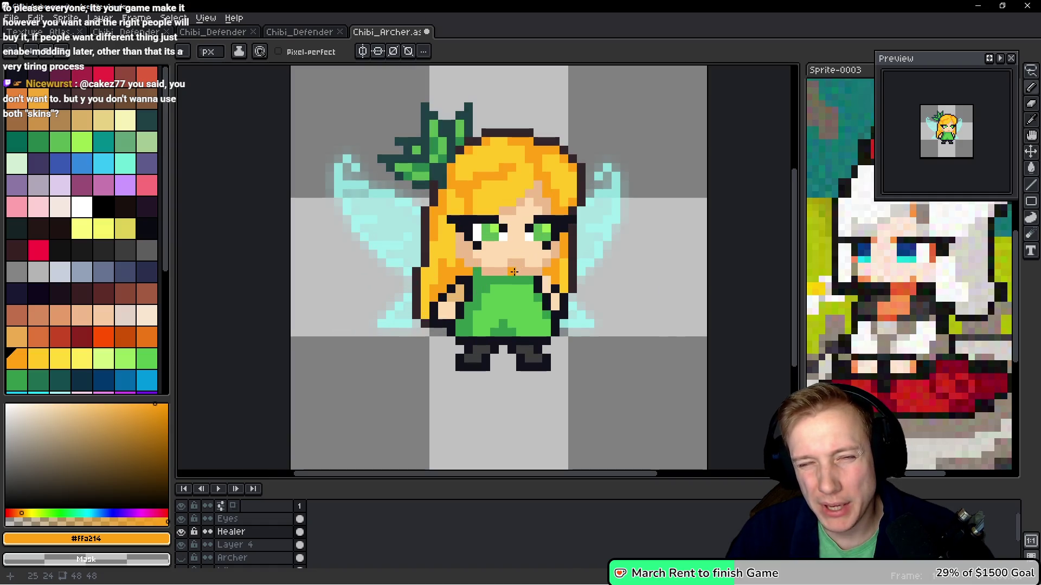
{"action": "scroll", "coordinate": [531, 295], "scroll_direction": "down", "scroll_amount": 2}
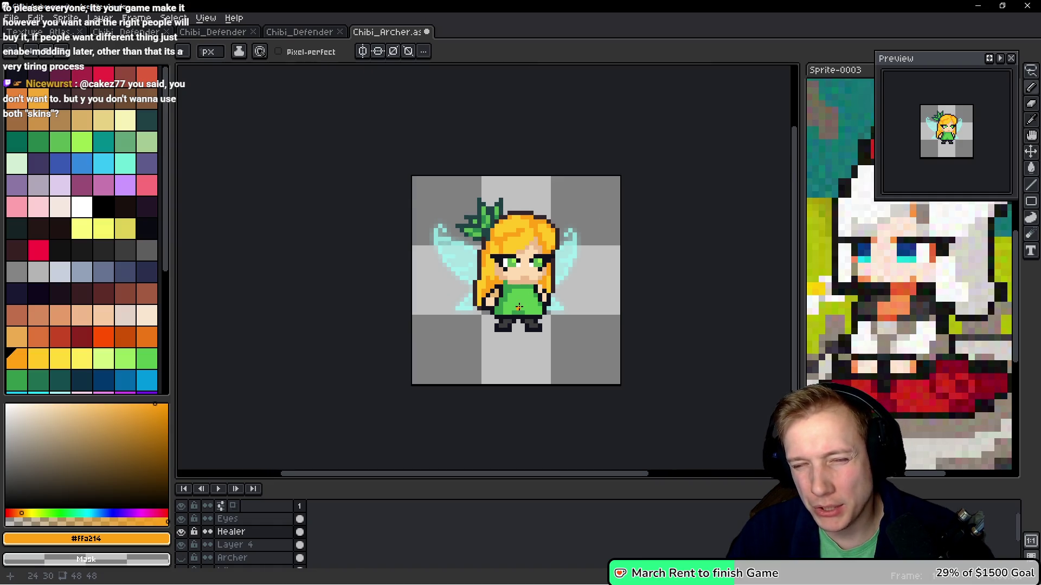
{"action": "scroll", "coordinate": [519, 307], "scroll_direction": "down", "scroll_amount": 1}
{"action": "scroll", "coordinate": [522, 298], "scroll_direction": "up", "scroll_amount": 5}
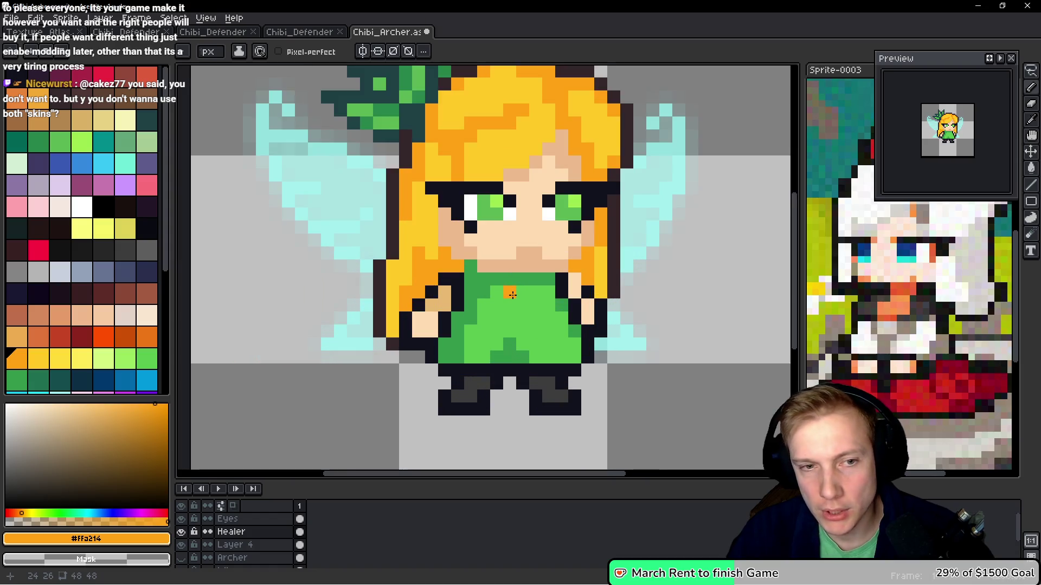
{"action": "scroll", "coordinate": [478, 312], "scroll_direction": "up", "scroll_amount": 1}
{"action": "key", "text": "ctrl+z"}
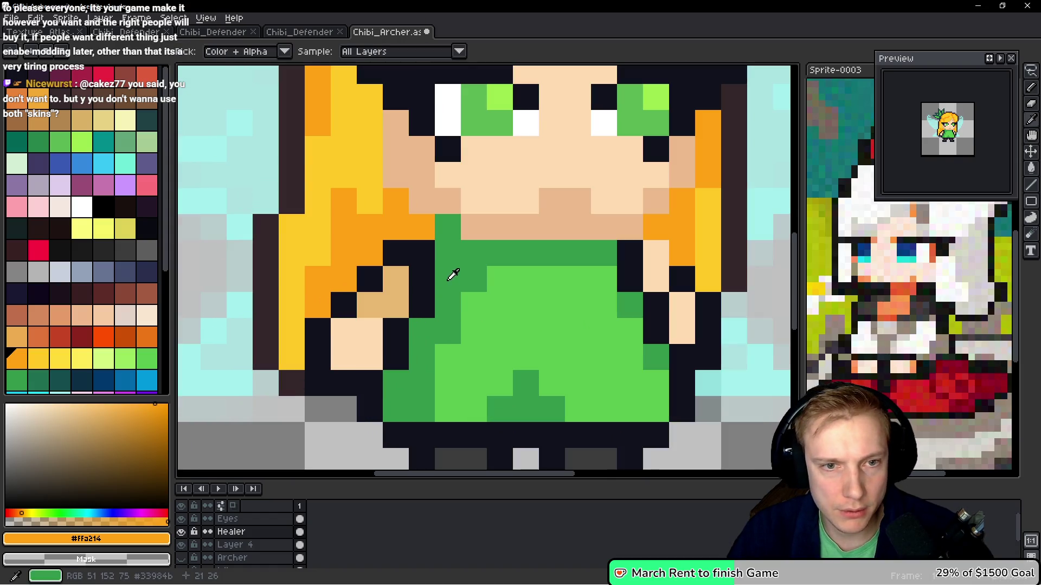
Paint the neckline's top-left pixel with the dress's dark green
{"action": "left_click", "coordinate": [457, 264], "text": "alt"}
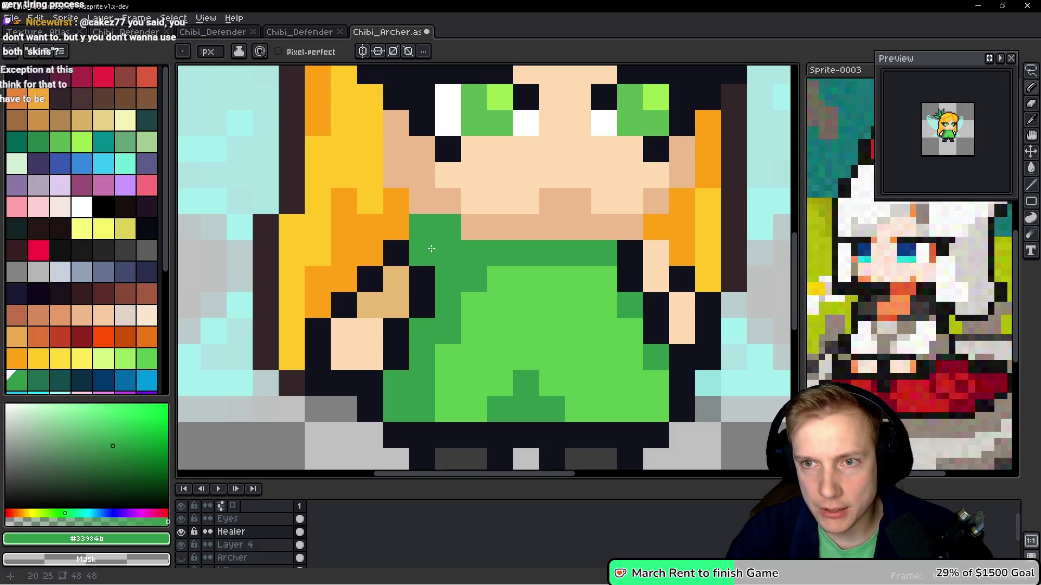
{"action": "left_click", "coordinate": [421, 227]}
{"action": "left_click", "coordinate": [498, 285]}
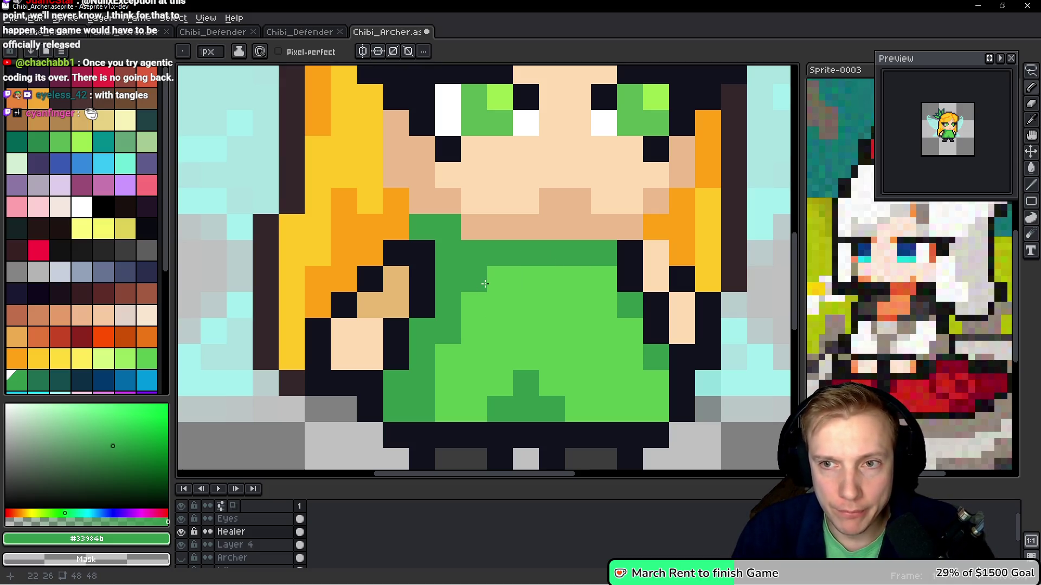
Eyedrop the skin tone from the fairy's face
{"action": "key", "text": "alt"}
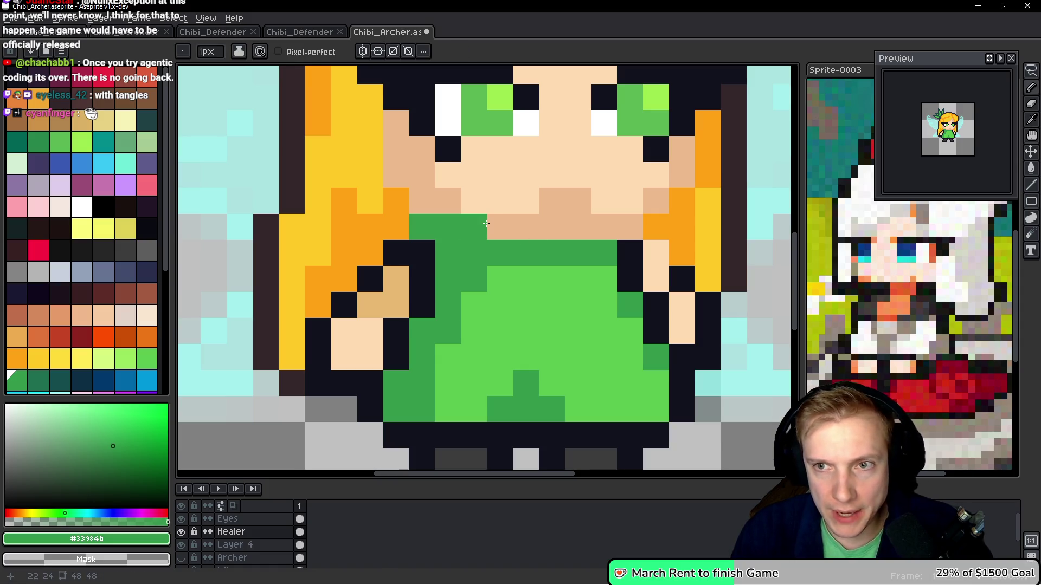
{"action": "scroll", "coordinate": [492, 216], "scroll_direction": "down", "scroll_amount": 8}
{"action": "scroll", "coordinate": [492, 217], "scroll_direction": "up", "scroll_amount": 4}
{"action": "scroll", "coordinate": [491, 211], "scroll_direction": "down", "scroll_amount": 3}
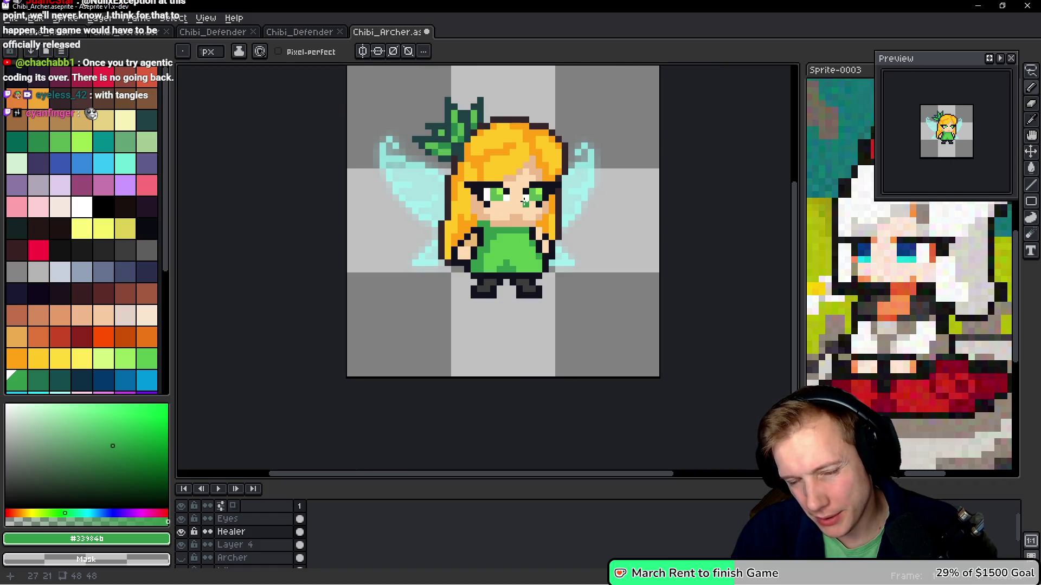
{"action": "scroll", "coordinate": [518, 205], "scroll_direction": "up", "scroll_amount": 3}
{"action": "left_click", "coordinate": [506, 210], "text": "alt"}
Touch up the hairline with skin-tone and orange pixels, undoing a stray pixel on the face
{"action": "left_click", "coordinate": [479, 217]}
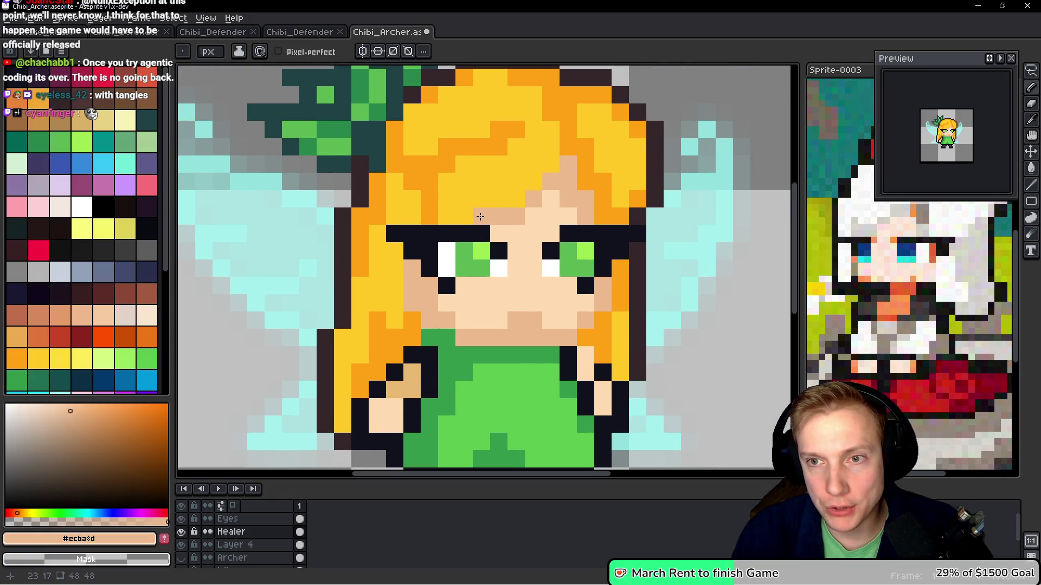
{"action": "left_click", "coordinate": [432, 205], "text": "alt"}
{"action": "left_click", "coordinate": [454, 217]}
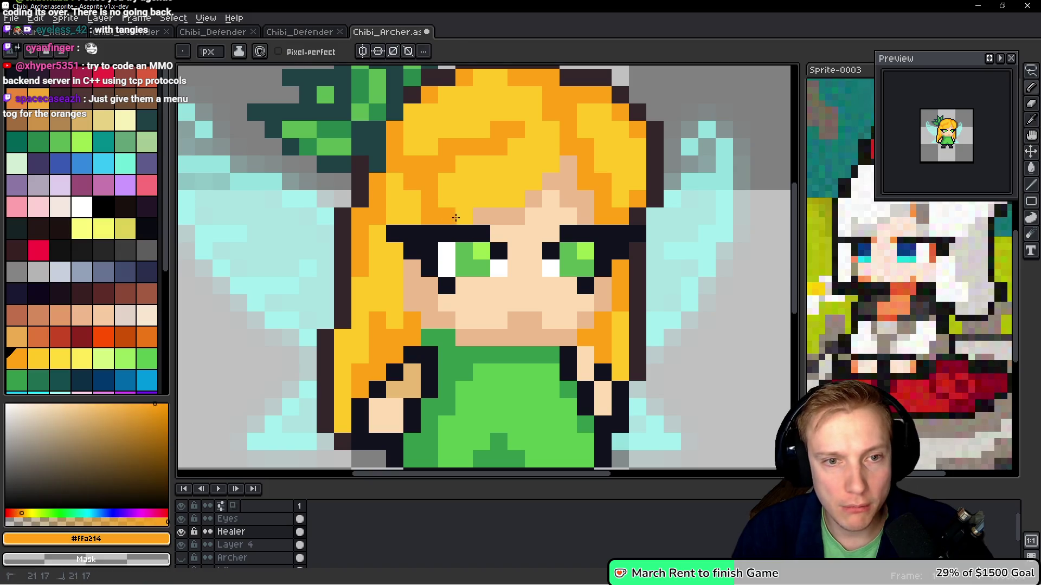
{"action": "left_click", "coordinate": [492, 302]}
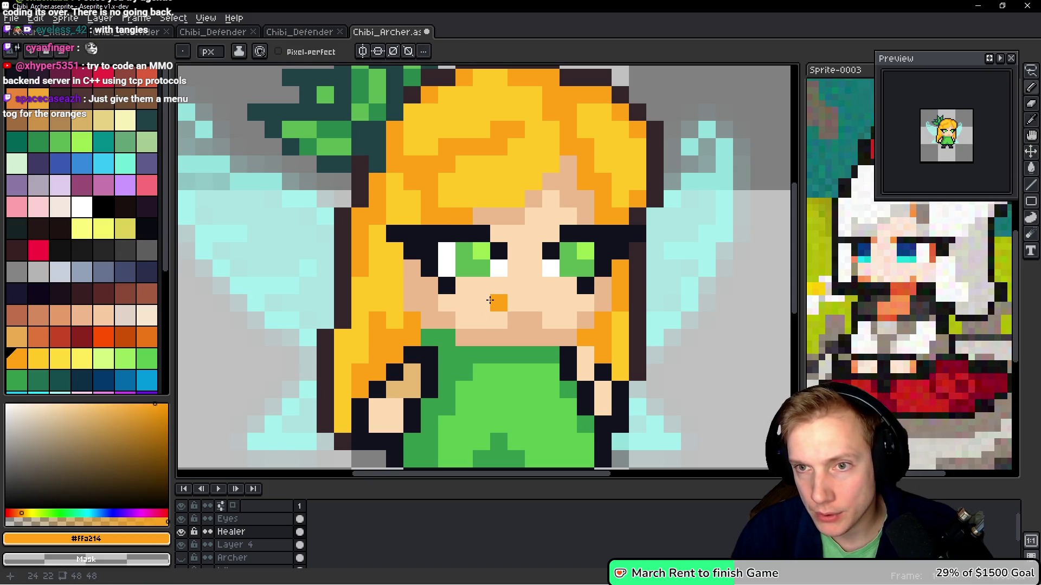
{"action": "key", "text": "ctrl+z"}
{"action": "scroll", "coordinate": [456, 311], "scroll_direction": "down", "scroll_amount": 5}
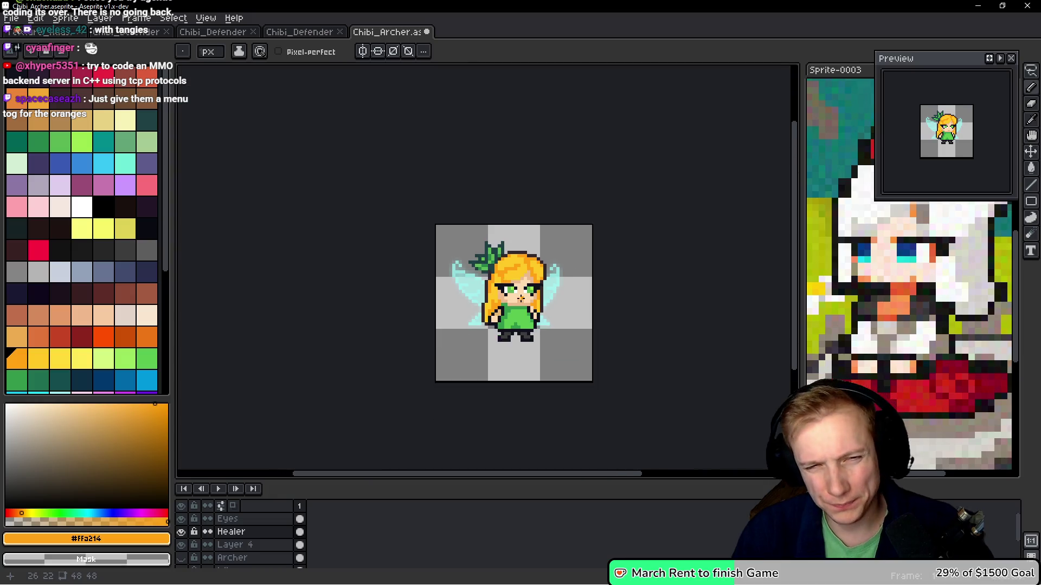
{"action": "scroll", "coordinate": [456, 311], "scroll_direction": "up", "scroll_amount": 4}
Add dark orange #cd7614 shading strands across the fringe
{"action": "left_click", "coordinate": [146, 336]}
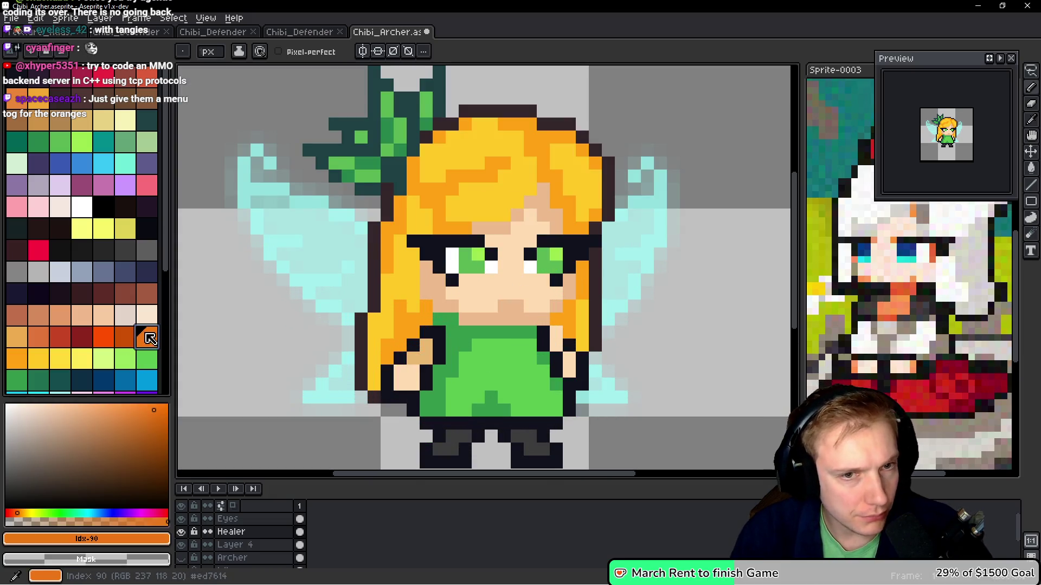
{"action": "scroll", "coordinate": [458, 195], "scroll_direction": "up", "scroll_amount": 2}
{"action": "key", "text": "ctrl+z"}
{"action": "left_click", "coordinate": [380, 156]}
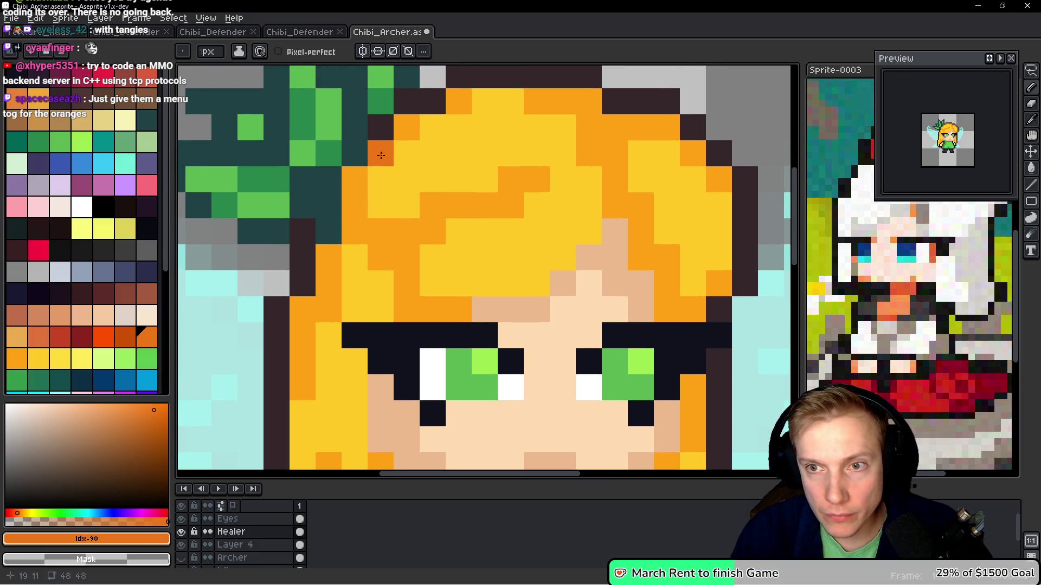
{"action": "left_click_drag", "start_coordinate": [354, 205], "coordinate": [355, 231]}
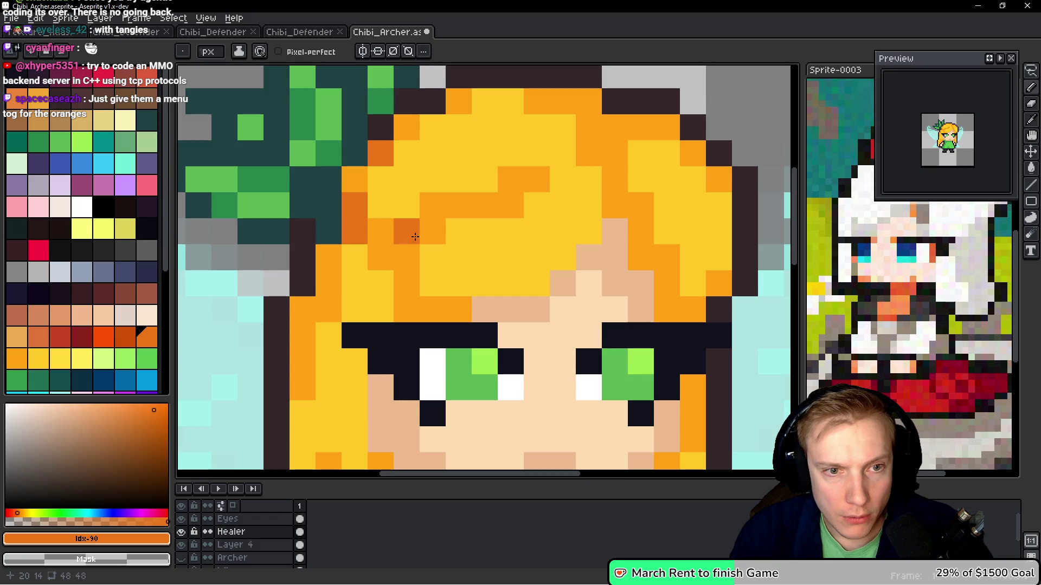
{"action": "left_click_drag", "start_coordinate": [433, 231], "coordinate": [407, 237]}
{"action": "left_click_drag", "start_coordinate": [510, 206], "coordinate": [484, 206]}
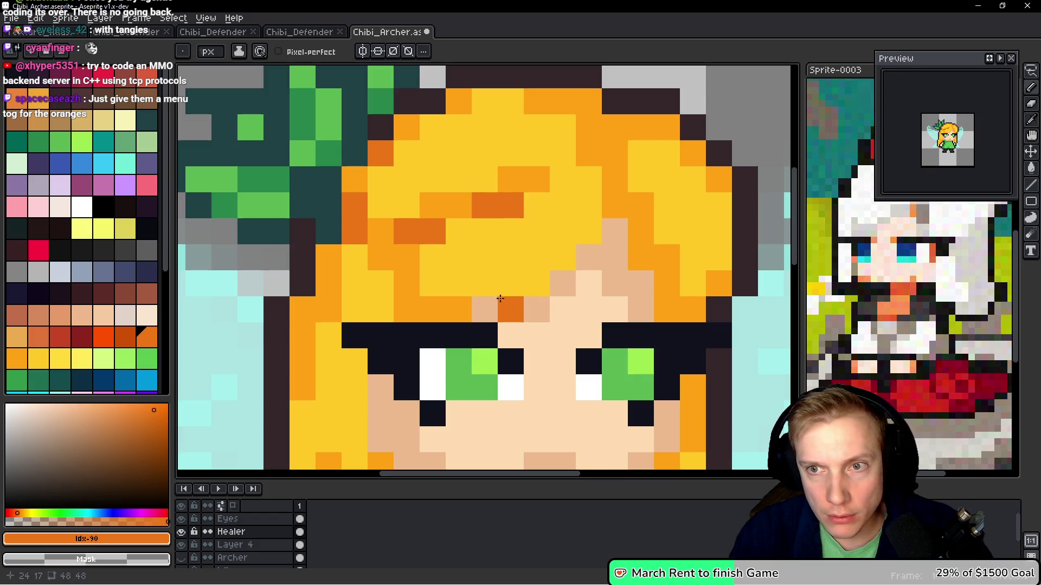
{"action": "key", "text": "ctrl+z"}
{"action": "left_click", "coordinate": [530, 167], "text": "alt"}
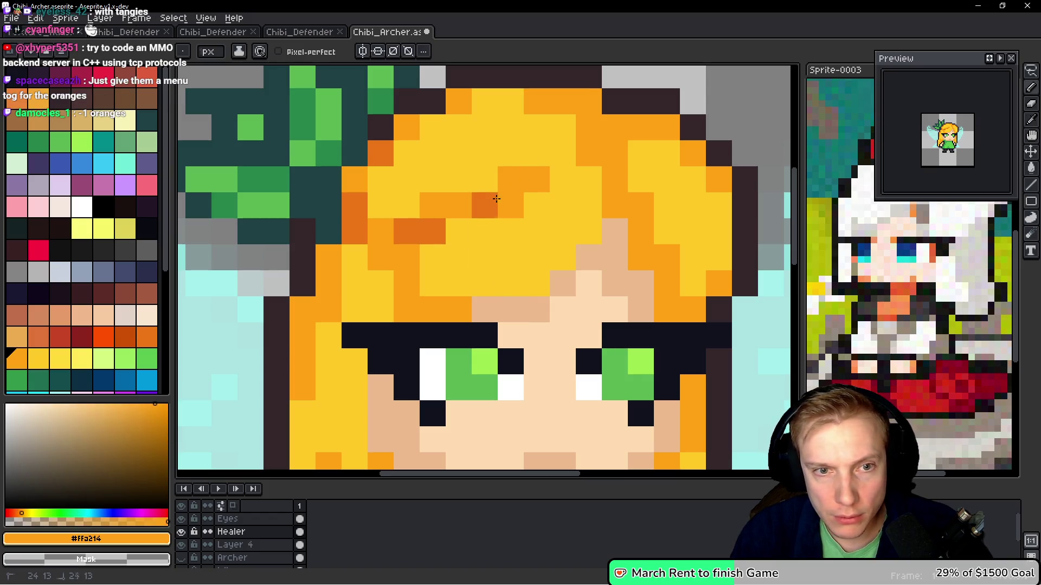
{"action": "left_click", "coordinate": [487, 204]}
{"action": "left_click", "coordinate": [425, 229], "text": "alt"}
{"action": "left_click", "coordinate": [381, 231]}
{"action": "left_click", "coordinate": [404, 261]}
Darken the strands near the hair's crown with dark orange
{"action": "left_click", "coordinate": [484, 308]}
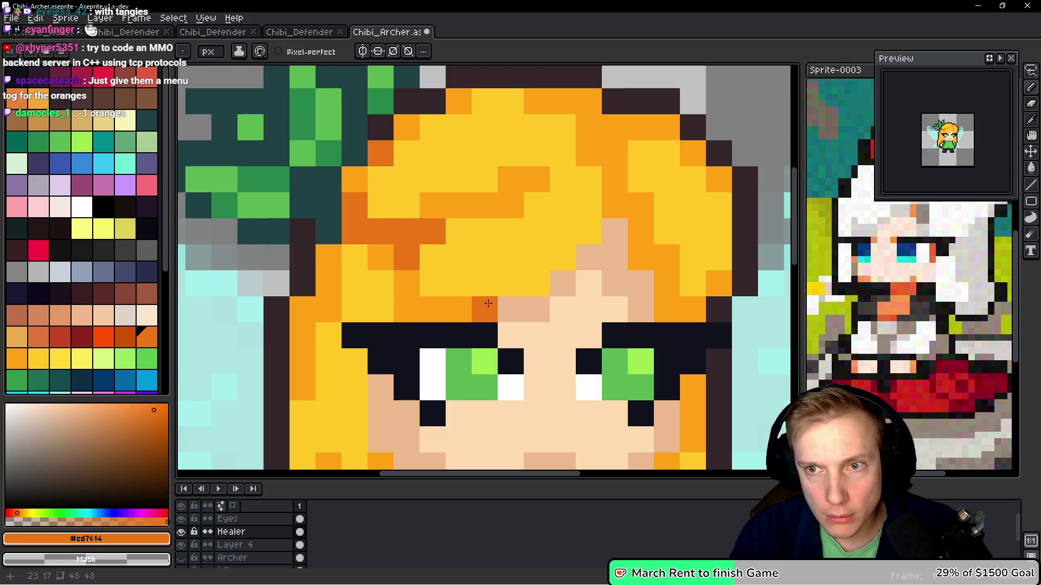
{"action": "key", "text": "ctrl+z"}
{"action": "scroll", "coordinate": [439, 270], "scroll_direction": "up", "scroll_amount": 2}
{"action": "scroll", "coordinate": [439, 269], "scroll_direction": "right", "scroll_amount": 4}
{"action": "left_click", "coordinate": [488, 213]}
{"action": "left_click", "coordinate": [489, 187]}
{"action": "left_click", "coordinate": [489, 239]}
{"action": "left_click", "coordinate": [463, 187]}
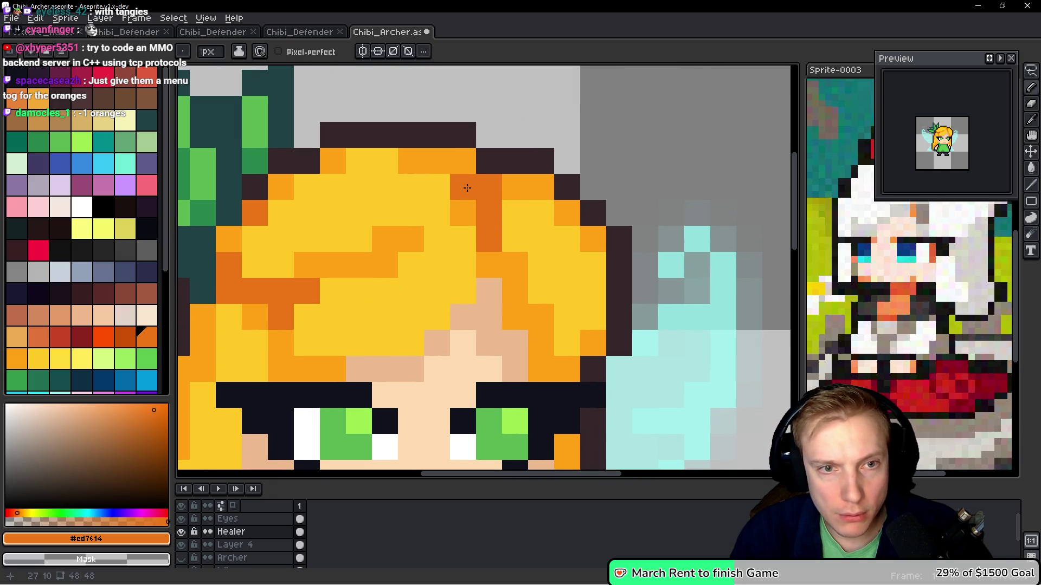
{"action": "left_click", "coordinate": [464, 161]}
Darken the left hair lock beside the face with dark orange
{"action": "scroll", "coordinate": [421, 293], "scroll_direction": "left", "scroll_amount": 4}
{"action": "scroll", "coordinate": [399, 309], "scroll_direction": "down", "scroll_amount": 5}
{"action": "left_click", "coordinate": [454, 264]}
{"action": "left_click", "coordinate": [402, 315]}
{"action": "left_click", "coordinate": [402, 342]}
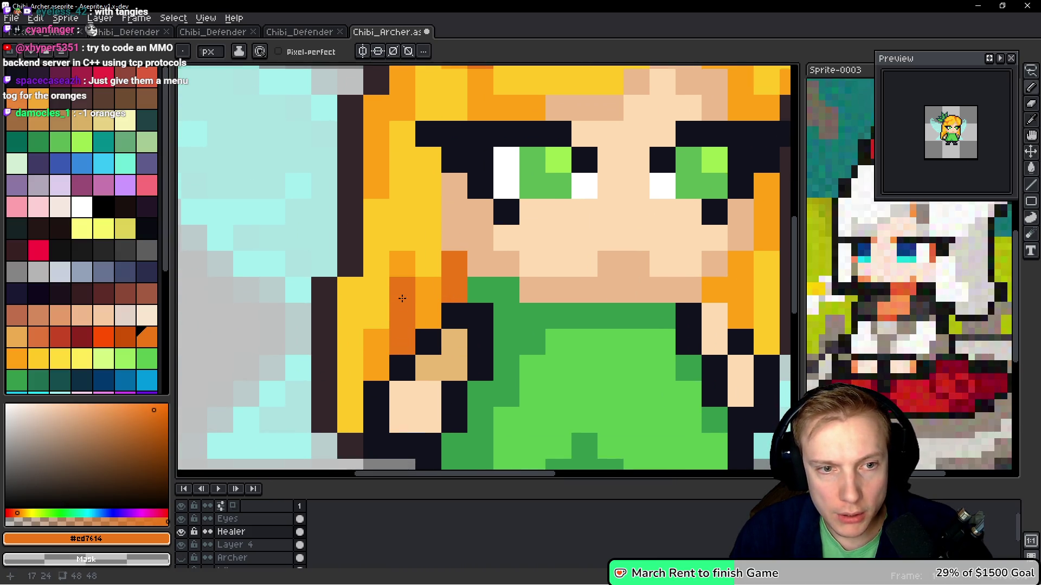
{"action": "left_click", "coordinate": [428, 316]}
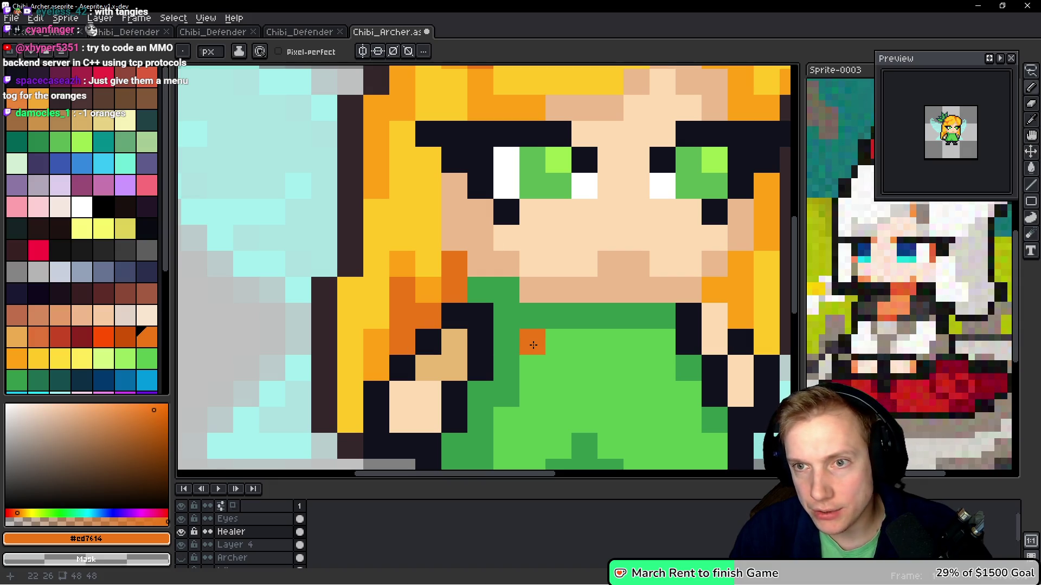
Darken the right hair lock beside the cheek and chin
{"action": "left_click_drag", "start_coordinate": [527, 294], "coordinate": [331, 312]}
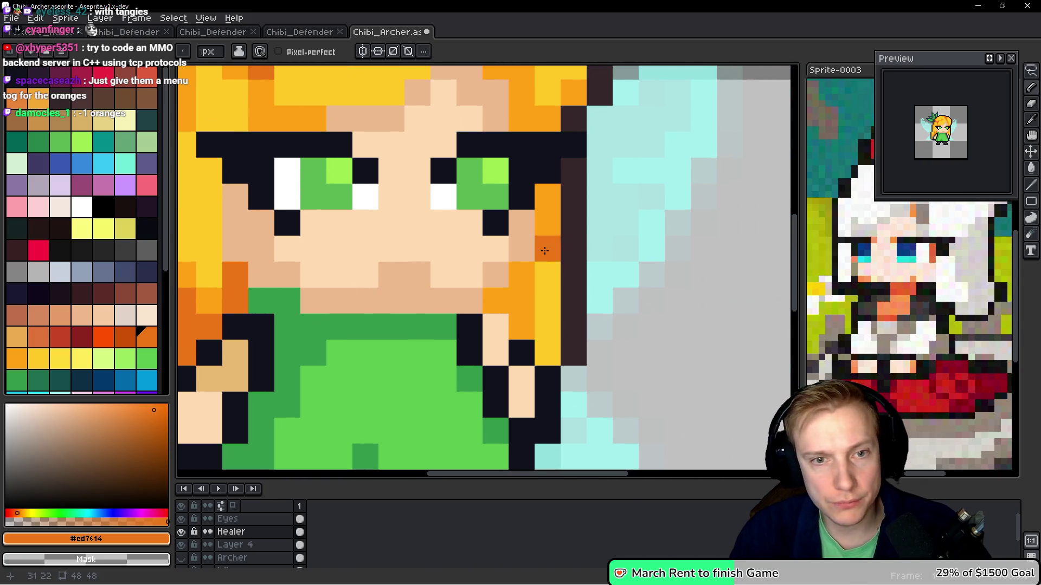
{"action": "left_click", "coordinate": [522, 275]}
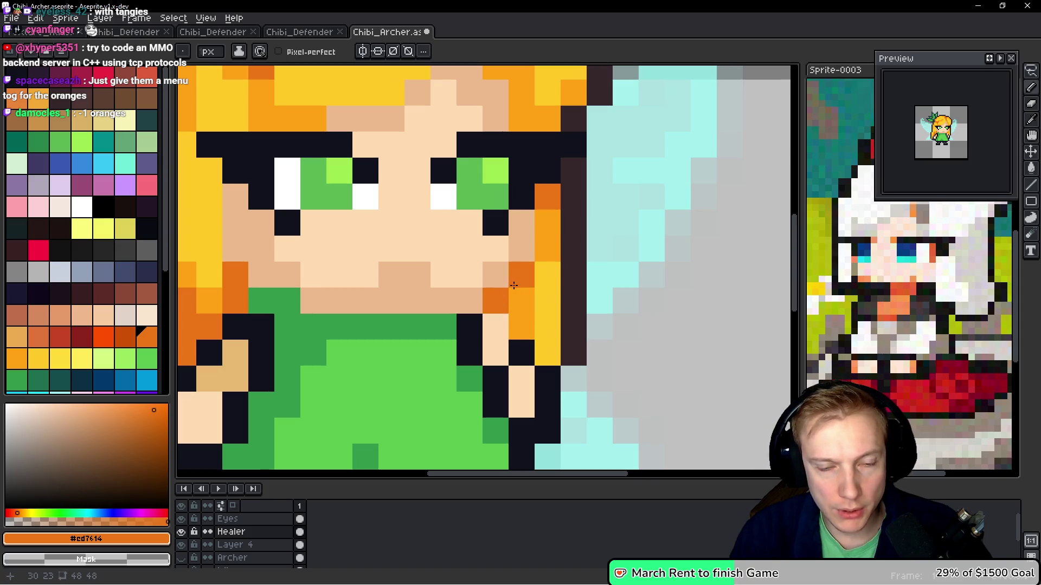
{"action": "left_click", "coordinate": [522, 301]}
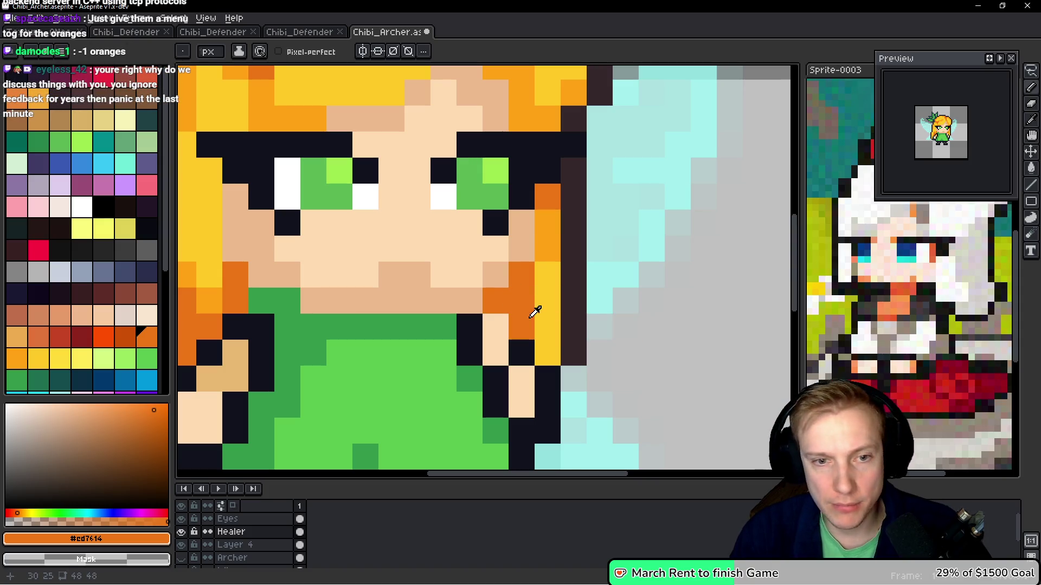
{"action": "left_click", "coordinate": [522, 325], "text": "alt"}
{"action": "left_click", "coordinate": [526, 265], "text": "alt"}
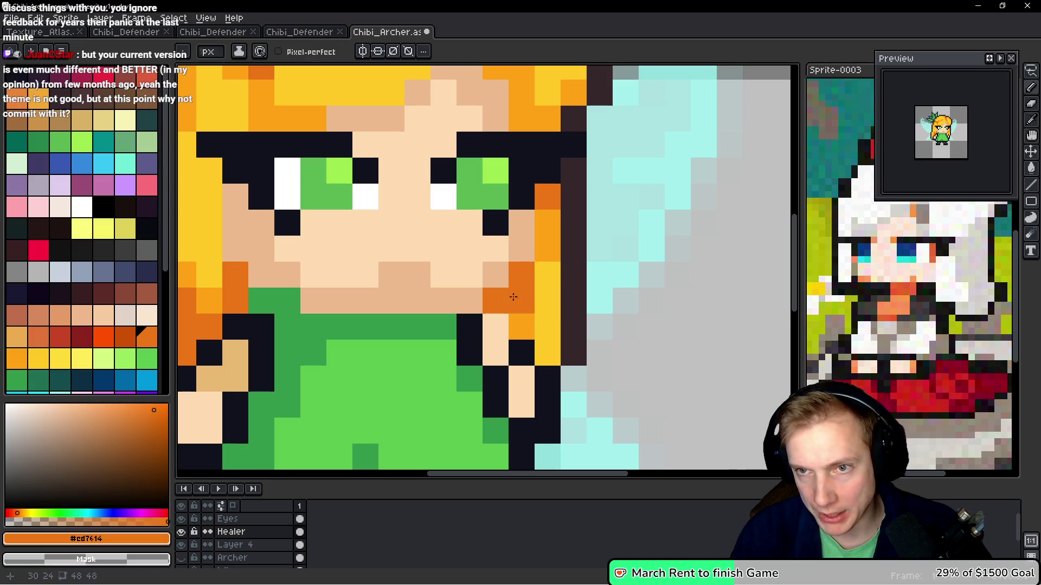
{"action": "left_click_drag", "start_coordinate": [325, 217], "coordinate": [558, 271]}
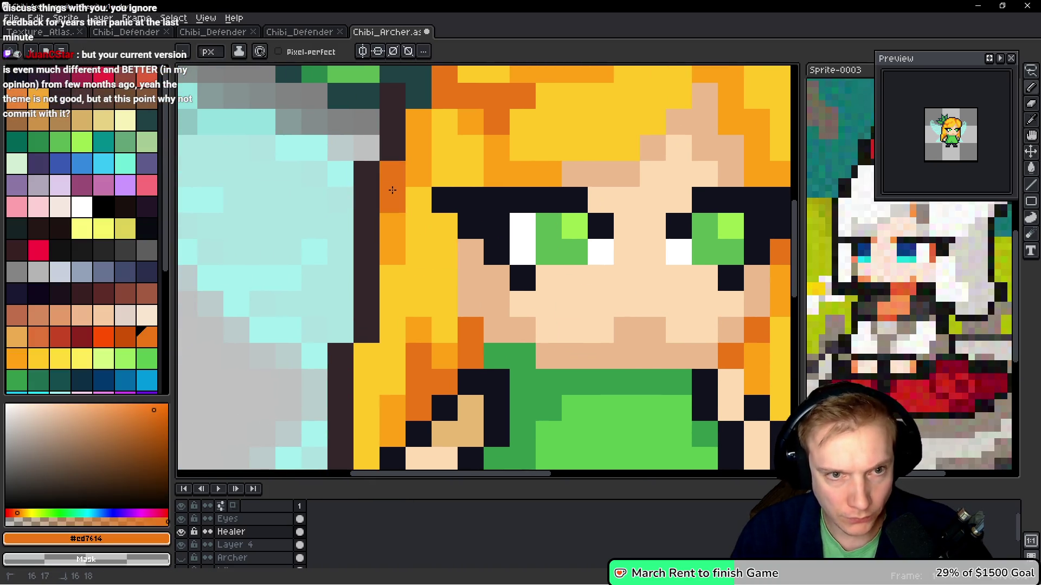
{"action": "left_click_drag", "start_coordinate": [539, 227], "coordinate": [418, 228]}
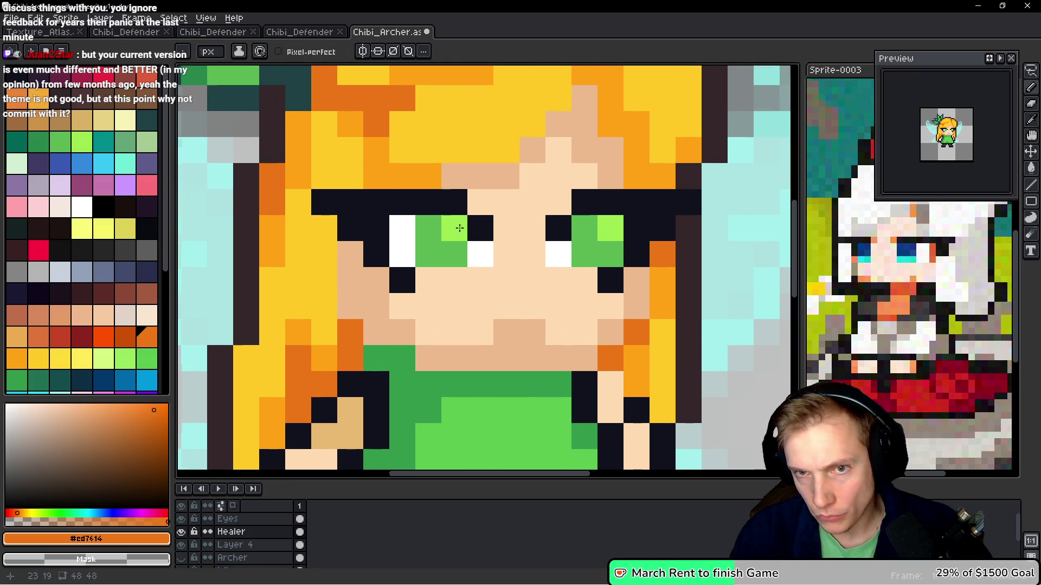
{"action": "scroll", "coordinate": [419, 229], "scroll_direction": "down", "scroll_amount": 6}
{"action": "scroll", "coordinate": [510, 233], "scroll_direction": "up", "scroll_amount": 4}
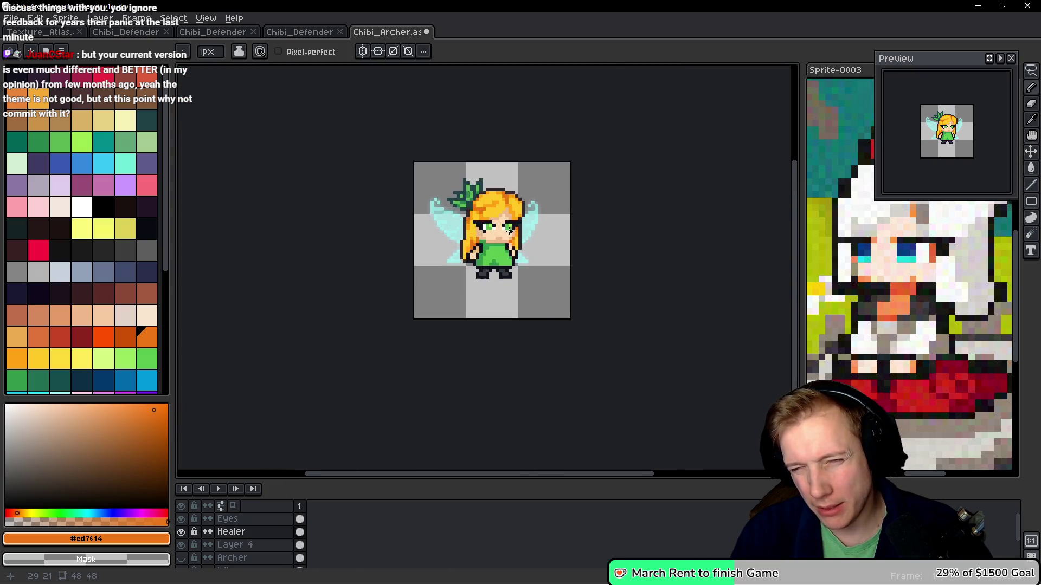
Sample the skin tone from the fairy's face
{"action": "scroll", "coordinate": [506, 229], "scroll_direction": "down", "scroll_amount": 1}
{"action": "scroll", "coordinate": [502, 235], "scroll_direction": "up", "scroll_amount": 2}
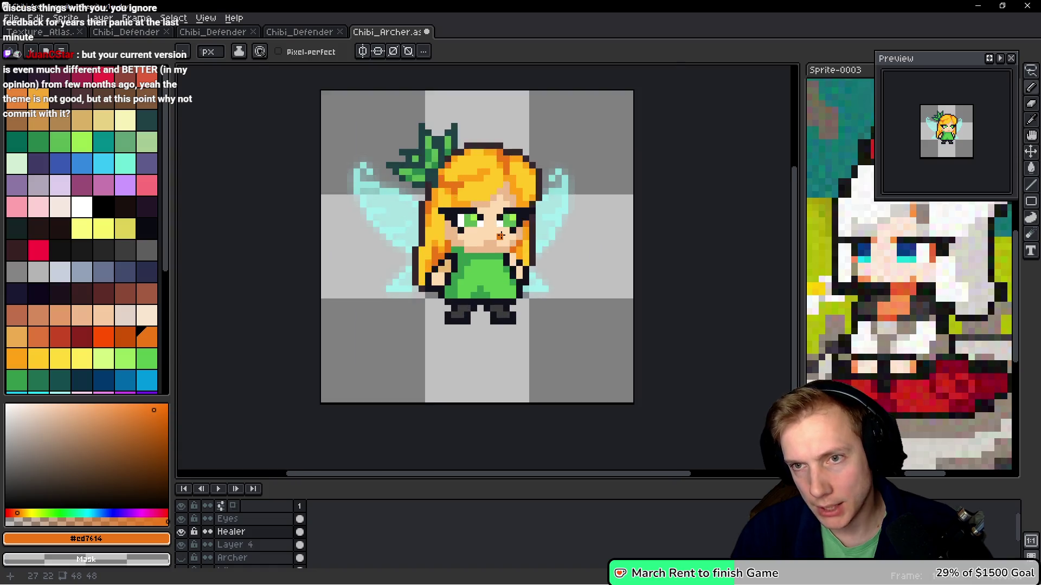
{"action": "scroll", "coordinate": [499, 236], "scroll_direction": "down", "scroll_amount": 1}
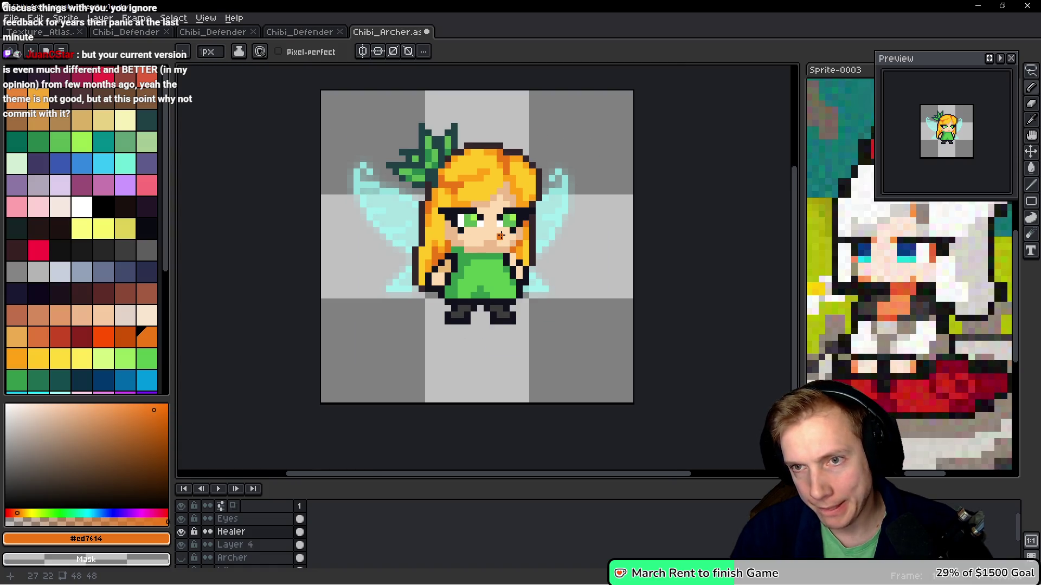
{"action": "scroll", "coordinate": [501, 236], "scroll_direction": "up", "scroll_amount": 2}
{"action": "scroll", "coordinate": [500, 237], "scroll_direction": "down", "scroll_amount": 2}
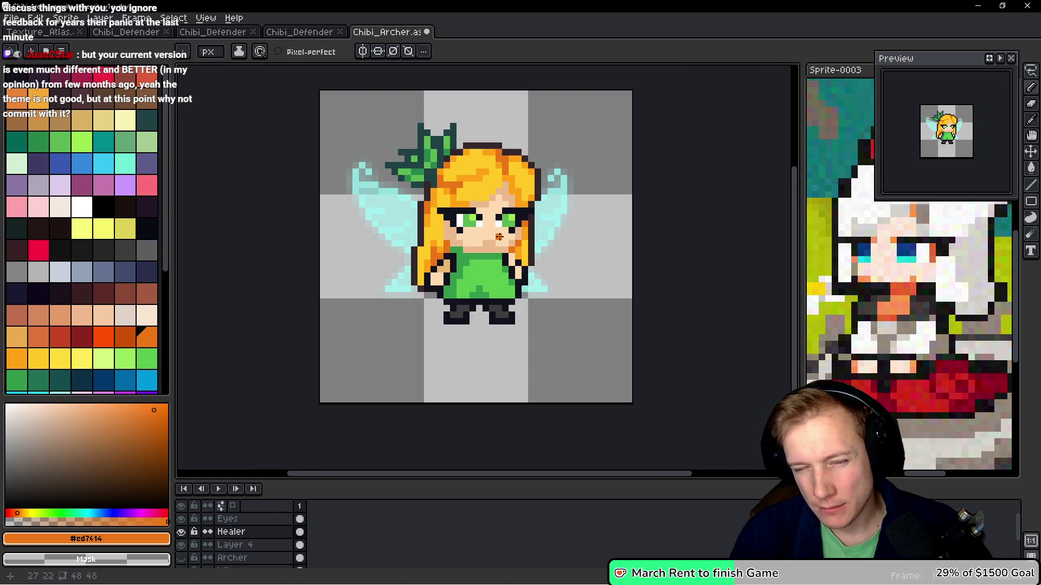
{"action": "scroll", "coordinate": [499, 237], "scroll_direction": "up", "scroll_amount": 3}
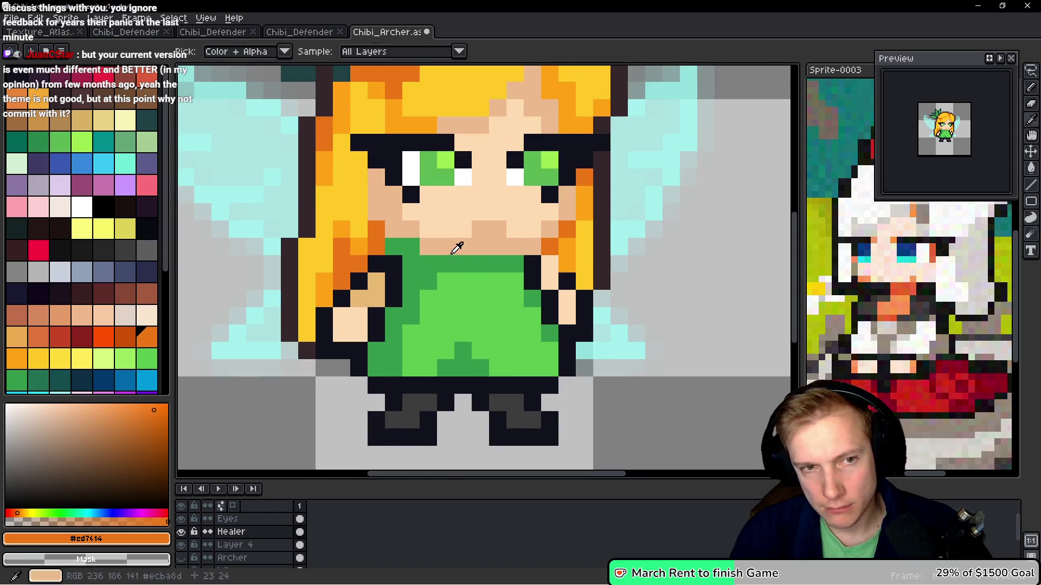
{"action": "left_click", "coordinate": [455, 234], "text": "alt"}
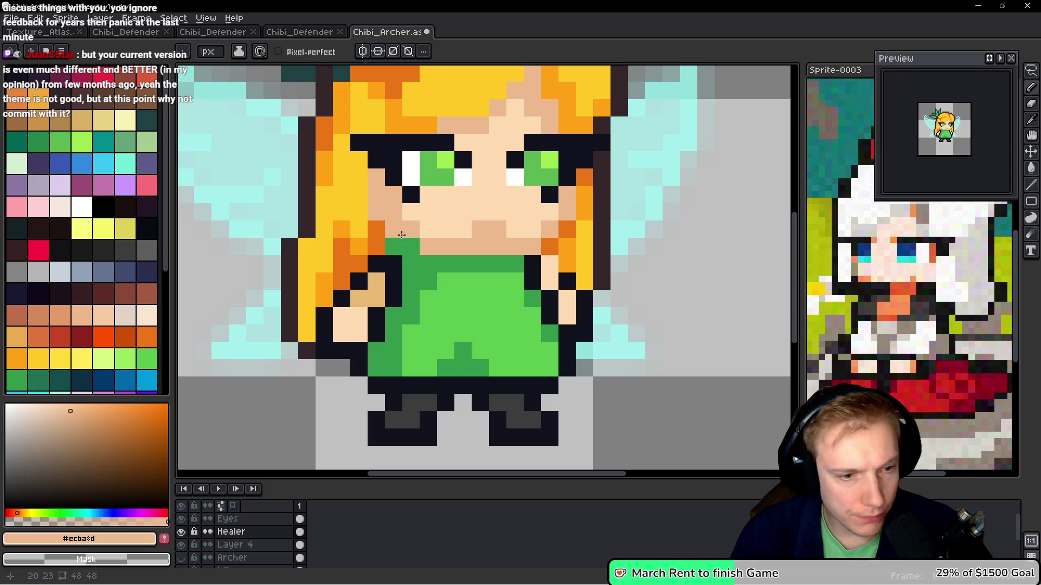
Make the Healer layer active and choose the #33984b dress green from the palette
{"action": "key", "text": "alt+Up"}
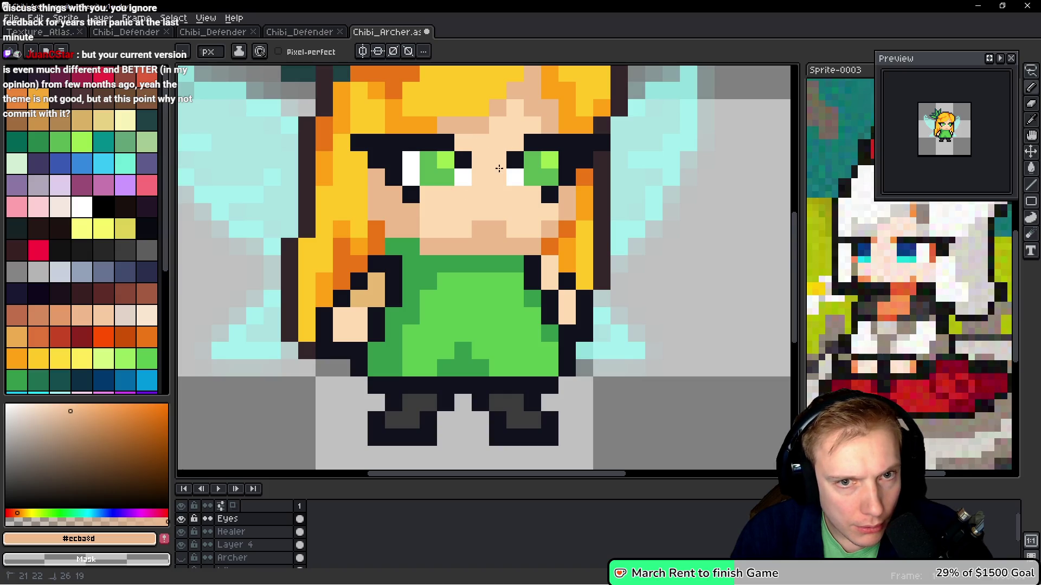
{"action": "key", "text": "space"}
{"action": "key", "text": "alt+Down"}
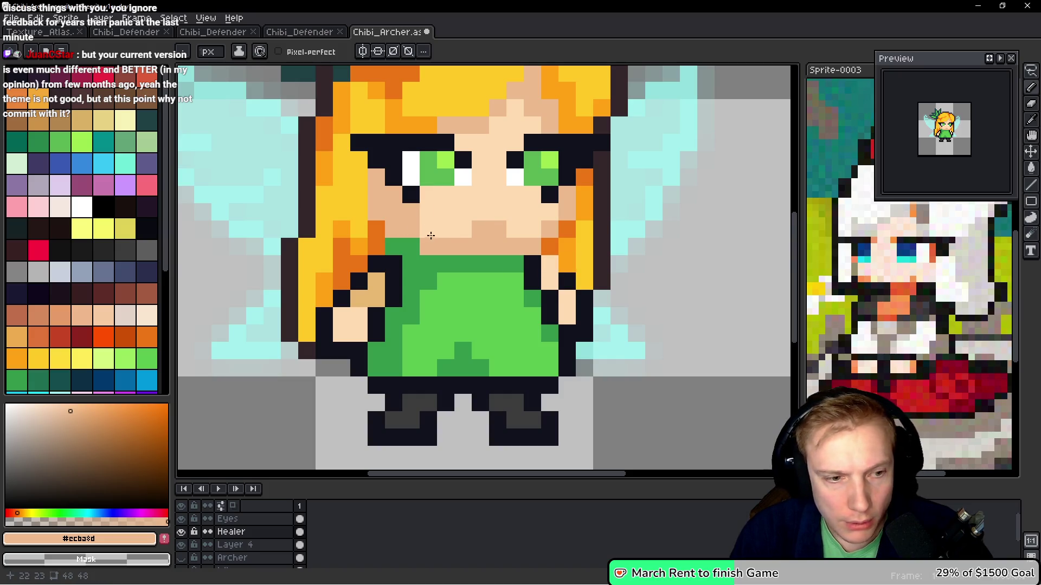
{"action": "key", "text": "alt+Up"}
{"action": "key", "text": "alt+Down"}
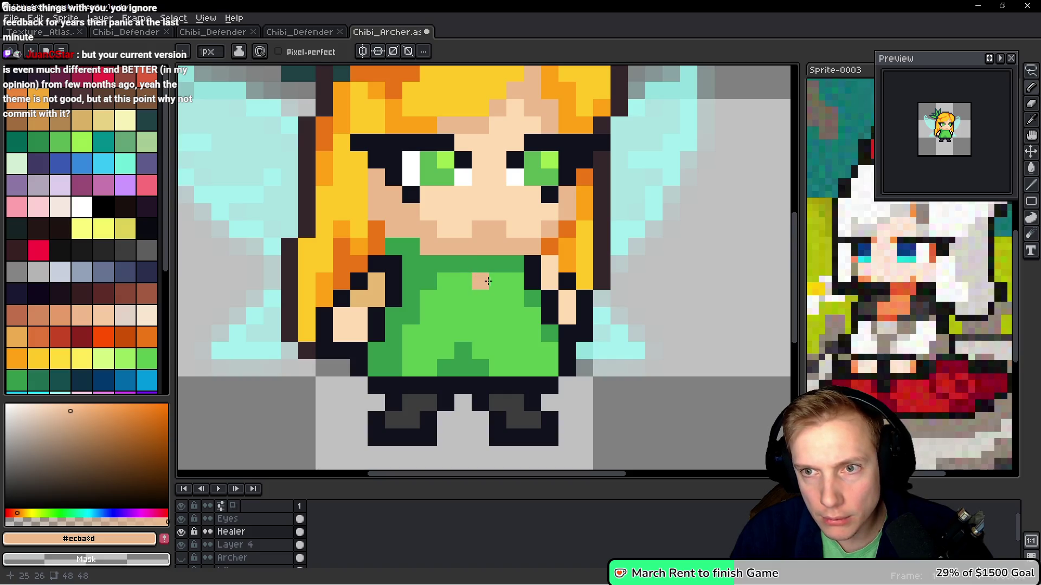
{"action": "scroll", "coordinate": [437, 302], "scroll_direction": "down", "scroll_amount": 5}
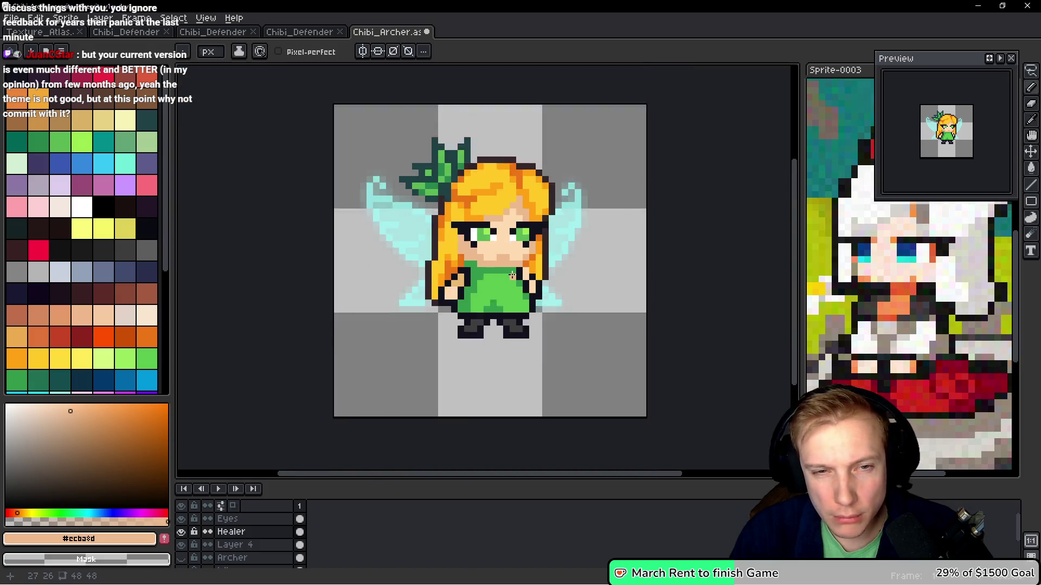
{"action": "scroll", "coordinate": [501, 279], "scroll_direction": "up", "scroll_amount": 3}
{"action": "scroll", "coordinate": [500, 279], "scroll_direction": "up", "scroll_amount": 2}
{"action": "left_click", "coordinate": [17, 380]}
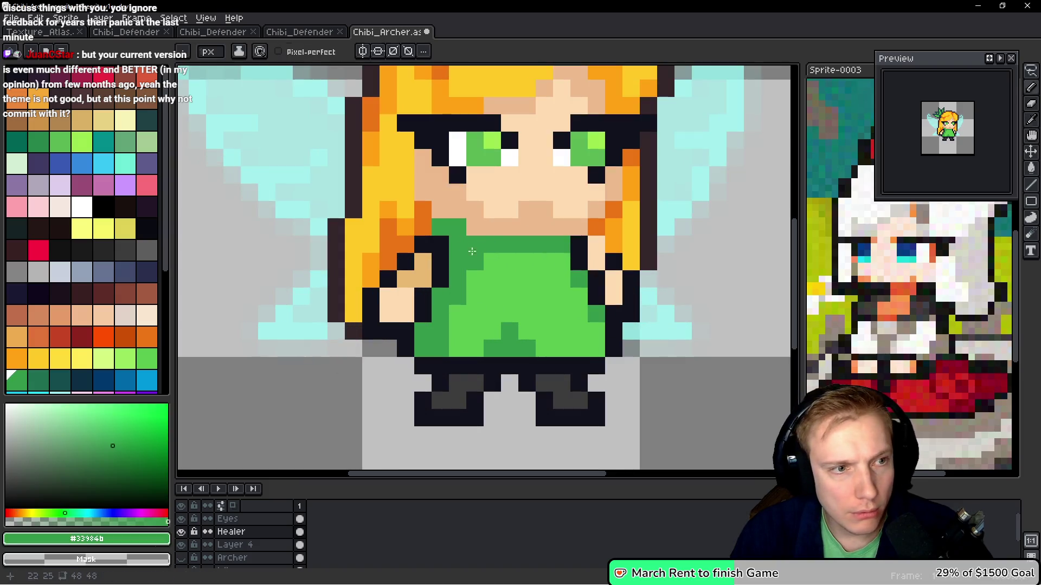
Choose the deeper green at palette index 99 and shade the dress's left shoulder with two pixels
{"action": "left_click", "coordinate": [43, 386]}
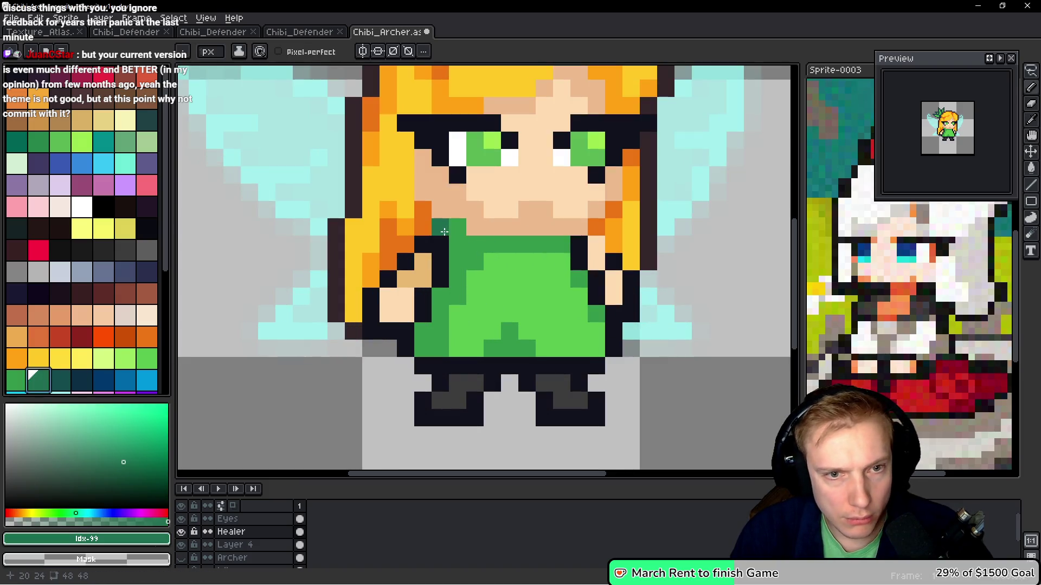
{"action": "left_click_drag", "start_coordinate": [458, 226], "coordinate": [440, 226]}
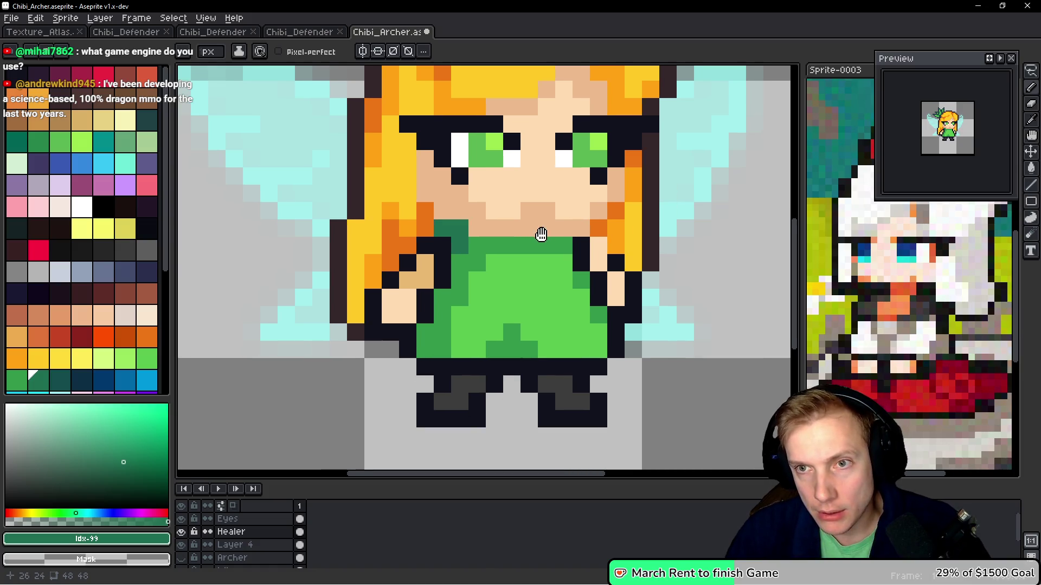
{"action": "left_click_drag", "start_coordinate": [541, 234], "coordinate": [534, 251]}
{"action": "scroll", "coordinate": [534, 251], "scroll_direction": "down", "scroll_amount": 6}
{"action": "scroll", "coordinate": [542, 265], "scroll_direction": "up", "scroll_amount": 5}
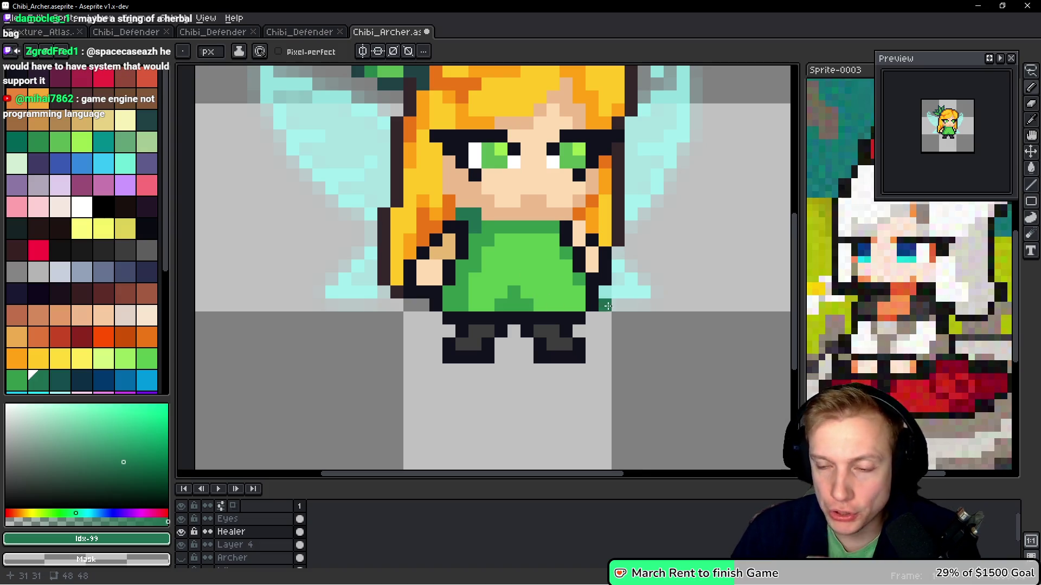
{"action": "left_click_drag", "start_coordinate": [606, 305], "coordinate": [583, 321]}
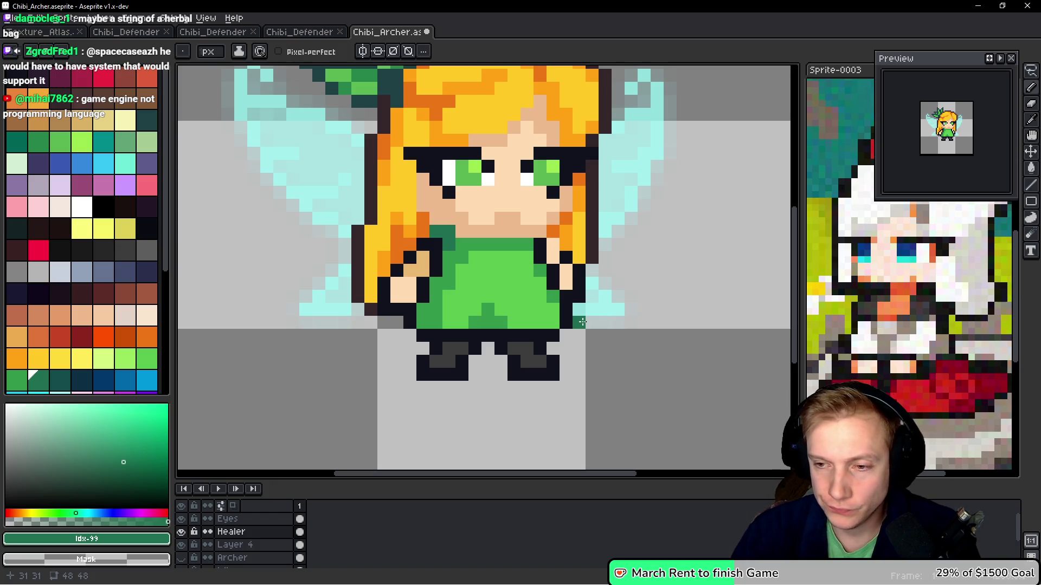
{"action": "scroll", "coordinate": [585, 325], "scroll_direction": "up", "scroll_amount": 2}
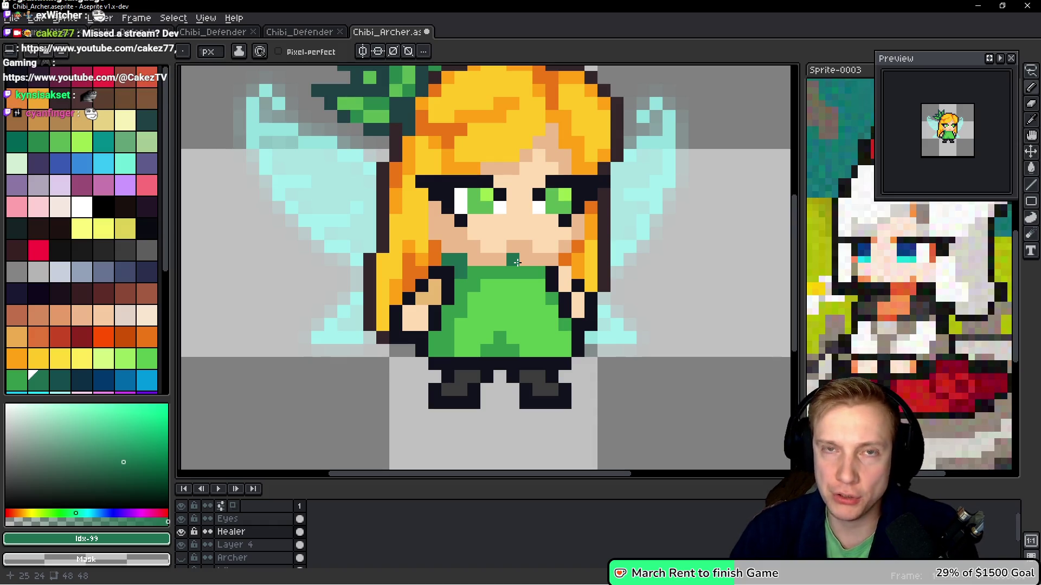
{"action": "left_click_drag", "start_coordinate": [461, 233], "coordinate": [501, 251]}
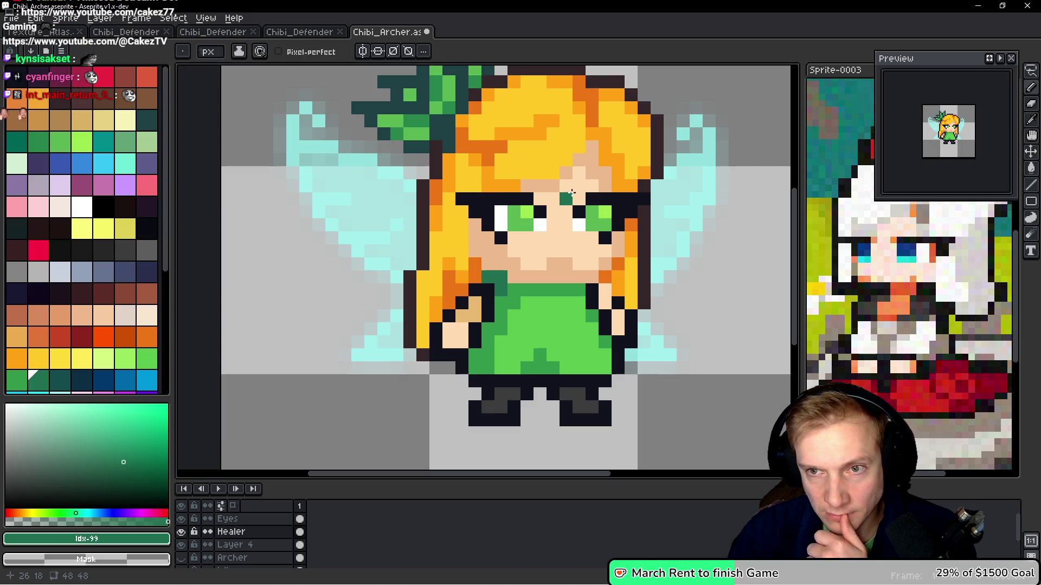
Eyedrop the #FFA214 hair orange and add a few shading pixels above the face, undoing one
{"action": "scroll", "coordinate": [542, 135], "scroll_direction": "up", "scroll_amount": 2}
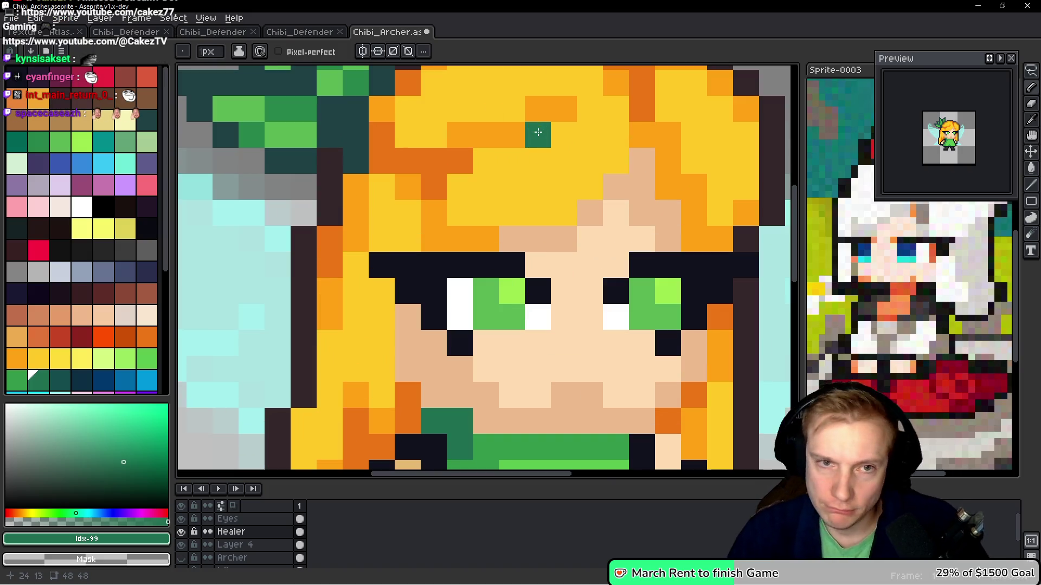
{"action": "left_click", "coordinate": [530, 123], "text": "alt"}
{"action": "left_click", "coordinate": [589, 186]}
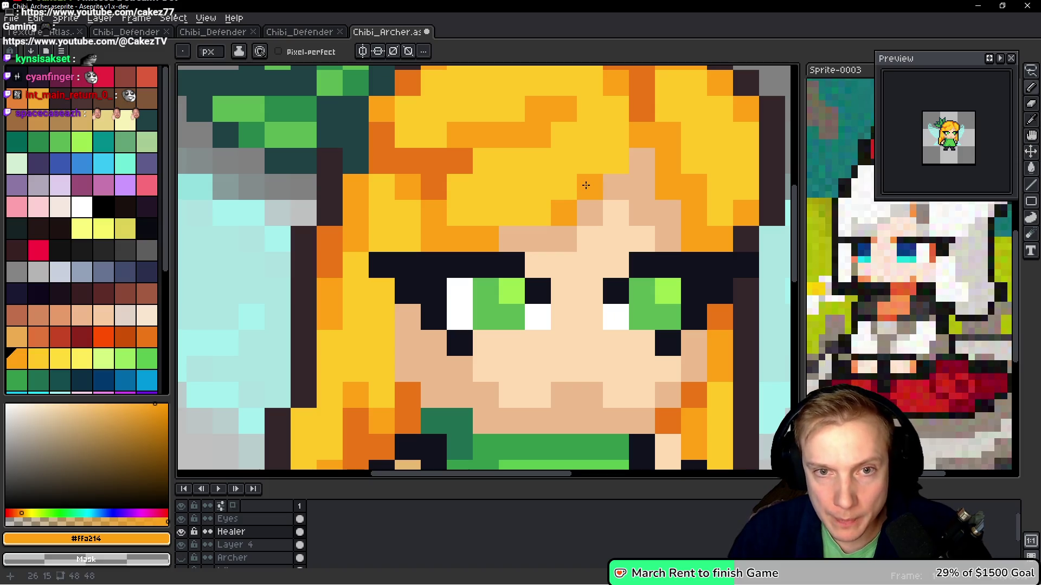
{"action": "left_click", "coordinate": [618, 159]}
{"action": "key", "text": "ctrl+z"}
{"action": "left_click", "coordinate": [538, 213]}
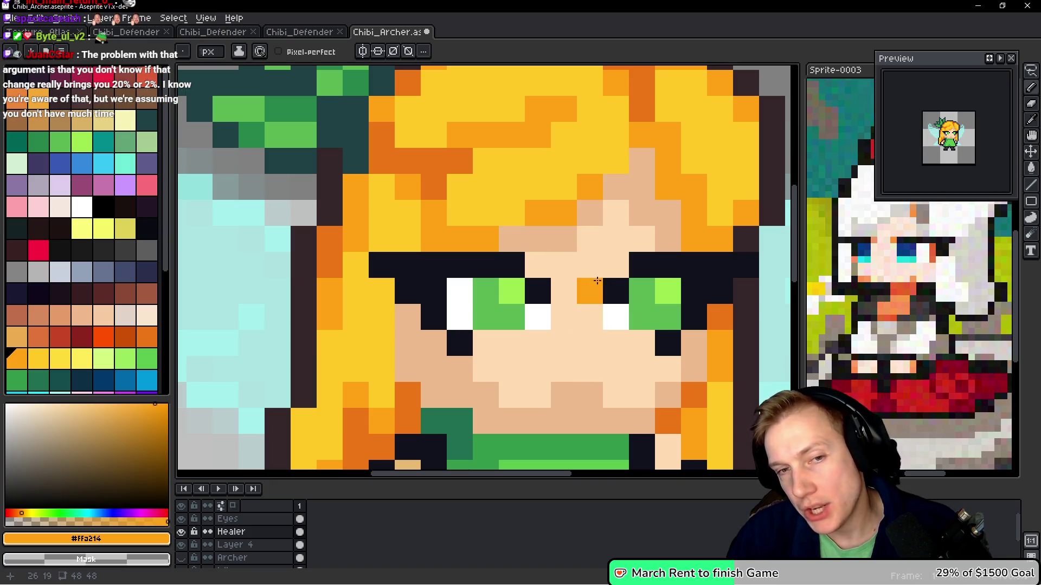
{"action": "scroll", "coordinate": [607, 234], "scroll_direction": "down", "scroll_amount": 5}
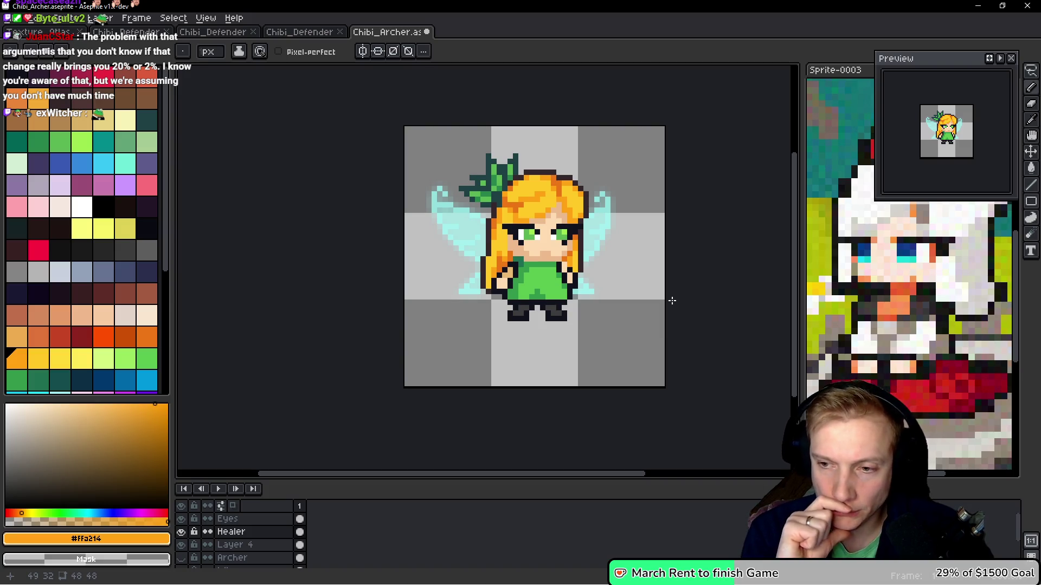
{"action": "key", "text": "alt+Tab"}
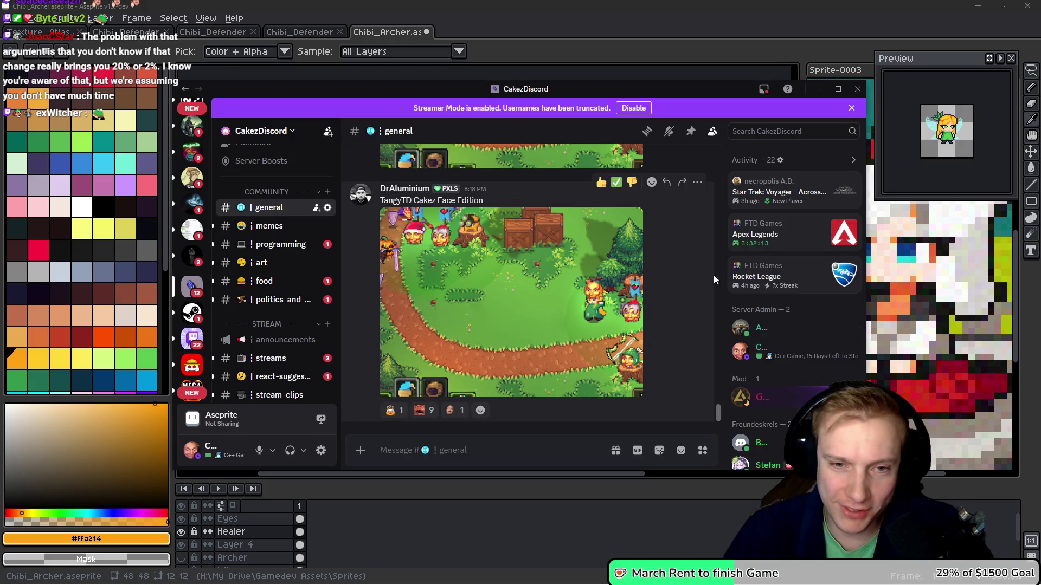
Scroll up through older #general posts in Discord, then Alt+Tab back to Aseprite
{"action": "scroll", "coordinate": [585, 292], "scroll_direction": "up", "scroll_amount": 5}
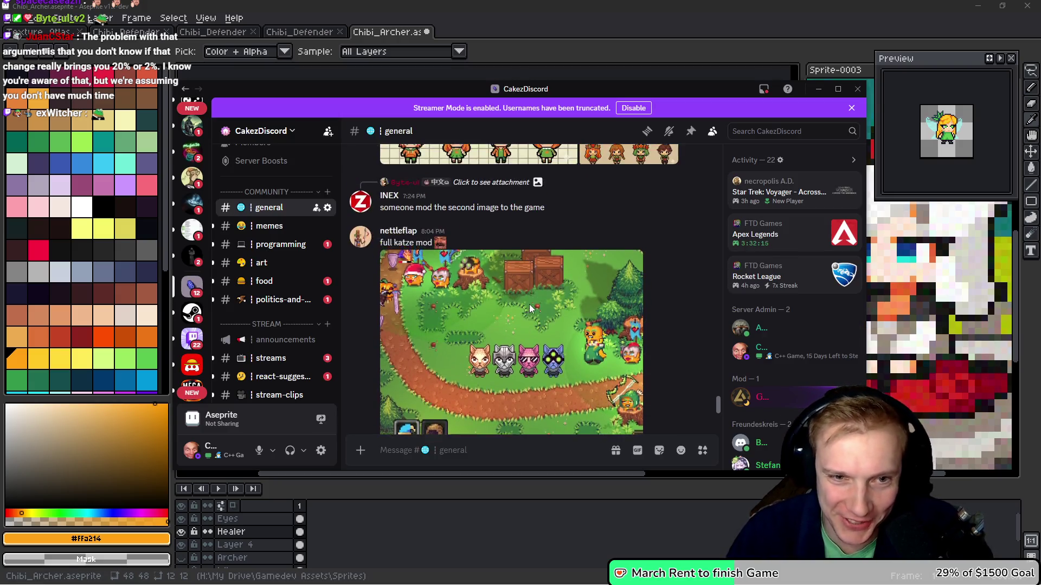
{"action": "scroll", "coordinate": [525, 275], "scroll_direction": "up", "scroll_amount": 15}
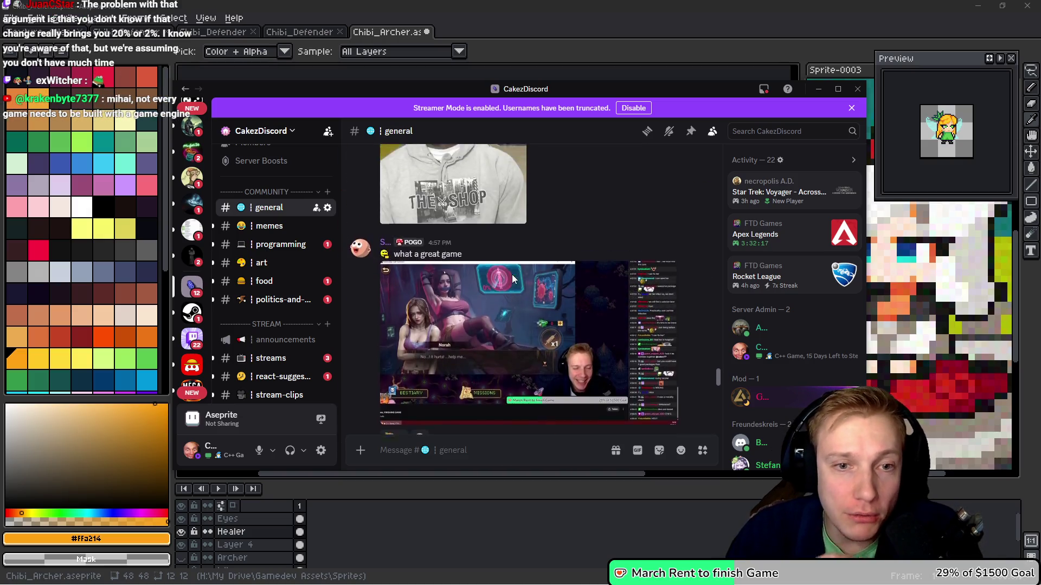
{"action": "scroll", "coordinate": [512, 285], "scroll_direction": "up", "scroll_amount": 15}
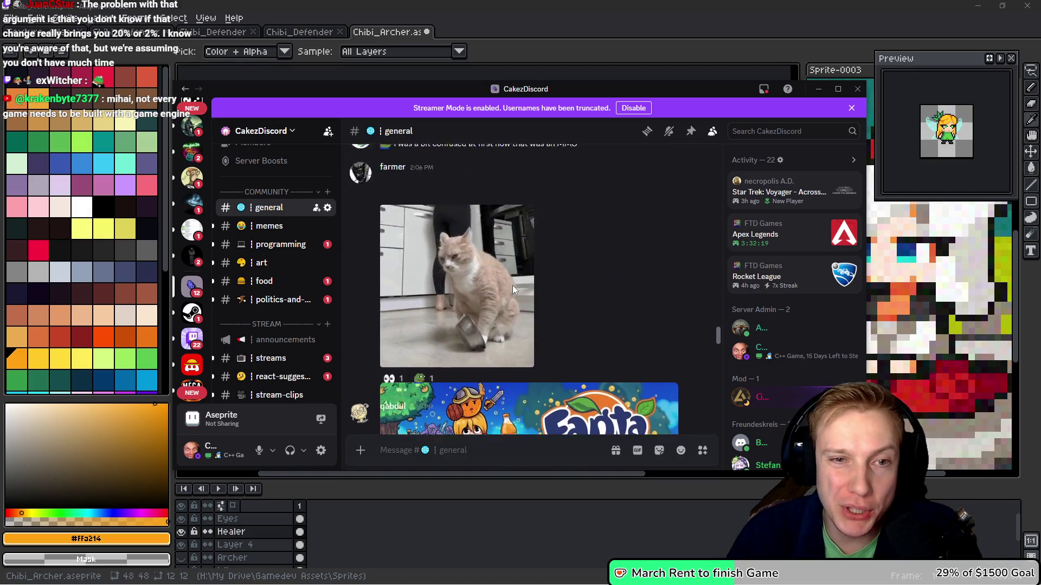
{"action": "scroll", "coordinate": [512, 285], "scroll_direction": "up", "scroll_amount": 15}
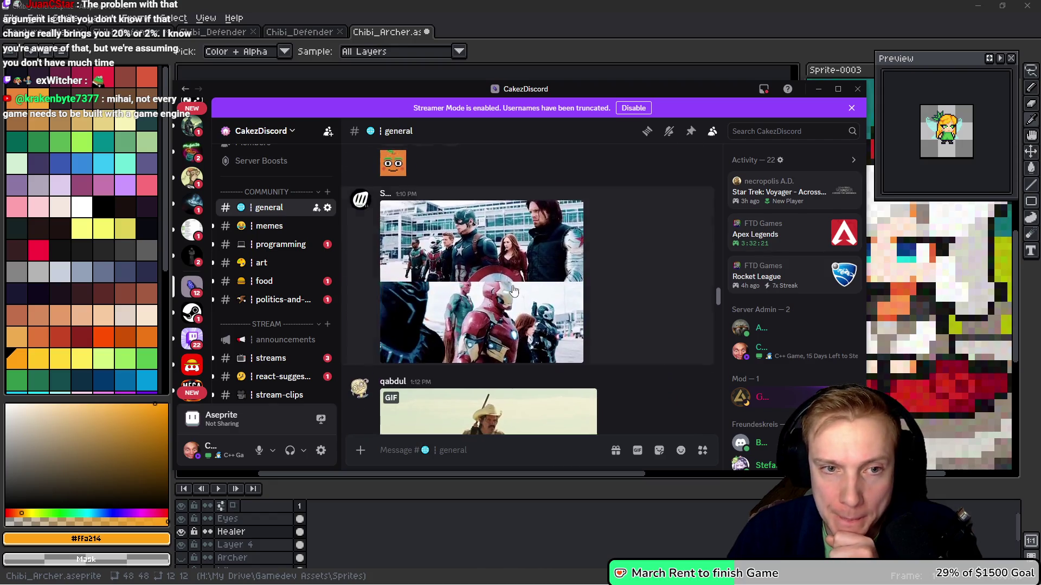
{"action": "scroll", "coordinate": [512, 285], "scroll_direction": "up", "scroll_amount": 15}
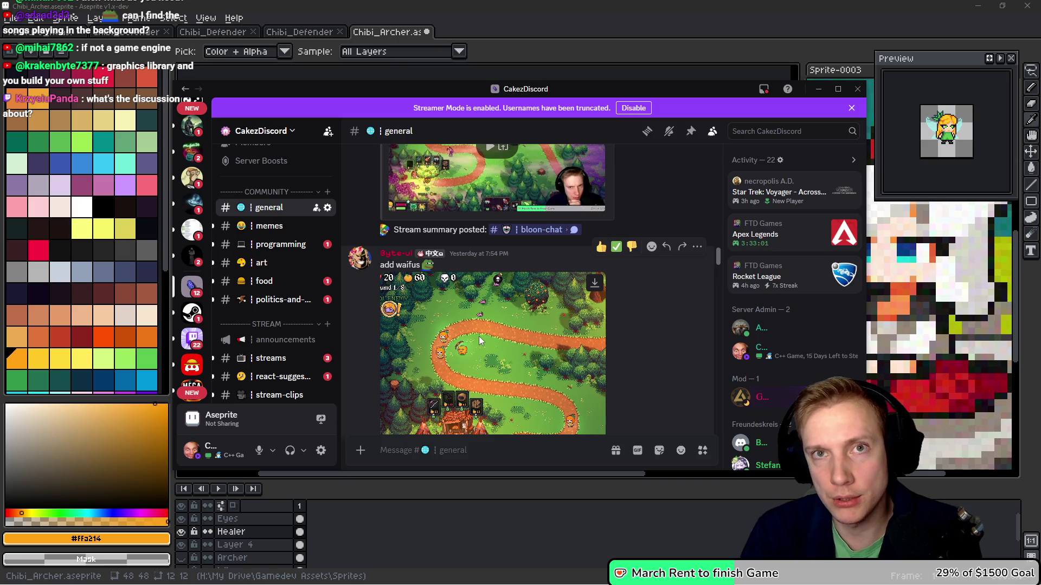
{"action": "scroll", "coordinate": [424, 349], "scroll_direction": "down", "scroll_amount": 2}
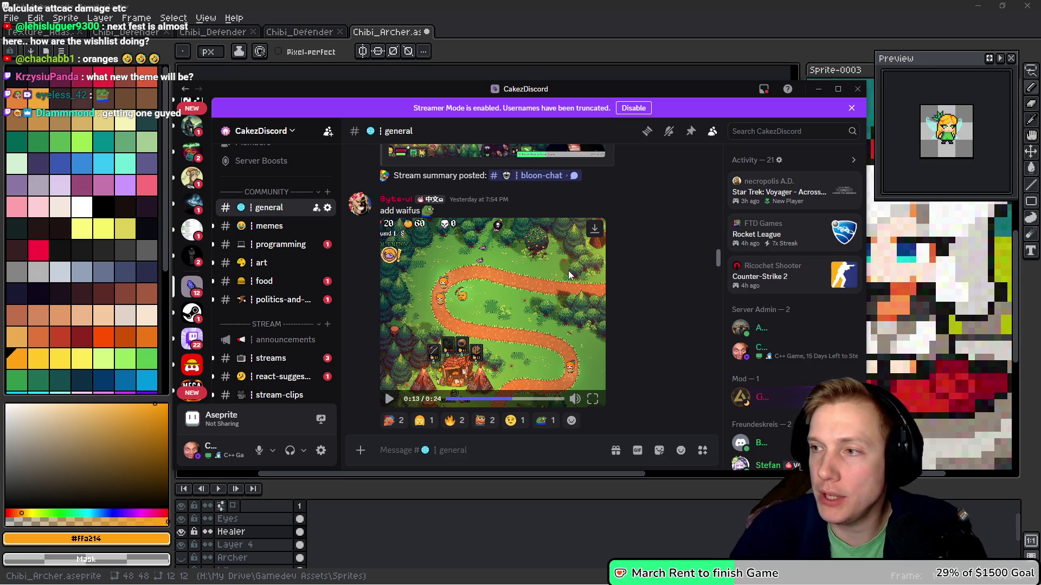
{"action": "key", "text": "alt+Tab"}
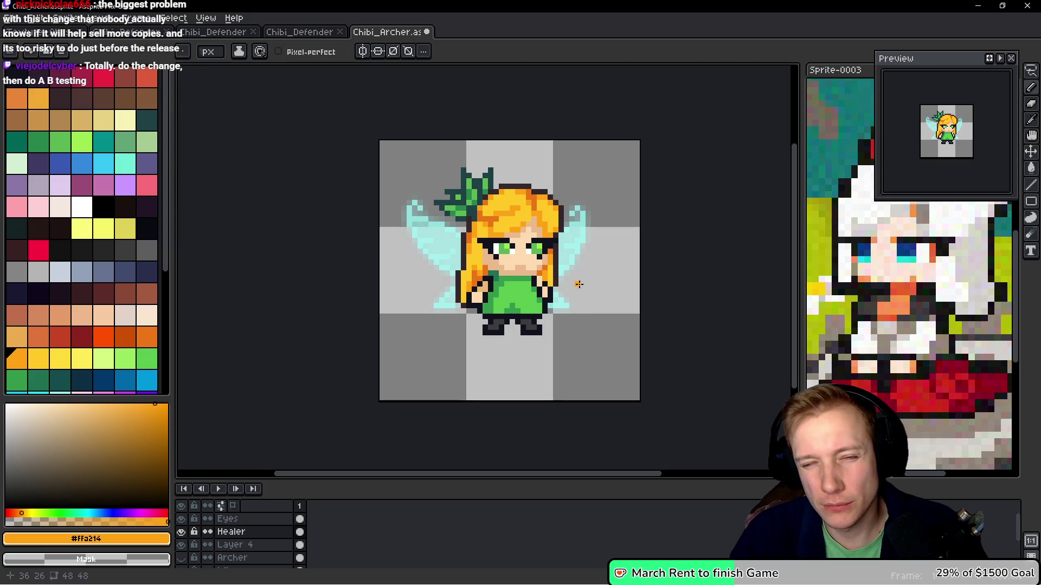
Test and undo an orange dress pixel, then paint light green rows under the dress
{"action": "scroll", "coordinate": [526, 307], "scroll_direction": "up", "scroll_amount": 3}
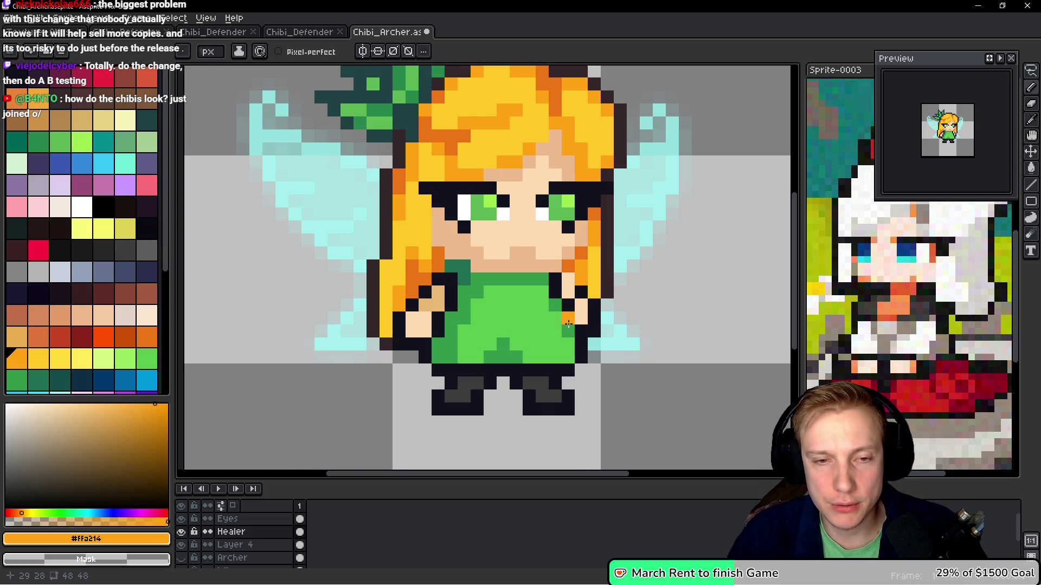
{"action": "scroll", "coordinate": [568, 325], "scroll_direction": "up", "scroll_amount": 2}
{"action": "left_click", "coordinate": [473, 323]}
{"action": "scroll", "coordinate": [473, 322], "scroll_direction": "down", "scroll_amount": 2}
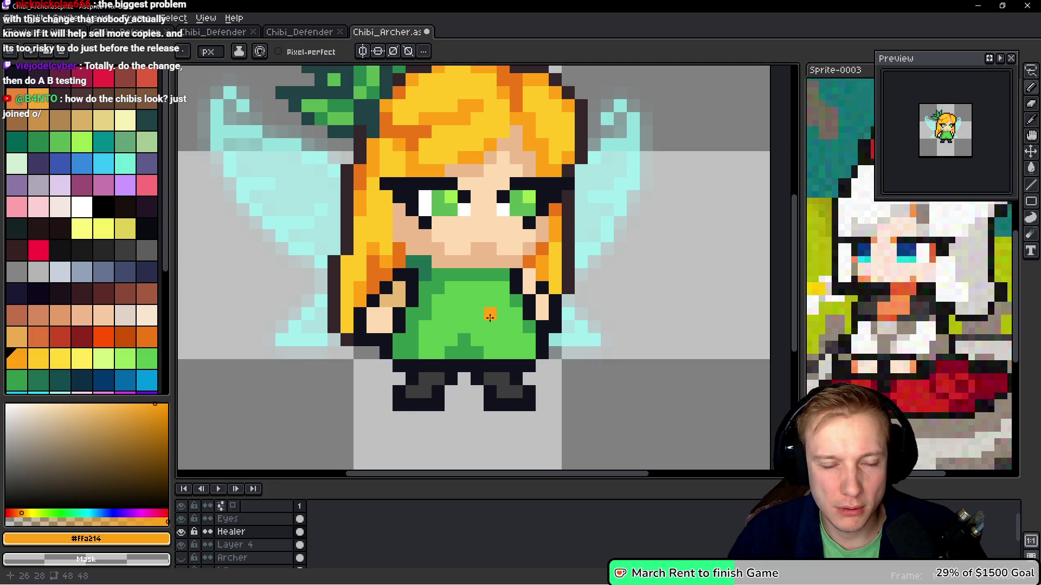
{"action": "scroll", "coordinate": [489, 317], "scroll_direction": "up", "scroll_amount": 1}
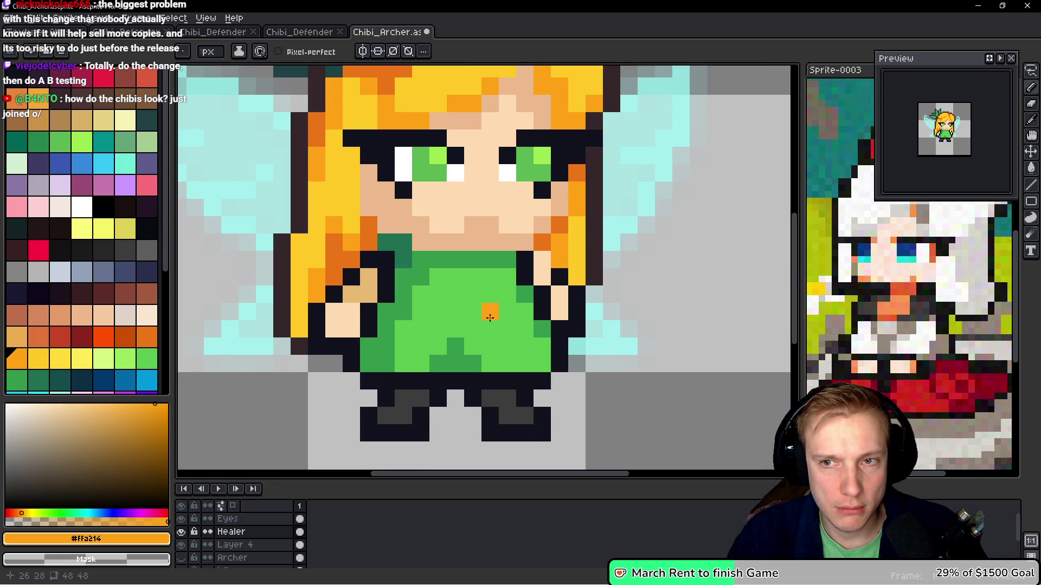
{"action": "key", "text": "ctrl+z"}
{"action": "left_click", "coordinate": [506, 282], "text": "alt"}
{"action": "left_click_drag", "start_coordinate": [544, 340], "coordinate": [374, 337]}
{"action": "left_click_drag", "start_coordinate": [526, 357], "coordinate": [378, 352]}
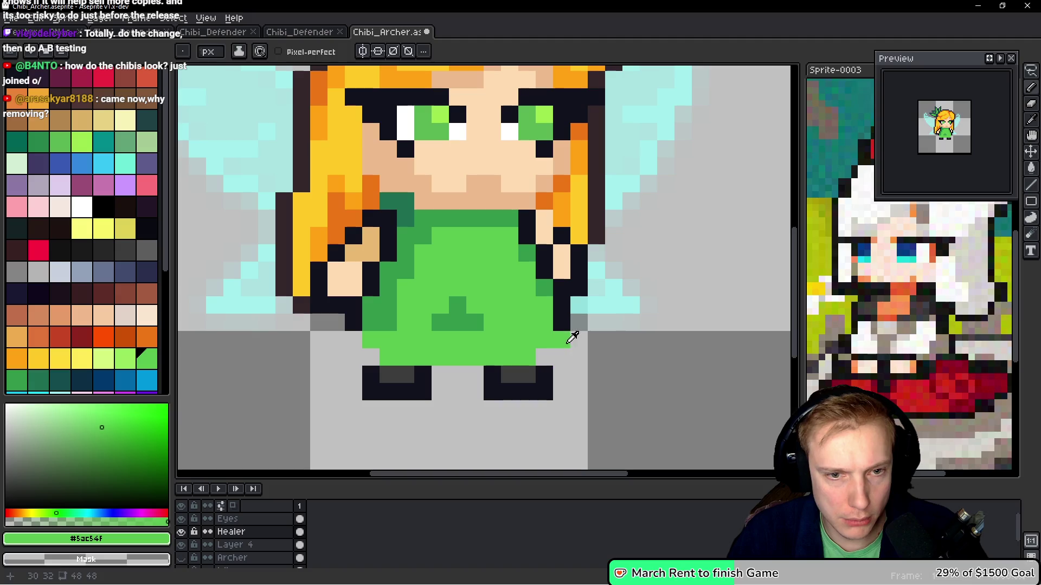
Add dark outline pixels below both dress corners and fill the lower-right corner green
{"action": "left_click", "coordinate": [567, 316], "text": "alt"}
{"action": "left_click", "coordinate": [562, 339]}
{"action": "left_click", "coordinate": [353, 340]}
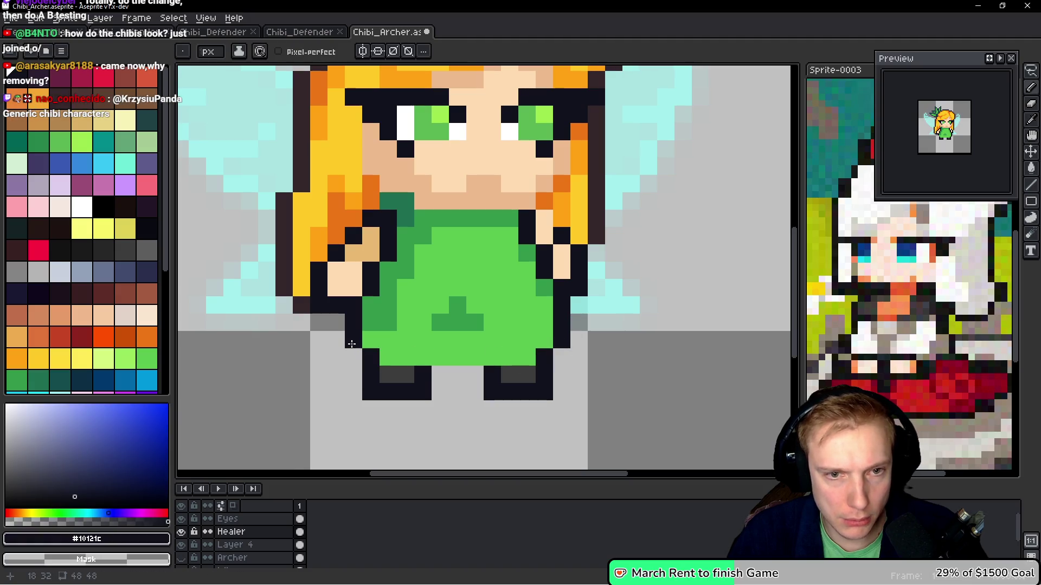
{"action": "left_click", "coordinate": [495, 319], "text": "alt"}
{"action": "left_click", "coordinate": [554, 358]}
{"action": "left_click", "coordinate": [575, 334]}
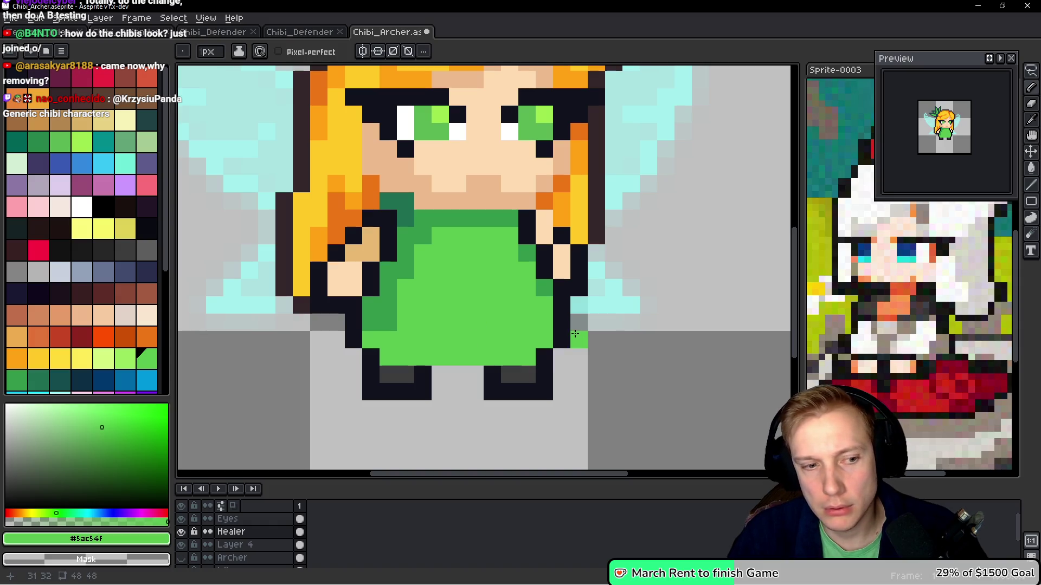
{"action": "key", "text": "ctrl+z"}
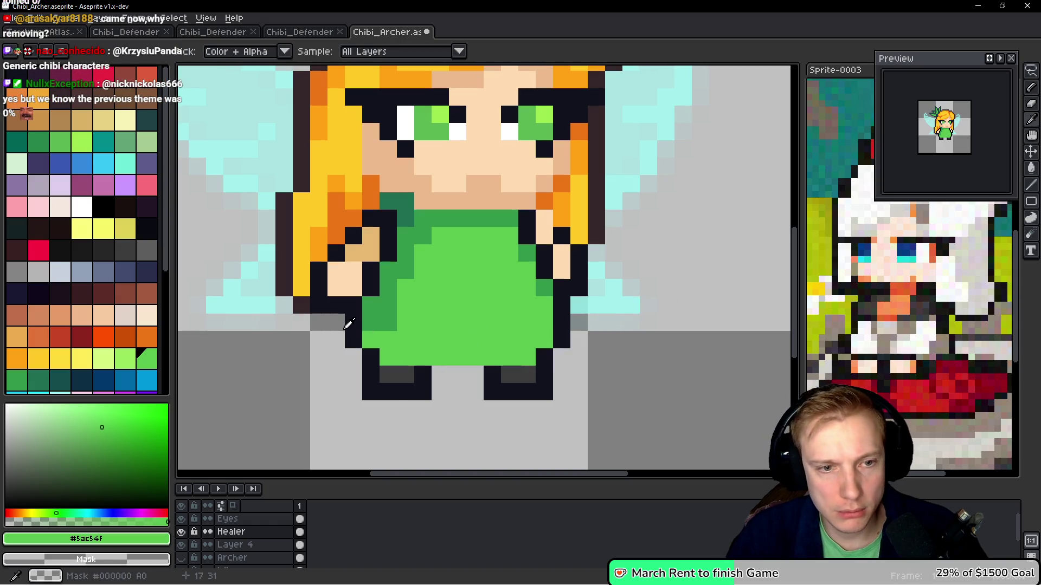
{"action": "left_click", "coordinate": [440, 408]}
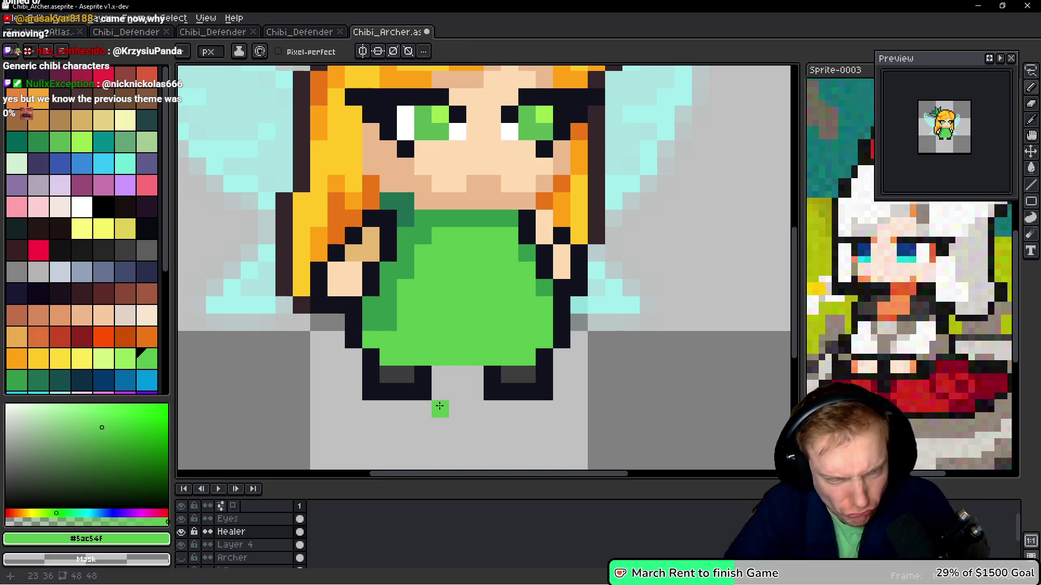
{"action": "key", "text": "ctrl+z"}
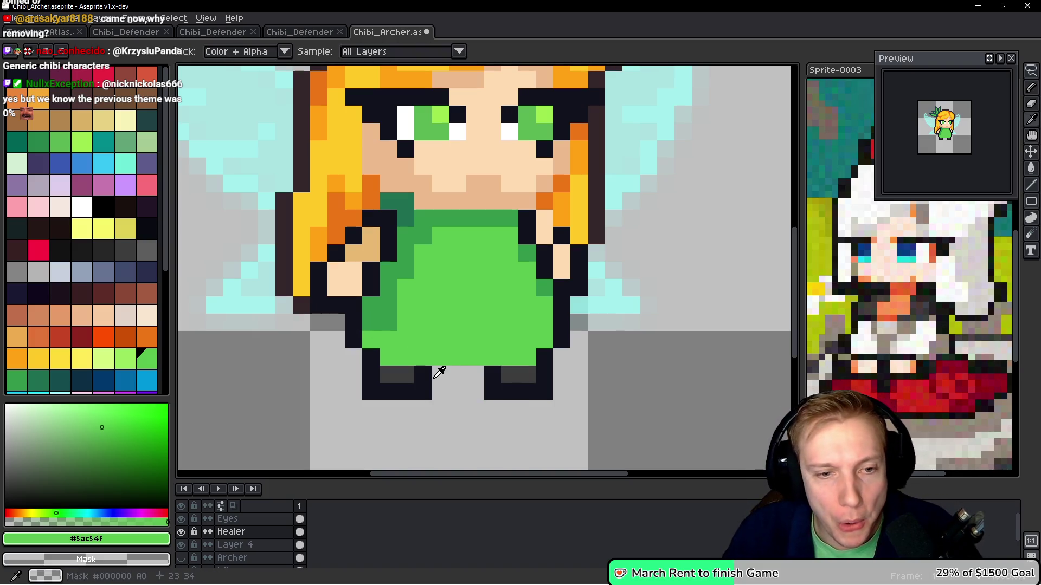
Undo a dark fill between the legs, then Magic Wand-select the dress and body by its green
{"action": "left_click", "coordinate": [434, 375], "text": "alt"}
{"action": "left_click_drag", "start_coordinate": [436, 374], "coordinate": [510, 373]}
{"action": "key", "text": "ctrl+z"}
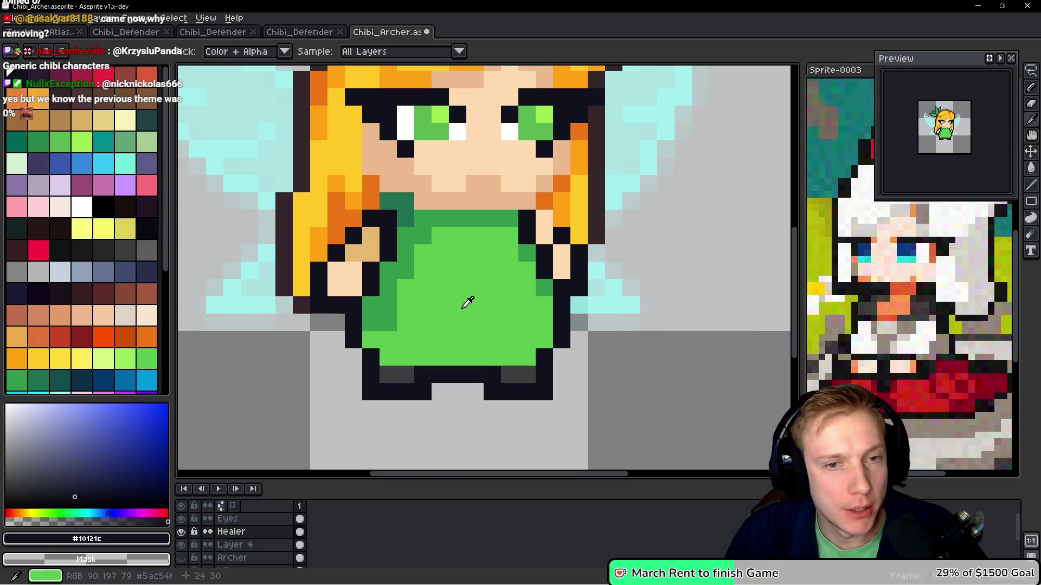
{"action": "left_click", "coordinate": [464, 306], "text": "alt"}
{"action": "key", "text": "w"}
{"action": "left_click", "coordinate": [610, 243]}
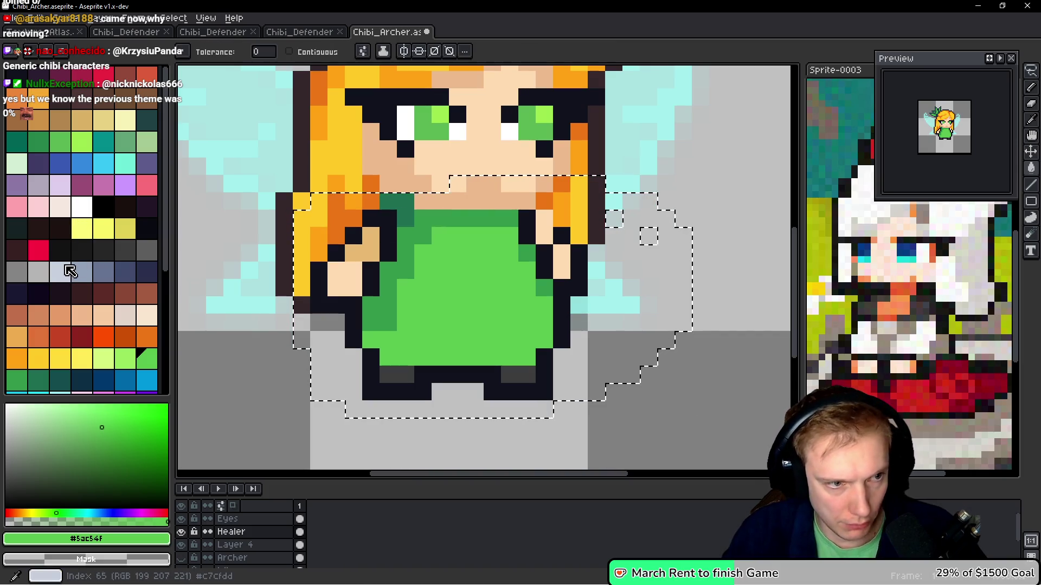
Bucket-fill the dress pale blue-grey and its leftover green edges with darker greys
{"action": "left_click", "coordinate": [60, 271]}
{"action": "key", "text": "g"}
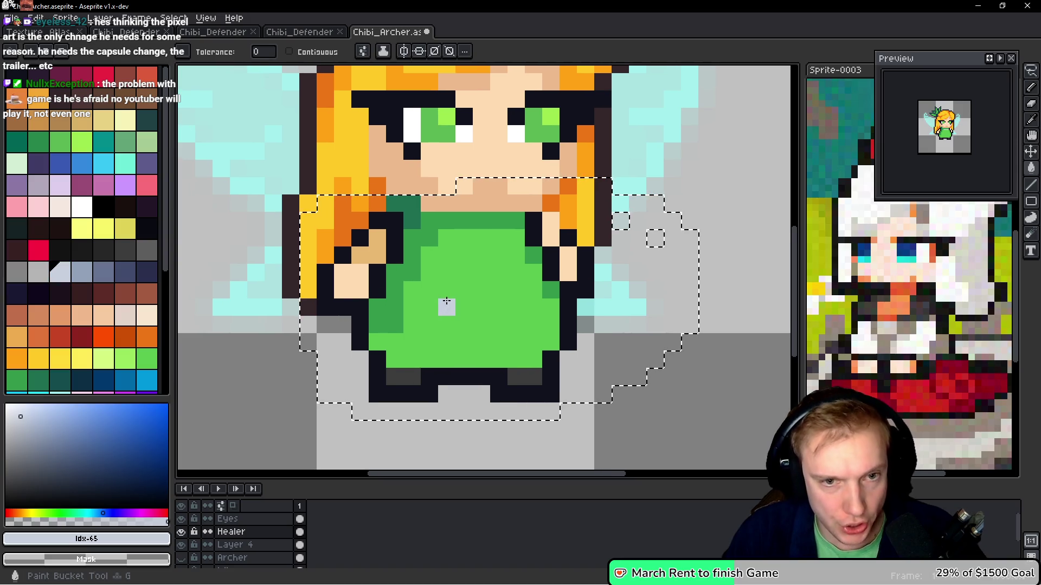
{"action": "left_click", "coordinate": [446, 301]}
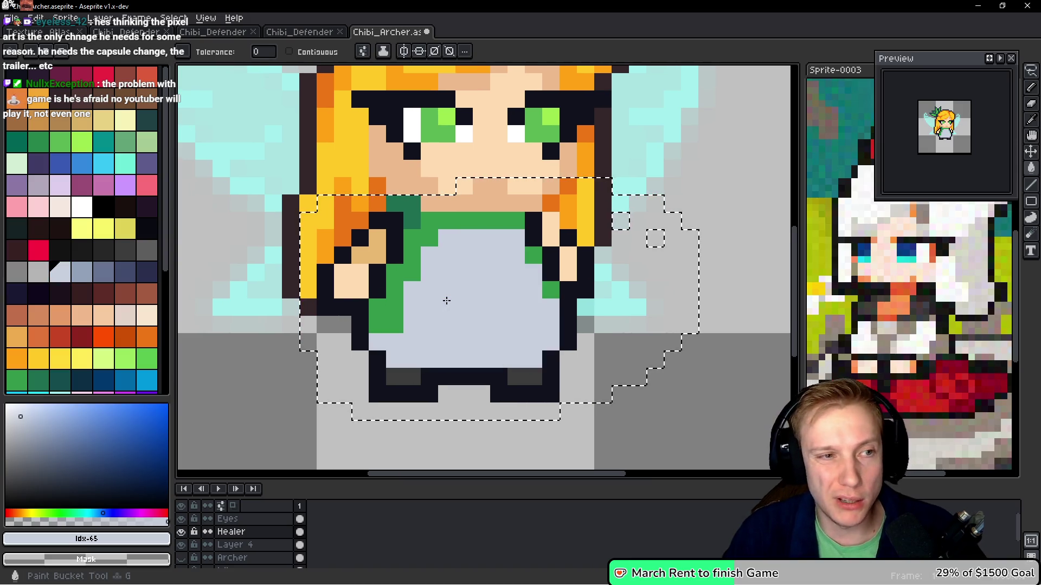
{"action": "left_click", "coordinate": [39, 271]}
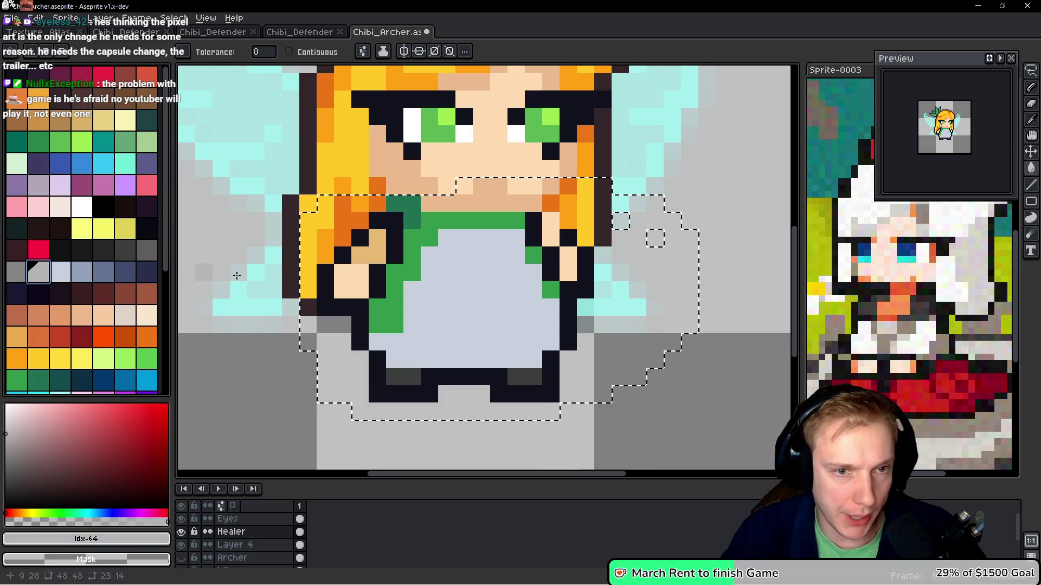
{"action": "left_click", "coordinate": [405, 246]}
{"action": "left_click", "coordinate": [17, 271]}
{"action": "left_click", "coordinate": [411, 258]}
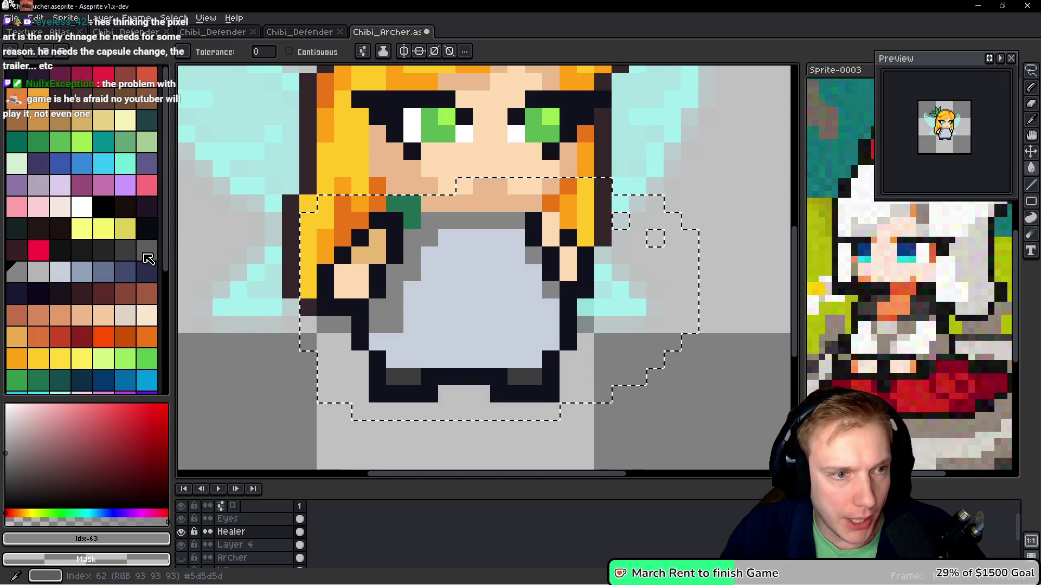
{"action": "left_click", "coordinate": [147, 255]}
{"action": "left_click", "coordinate": [404, 213]}
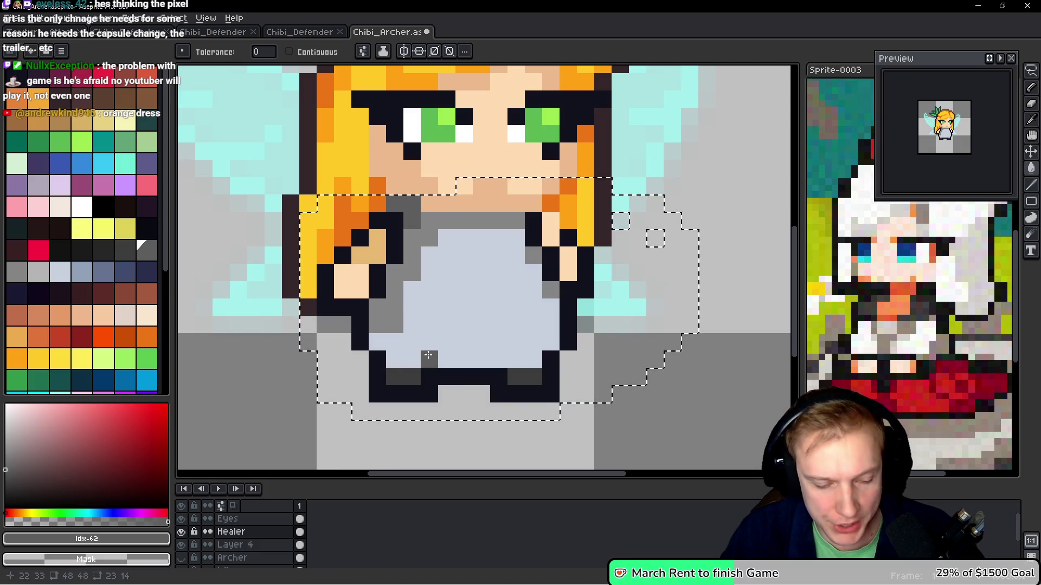
{"action": "key", "text": "ctrl+z"}
Undo a mid-grey #858585 fill, then pencil grey shading along the dress bottom and right edge
{"action": "left_click", "coordinate": [396, 307], "text": "alt"}
{"action": "left_click", "coordinate": [385, 339]}
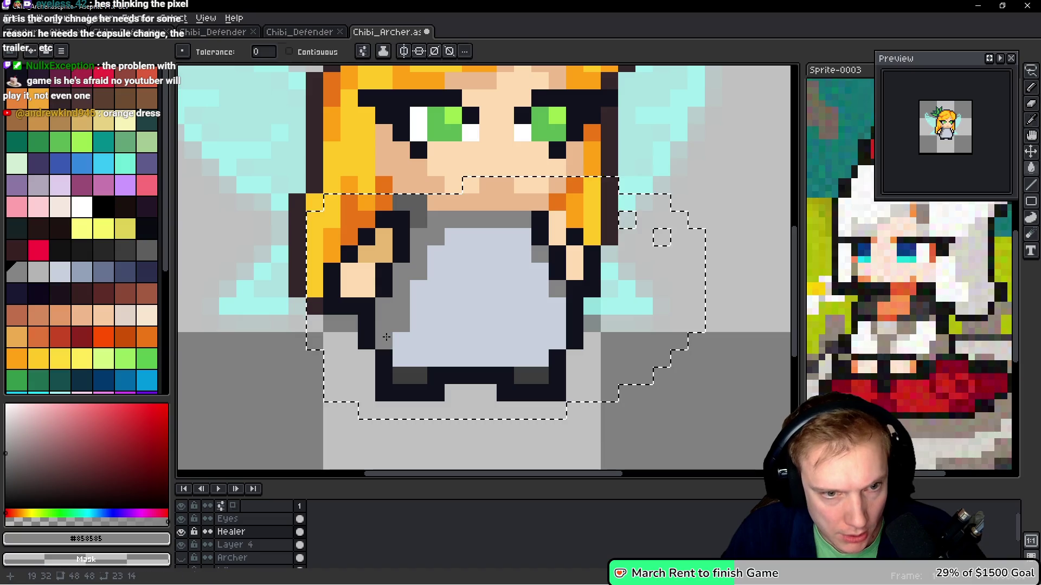
{"action": "key", "text": "ctrl+z"}
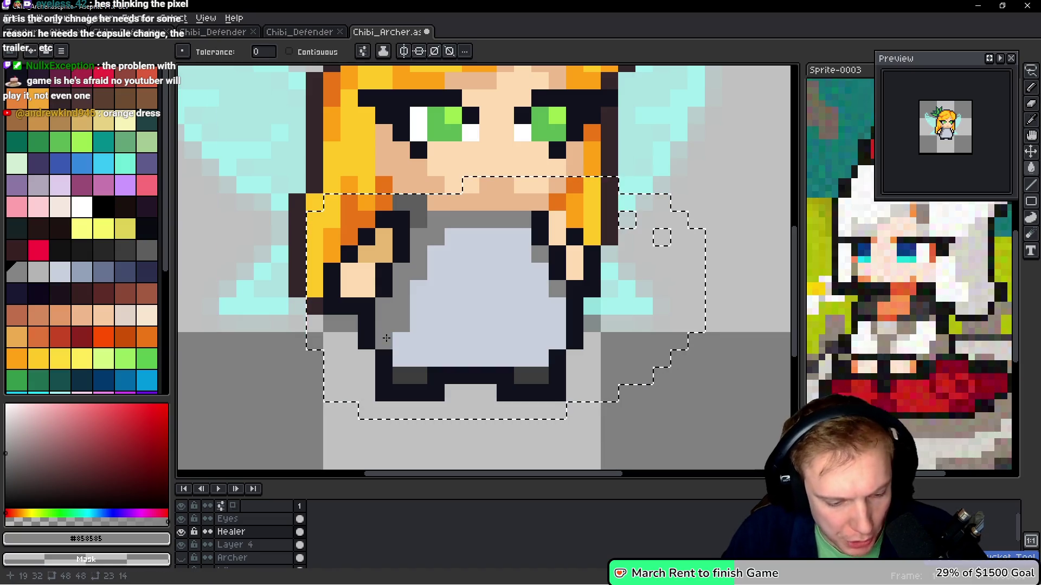
{"action": "key", "text": "b"}
{"action": "left_click_drag", "start_coordinate": [396, 351], "coordinate": [436, 357]}
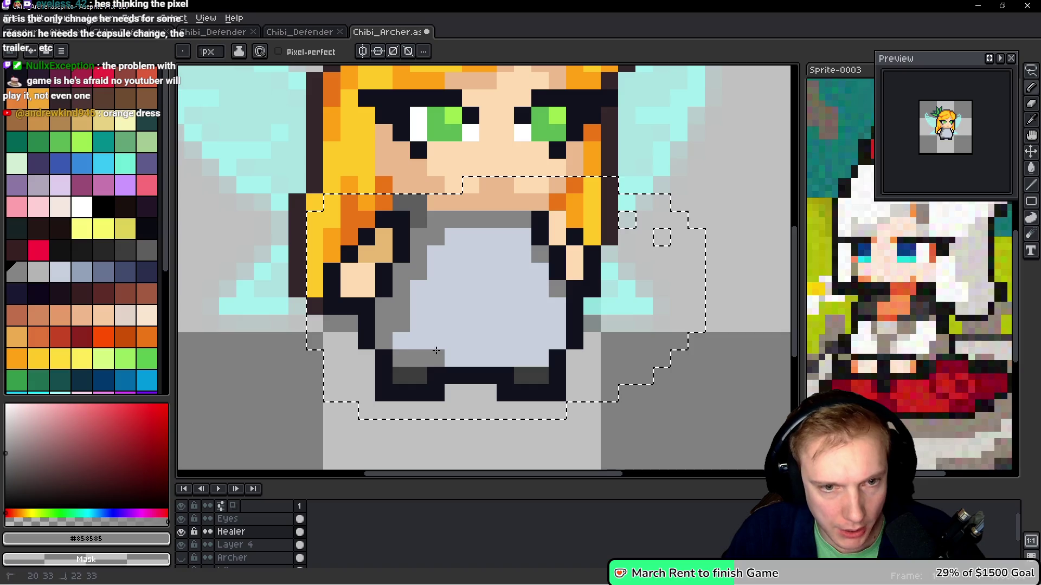
{"action": "left_click", "coordinate": [542, 358]}
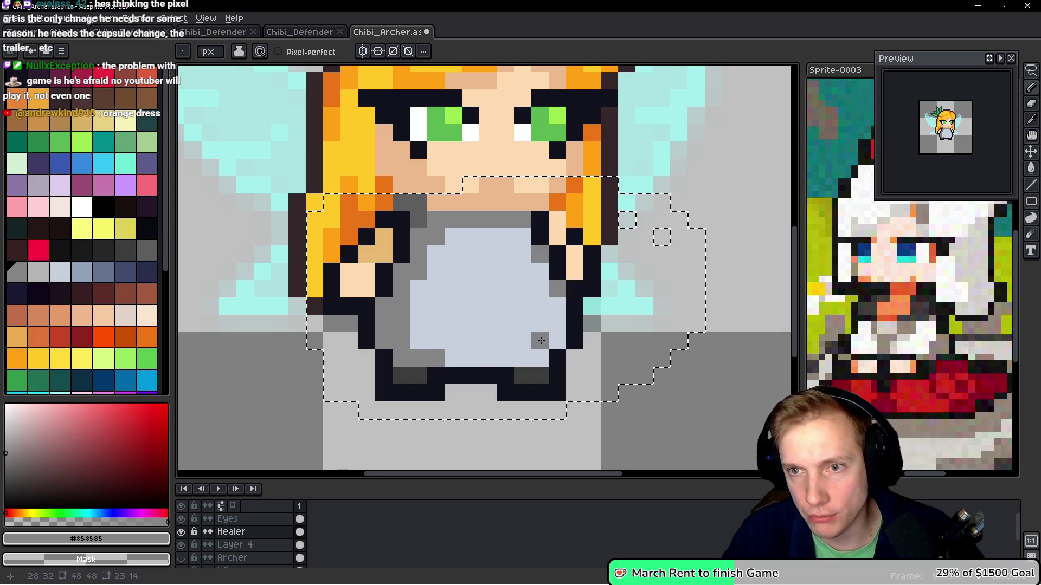
{"action": "left_click_drag", "start_coordinate": [553, 337], "coordinate": [541, 354]}
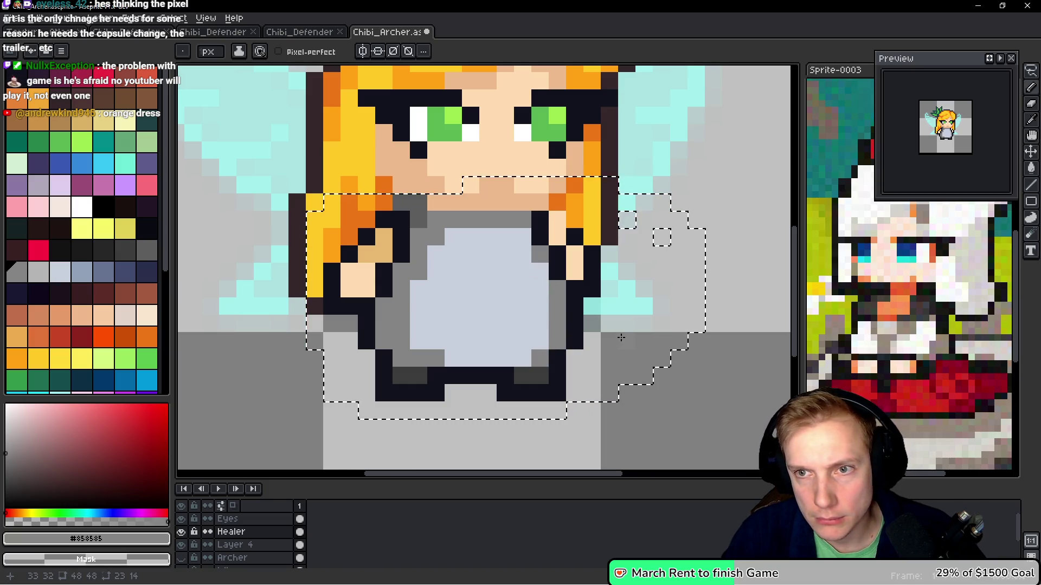
Add a grey shading pixel and fold line, then paint the fold back in pale dress colour
{"action": "left_click", "coordinate": [521, 271]}
{"action": "left_click_drag", "start_coordinate": [472, 239], "coordinate": [487, 306]}
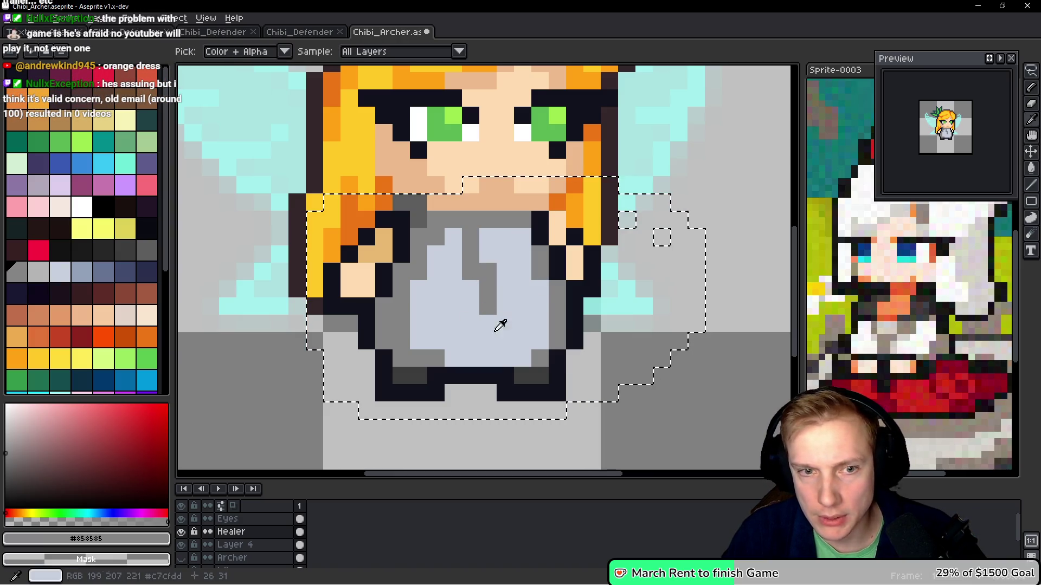
{"action": "left_click", "coordinate": [477, 314], "text": "alt"}
{"action": "left_click_drag", "start_coordinate": [477, 315], "coordinate": [465, 244]}
{"action": "scroll", "coordinate": [470, 238], "scroll_direction": "down", "scroll_amount": 5}
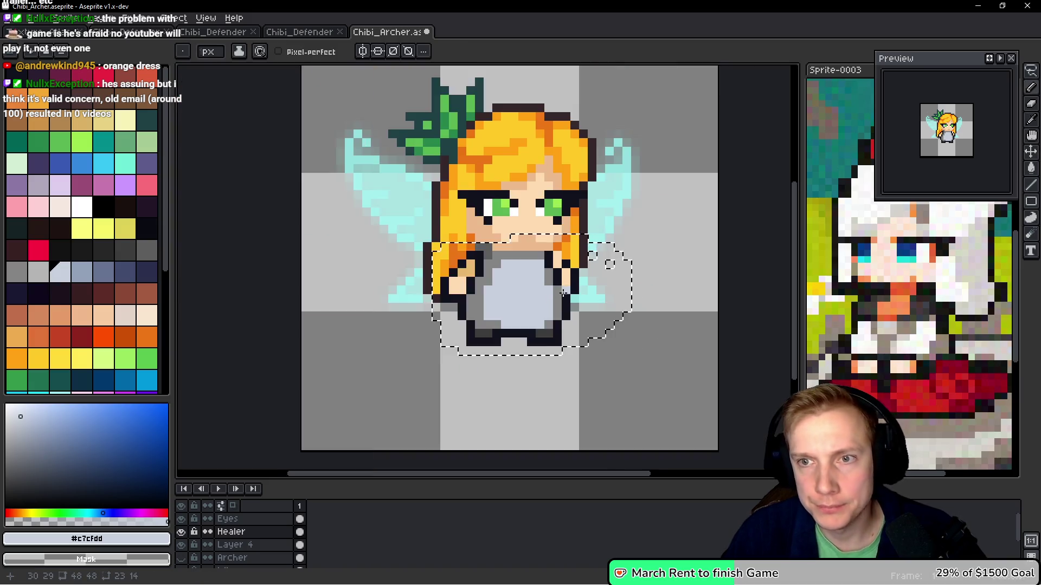
Pencil a light green cross on the dress front, undoing an initial vertical bar
{"action": "scroll", "coordinate": [573, 307], "scroll_direction": "up", "scroll_amount": 1}
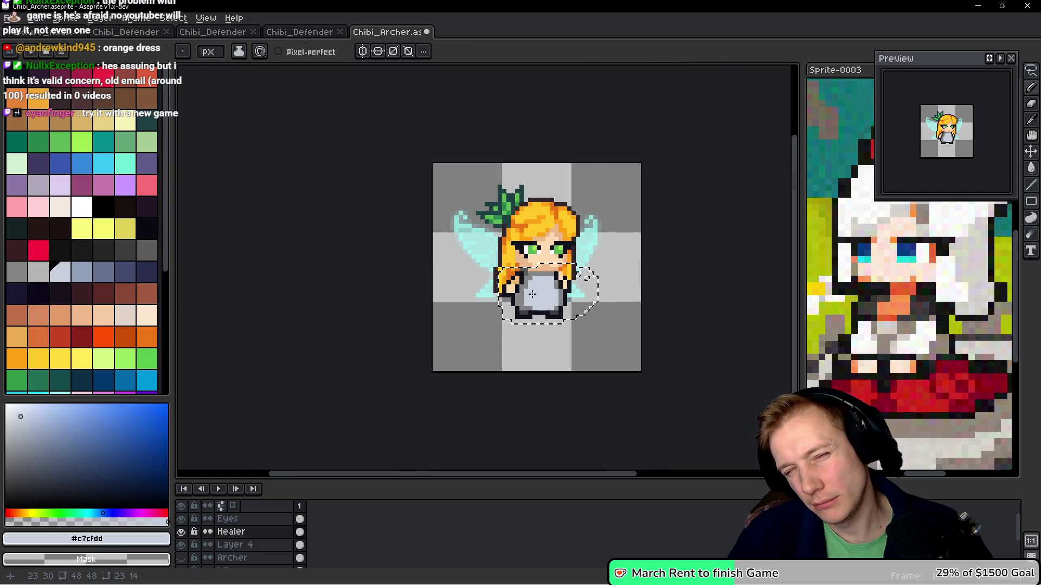
{"action": "scroll", "coordinate": [536, 296], "scroll_direction": "up", "scroll_amount": 4}
{"action": "left_click", "coordinate": [78, 142]}
{"action": "scroll", "coordinate": [552, 286], "scroll_direction": "up", "scroll_amount": 1}
{"action": "left_click", "coordinate": [550, 282]}
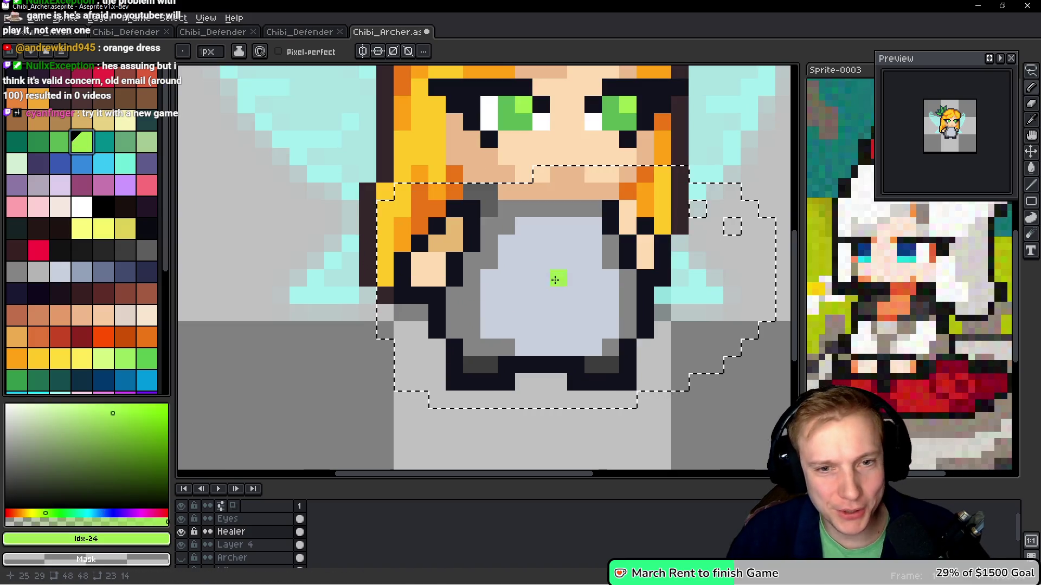
{"action": "left_click_drag", "start_coordinate": [551, 286], "coordinate": [551, 315]}
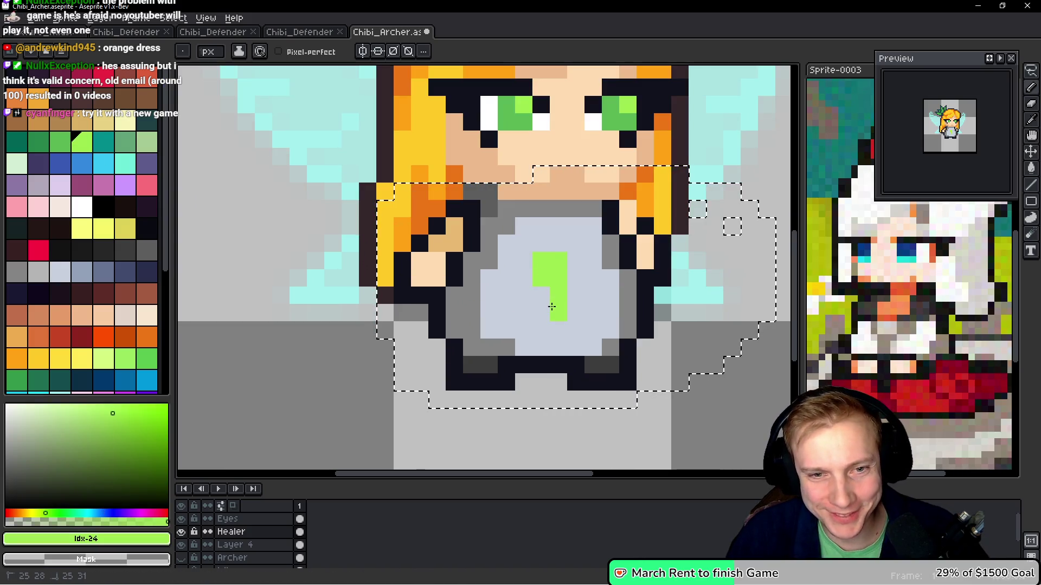
{"action": "key", "text": "ctrl+z"}
{"action": "key", "text": "ctrl+z"}
{"action": "mouse_move", "coordinate": [567, 256]}
{"action": "left_mouse_down"}
{"action": "mouse_move", "coordinate": [571, 286]}
{"action": "mouse_move", "coordinate": [541, 295]}
{"action": "mouse_move", "coordinate": [592, 274]}
{"action": "left_mouse_up"}
{"action": "left_click", "coordinate": [642, 335]}
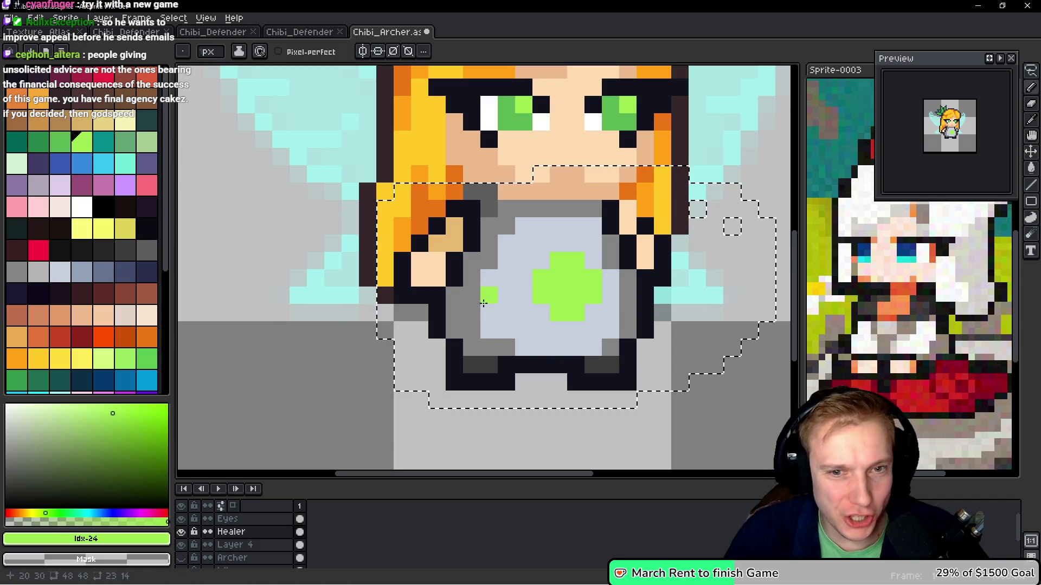
Shade the cross dark green on its lower pixels and arms, medium green on top and left arms
{"action": "left_click", "coordinate": [39, 142]}
{"action": "left_click", "coordinate": [541, 296]}
{"action": "left_click", "coordinate": [593, 295]}
{"action": "left_click_drag", "start_coordinate": [558, 314], "coordinate": [576, 313]}
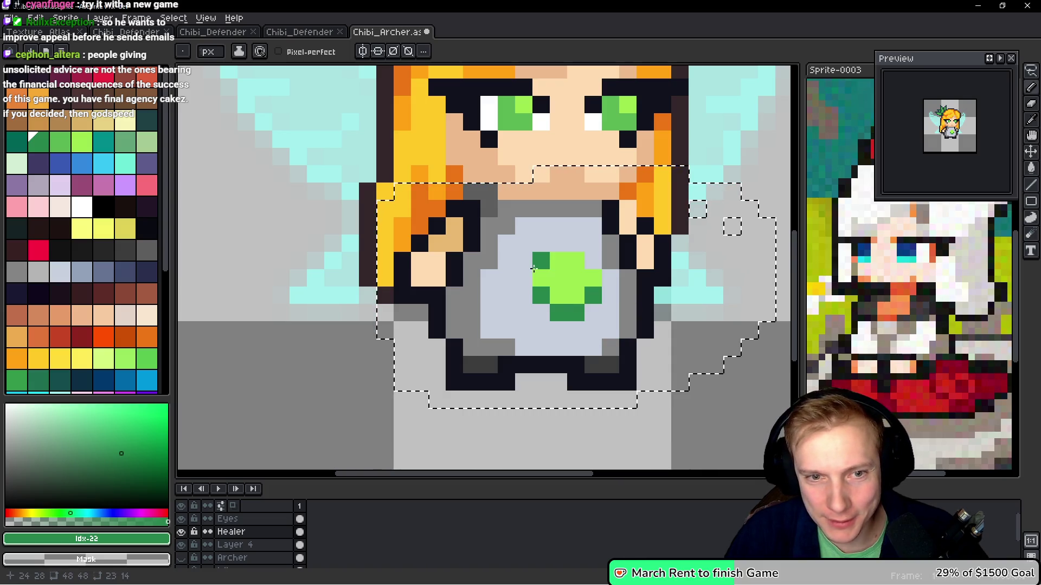
{"action": "left_click", "coordinate": [60, 142]}
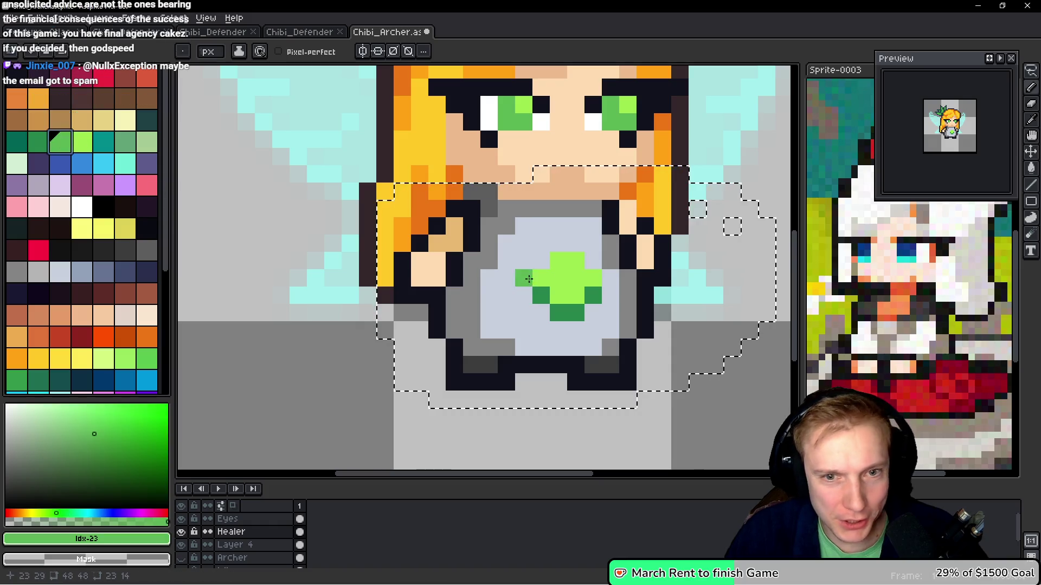
{"action": "left_click_drag", "start_coordinate": [564, 271], "coordinate": [572, 264]}
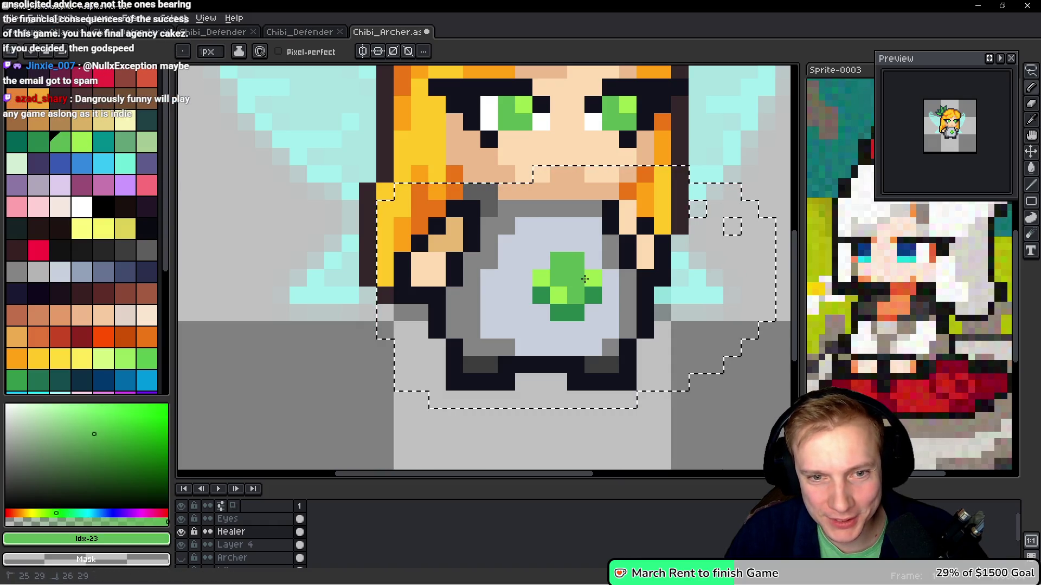
{"action": "left_click", "coordinate": [549, 276]}
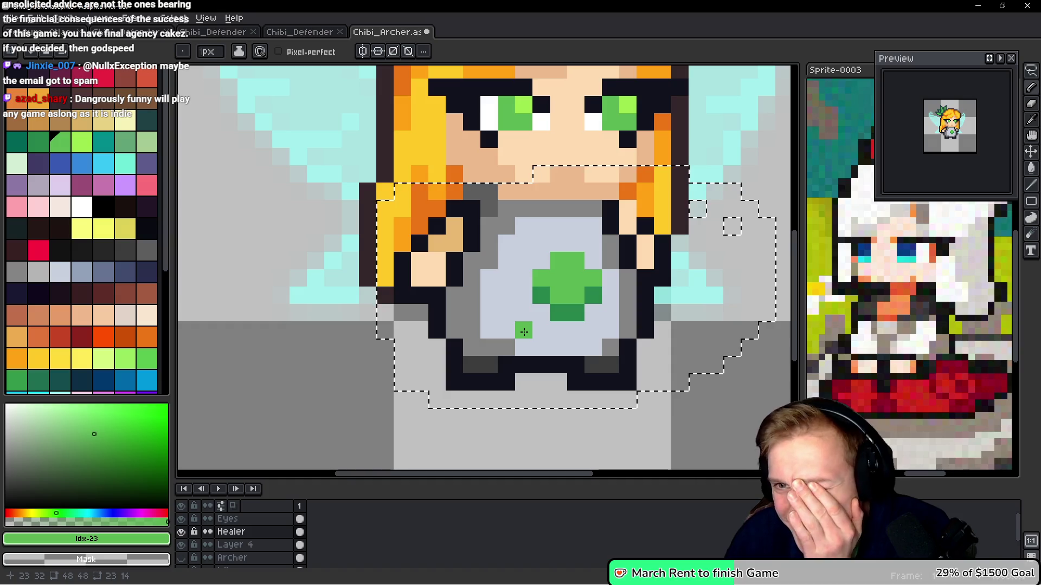
Reselect light green, then shift the view toward the face and sample its skin tone
{"action": "left_click", "coordinate": [91, 143]}
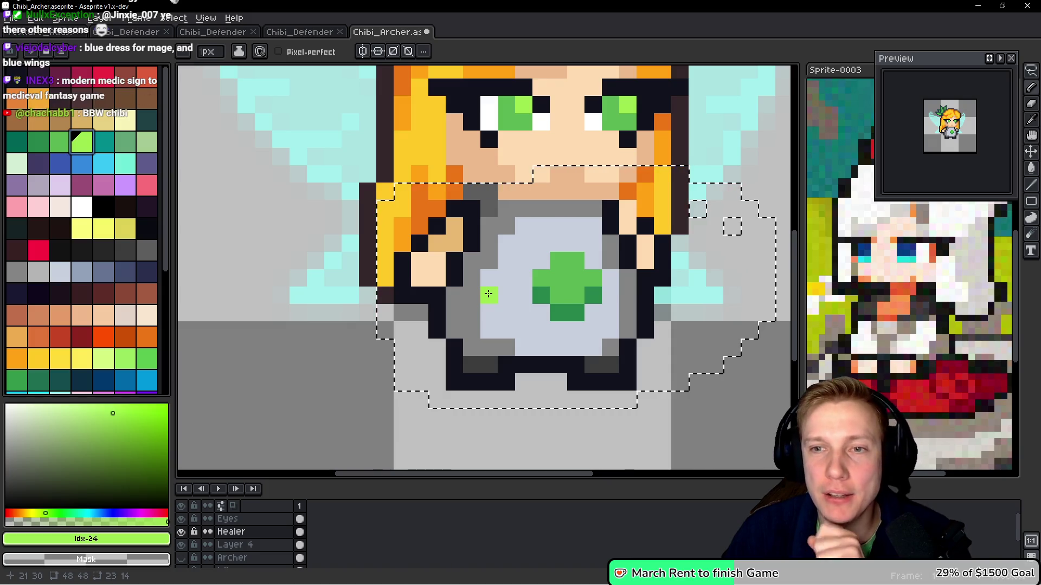
{"action": "mouse_move", "coordinate": [554, 225]}
{"action": "left_mouse_down"}
{"action": "mouse_move", "coordinate": [585, 239]}
{"action": "mouse_move", "coordinate": [598, 262]}
{"action": "left_mouse_up"}
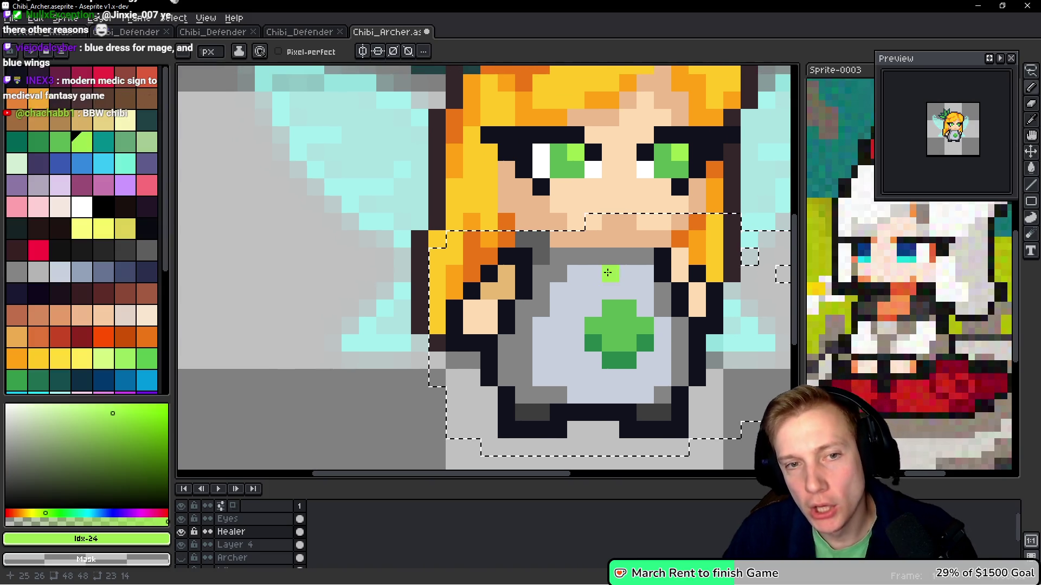
{"action": "left_click", "coordinate": [569, 233], "text": "alt"}
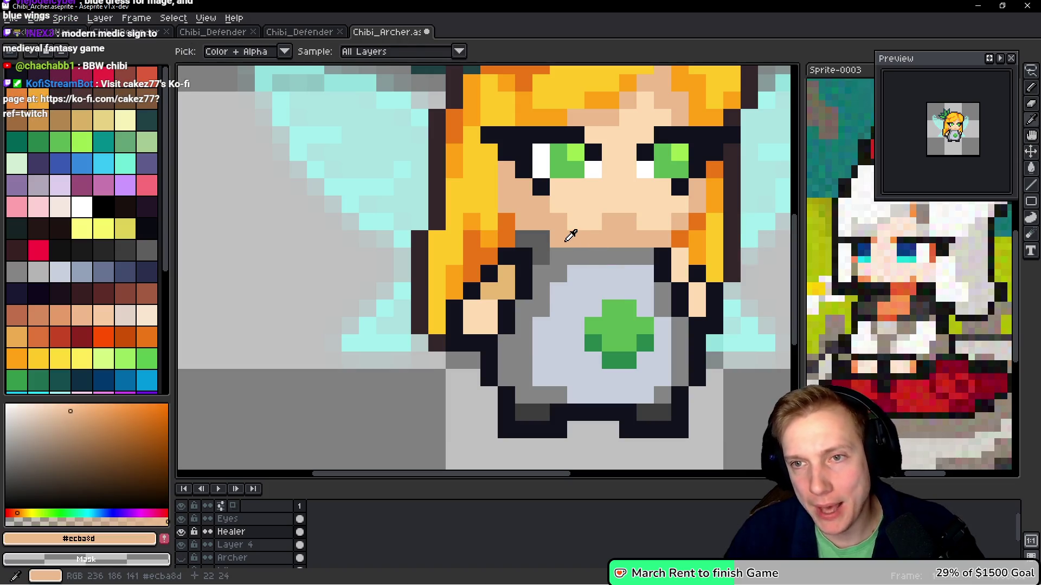
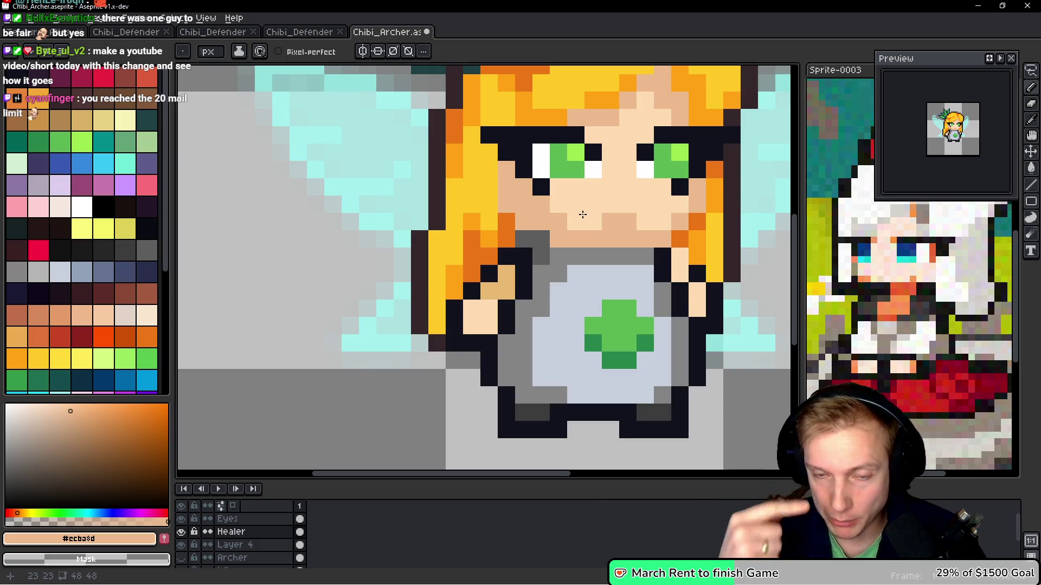
Eyedrop the dark outline colour #10121c from the healer sprite as the foreground colour
{"action": "scroll", "coordinate": [582, 214], "scroll_direction": "down", "scroll_amount": 4}
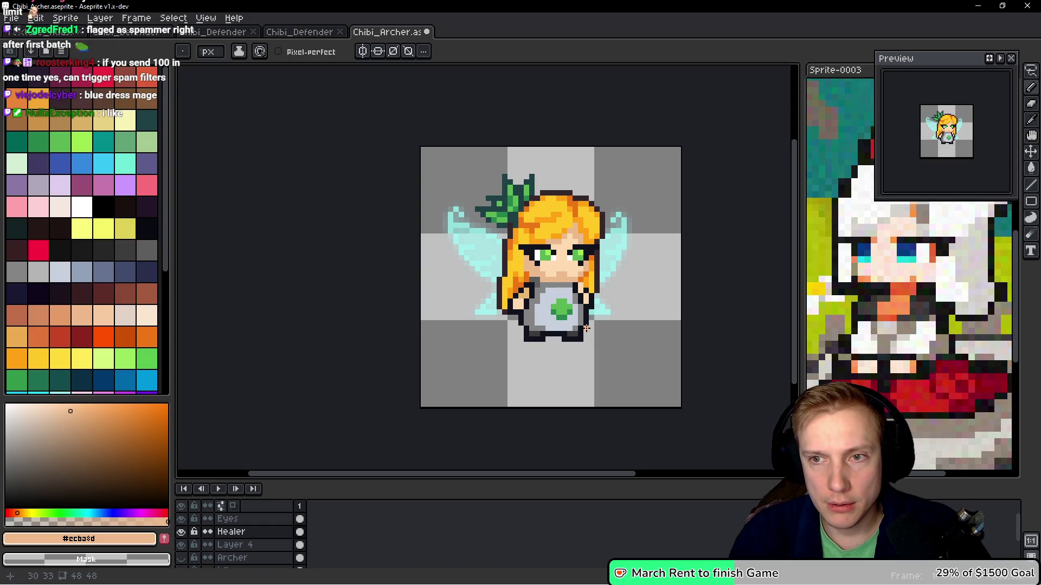
{"action": "scroll", "coordinate": [586, 325], "scroll_direction": "up", "scroll_amount": 4}
{"action": "scroll", "coordinate": [583, 313], "scroll_direction": "down", "scroll_amount": 2}
{"action": "scroll", "coordinate": [583, 313], "scroll_direction": "down", "scroll_amount": 1}
{"action": "scroll", "coordinate": [575, 318], "scroll_direction": "down", "scroll_amount": 1}
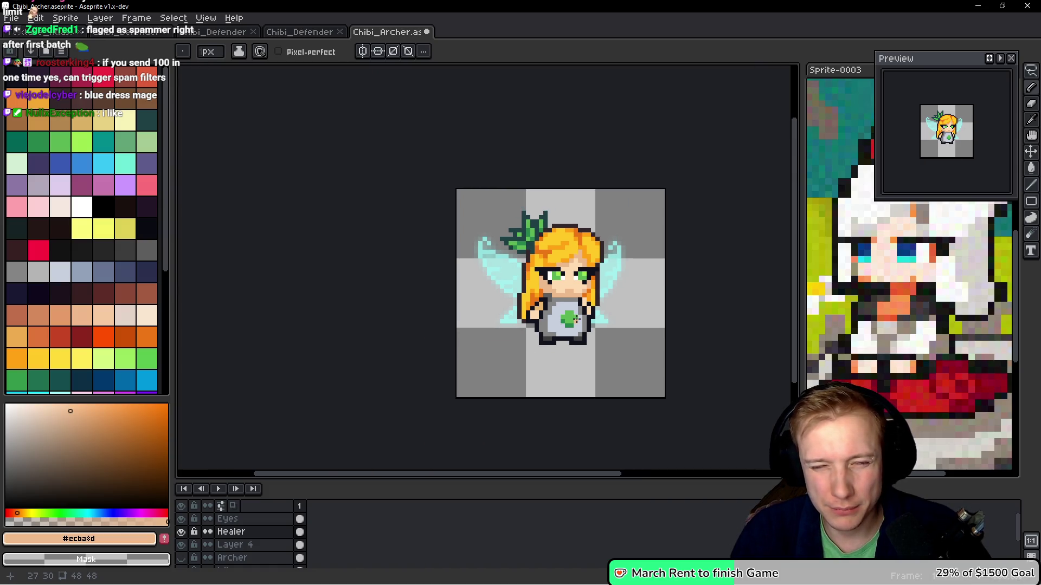
{"action": "scroll", "coordinate": [576, 320], "scroll_direction": "up", "scroll_amount": 3}
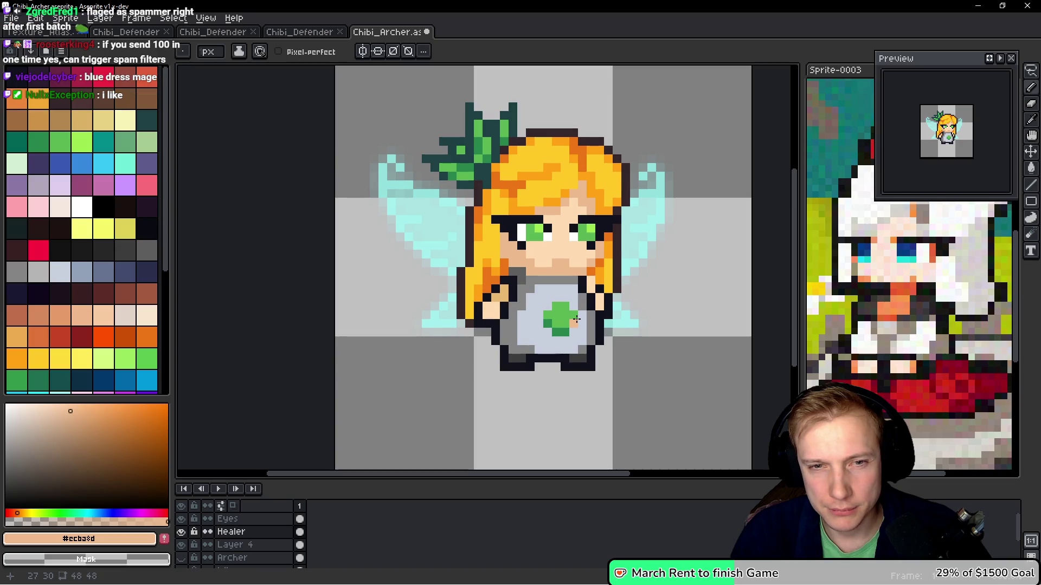
{"action": "scroll", "coordinate": [576, 320], "scroll_direction": "up", "scroll_amount": 2}
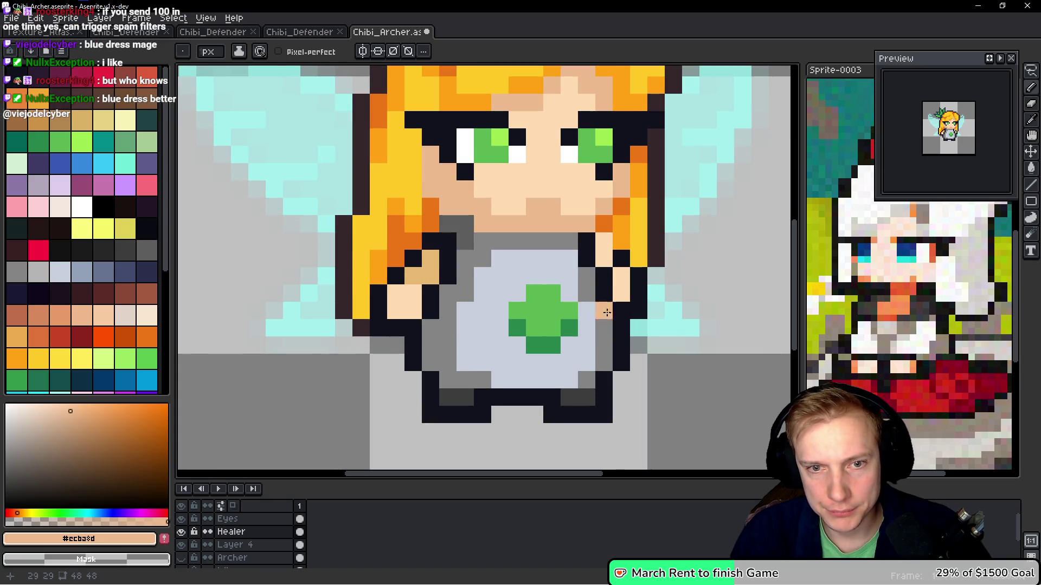
{"action": "left_click", "coordinate": [612, 238], "text": "alt"}
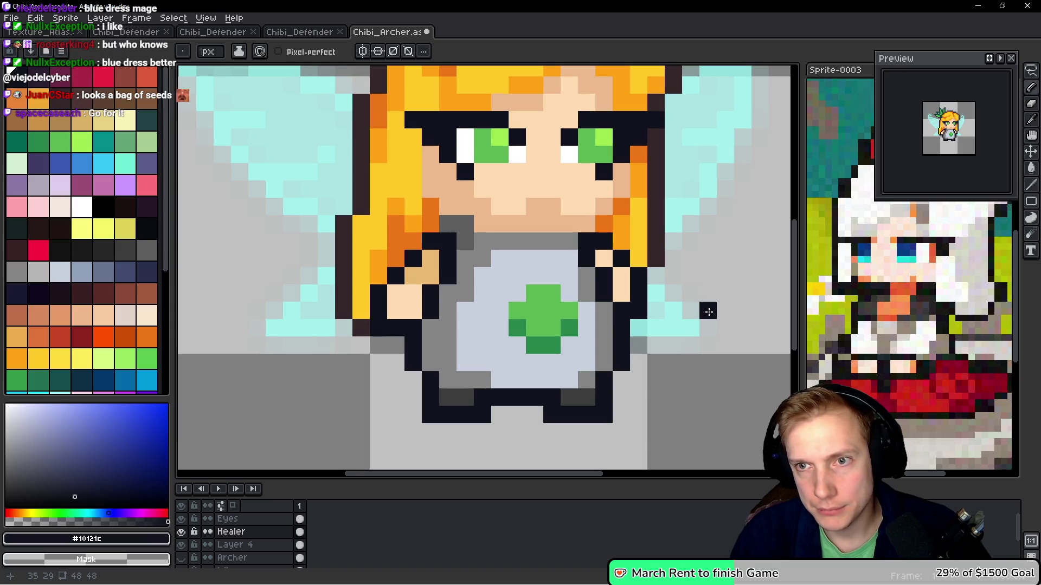
Select Layer 4 in the timeline
{"action": "scroll", "coordinate": [608, 342], "scroll_direction": "down", "scroll_amount": 5}
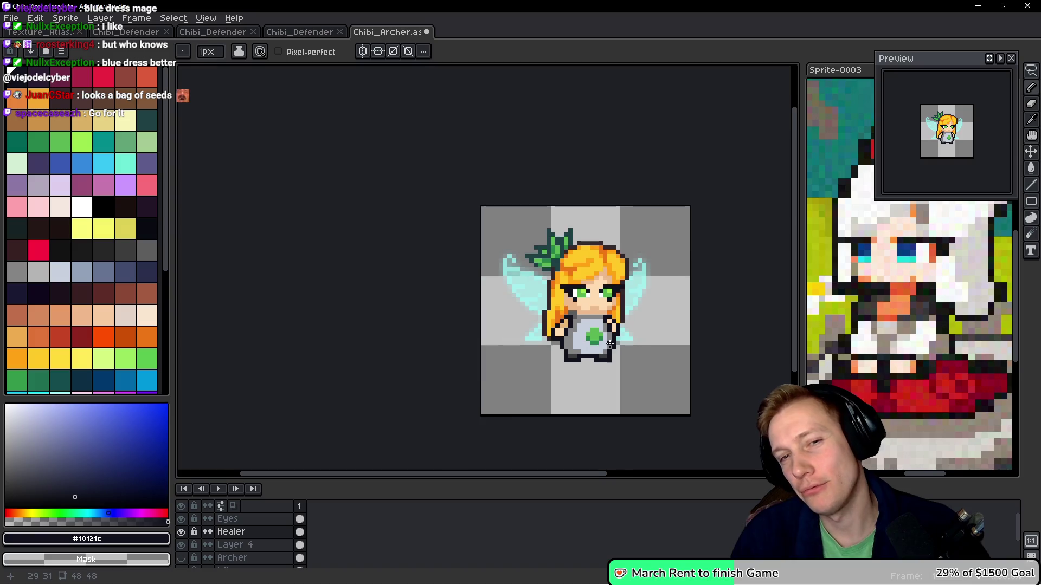
{"action": "scroll", "coordinate": [609, 344], "scroll_direction": "up", "scroll_amount": 2}
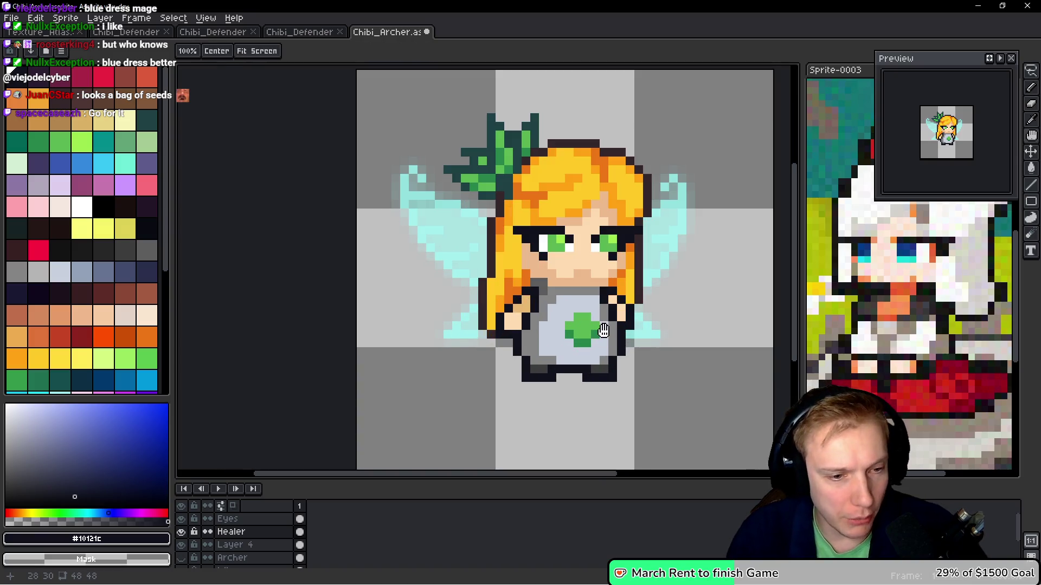
{"action": "left_click", "coordinate": [190, 545]}
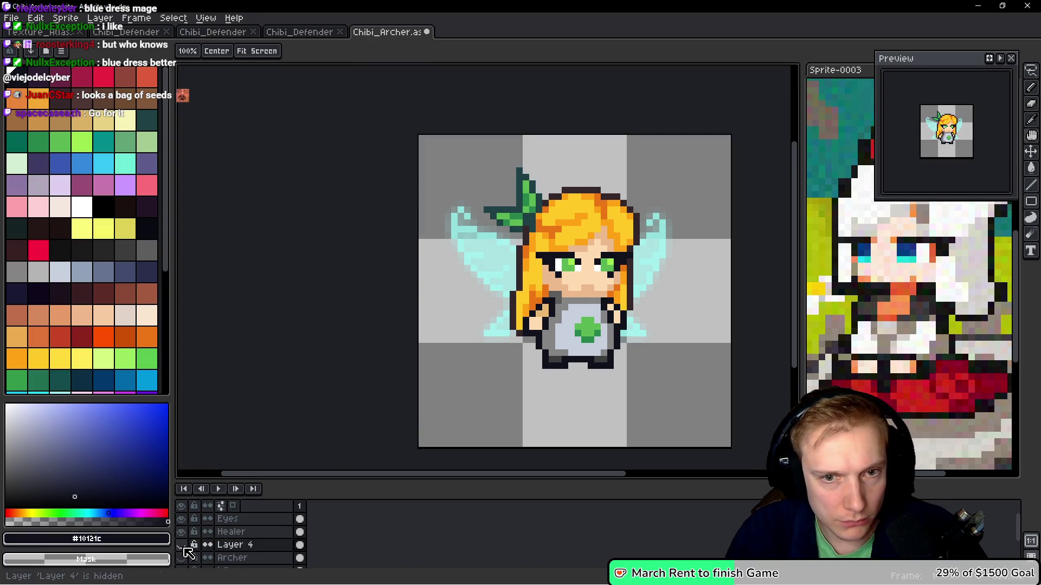
Merge the Healer layer down into Layer 4 and rename the result Healer
{"action": "right_click", "coordinate": [254, 533]}
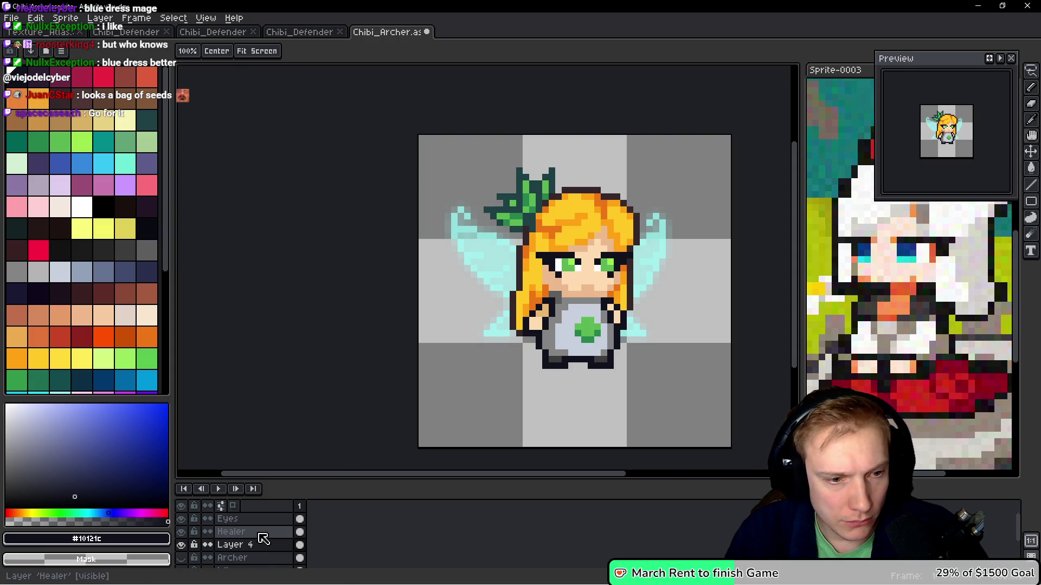
{"action": "left_click", "coordinate": [281, 551]}
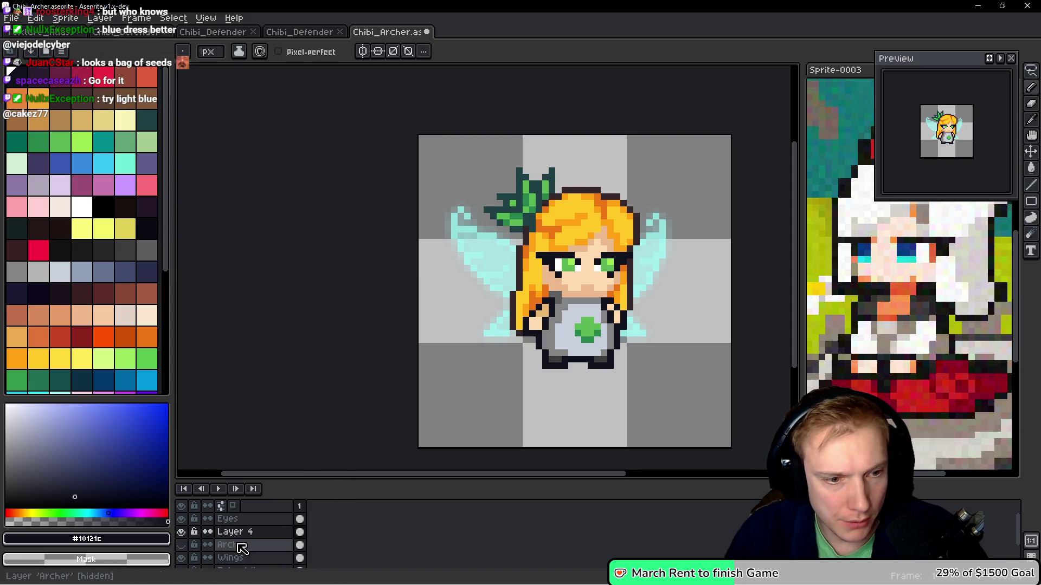
{"action": "double_click", "coordinate": [236, 534]}
{"action": "type", "text": "Healer"}
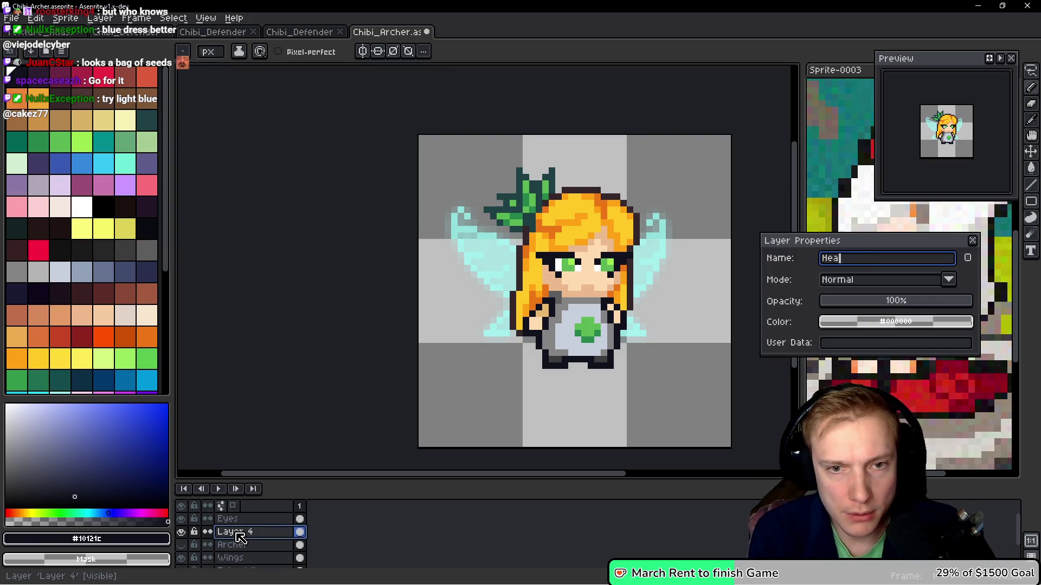
{"action": "key", "text": "Return"}
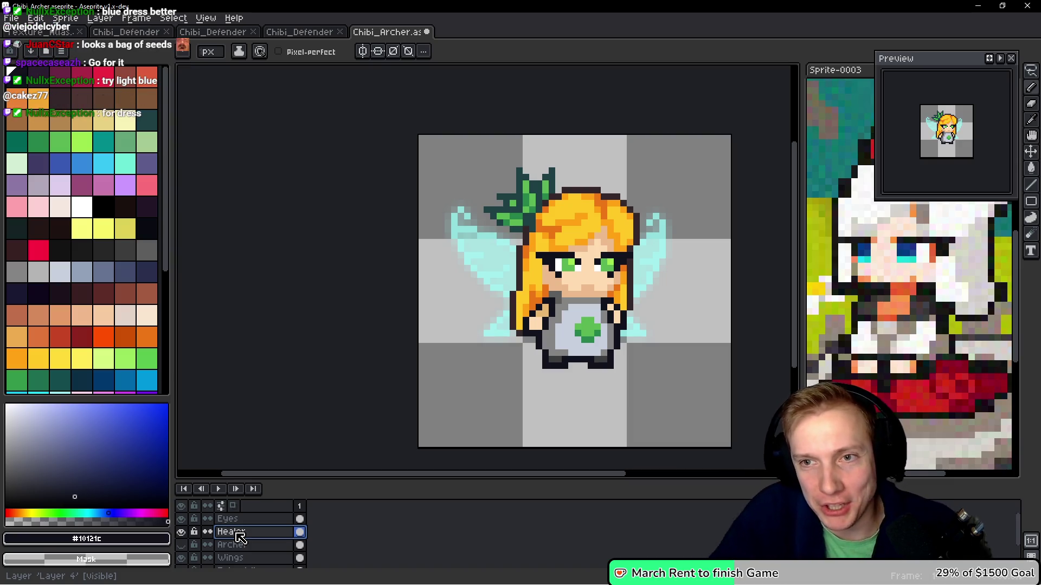
Switch over to the Texture Atlas document
{"action": "left_click", "coordinate": [421, 352]}
{"action": "scroll", "coordinate": [568, 256], "scroll_direction": "down", "scroll_amount": 2}
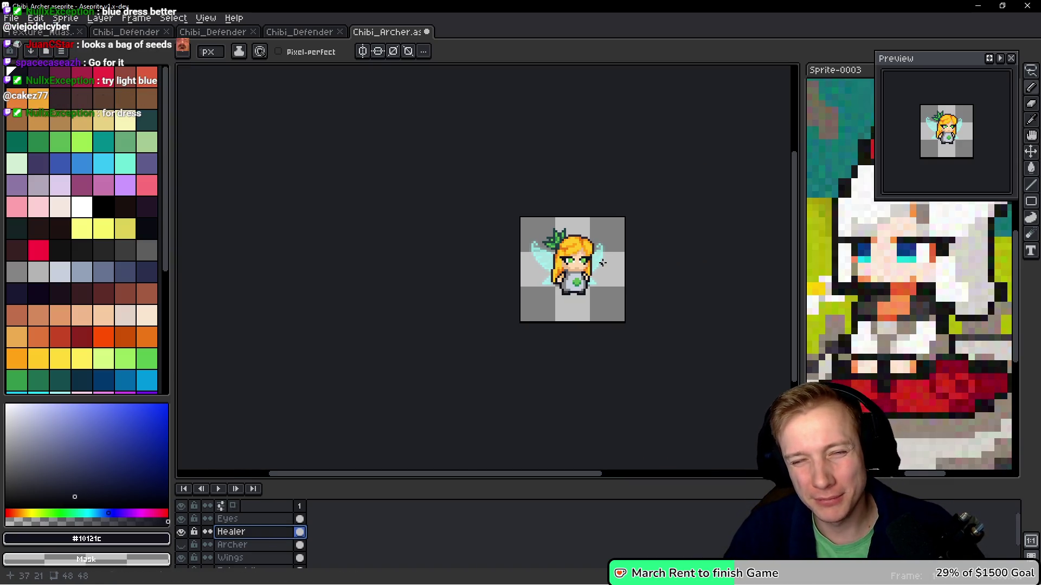
{"action": "scroll", "coordinate": [593, 263], "scroll_direction": "up", "scroll_amount": 3}
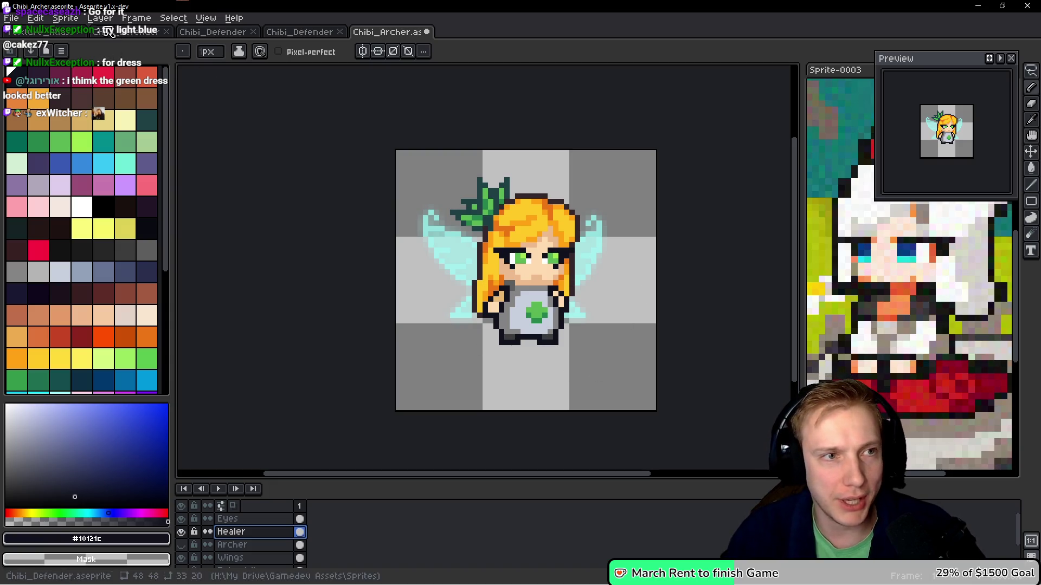
{"action": "key", "text": "ctrl+Tab"}
{"action": "scroll", "coordinate": [443, 245], "scroll_direction": "down", "scroll_amount": 1}
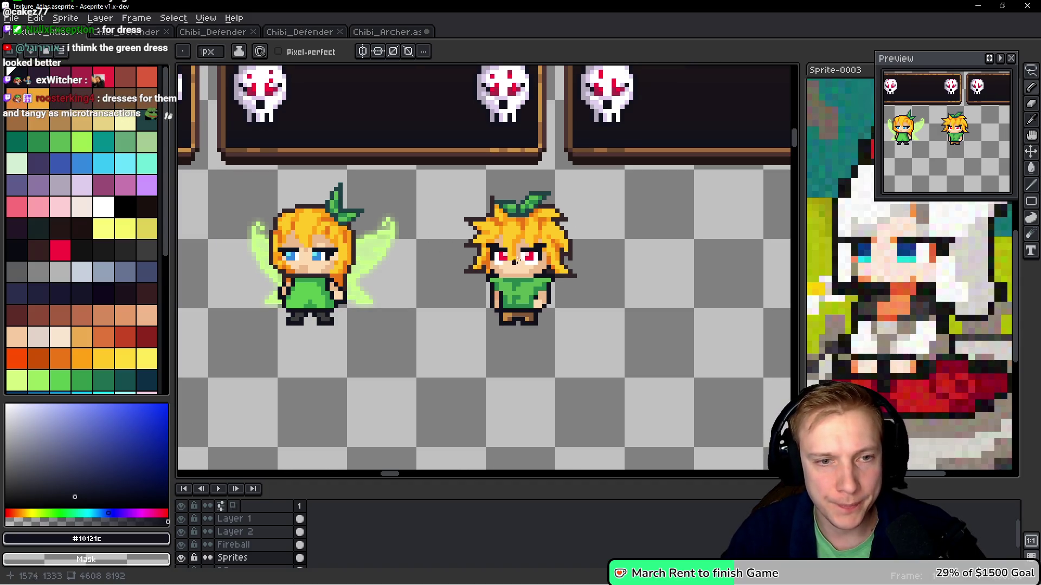
{"action": "scroll", "coordinate": [489, 256], "scroll_direction": "left", "scroll_amount": 2}
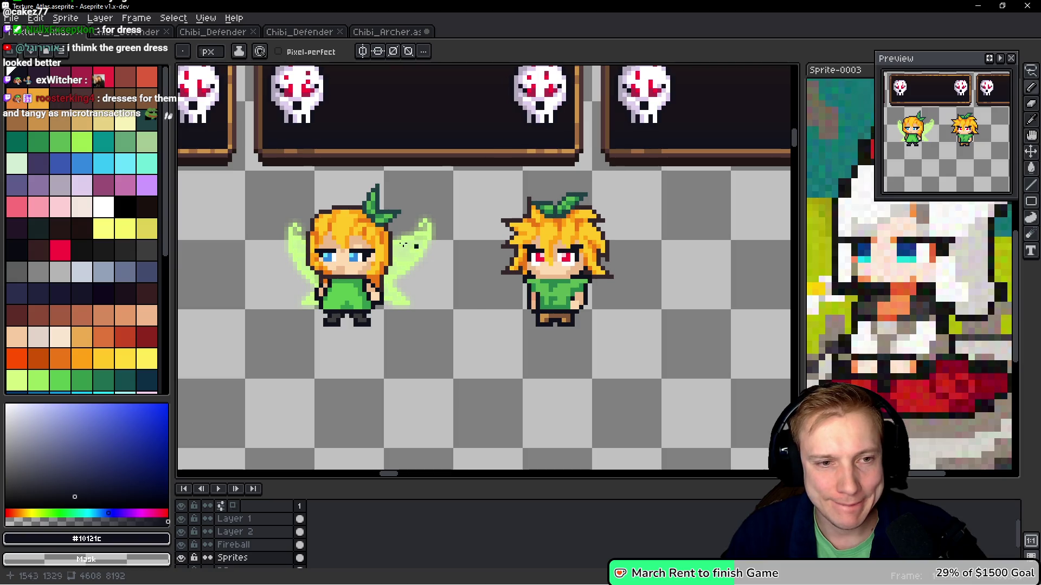
{"action": "left_click", "coordinate": [133, 33]}
{"action": "left_click", "coordinate": [384, 32]}
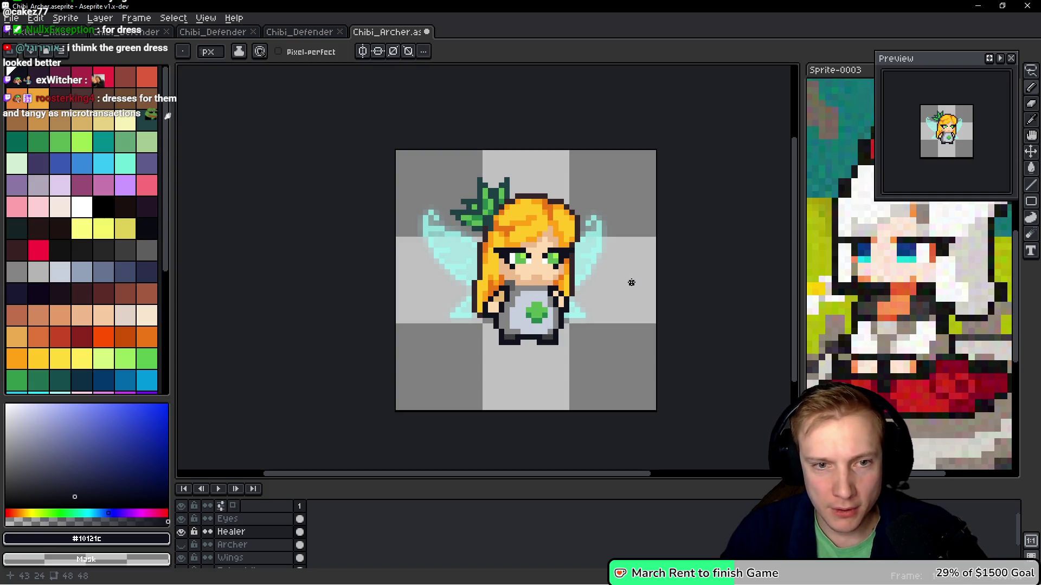
Tint the Wings layer light green with Hue/Saturation at hue about -67
{"action": "left_click", "coordinate": [600, 274], "text": "ctrl"}
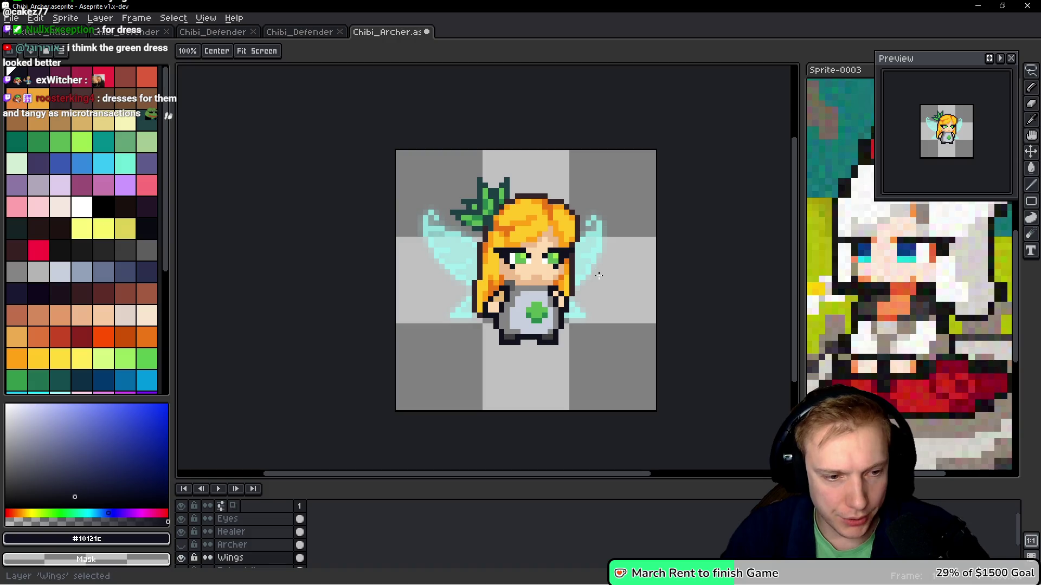
{"action": "key", "text": "ctrl+u"}
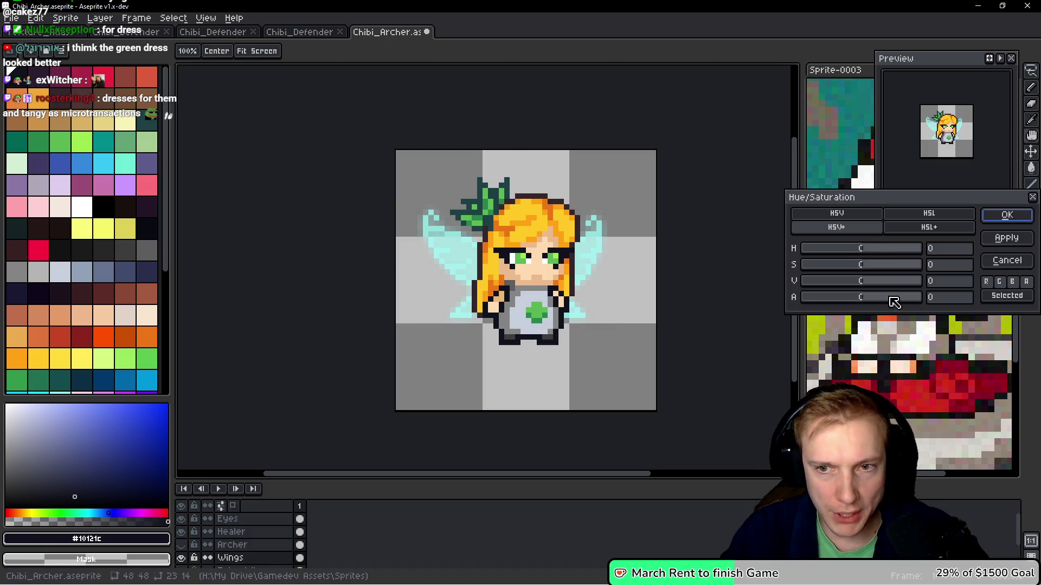
{"action": "mouse_move", "coordinate": [871, 250]}
{"action": "left_mouse_down"}
{"action": "mouse_move", "coordinate": [900, 249]}
{"action": "mouse_move", "coordinate": [840, 246]}
{"action": "mouse_move", "coordinate": [873, 269]}
{"action": "left_mouse_up"}
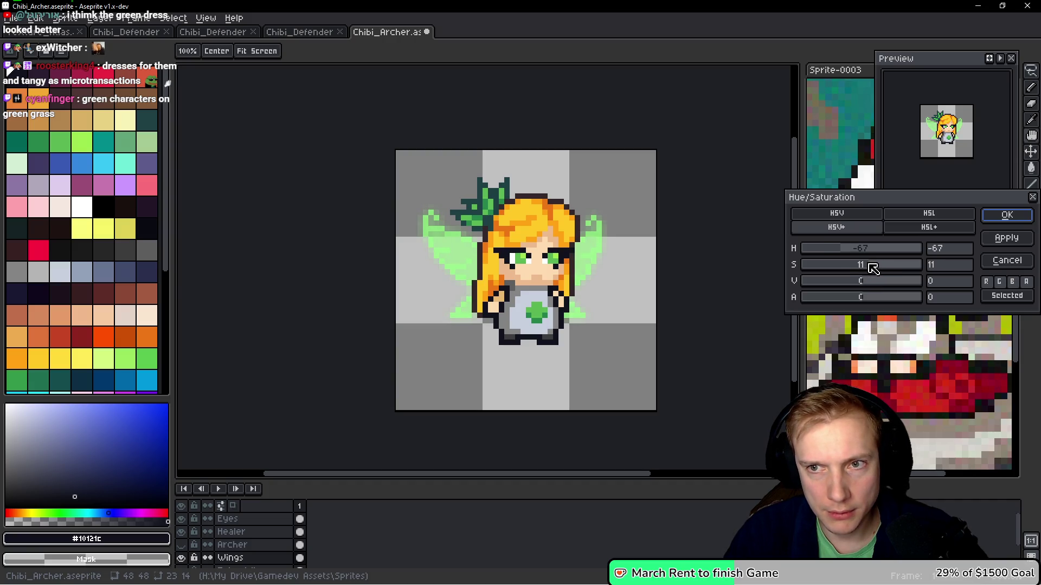
{"action": "left_click", "coordinate": [1006, 215]}
Recentre the sprite in the view and bring up the File menu
{"action": "left_click_drag", "start_coordinate": [662, 233], "coordinate": [631, 250]}
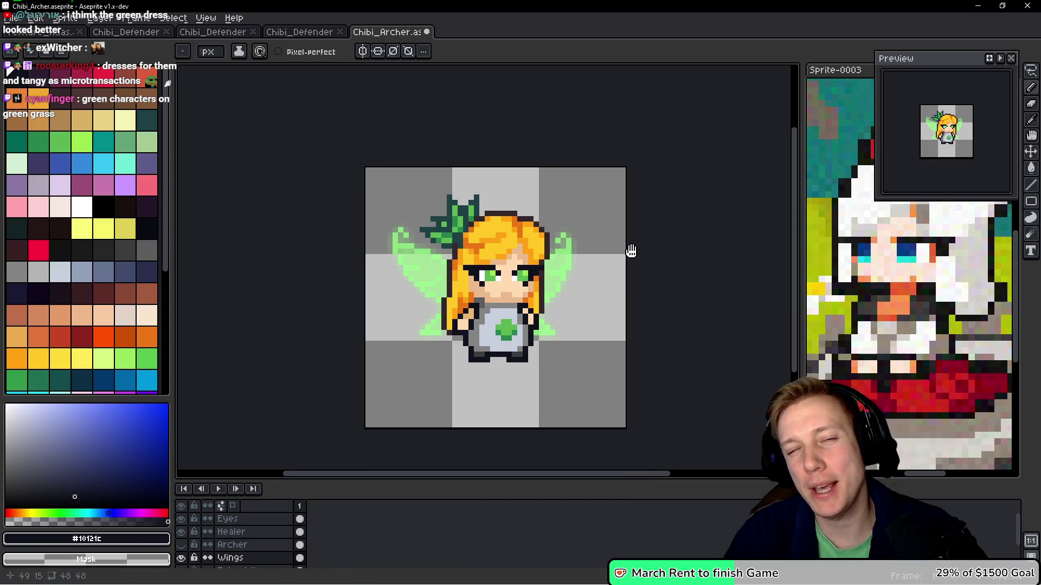
{"action": "scroll", "coordinate": [658, 237], "scroll_direction": "down", "scroll_amount": 4}
{"action": "scroll", "coordinate": [658, 237], "scroll_direction": "up", "scroll_amount": 4}
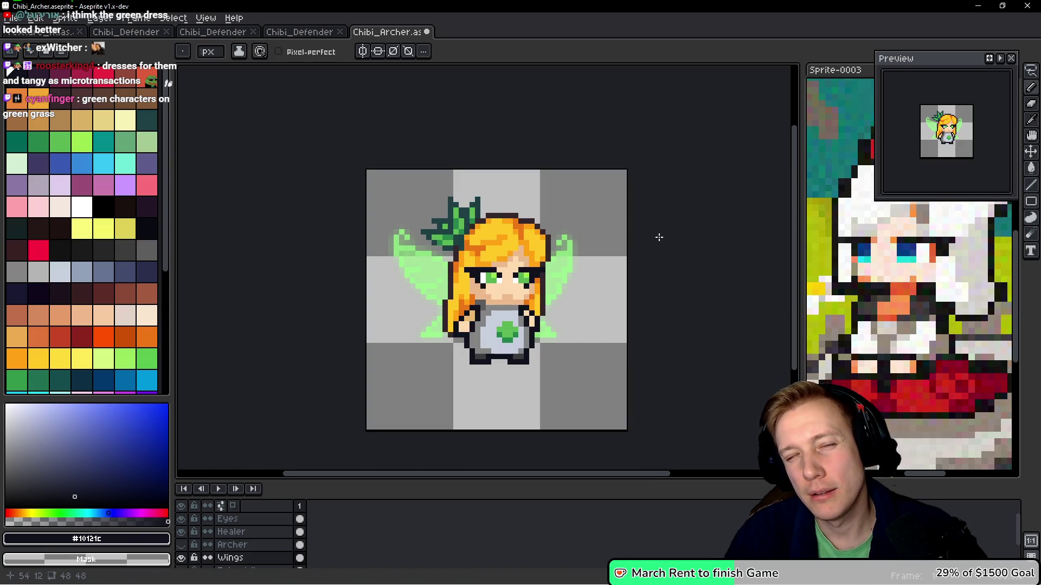
{"action": "left_click_drag", "start_coordinate": [648, 250], "coordinate": [668, 225]}
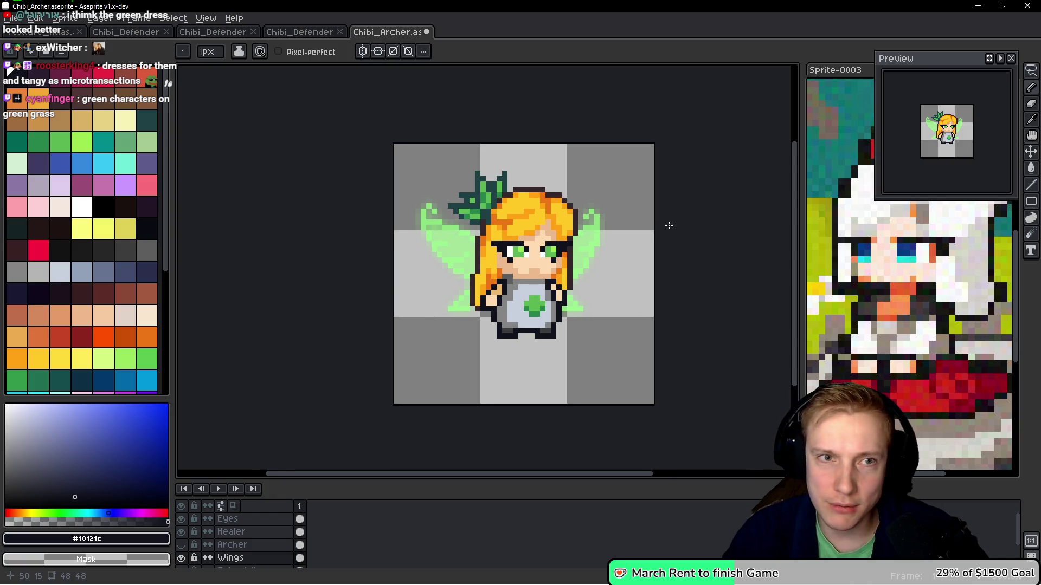
{"action": "left_click", "coordinate": [11, 17]}
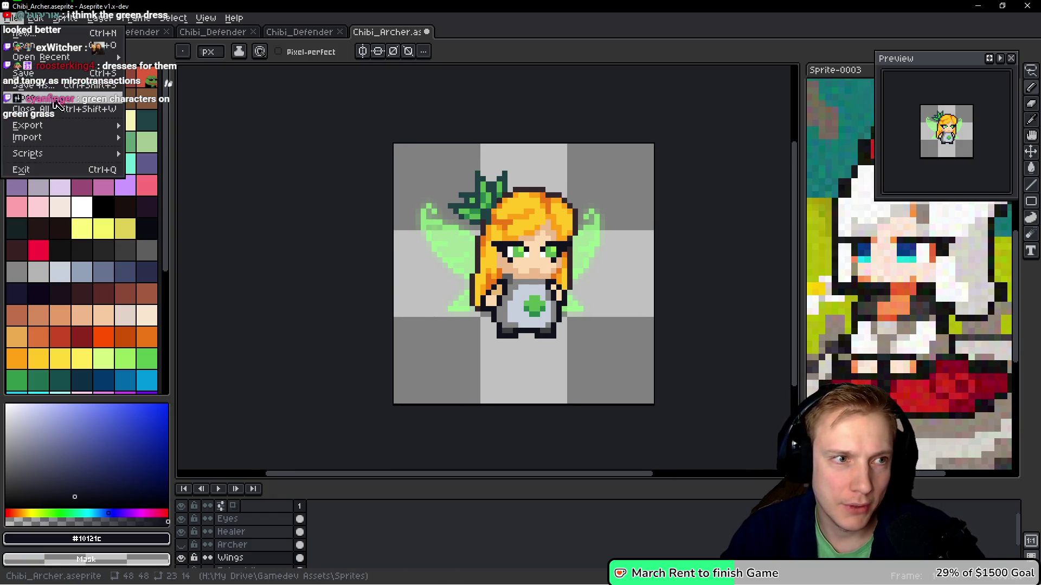
Save the sprite as Chibi_Healer.aseprite
{"action": "left_click", "coordinate": [45, 87]}
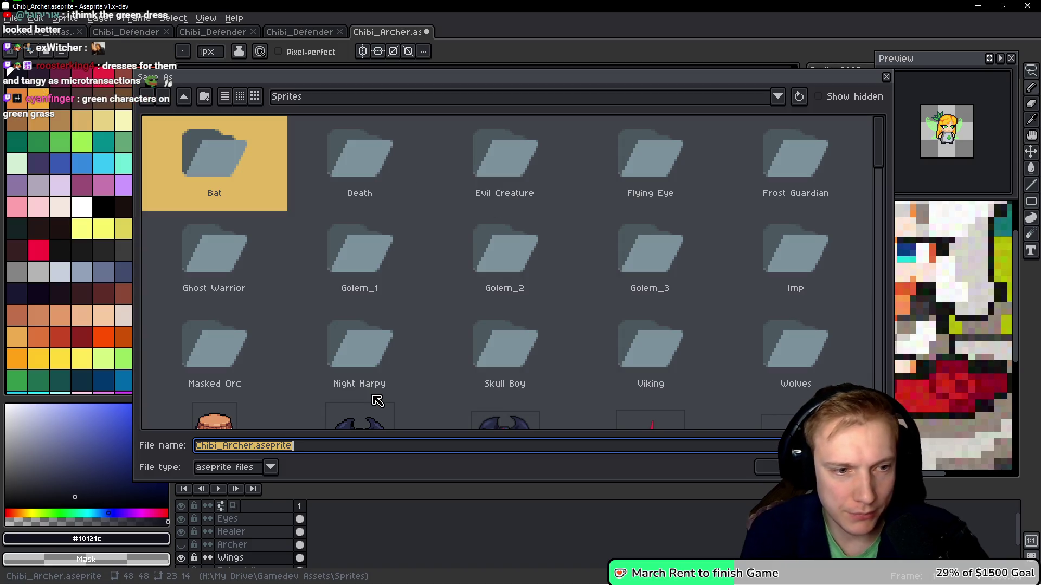
{"action": "type", "text": "Chibi_Healer"}
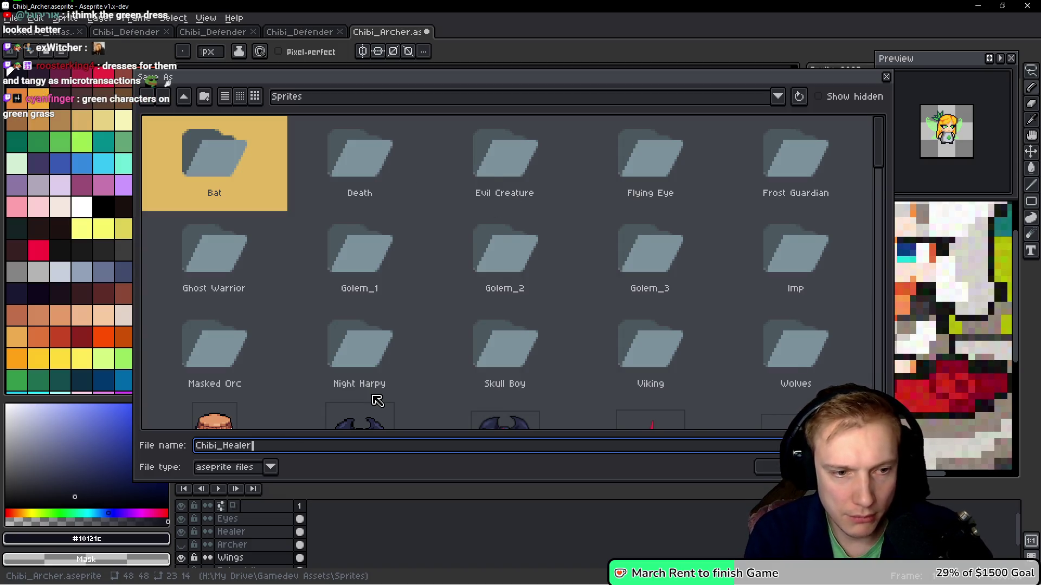
{"action": "key", "text": "Return"}
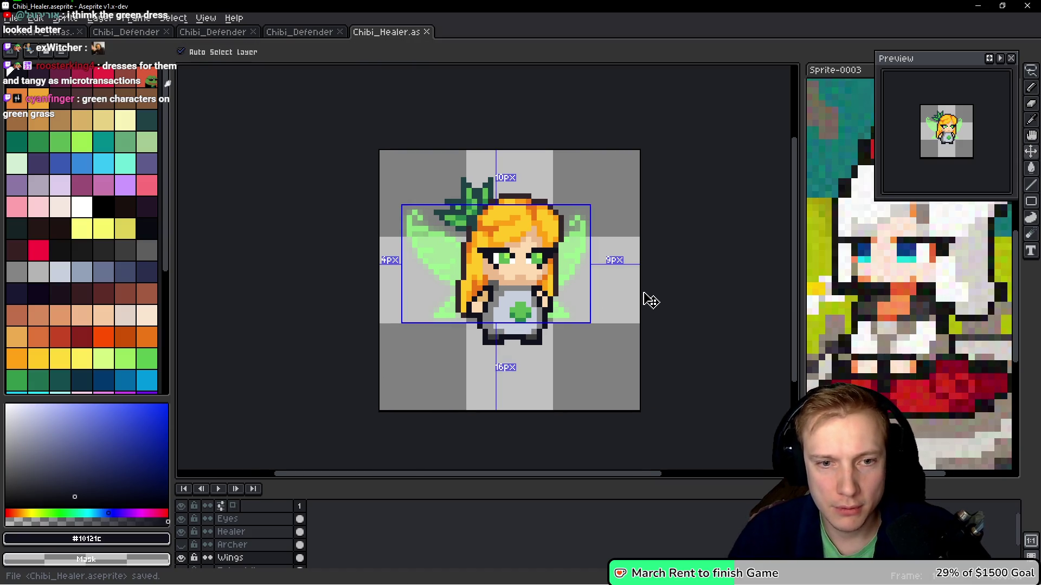
Export the sprite sheet with output file Chibi_Archer.png
{"action": "scroll", "coordinate": [608, 276], "scroll_direction": "down", "scroll_amount": 1}
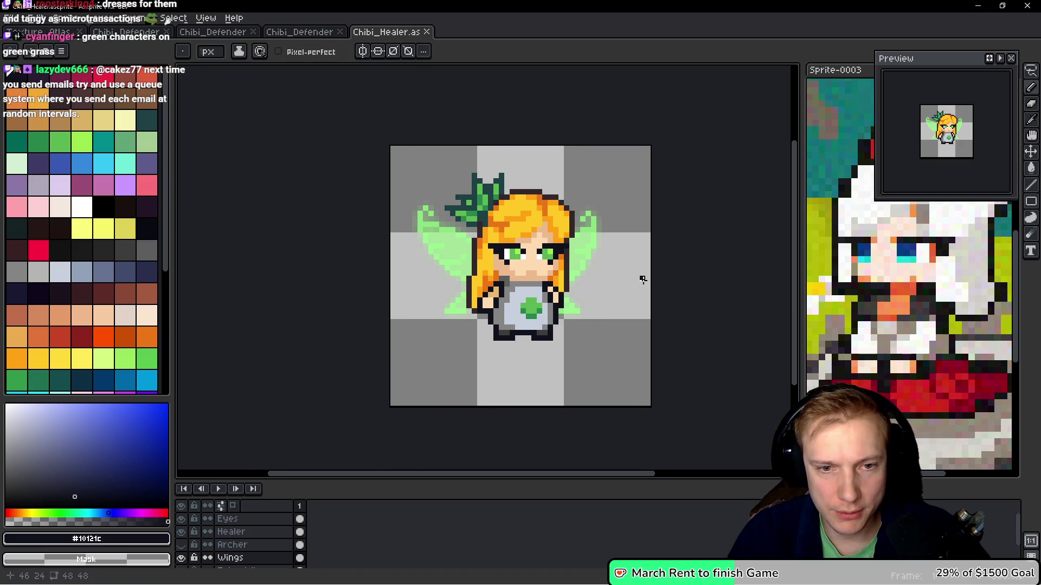
{"action": "key", "text": "v"}
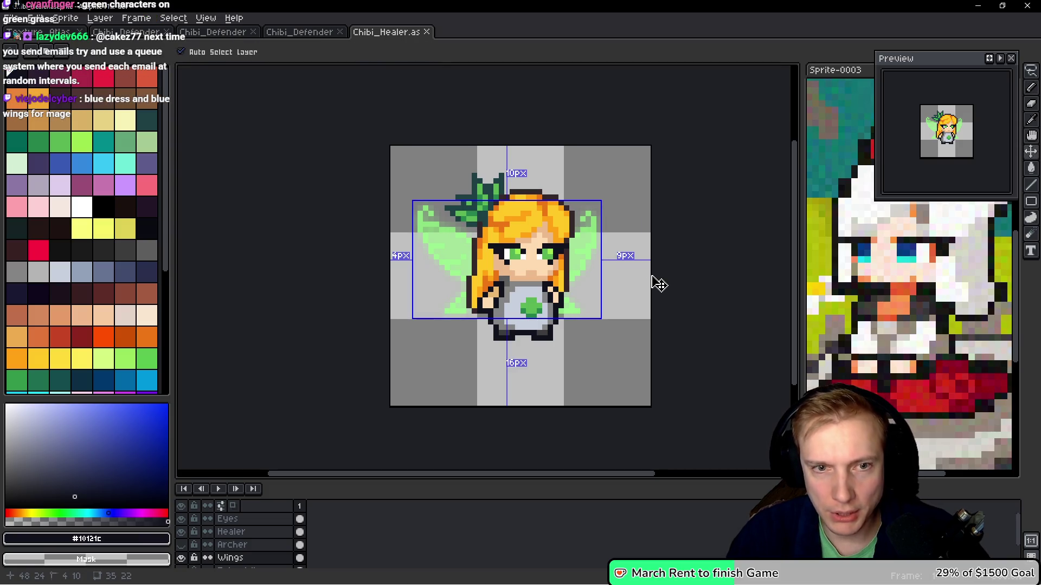
{"action": "key", "text": "ctrl+e"}
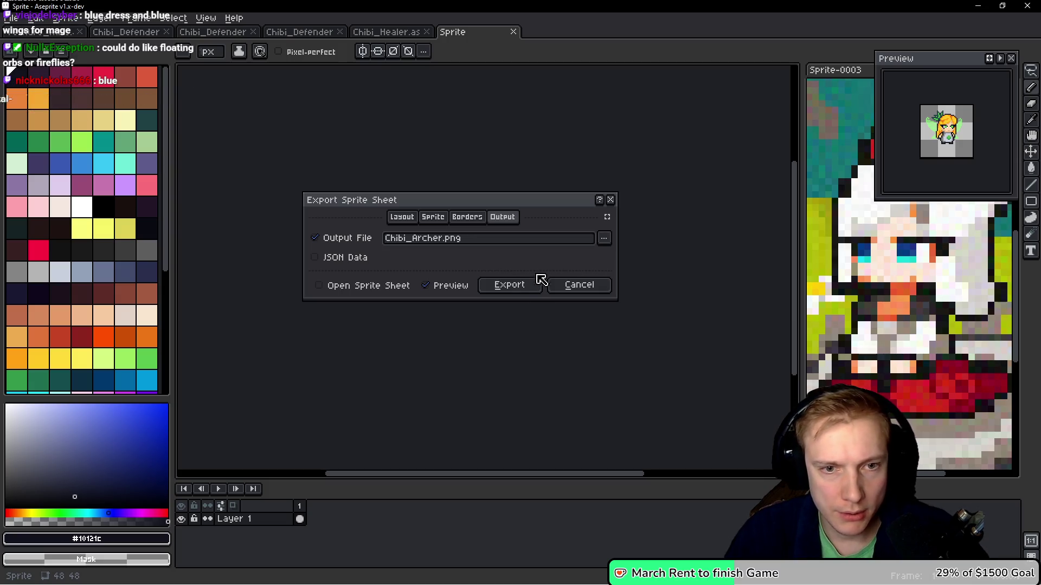
{"action": "left_click", "coordinate": [509, 285]}
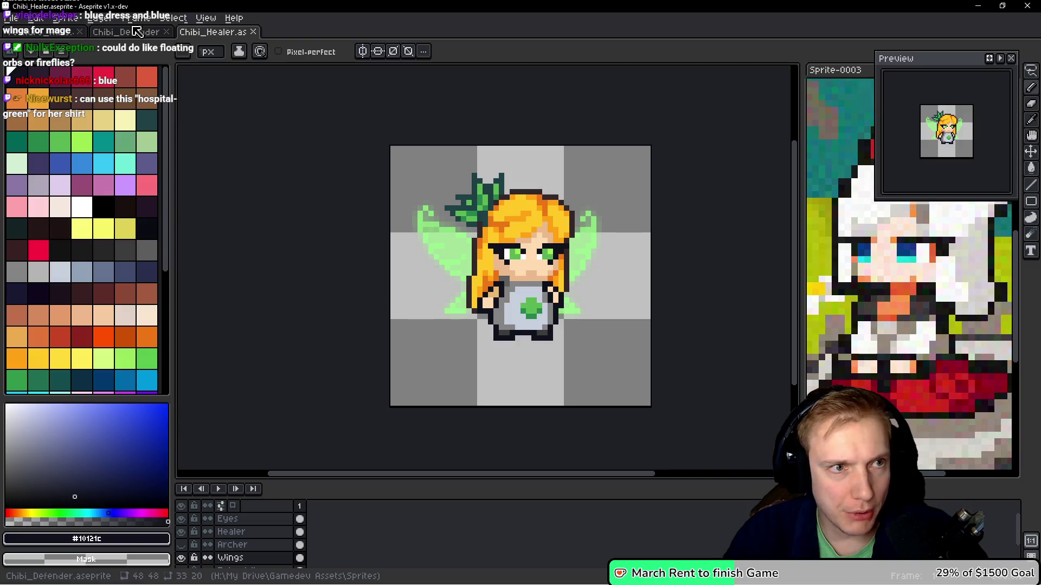
Bring up the Chibi_Defender sprite and move its tab after Chibi_Healer
{"action": "left_click", "coordinate": [97, 33]}
{"action": "mouse_move", "coordinate": [126, 32]}
{"action": "left_mouse_down"}
{"action": "mouse_move", "coordinate": [250, 32]}
{"action": "mouse_move", "coordinate": [217, 31]}
{"action": "left_mouse_up"}
{"action": "scroll", "coordinate": [469, 297], "scroll_direction": "up", "scroll_amount": 3}
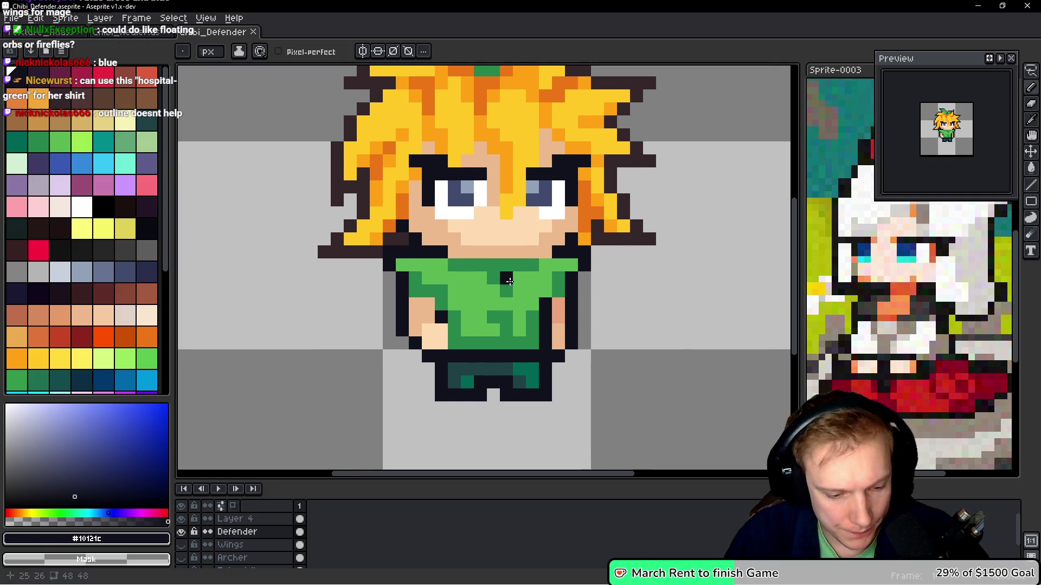
Try bucket-filling the shirt greens with cyan and darker blue, then undo
{"action": "key", "text": "g"}
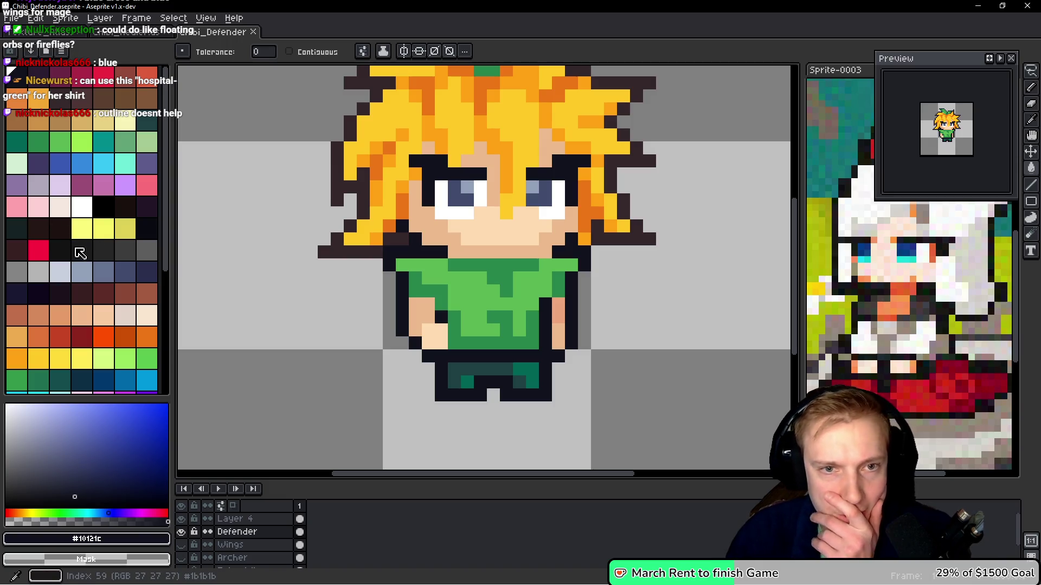
{"action": "left_click", "coordinate": [103, 163]}
{"action": "left_click", "coordinate": [453, 283]}
{"action": "left_click", "coordinate": [363, 252]}
{"action": "key", "text": "ctrl+z"}
{"action": "left_click", "coordinate": [81, 163]}
{"action": "left_click", "coordinate": [489, 274]}
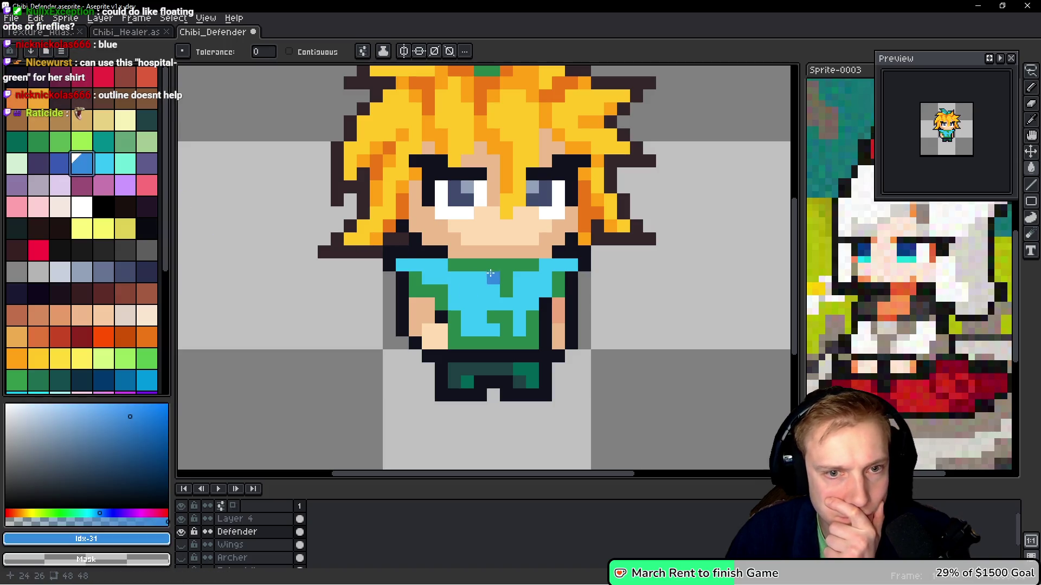
{"action": "left_click", "coordinate": [498, 278]}
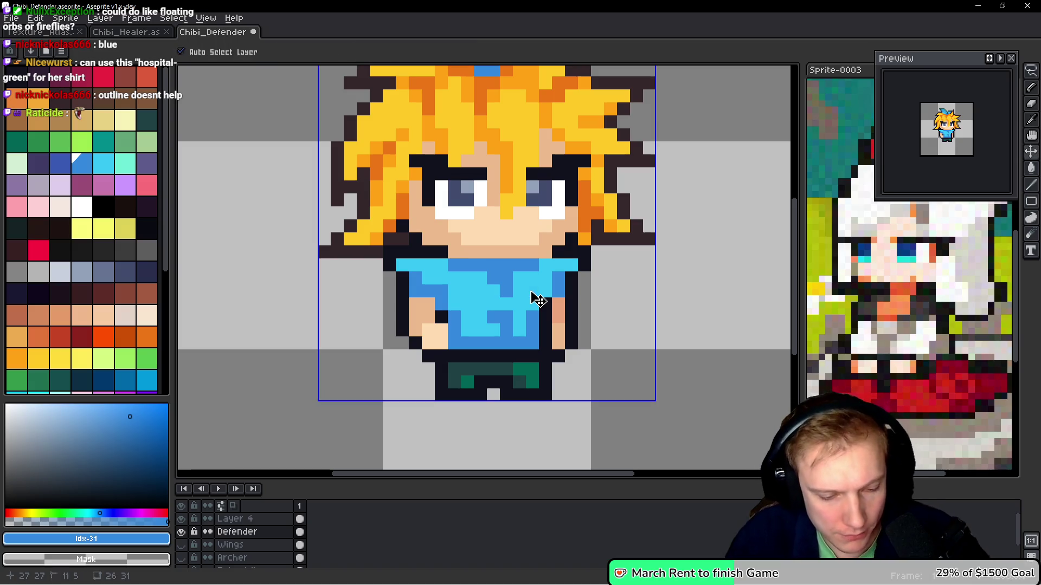
{"action": "key", "text": "ctrl+z"}
{"action": "key", "text": "ctrl+z"}
Lasso the lower body and fill the shirt's dark and bright greens with dark and light blue
{"action": "key", "text": "q"}
{"action": "mouse_move", "coordinate": [666, 228]}
{"action": "left_mouse_down"}
{"action": "mouse_move", "coordinate": [293, 271]}
{"action": "mouse_move", "coordinate": [475, 220]}
{"action": "left_mouse_up"}
{"action": "key", "text": "g"}
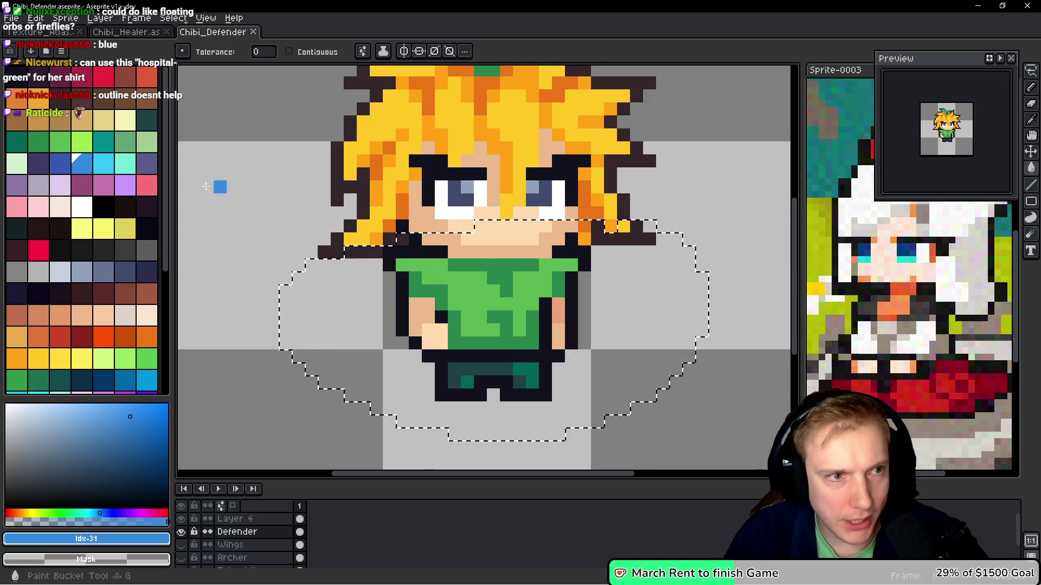
{"action": "left_click", "coordinate": [440, 293]}
{"action": "left_click", "coordinate": [103, 162]}
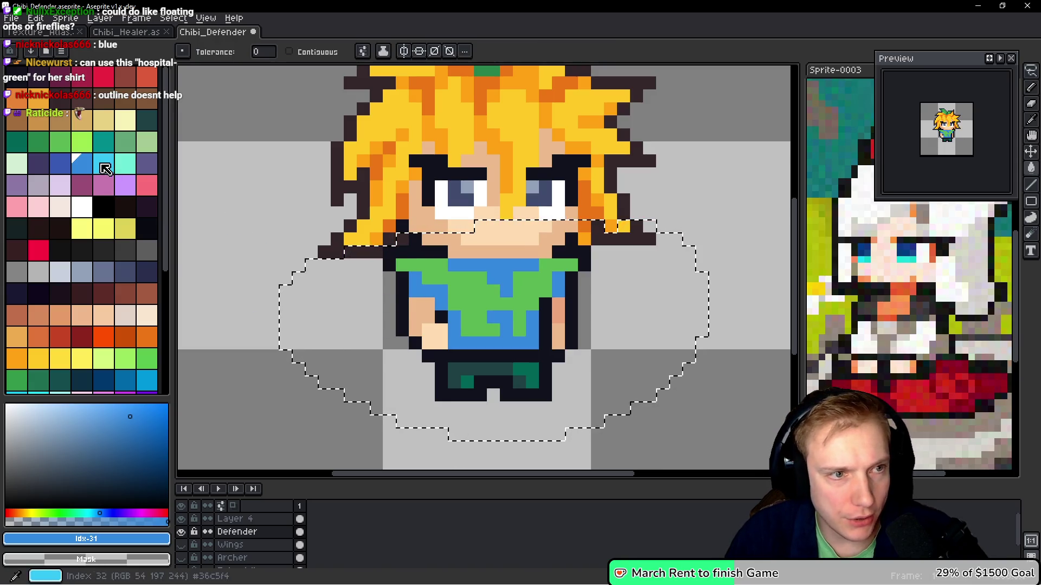
{"action": "left_click", "coordinate": [470, 292]}
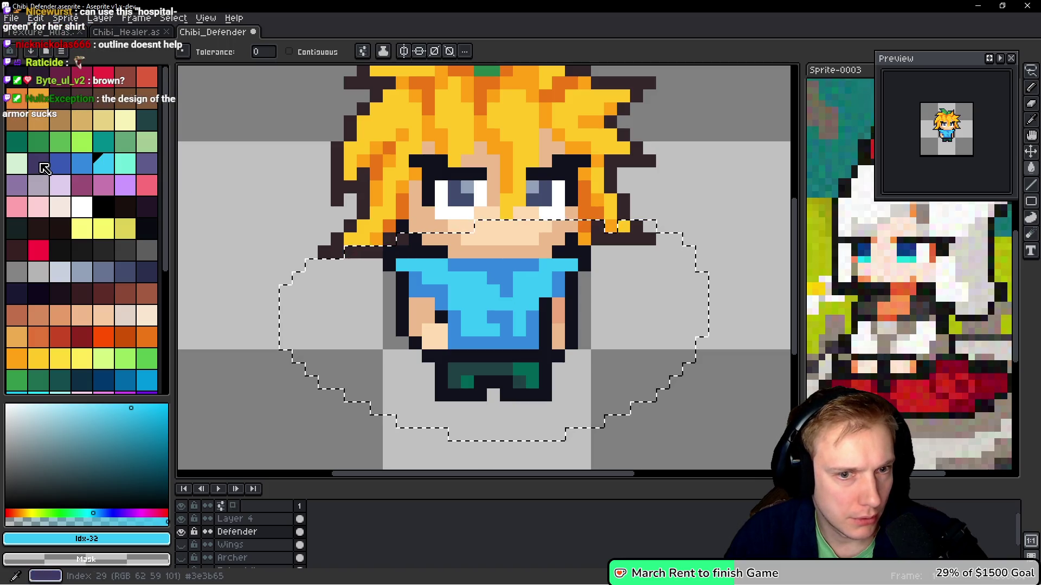
{"action": "left_click", "coordinate": [82, 99]}
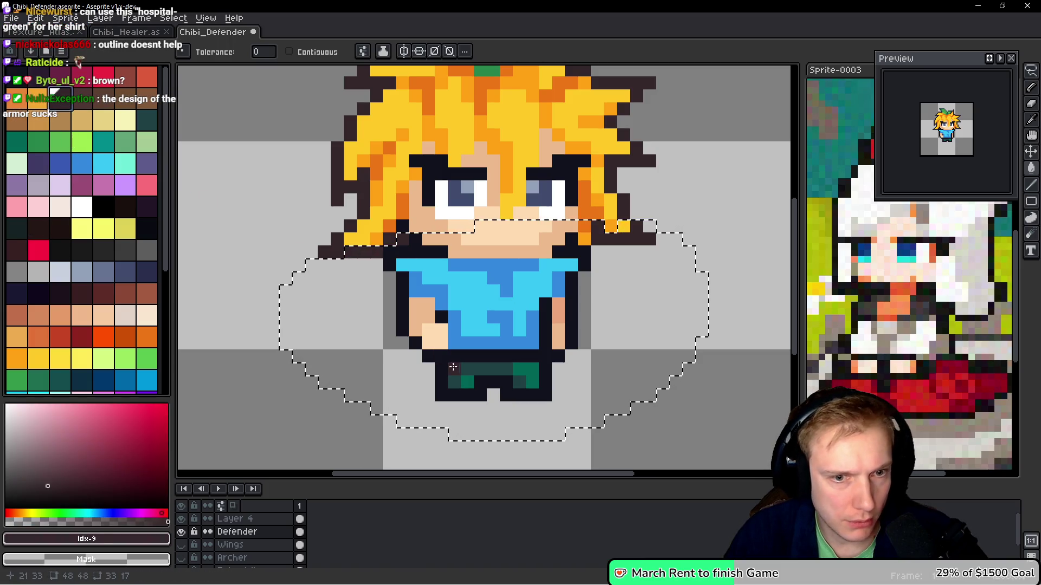
Fill the trousers dark brown and the belt and shoulders a second brown shade
{"action": "left_click", "coordinate": [523, 375]}
{"action": "key", "text": "]"}
{"action": "key", "text": "]"}
{"action": "left_click", "coordinate": [456, 371]}
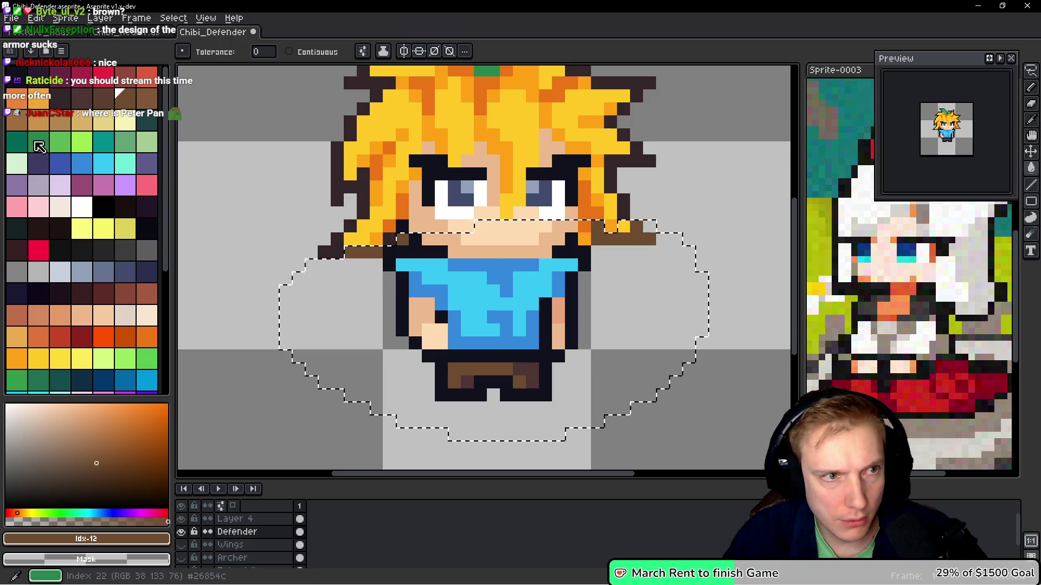
{"action": "key", "text": "]"}
{"action": "key", "text": "]"}
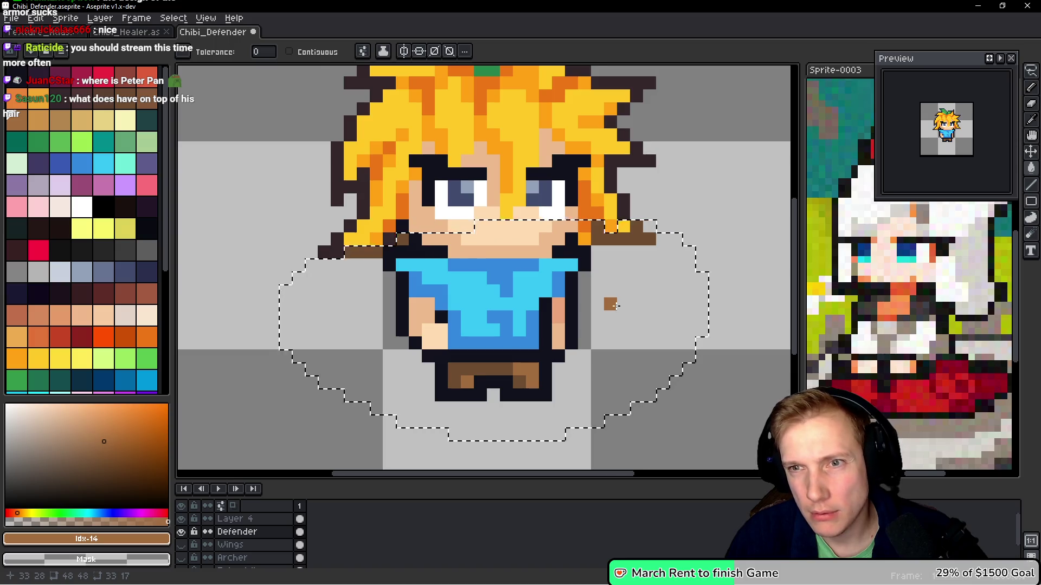
{"action": "scroll", "coordinate": [614, 307], "scroll_direction": "down", "scroll_amount": 5}
{"action": "scroll", "coordinate": [633, 279], "scroll_direction": "up", "scroll_amount": 1}
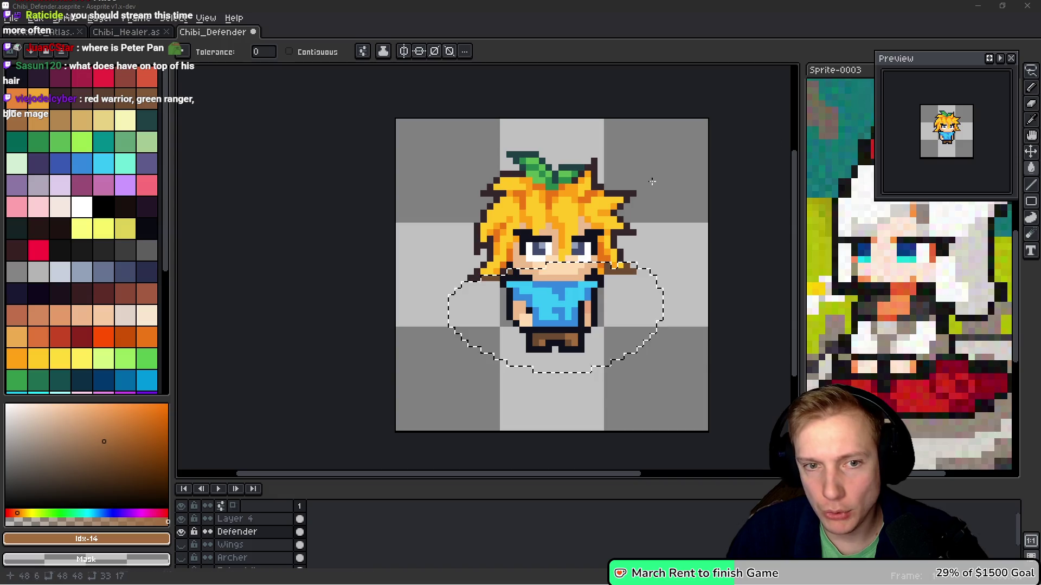
Pencil the brown lower hair rows on both sides with the dark outline colour
{"action": "key", "text": "q"}
{"action": "key", "text": "ctrl+d"}
{"action": "scroll", "coordinate": [581, 201], "scroll_direction": "up", "scroll_amount": 2}
{"action": "left_click_drag", "start_coordinate": [581, 200], "coordinate": [386, 196]}
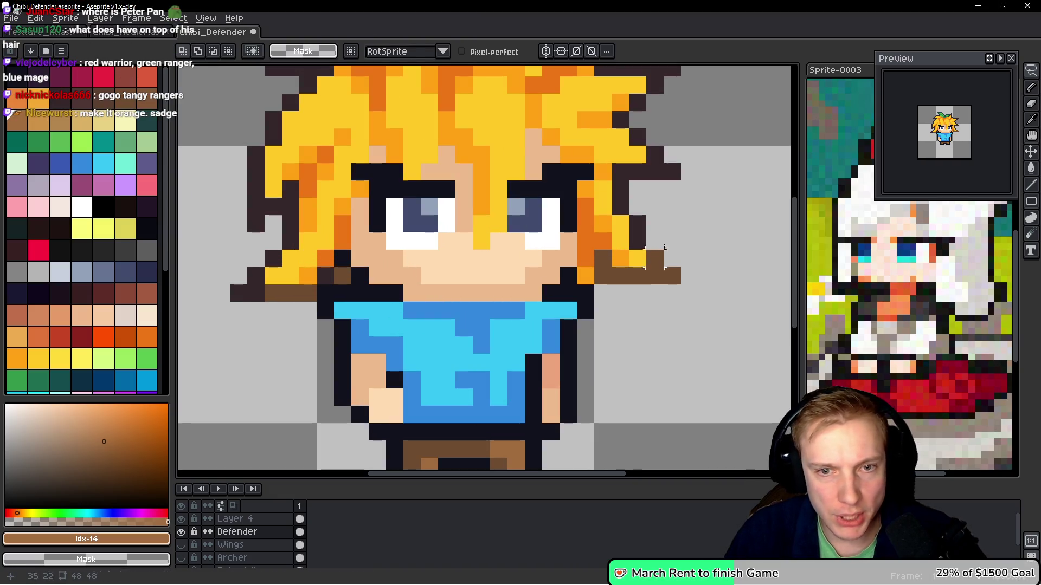
{"action": "scroll", "coordinate": [644, 228], "scroll_direction": "up", "scroll_amount": 1}
{"action": "key", "text": "b"}
{"action": "left_click", "coordinate": [644, 229], "text": "alt"}
{"action": "left_click_drag", "start_coordinate": [672, 274], "coordinate": [608, 273]}
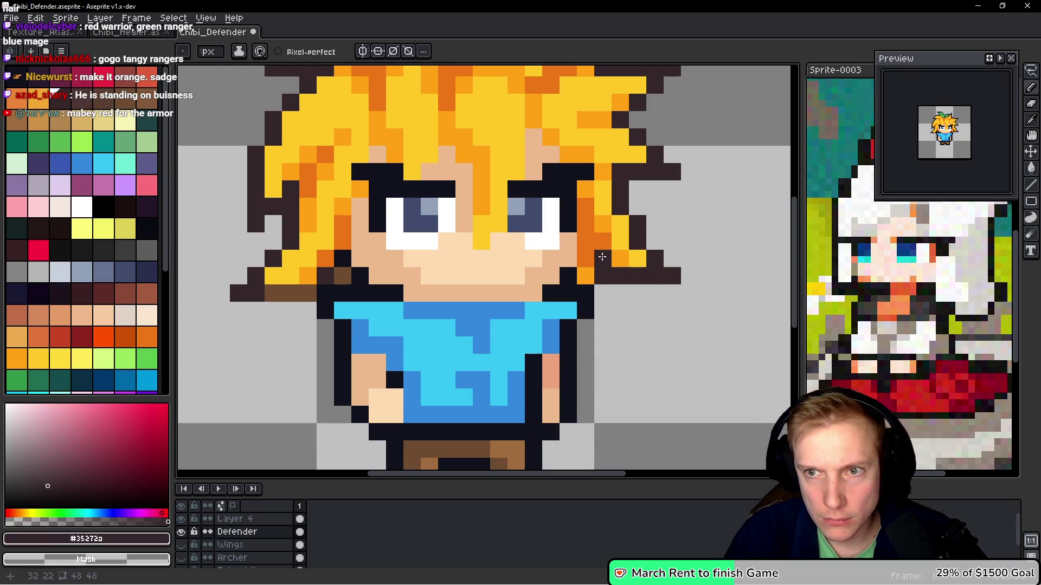
{"action": "left_click_drag", "start_coordinate": [602, 257], "coordinate": [686, 248]}
{"action": "left_click_drag", "start_coordinate": [334, 286], "coordinate": [386, 285]}
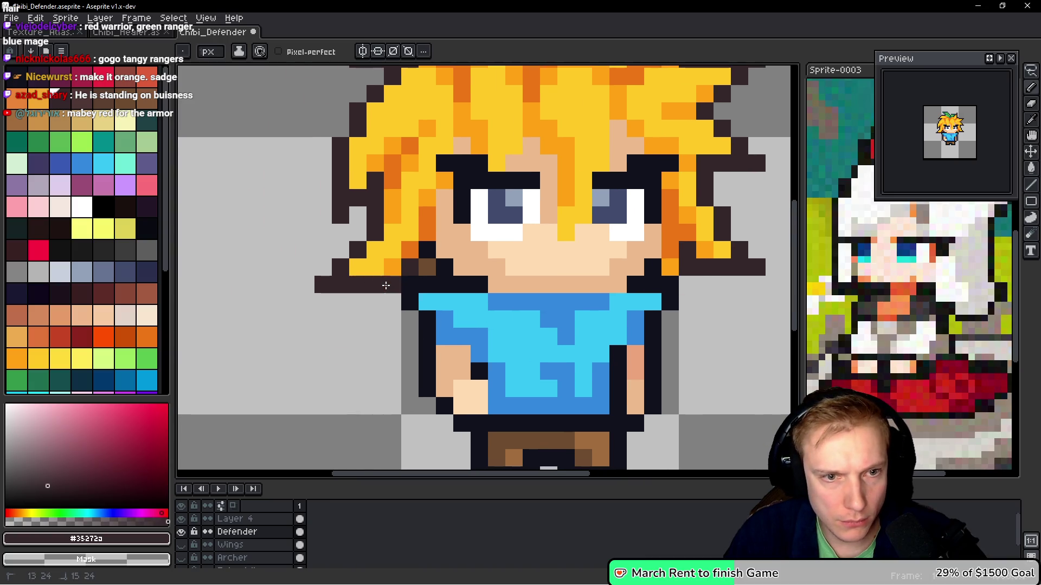
{"action": "left_click", "coordinate": [427, 274]}
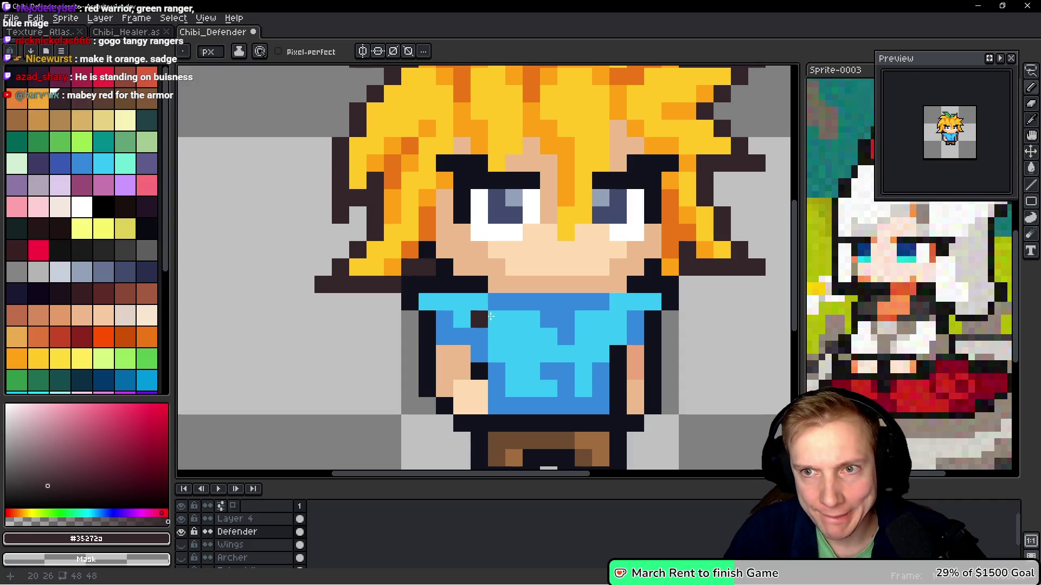
Re-sample the outline colour and lasso the eyes and face area
{"action": "left_click", "coordinate": [411, 263], "text": "alt"}
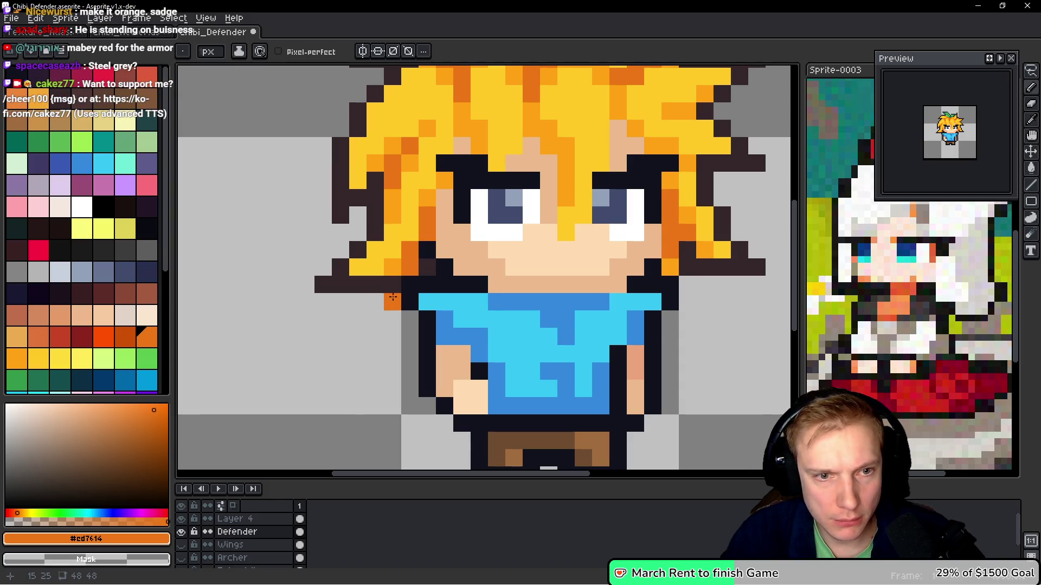
{"action": "left_click", "coordinate": [413, 268], "text": "alt"}
{"action": "scroll", "coordinate": [548, 279], "scroll_direction": "down", "scroll_amount": 8}
{"action": "scroll", "coordinate": [563, 281], "scroll_direction": "up", "scroll_amount": 4}
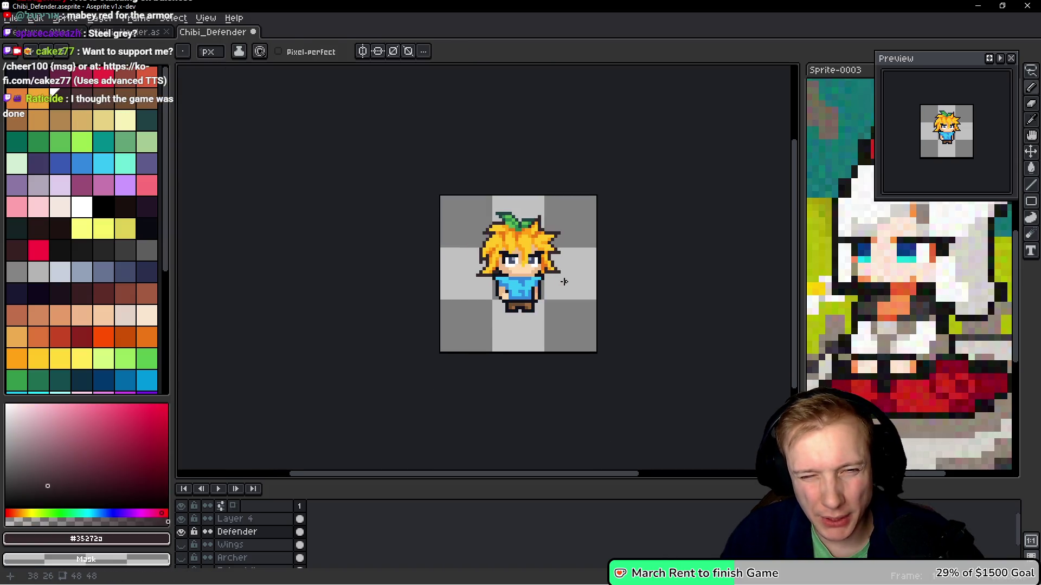
{"action": "scroll", "coordinate": [512, 259], "scroll_direction": "up", "scroll_amount": 2}
{"action": "scroll", "coordinate": [551, 304], "scroll_direction": "up", "scroll_amount": 1}
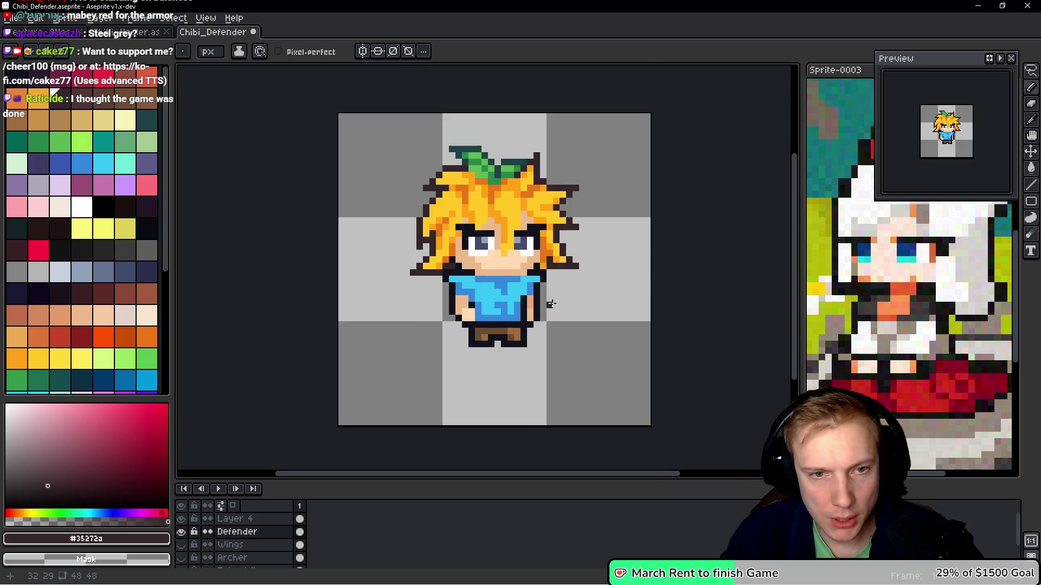
{"action": "scroll", "coordinate": [525, 264], "scroll_direction": "up", "scroll_amount": 1}
{"action": "key", "text": "q"}
{"action": "mouse_move", "coordinate": [540, 235]}
{"action": "left_mouse_down"}
{"action": "mouse_move", "coordinate": [512, 214]}
{"action": "mouse_move", "coordinate": [423, 217]}
{"action": "mouse_move", "coordinate": [456, 257]}
{"action": "mouse_move", "coordinate": [450, 406]}
{"action": "mouse_move", "coordinate": [561, 298]}
{"action": "mouse_move", "coordinate": [528, 263]}
{"action": "mouse_move", "coordinate": [538, 218]}
{"action": "left_mouse_up"}
Turn both eyes' dark pixels red on Layer 4, undoing a stray red fill
{"action": "key", "text": "g"}
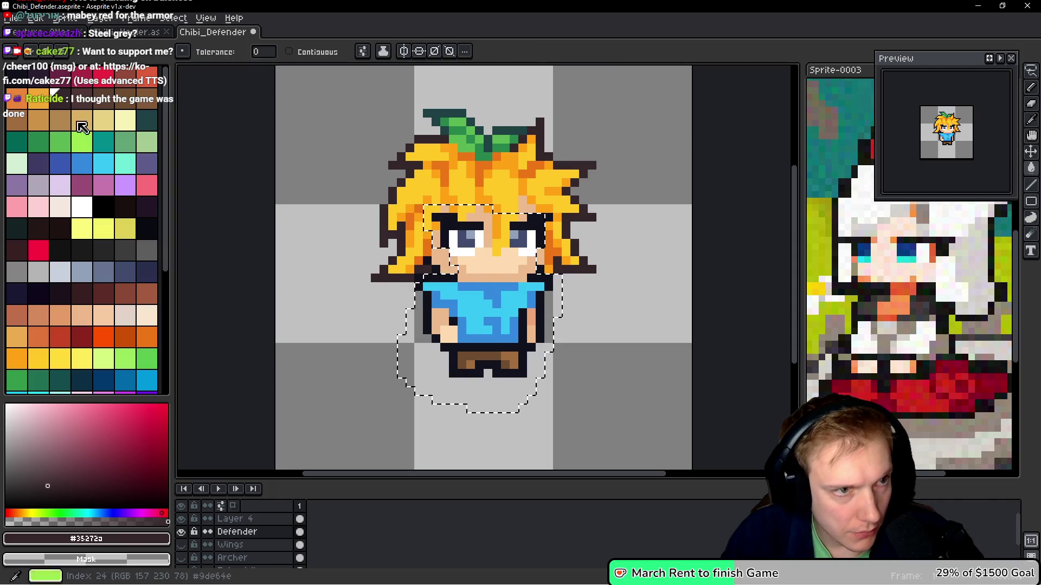
{"action": "left_click", "coordinate": [38, 249]}
{"action": "scroll", "coordinate": [458, 279], "scroll_direction": "up", "scroll_amount": 3}
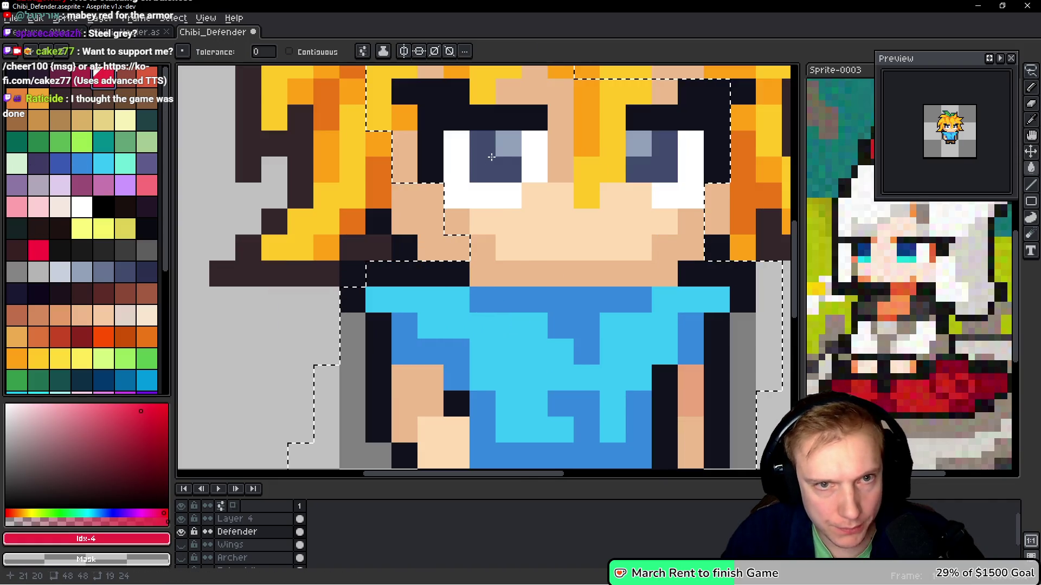
{"action": "left_click", "coordinate": [542, 217]}
{"action": "key", "text": "ctrl+z"}
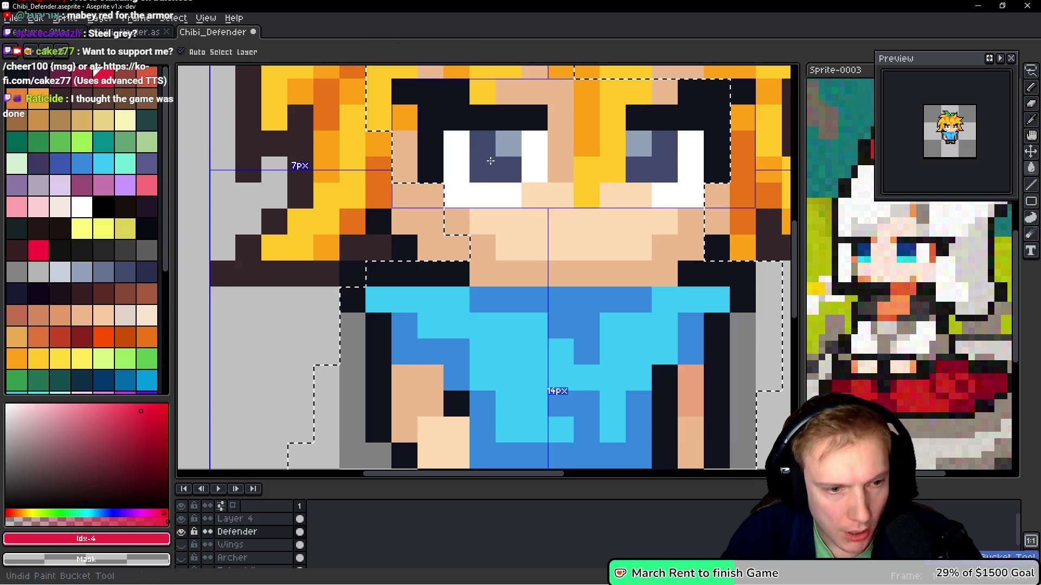
{"action": "key", "text": "alt+Up"}
{"action": "left_click", "coordinate": [482, 160]}
{"action": "left_click", "coordinate": [483, 160]}
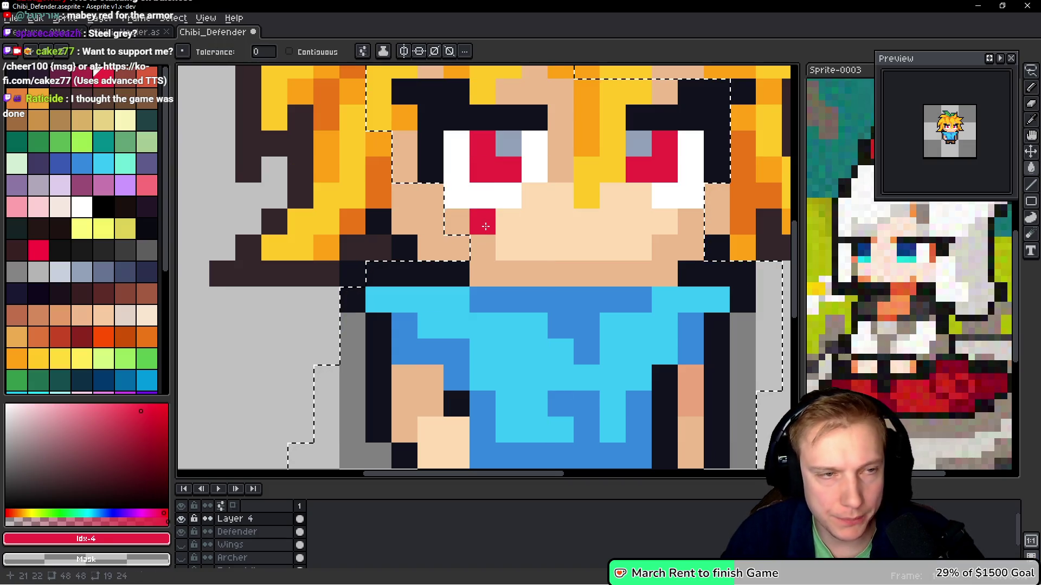
Paint pink highlights in both eyes and a small pink mouth
{"action": "left_click", "coordinate": [17, 206]}
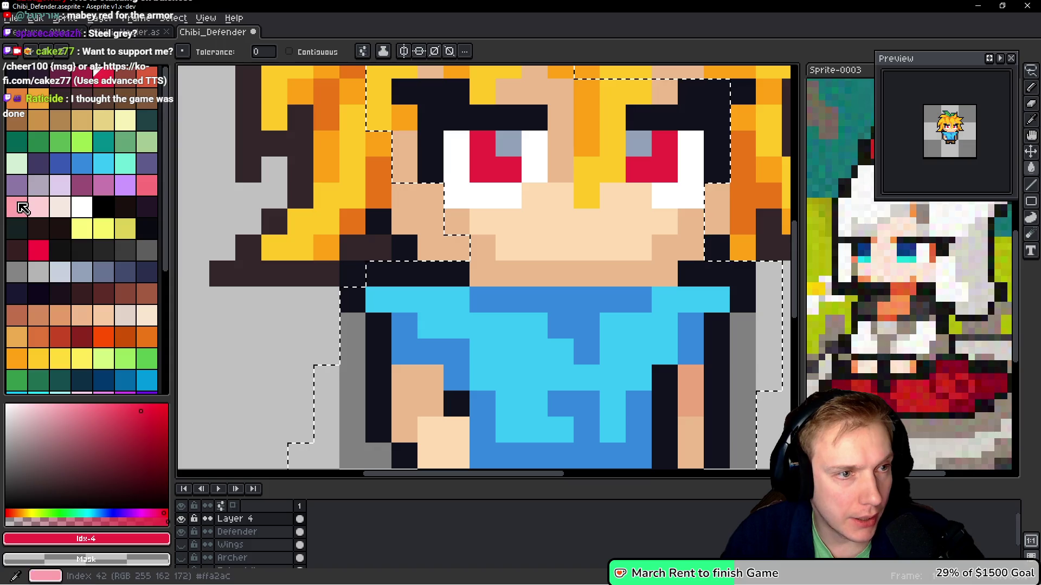
{"action": "left_click", "coordinate": [508, 143]}
{"action": "left_click", "coordinate": [638, 144]}
{"action": "left_click", "coordinate": [503, 248]}
{"action": "scroll", "coordinate": [503, 251], "scroll_direction": "down", "scroll_amount": 2}
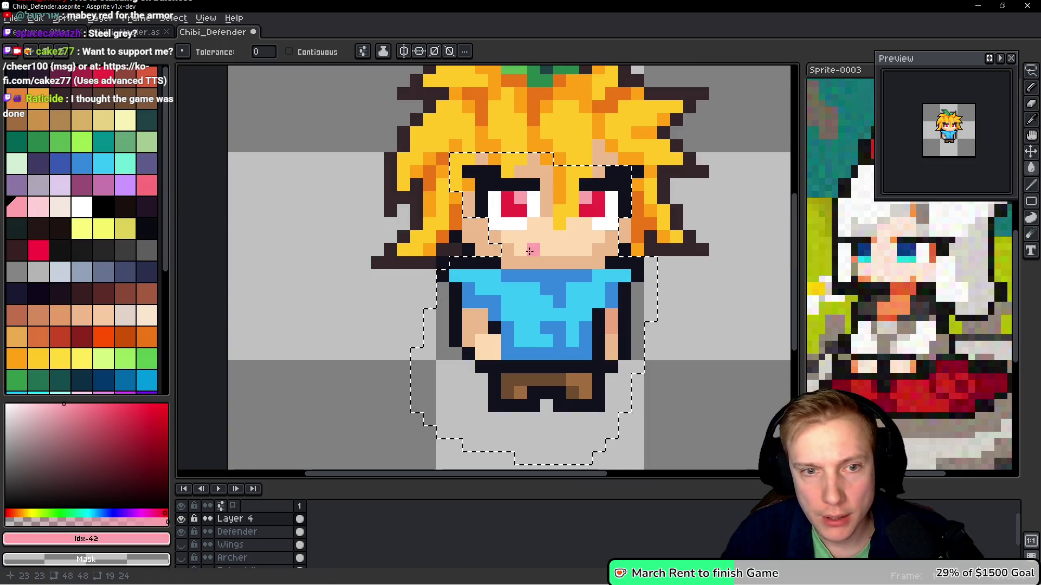
{"action": "left_click", "coordinate": [532, 297], "text": "ctrl"}
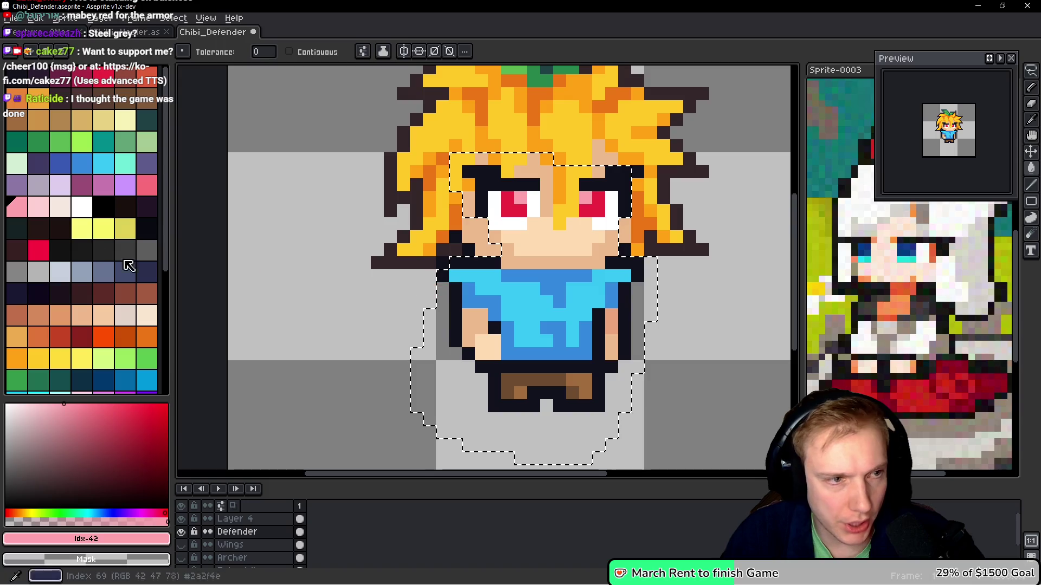
Try a crimson and dark crimson fill on the shirt
{"action": "left_click", "coordinate": [86, 78]}
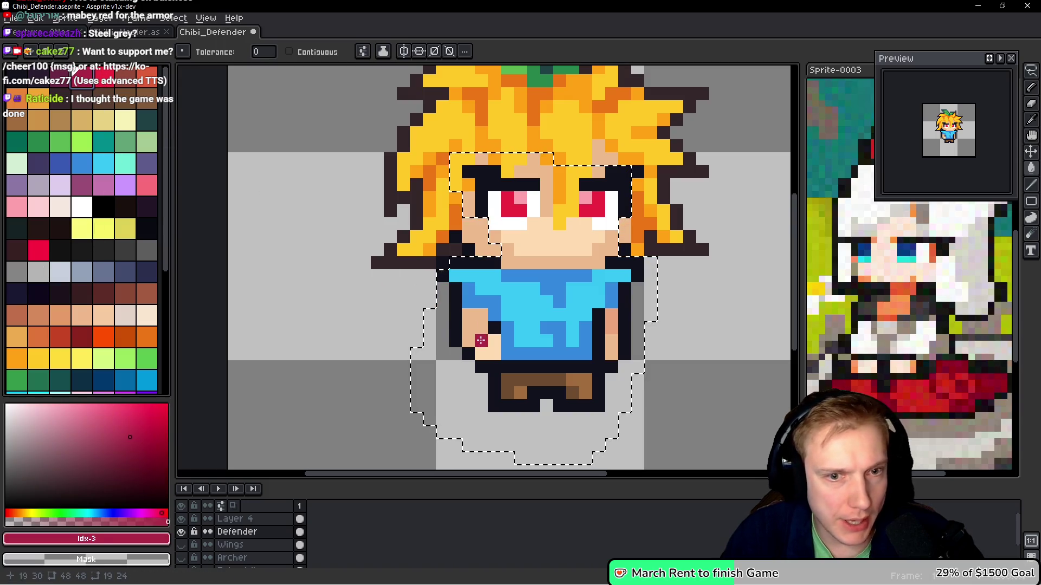
{"action": "left_click", "coordinate": [517, 301]}
{"action": "key", "text": "9"}
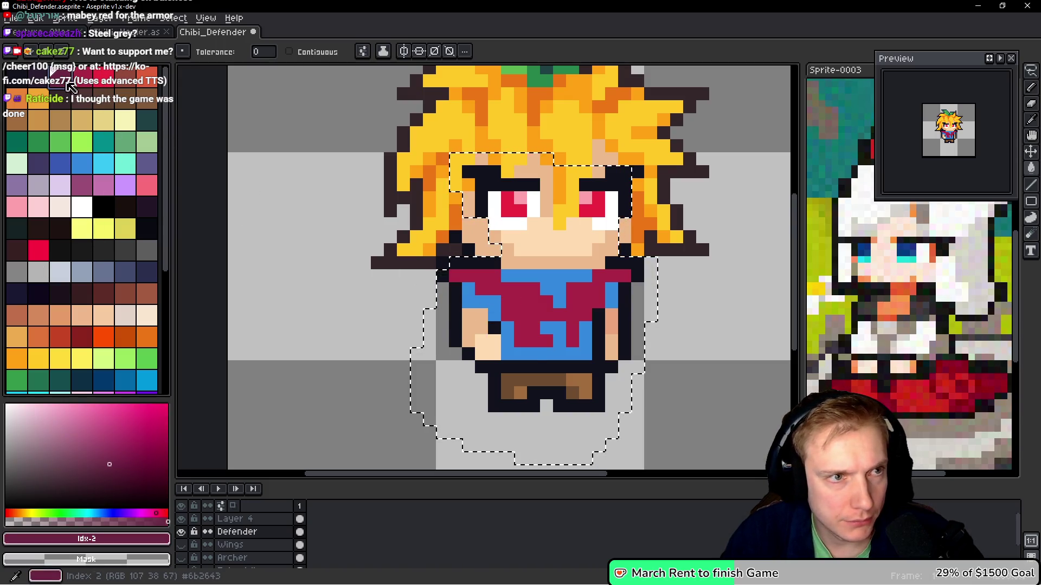
{"action": "left_click", "coordinate": [488, 305]}
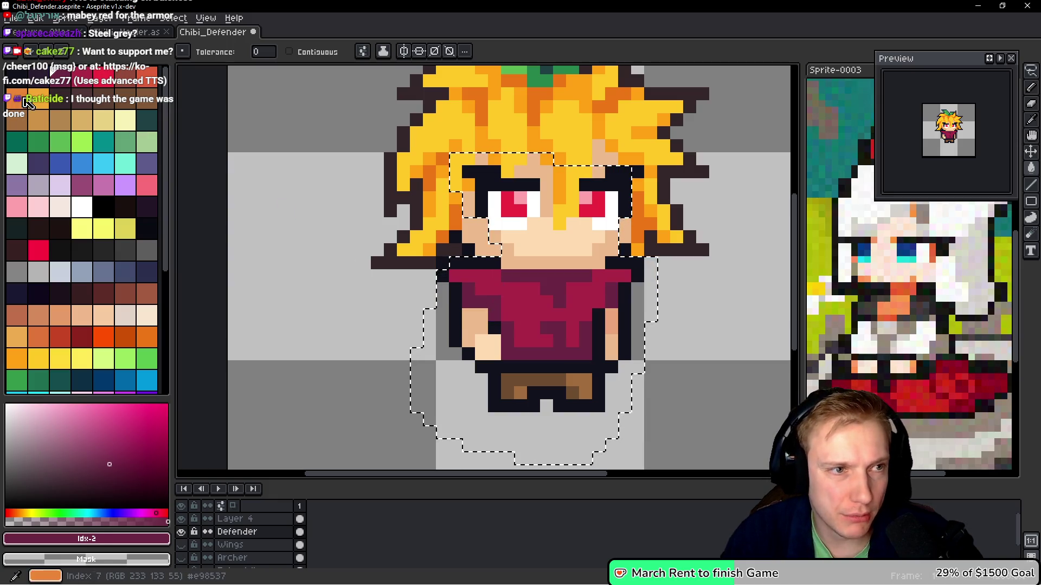
Try tan, darker tan and brown fills on the shirt instead
{"action": "left_click", "coordinate": [103, 120]}
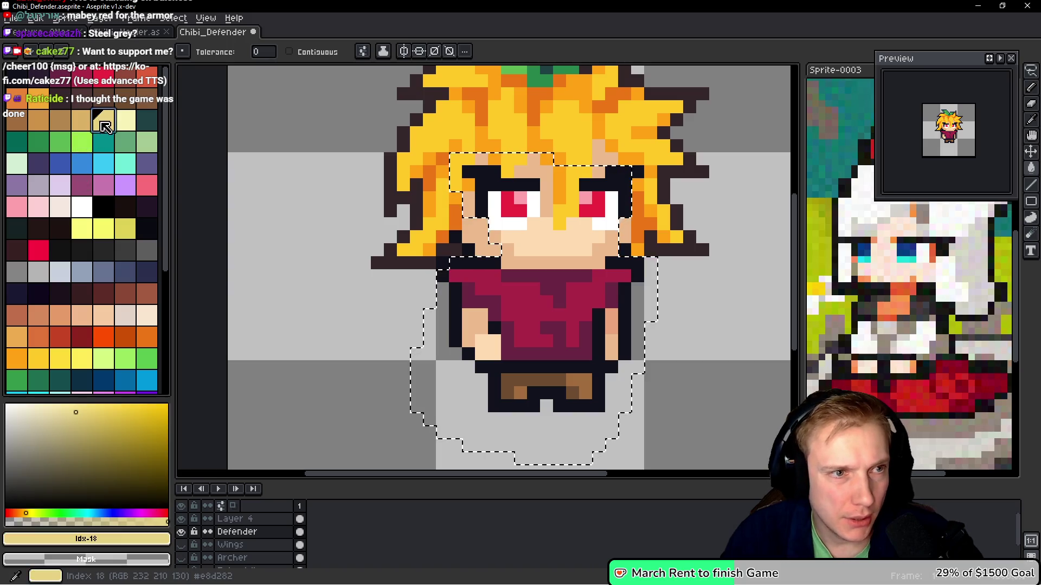
{"action": "left_click", "coordinate": [505, 298]}
{"action": "key", "text": "9"}
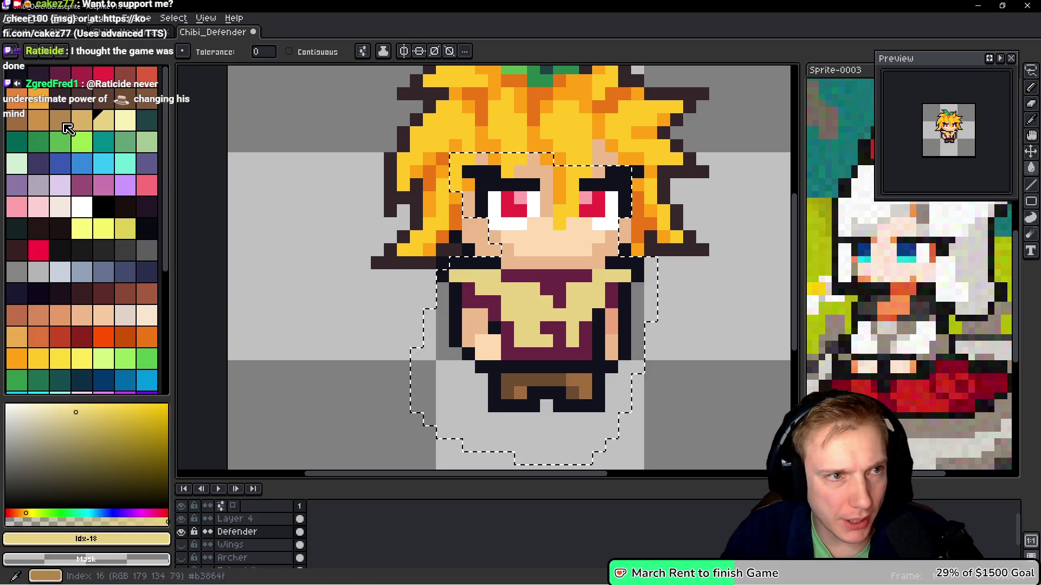
{"action": "left_click", "coordinate": [487, 305]}
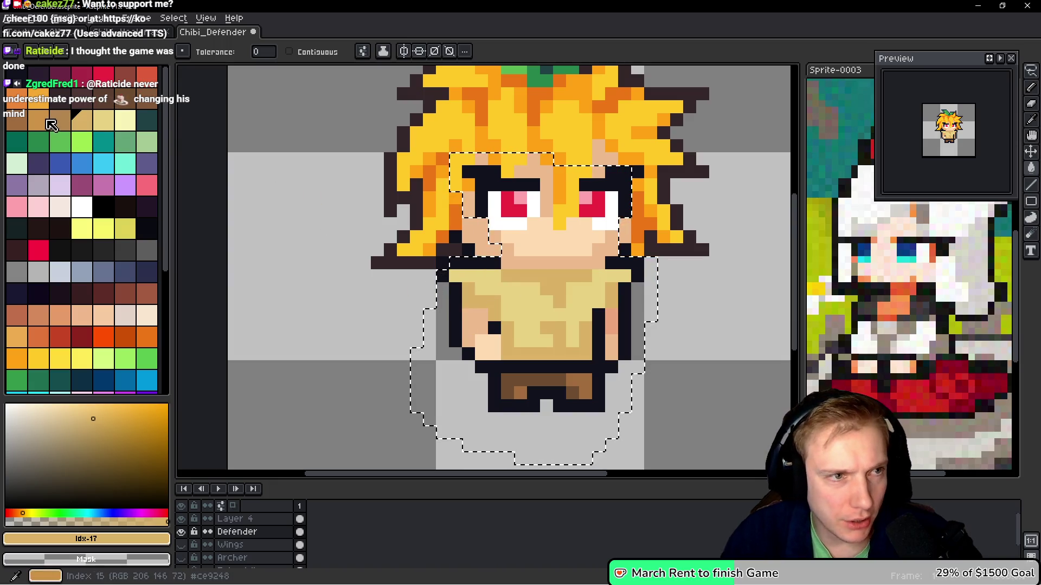
{"action": "left_click", "coordinate": [15, 123]}
{"action": "left_click", "coordinate": [490, 307]}
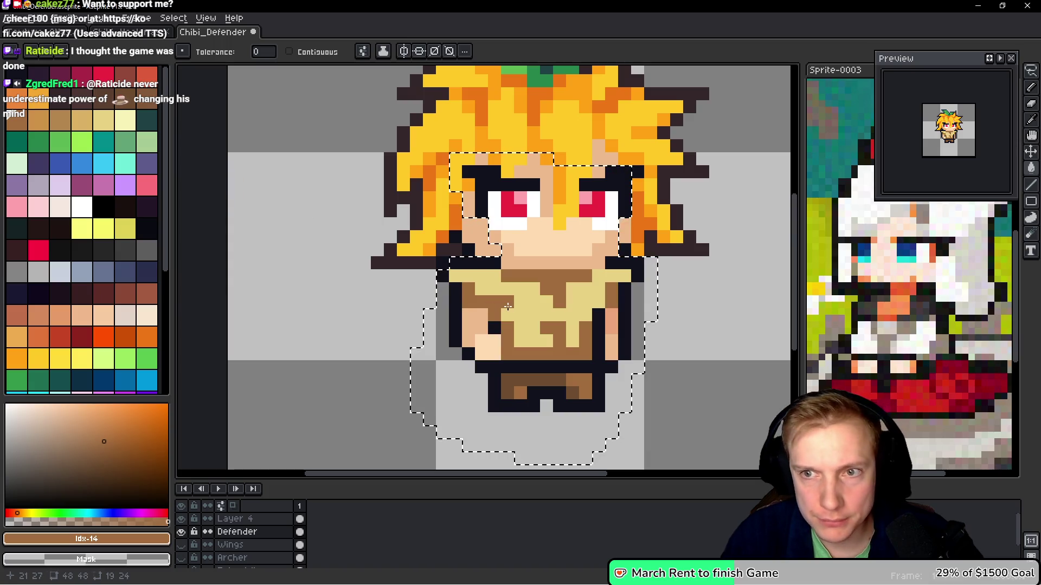
Undo the trial fills to restore the two-tone blue shirt
{"action": "key", "text": "ctrl+z"}
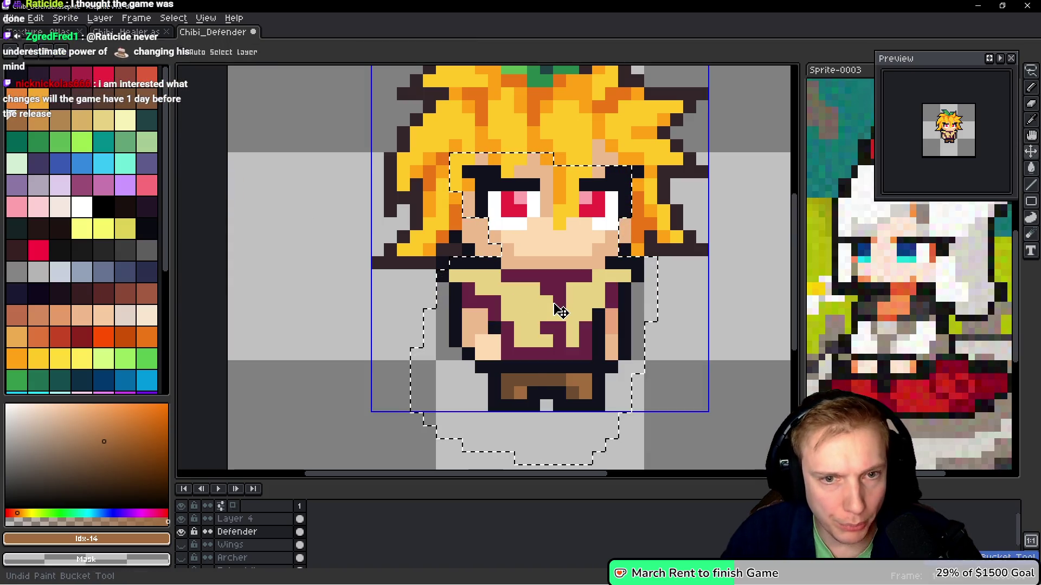
{"action": "key", "text": "ctrl+z"}
{"action": "key", "text": "ctrl+z"}
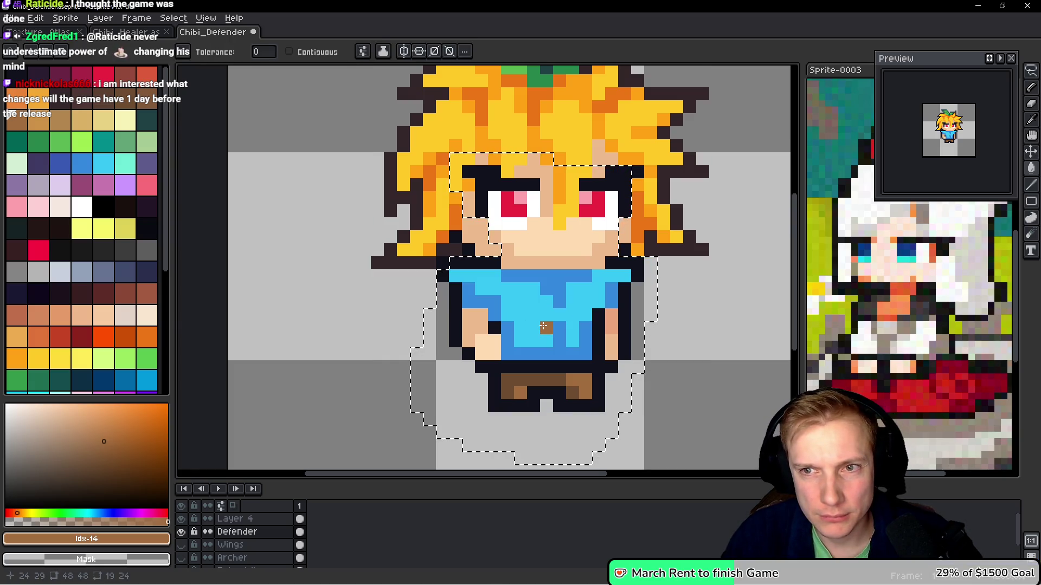
{"action": "scroll", "coordinate": [543, 326], "scroll_direction": "down", "scroll_amount": 5}
{"action": "scroll", "coordinate": [567, 293], "scroll_direction": "up", "scroll_amount": 2}
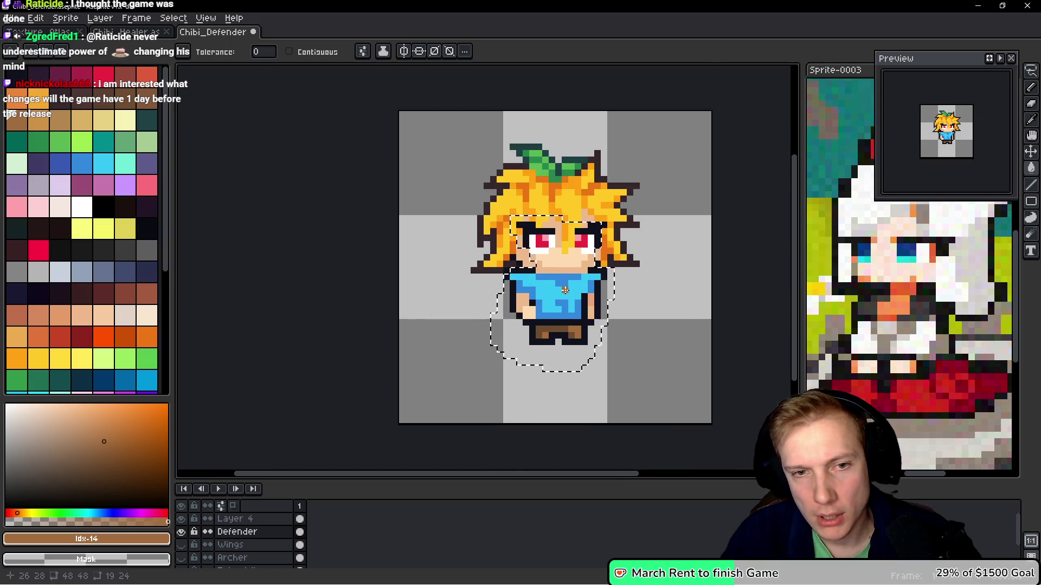
Draw an elliptical selection around the character's body below the head
{"action": "scroll", "coordinate": [567, 293], "scroll_direction": "up", "scroll_amount": 3}
{"action": "key", "text": "m"}
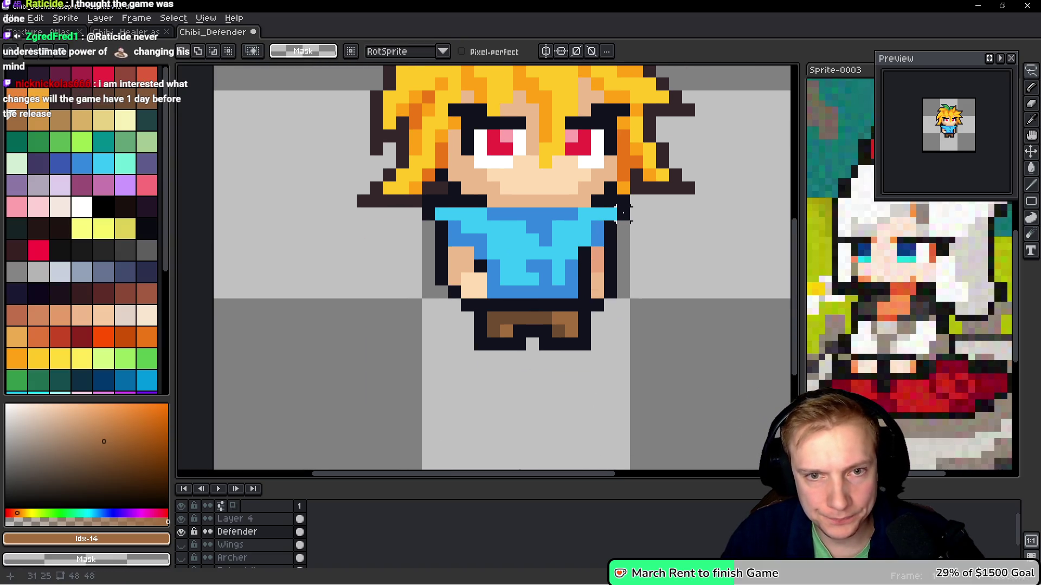
{"action": "left_click_drag", "start_coordinate": [623, 213], "coordinate": [513, 214]}
{"action": "mouse_move", "coordinate": [380, 204]}
{"action": "left_mouse_down"}
{"action": "mouse_move", "coordinate": [674, 453]}
{"action": "mouse_move", "coordinate": [671, 432]}
{"action": "left_mouse_up"}
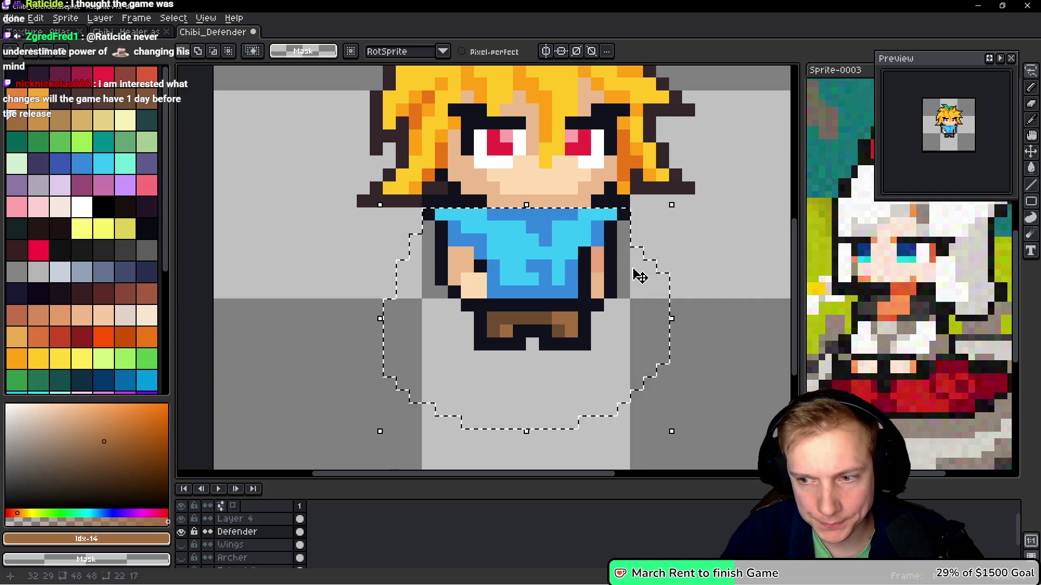
{"action": "key", "text": "g"}
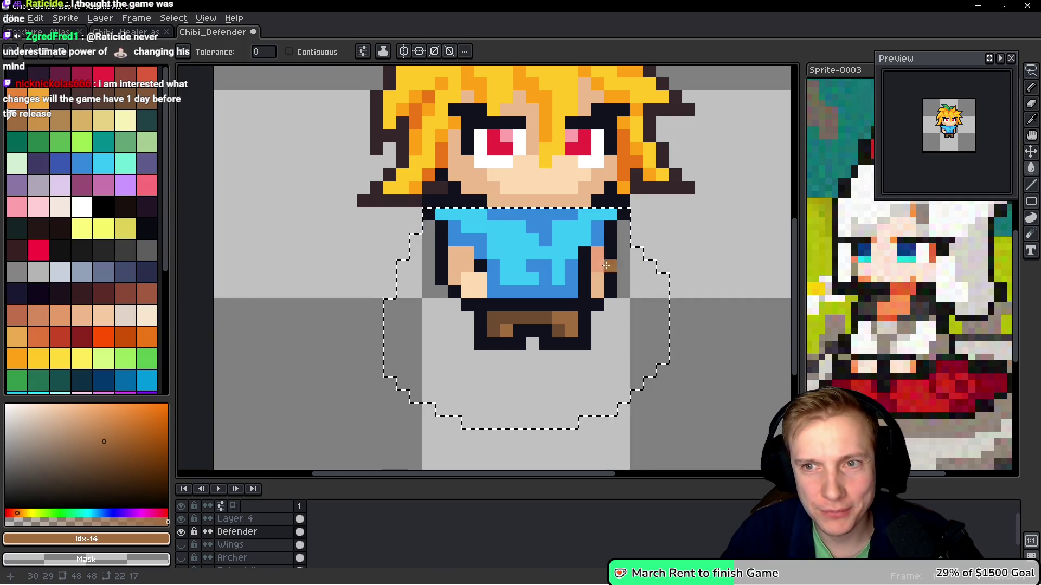
{"action": "scroll", "coordinate": [550, 277], "scroll_direction": "down", "scroll_amount": 3}
{"action": "scroll", "coordinate": [549, 277], "scroll_direction": "up", "scroll_amount": 2}
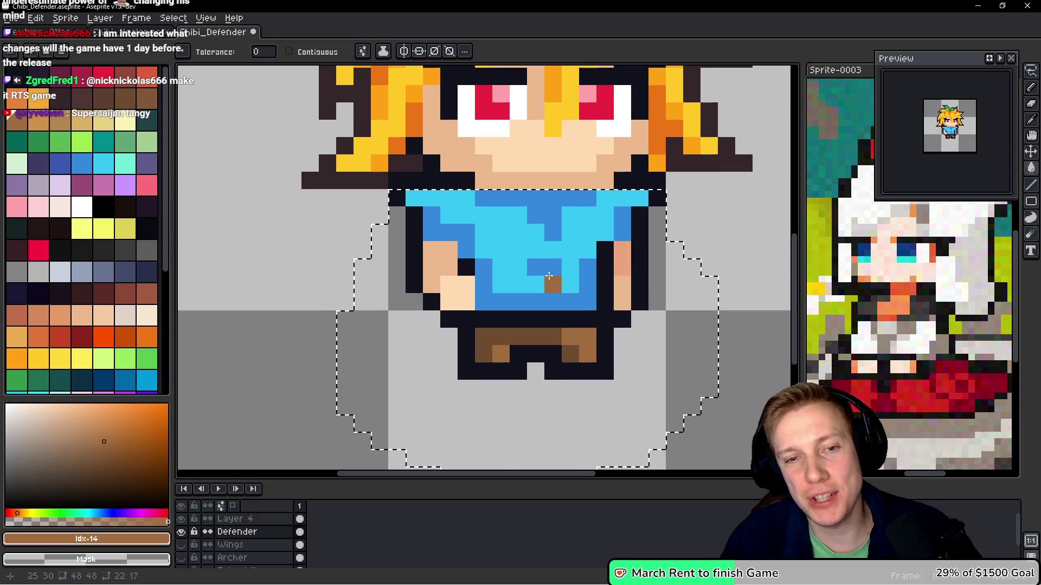
Fill the shirt shading purple and the lighter areas bright lilac
{"action": "left_click", "coordinate": [21, 185]}
{"action": "left_click", "coordinate": [445, 228]}
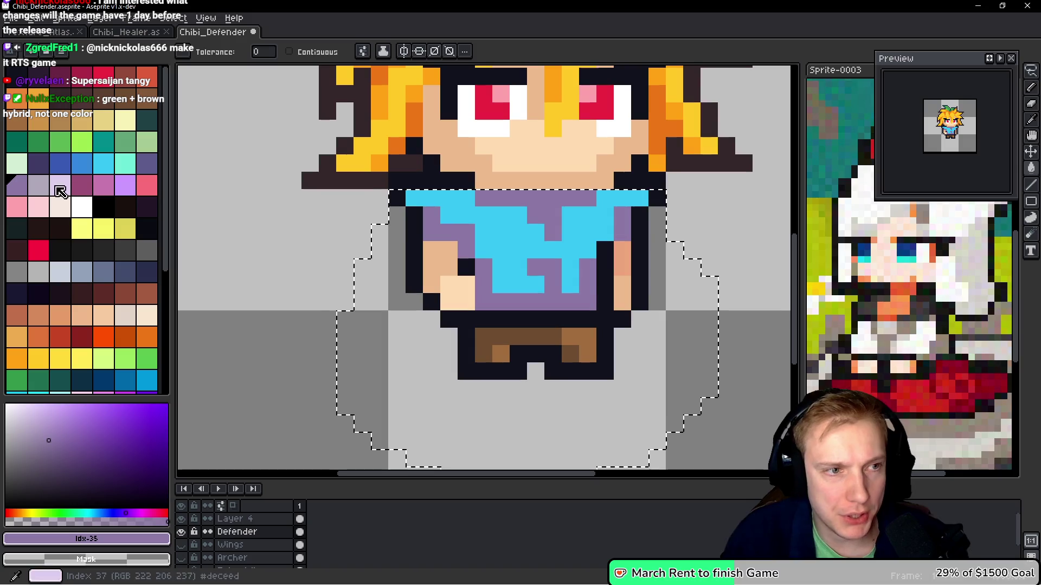
{"action": "left_click", "coordinate": [39, 186]}
{"action": "left_click", "coordinate": [487, 230]}
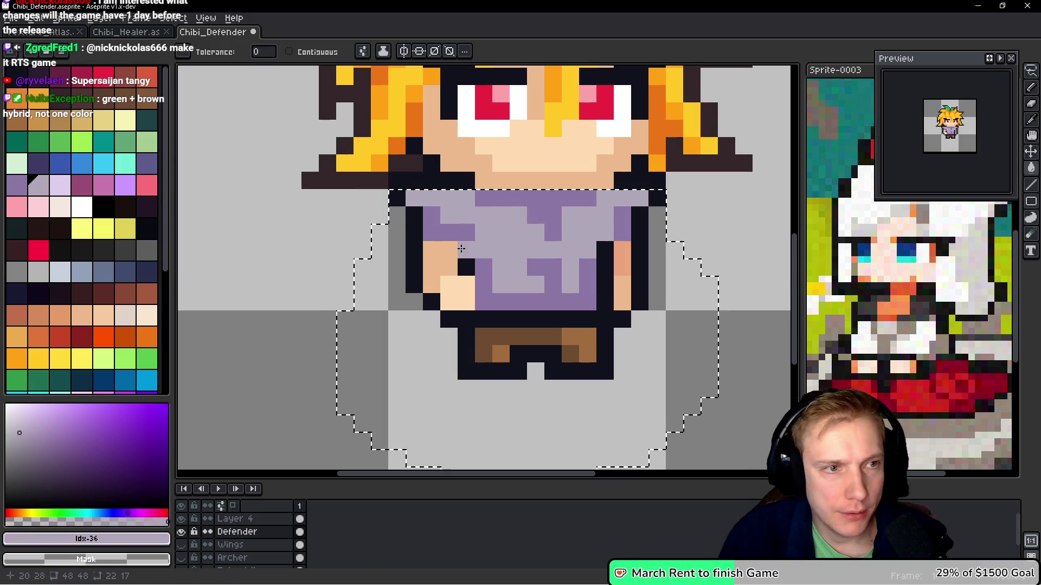
{"action": "left_click", "coordinate": [133, 186]}
{"action": "left_click", "coordinate": [502, 229]}
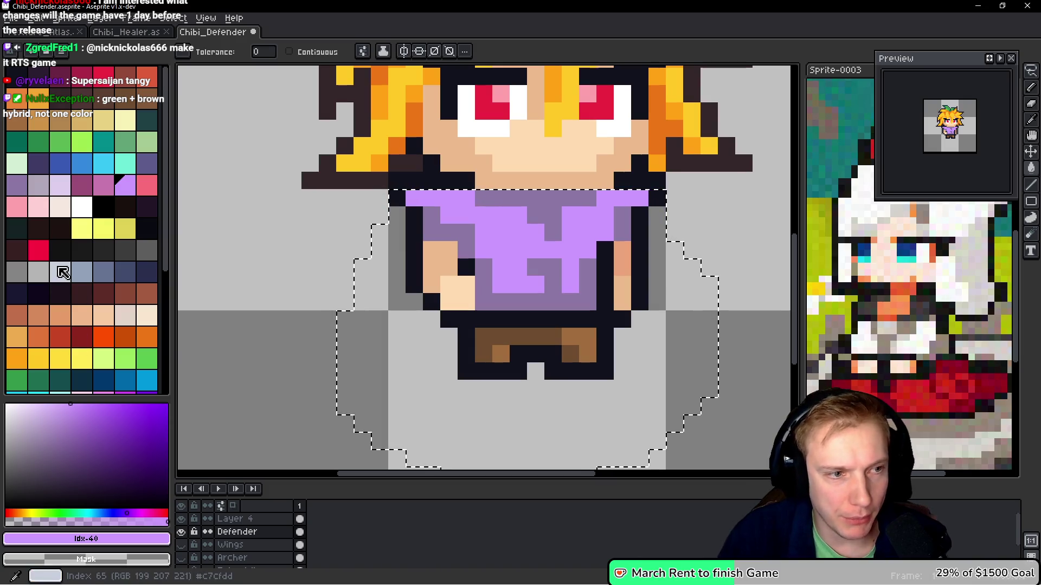
{"action": "scroll", "coordinate": [70, 276], "scroll_direction": "down", "scroll_amount": 6}
{"action": "scroll", "coordinate": [108, 260], "scroll_direction": "down", "scroll_amount": 3}
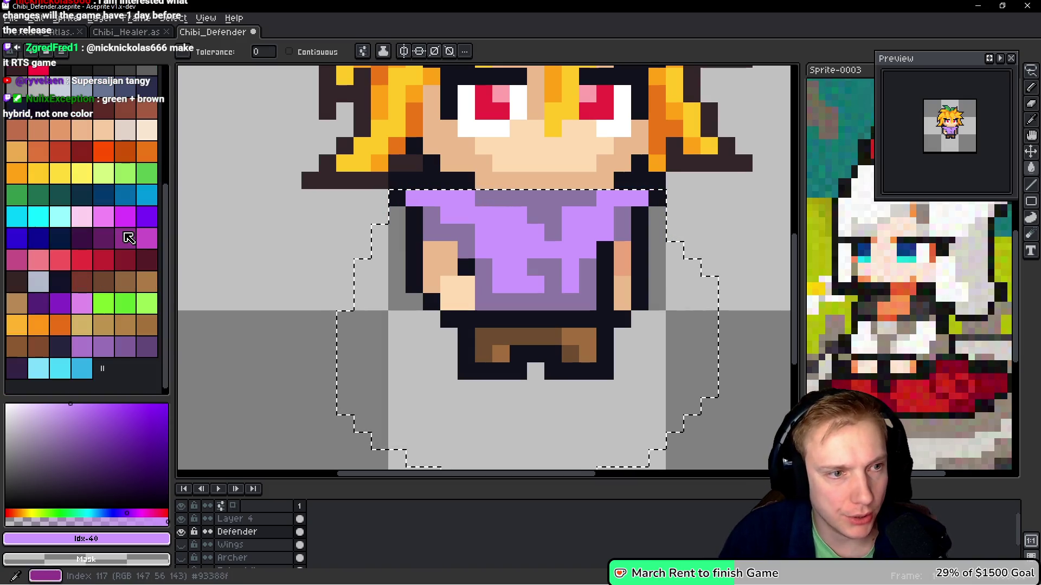
Recolour the purple shirt shading with dark purple, cyan and blue fills
{"action": "left_click", "coordinate": [147, 347]}
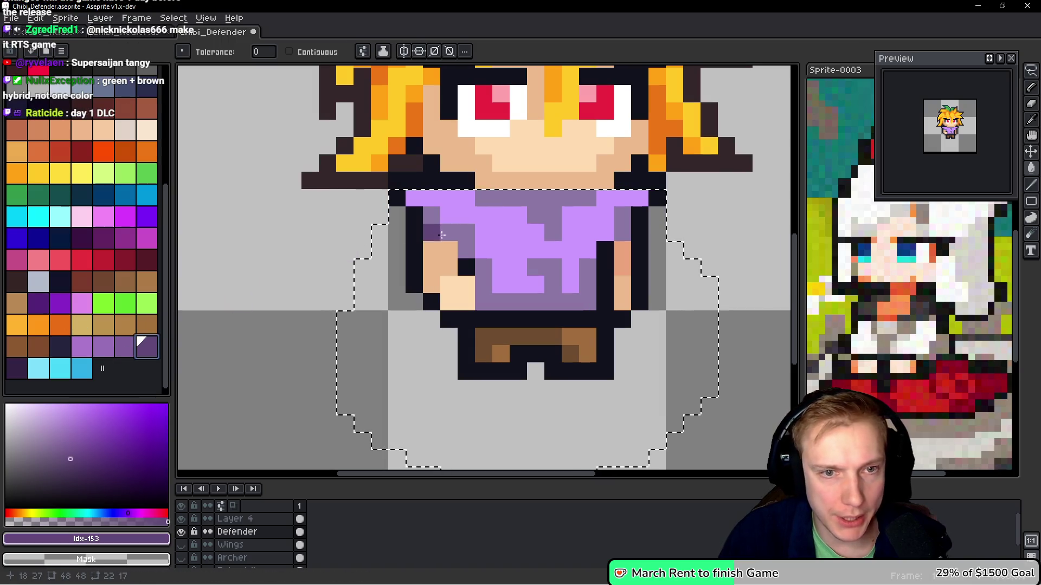
{"action": "left_click", "coordinate": [456, 227]}
{"action": "left_click_drag", "start_coordinate": [469, 247], "coordinate": [496, 245]}
{"action": "key", "text": "ctrl+z"}
{"action": "scroll", "coordinate": [80, 276], "scroll_direction": "up", "scroll_amount": 3}
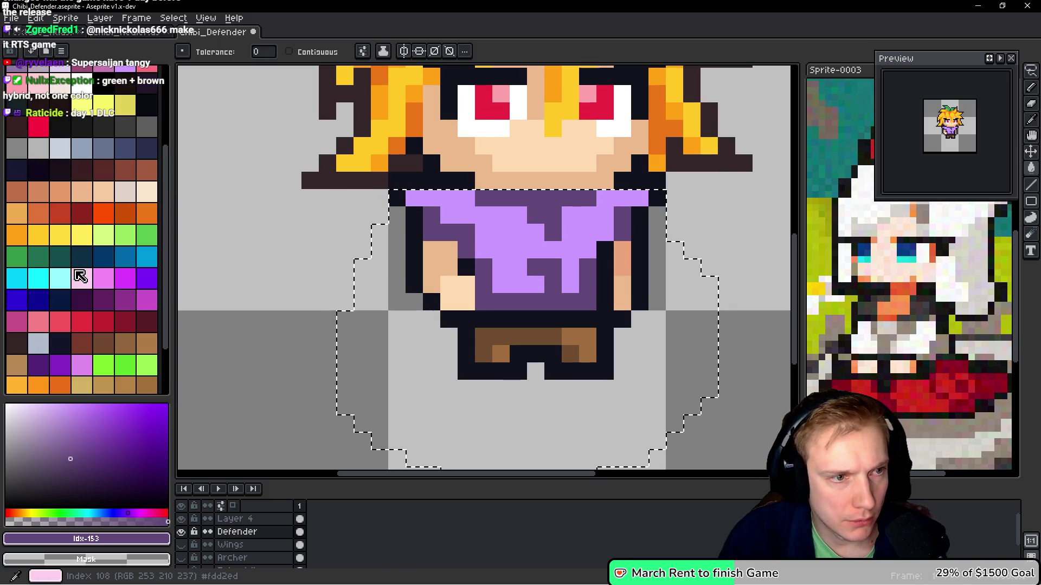
{"action": "left_click", "coordinate": [48, 276]}
{"action": "left_click", "coordinate": [531, 236]}
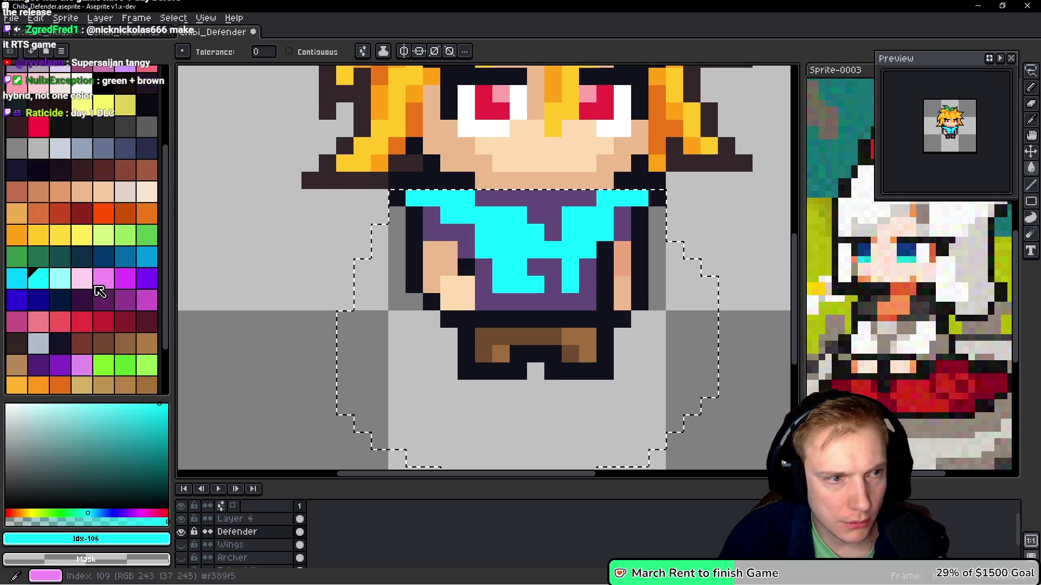
{"action": "left_click", "coordinate": [18, 277]}
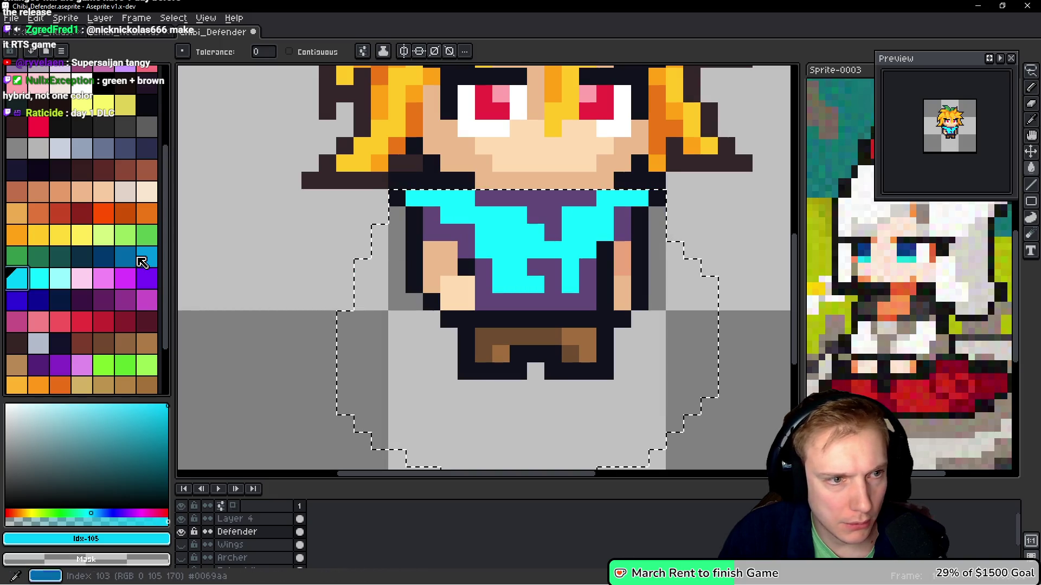
{"action": "left_click", "coordinate": [142, 262]}
{"action": "left_click", "coordinate": [462, 240]}
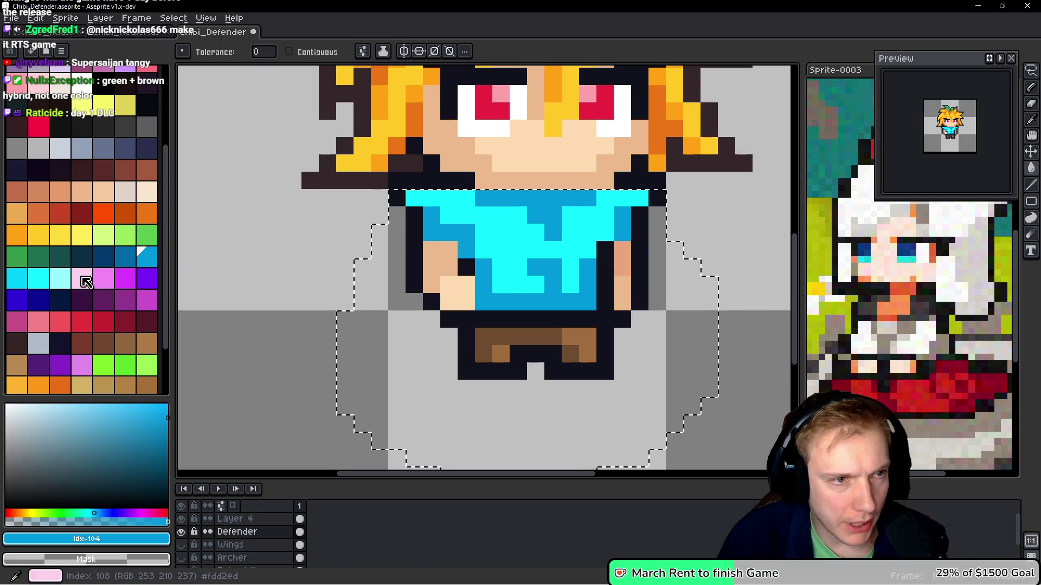
Refill the shirt's blue shading with dark blue-grey and its cyan areas with lighter grey-blue
{"action": "scroll", "coordinate": [98, 271], "scroll_direction": "up", "scroll_amount": 3}
{"action": "left_click", "coordinate": [133, 272]}
{"action": "left_click", "coordinate": [524, 233]}
{"action": "key", "text": "ctrl+z"}
{"action": "left_click", "coordinate": [454, 234]}
{"action": "left_click", "coordinate": [457, 237]}
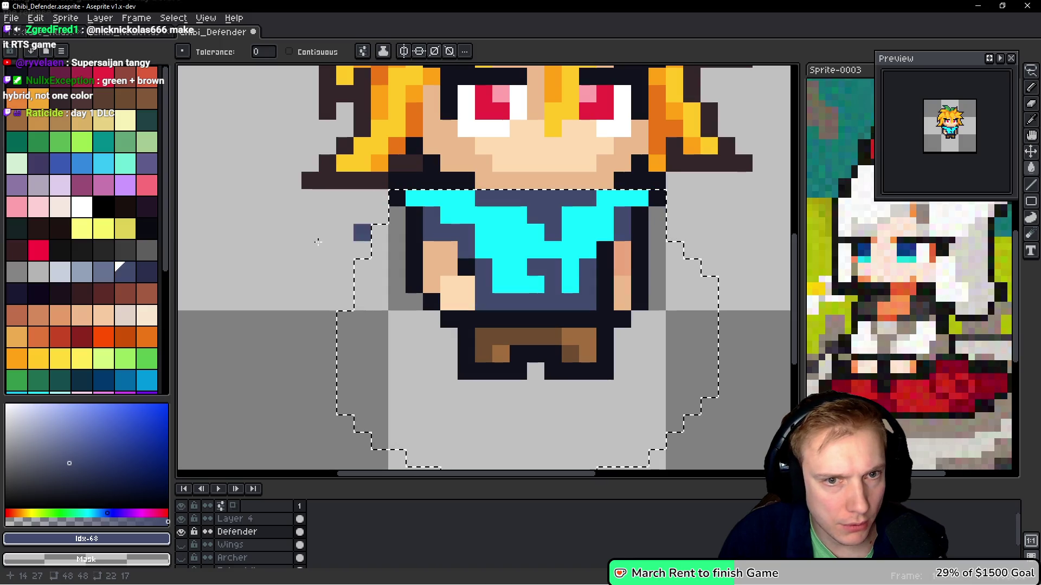
{"action": "left_click", "coordinate": [103, 271]}
{"action": "left_click", "coordinate": [514, 237]}
{"action": "left_click", "coordinate": [502, 268]}
{"action": "left_click", "coordinate": [490, 297]}
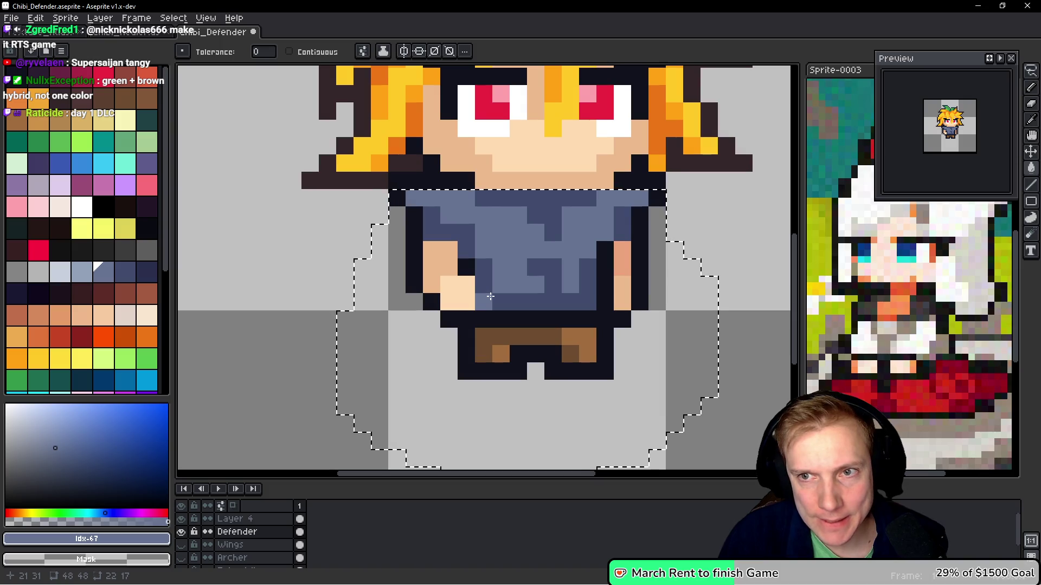
{"action": "key", "text": "ctrl+z"}
Add rows of darker blue-grey pencil shading across the shirt's chest
{"action": "left_click", "coordinate": [84, 271]}
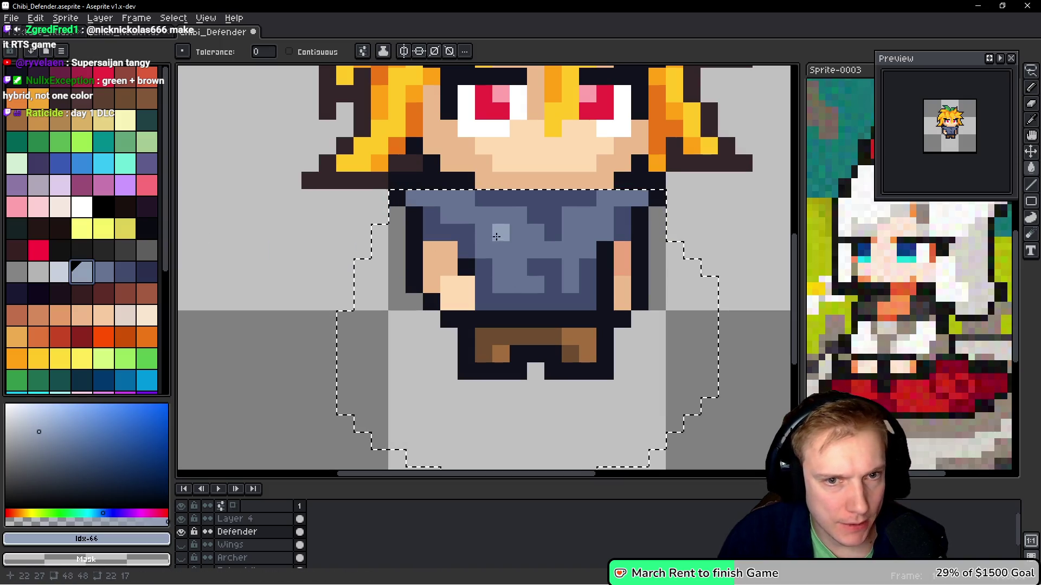
{"action": "left_click", "coordinate": [103, 272]}
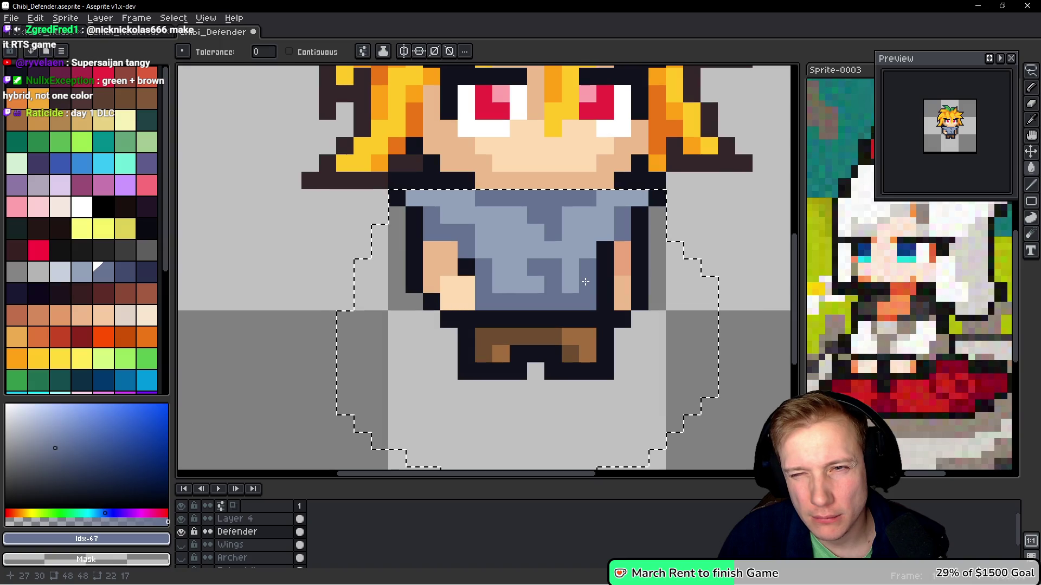
{"action": "left_click", "coordinate": [577, 232]}
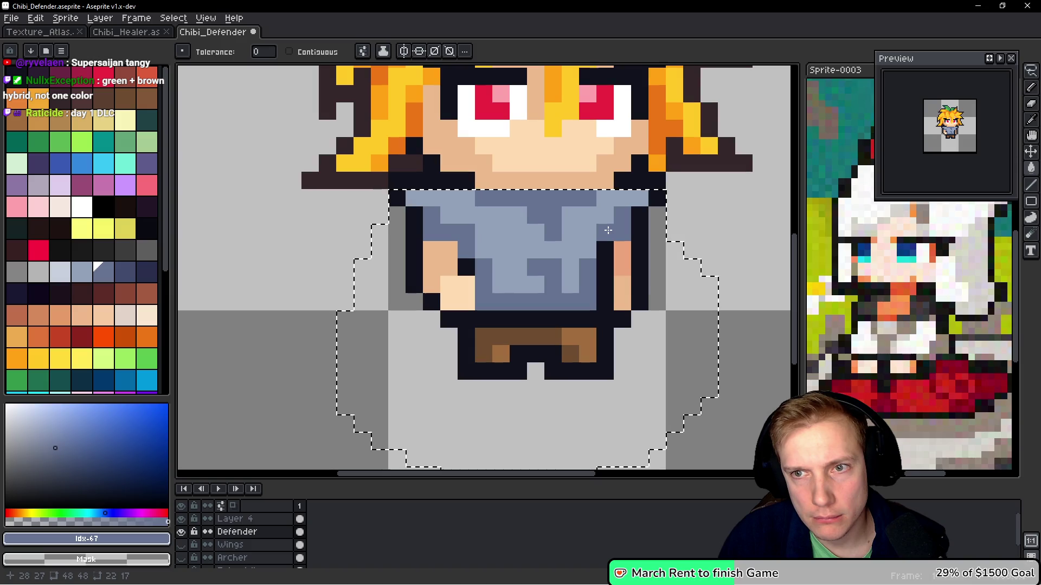
{"action": "left_click", "coordinate": [571, 238]}
{"action": "left_click", "coordinate": [583, 264], "text": "alt"}
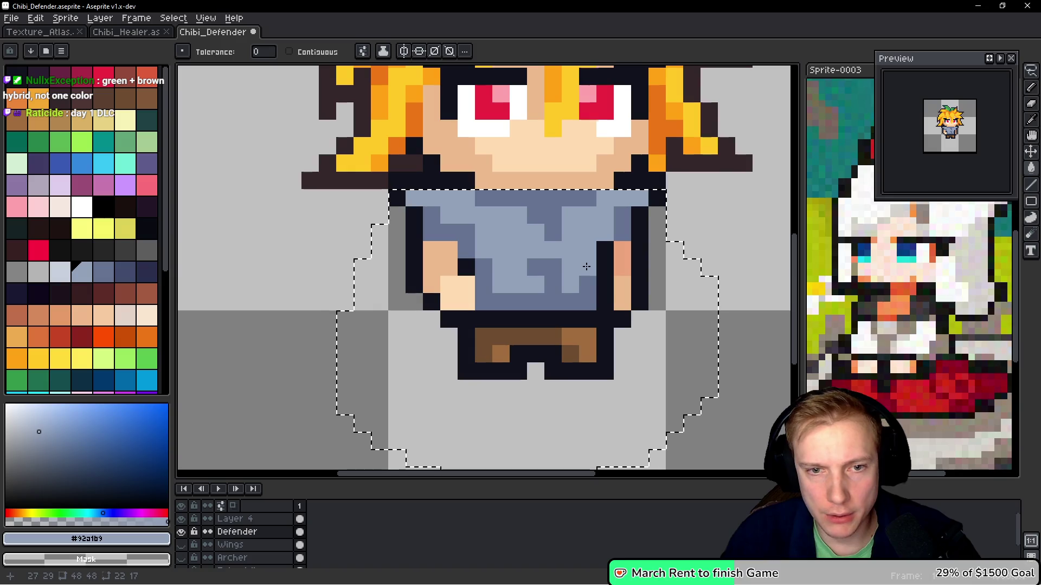
{"action": "left_click", "coordinate": [586, 279]}
{"action": "key", "text": "ctrl+z"}
{"action": "key", "text": "b"}
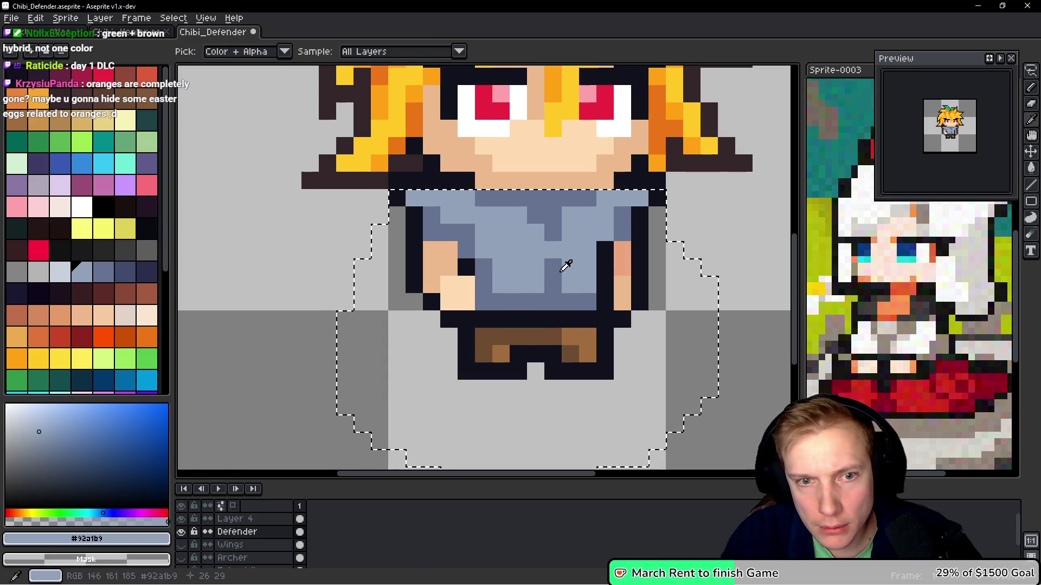
{"action": "left_click", "coordinate": [554, 251], "text": "alt"}
{"action": "mouse_move", "coordinate": [553, 251]}
{"action": "left_mouse_down"}
{"action": "mouse_move", "coordinate": [517, 250]}
{"action": "mouse_move", "coordinate": [586, 251]}
{"action": "left_mouse_up"}
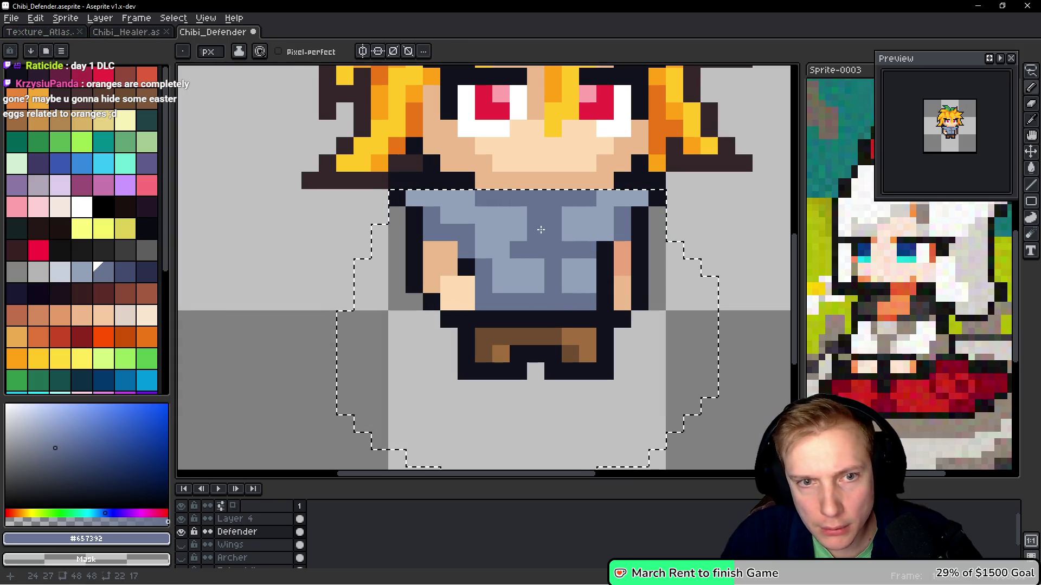
{"action": "mouse_move", "coordinate": [509, 251]}
{"action": "left_mouse_down"}
{"action": "mouse_move", "coordinate": [483, 250]}
{"action": "mouse_move", "coordinate": [495, 263]}
{"action": "left_mouse_up"}
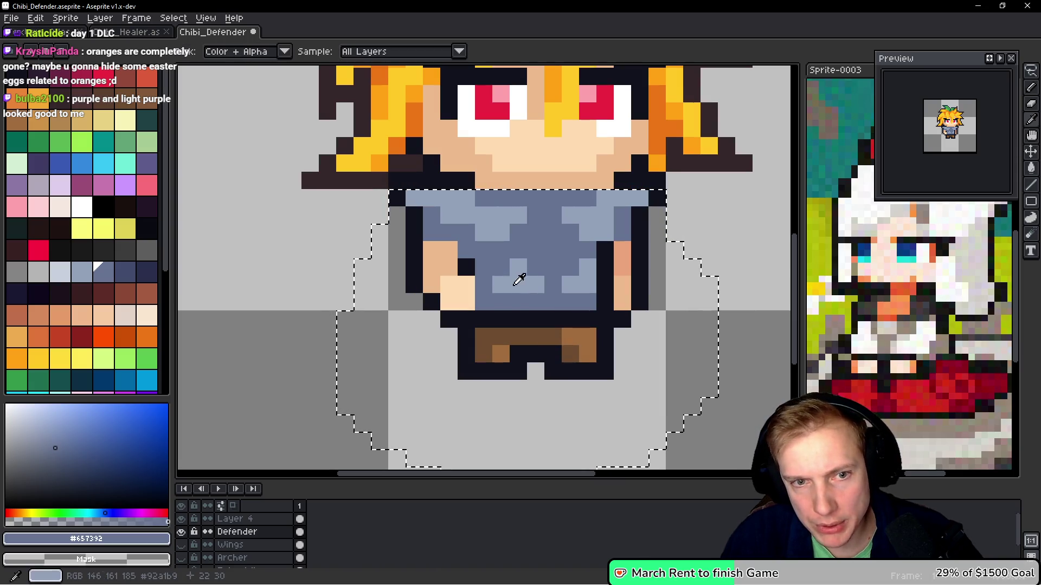
Sample the shirt blues and paint a darker #657392 pixel on the shirt
{"action": "left_click", "coordinate": [534, 268], "text": "alt"}
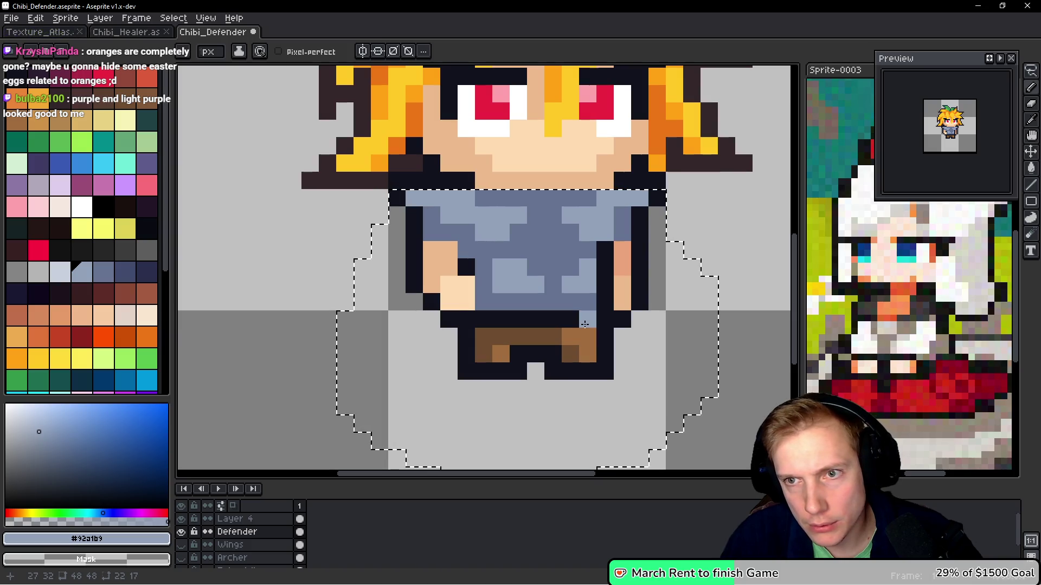
{"action": "scroll", "coordinate": [587, 302], "scroll_direction": "down", "scroll_amount": 4}
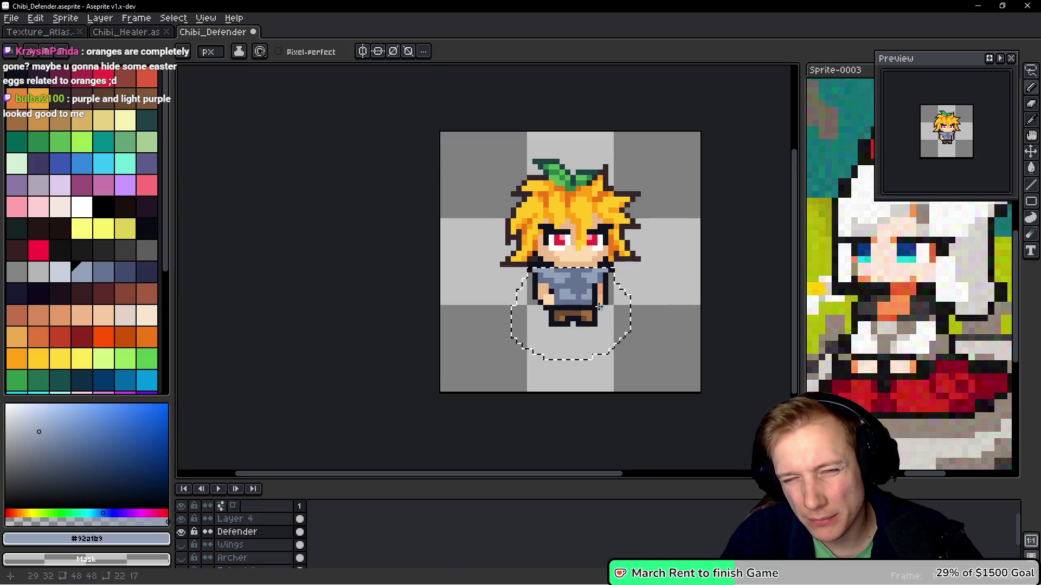
{"action": "scroll", "coordinate": [587, 206], "scroll_direction": "up", "scroll_amount": 5}
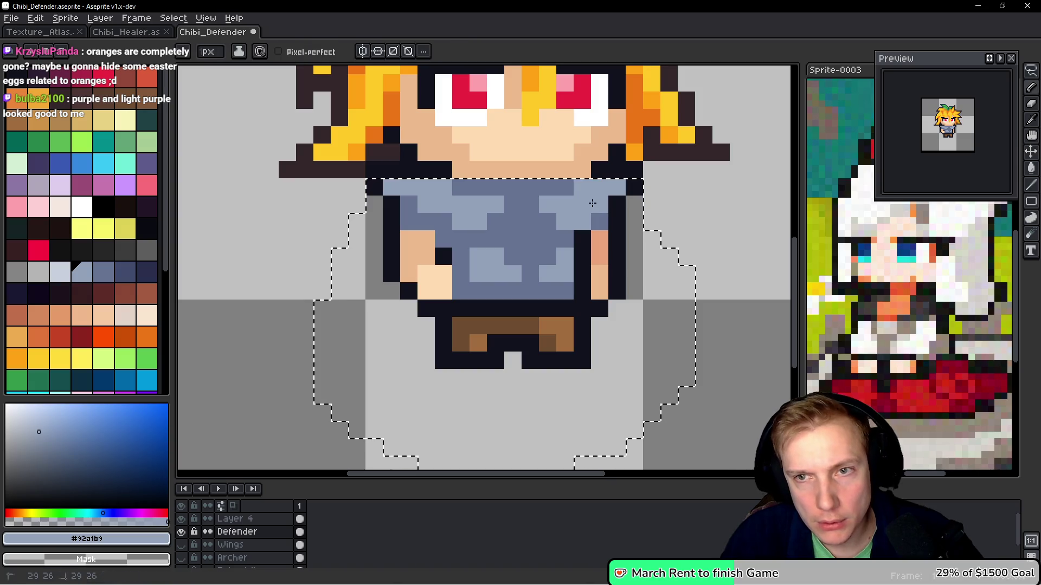
{"action": "left_click", "coordinate": [597, 288]}
{"action": "key", "text": "ctrl+z"}
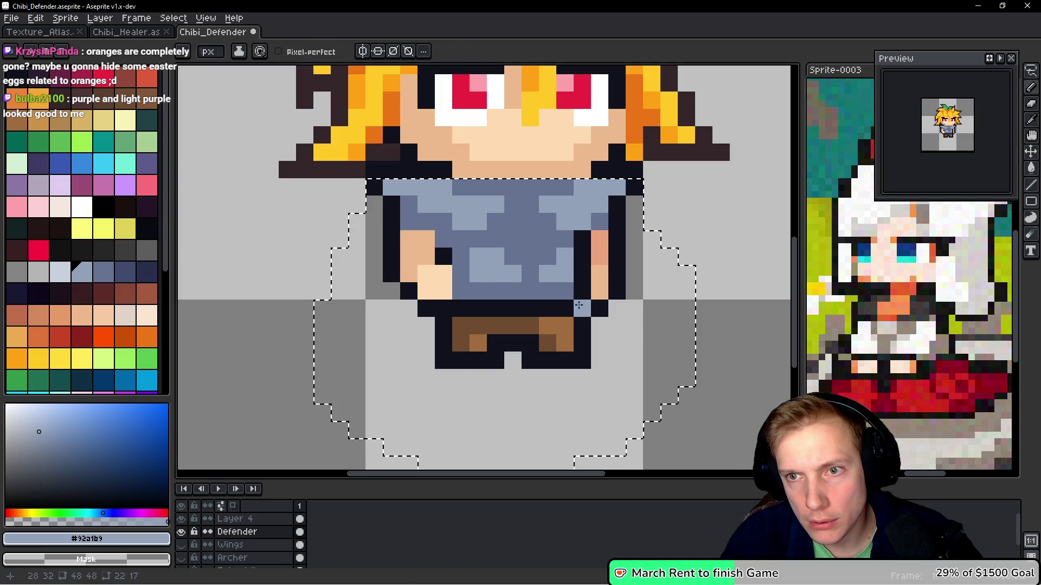
{"action": "key", "text": "i"}
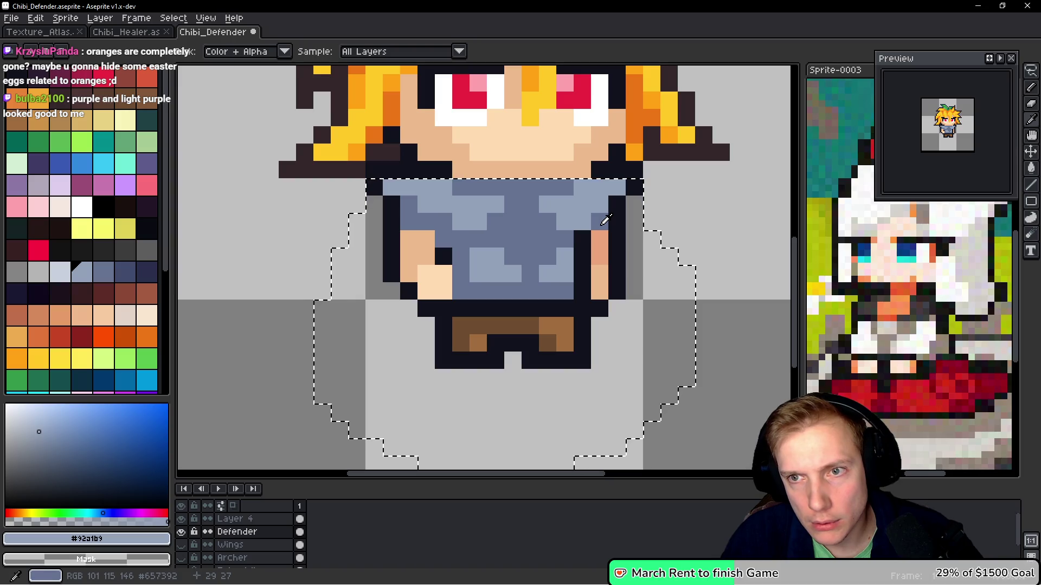
{"action": "left_click", "coordinate": [590, 221], "text": "alt"}
{"action": "left_click", "coordinate": [589, 221]}
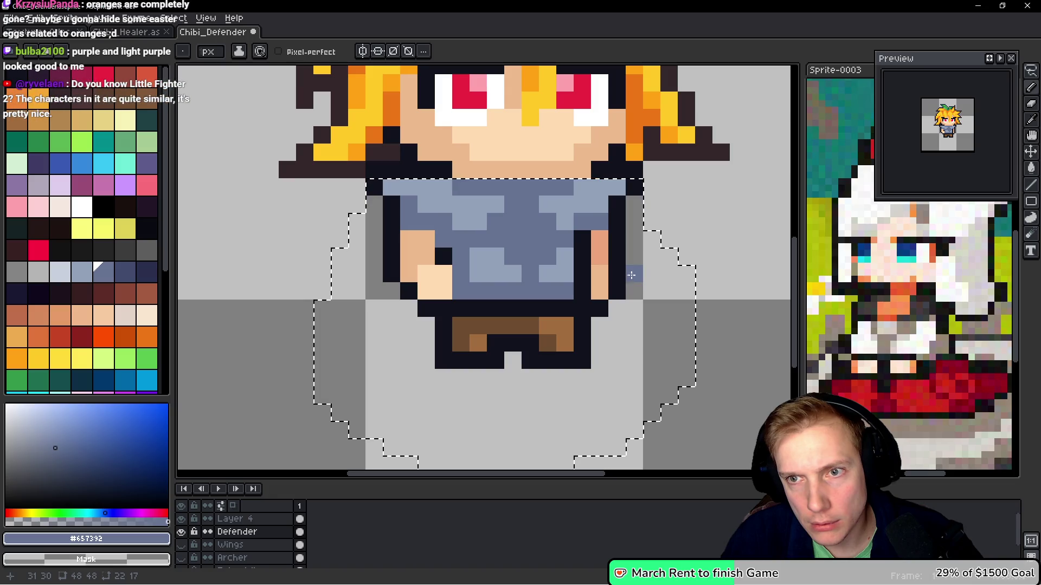
Paint several dark shirt pixels the light blue #92a1b9, keeping the belt untouched
{"action": "scroll", "coordinate": [554, 233], "scroll_direction": "left", "scroll_amount": 1}
{"action": "key", "text": "i"}
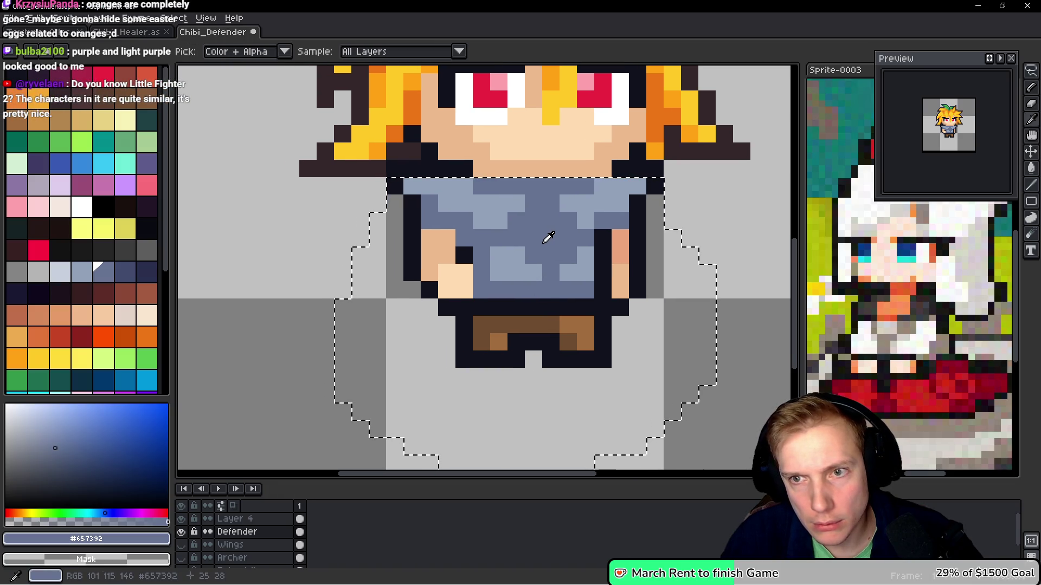
{"action": "left_click", "coordinate": [487, 224], "text": "alt"}
{"action": "left_click", "coordinate": [533, 204]}
{"action": "left_click", "coordinate": [552, 271]}
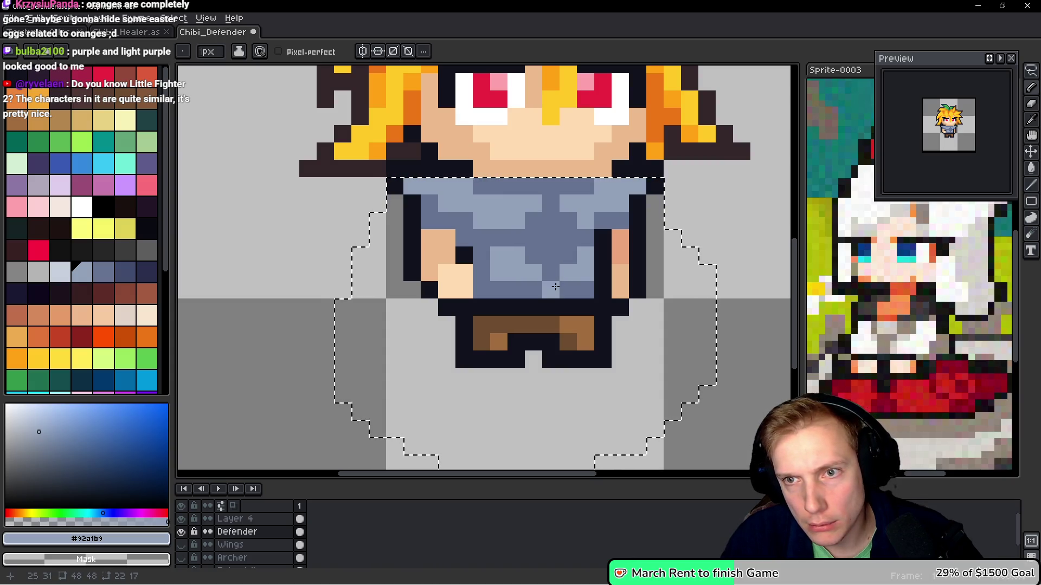
{"action": "left_click", "coordinate": [552, 290]}
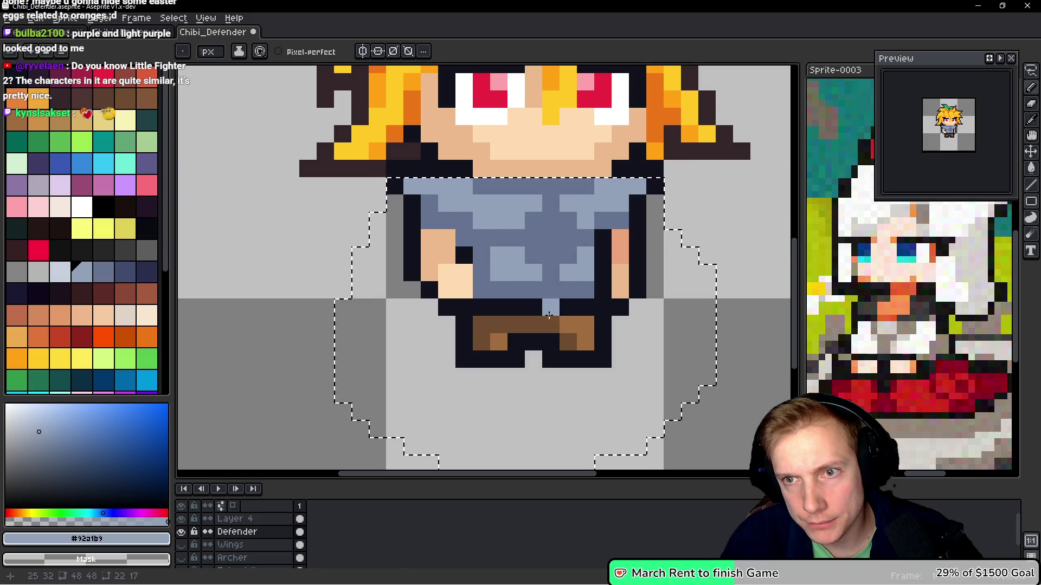
{"action": "key", "text": "ctrl+z"}
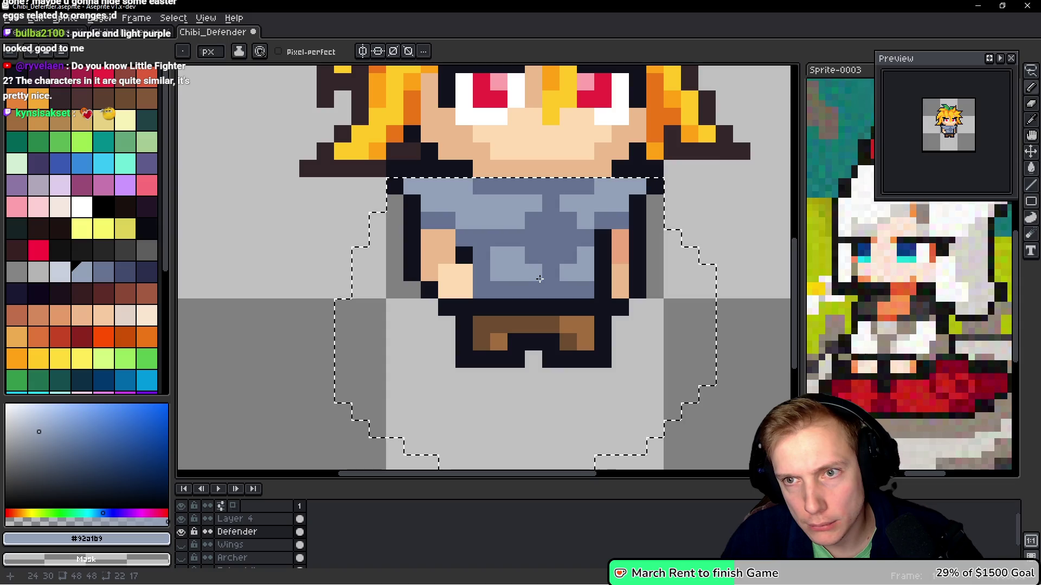
Repaint three light shirt pixels dark blue #657392 and add a dark navy pixel
{"action": "left_click", "coordinate": [541, 218], "text": "alt"}
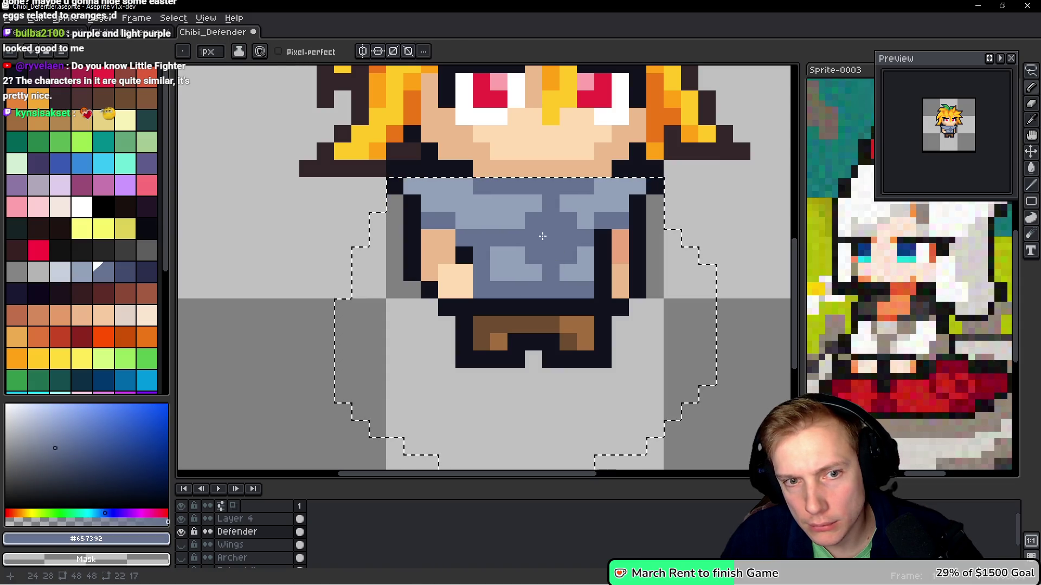
{"action": "left_click", "coordinate": [533, 273]}
{"action": "left_click", "coordinate": [516, 255]}
{"action": "left_click", "coordinate": [517, 219]}
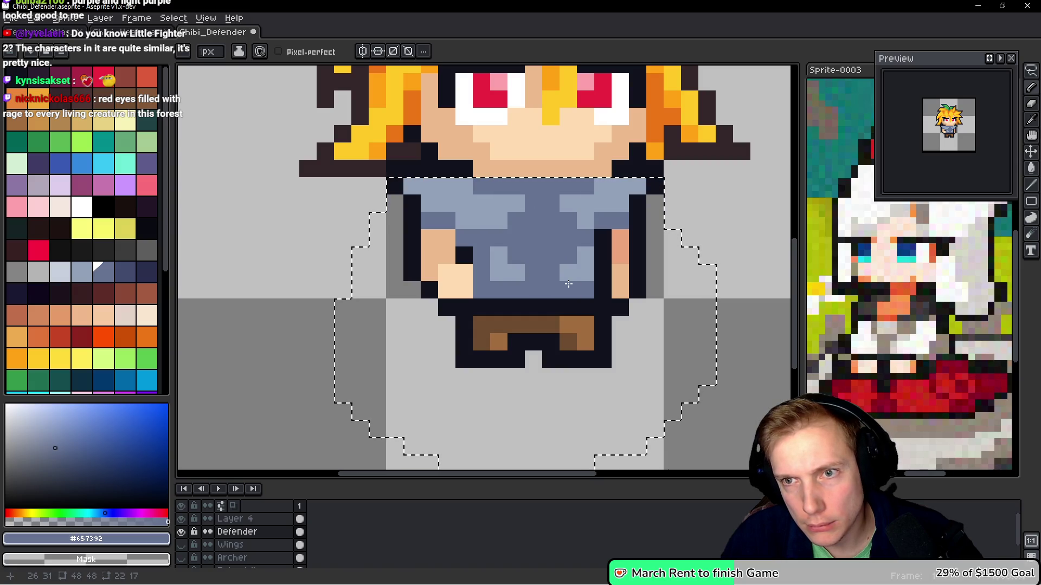
{"action": "key", "text": "alt"}
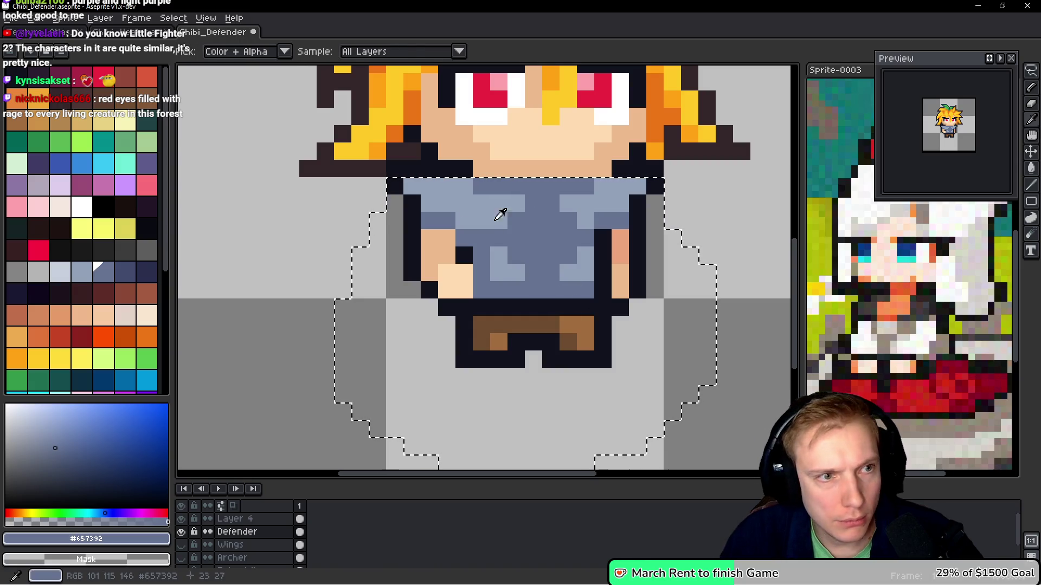
{"action": "key", "text": "]"}
{"action": "left_click", "coordinate": [539, 234]}
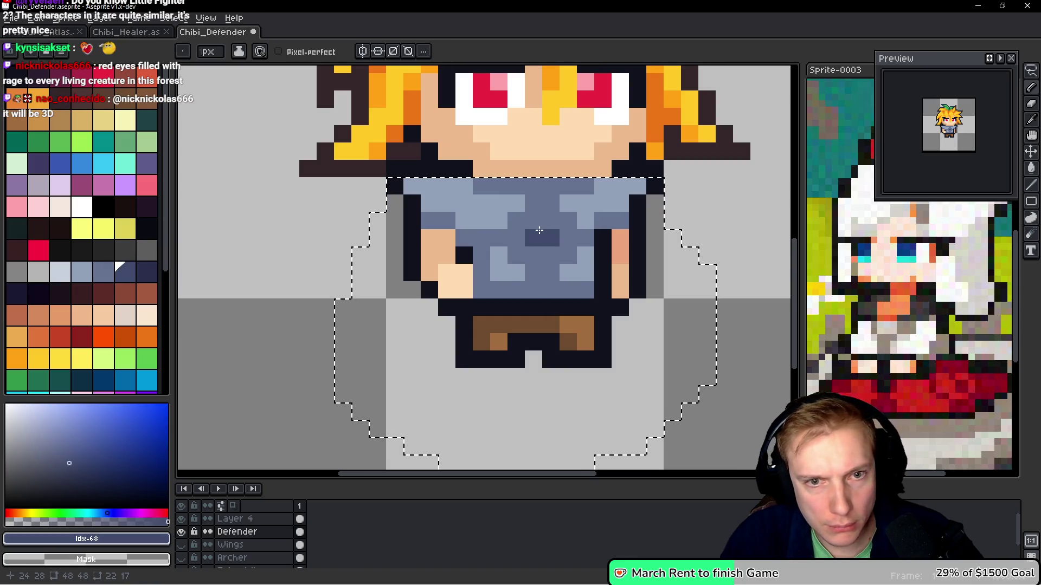
Paint dark navy #424c6c dots and strokes down the shirt and along its bottom edge
{"action": "left_click", "coordinate": [551, 254]}
{"action": "left_click", "coordinate": [563, 244]}
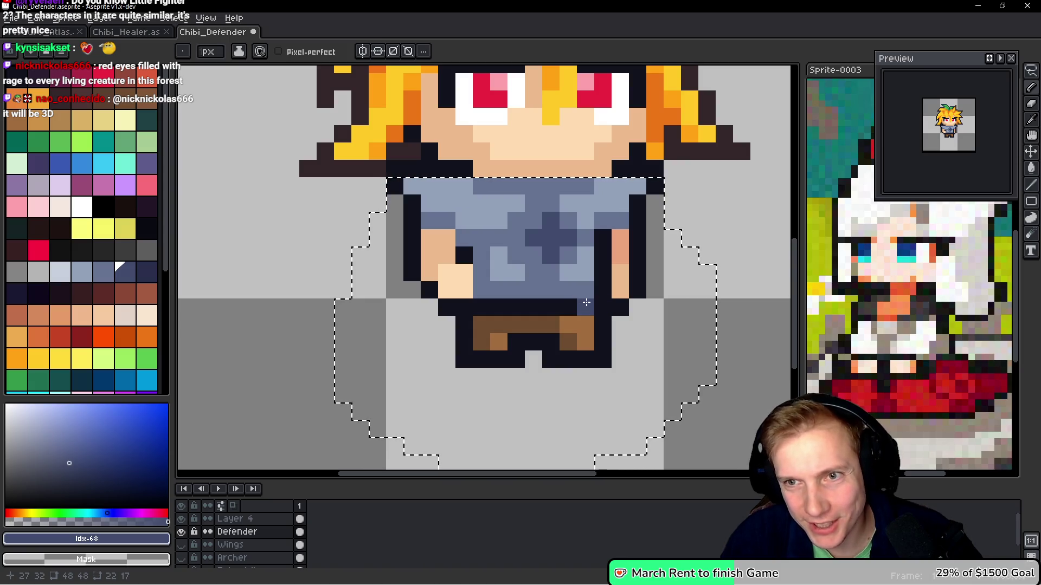
{"action": "mouse_move", "coordinate": [529, 246]}
{"action": "left_mouse_down"}
{"action": "mouse_move", "coordinate": [464, 239]}
{"action": "mouse_move", "coordinate": [481, 234]}
{"action": "left_mouse_up"}
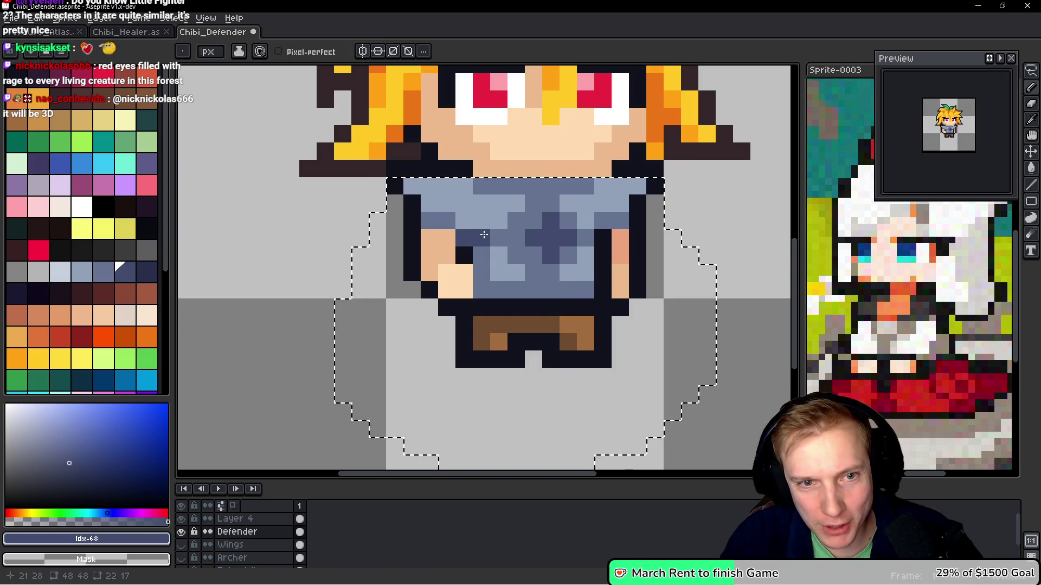
{"action": "left_click_drag", "start_coordinate": [481, 290], "coordinate": [499, 290]}
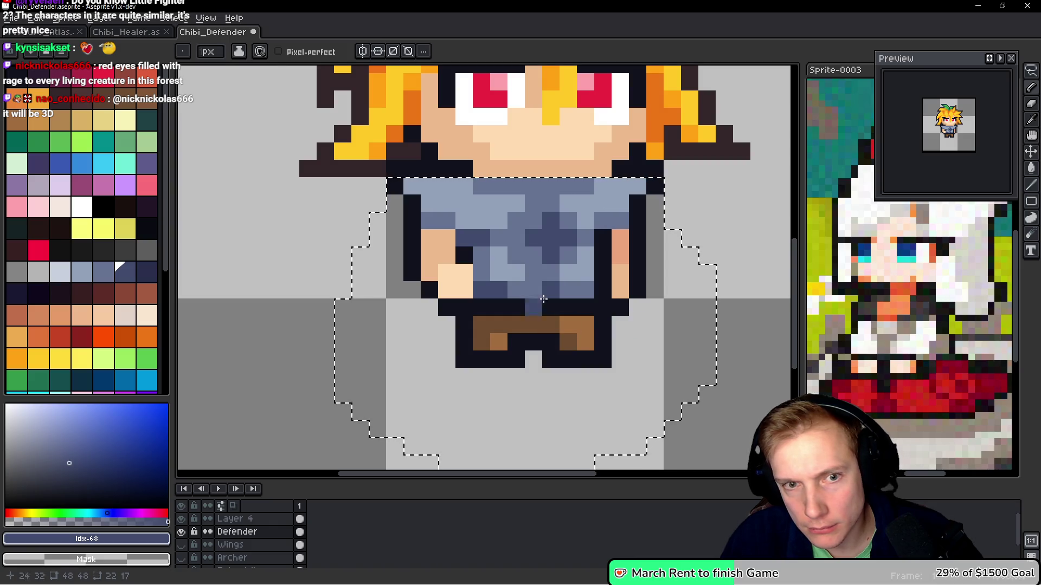
{"action": "left_click", "coordinate": [543, 234], "text": "alt"}
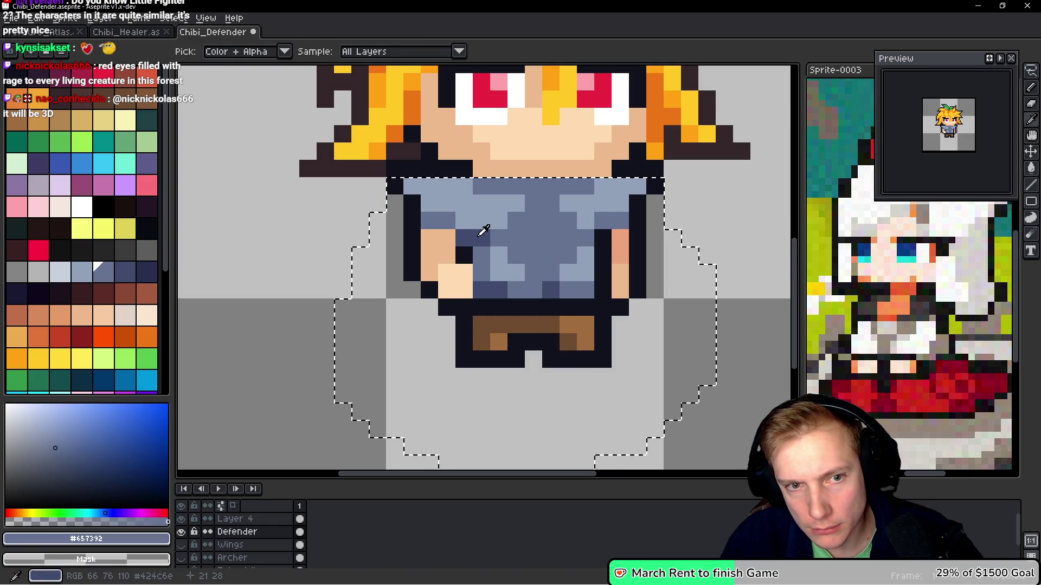
{"action": "left_click", "coordinate": [551, 220], "text": "alt"}
{"action": "left_click", "coordinate": [566, 237]}
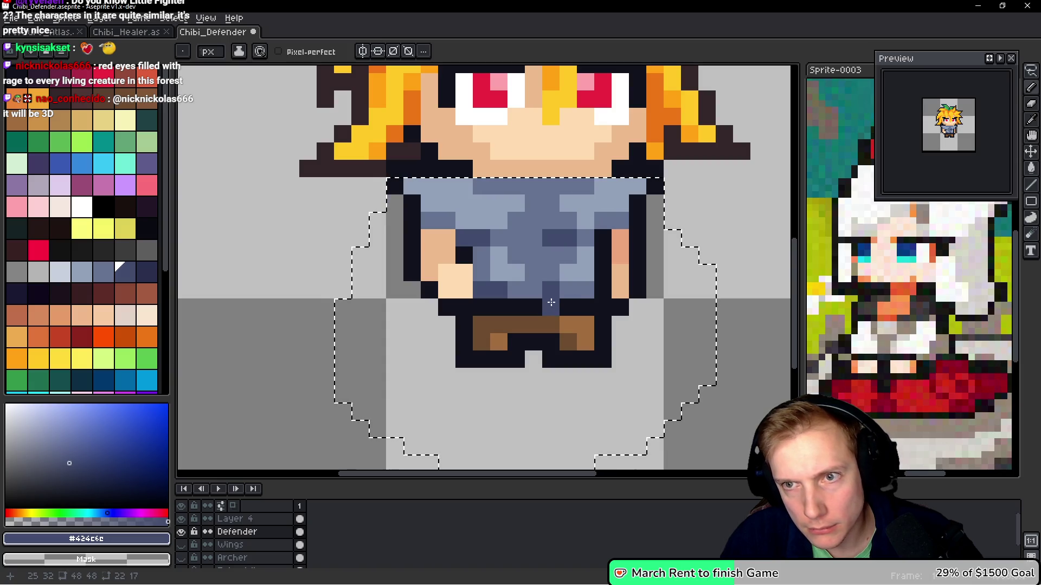
{"action": "left_click", "coordinate": [557, 222]}
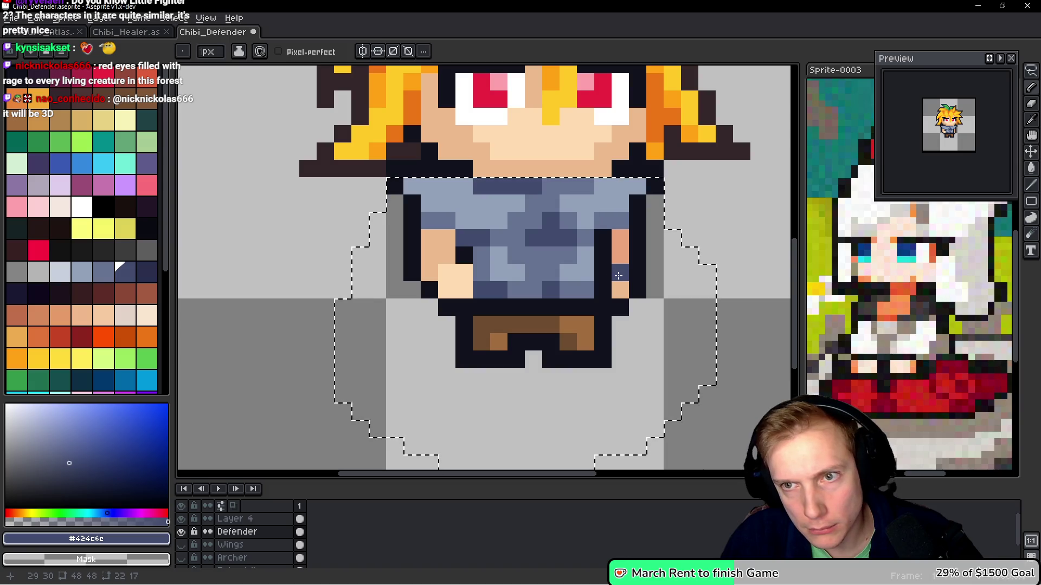
{"action": "left_click", "coordinate": [534, 205], "text": "alt"}
{"action": "left_click", "coordinate": [481, 185]}
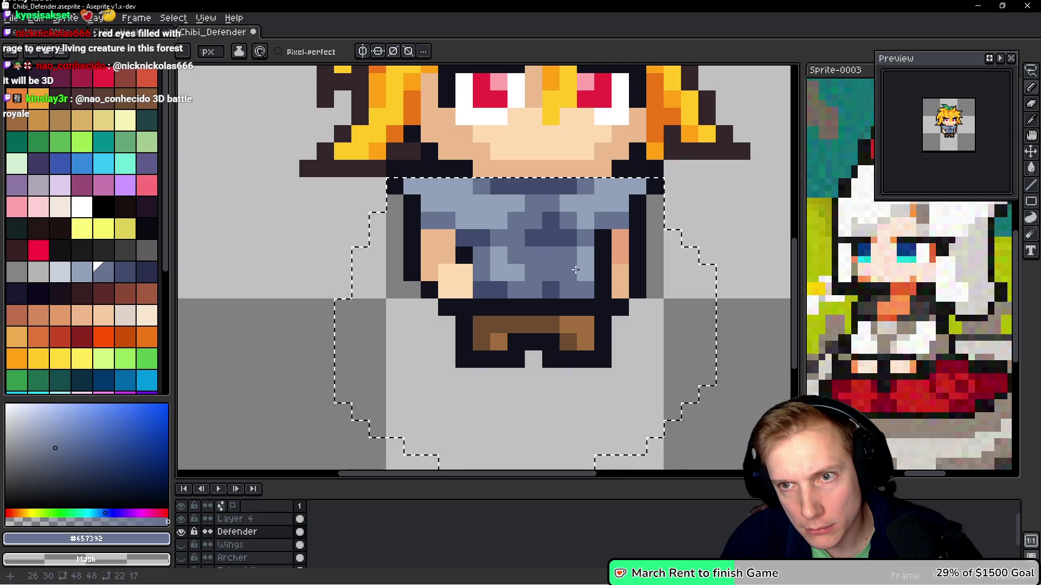
{"action": "left_click", "coordinate": [545, 204], "text": "alt"}
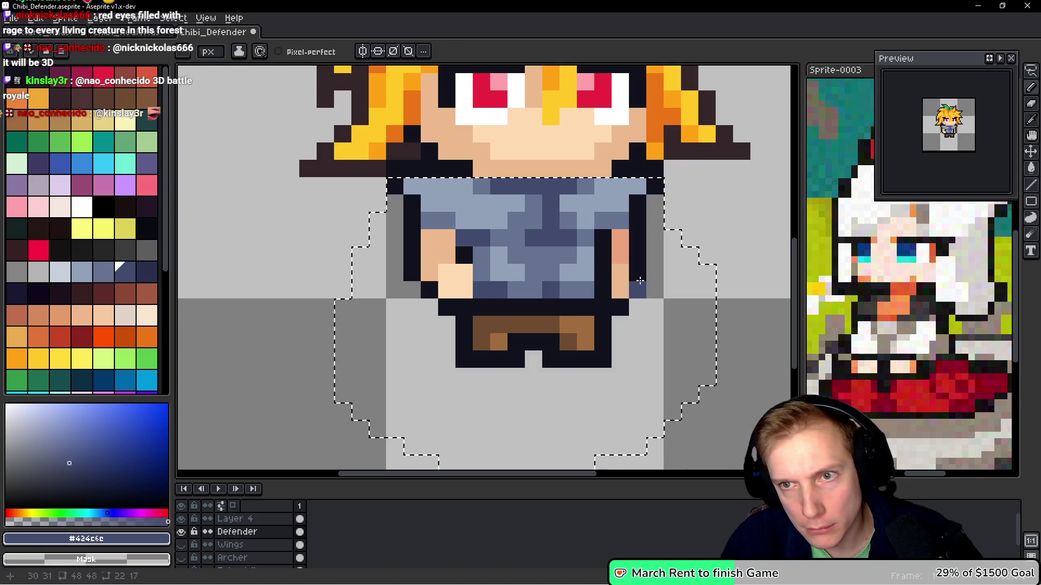
{"action": "scroll", "coordinate": [641, 281], "scroll_direction": "down", "scroll_amount": 6}
{"action": "scroll", "coordinate": [643, 278], "scroll_direction": "up", "scroll_amount": 2}
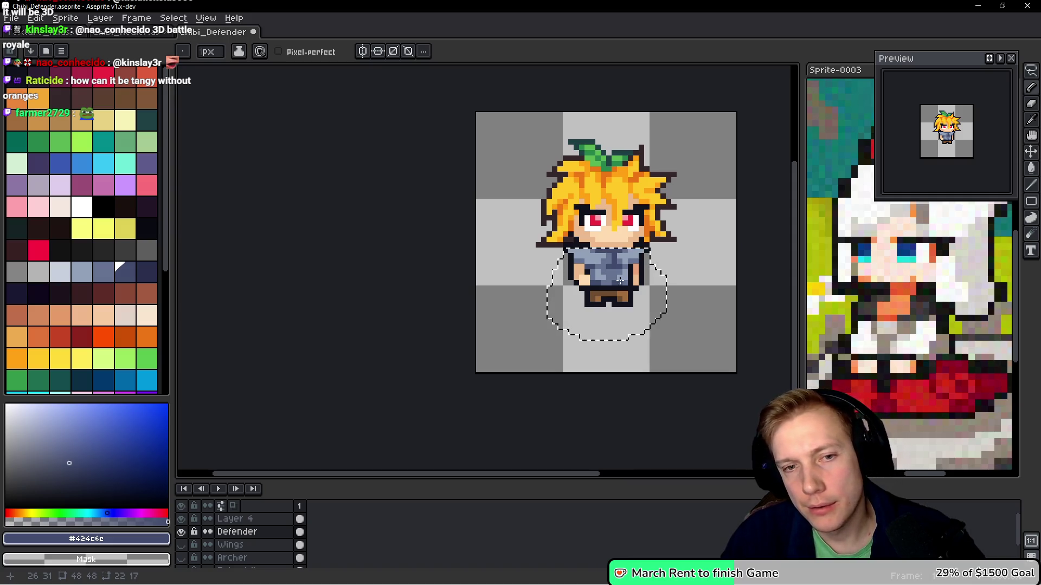
{"action": "scroll", "coordinate": [619, 280], "scroll_direction": "up", "scroll_amount": 2}
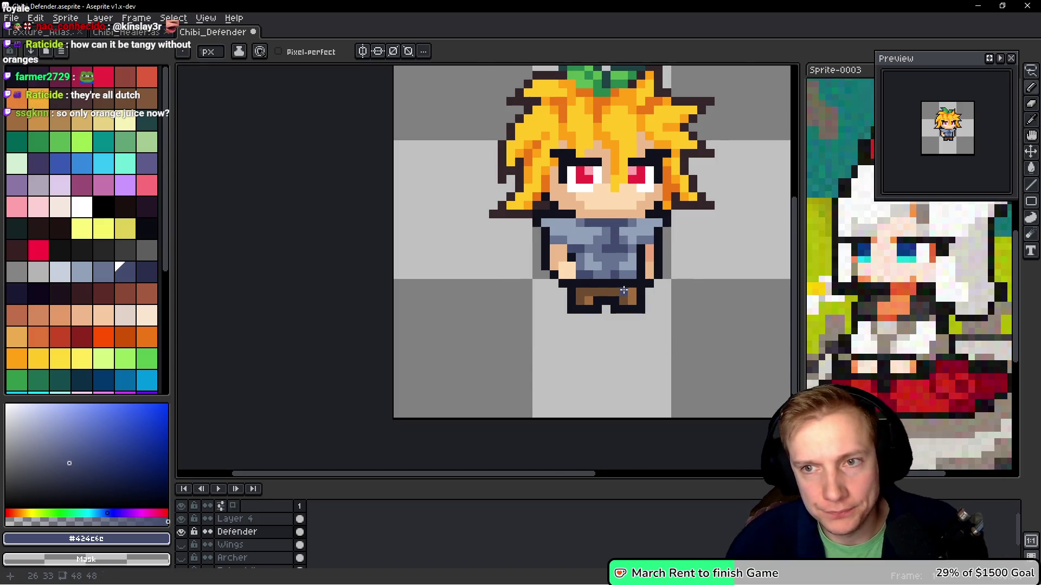
Select around the legs, fill both legs cyan and the brown belt blue
{"action": "scroll", "coordinate": [624, 291], "scroll_direction": "up", "scroll_amount": 2}
{"action": "key", "text": "q"}
{"action": "left_click_drag", "start_coordinate": [671, 297], "coordinate": [671, 297]}
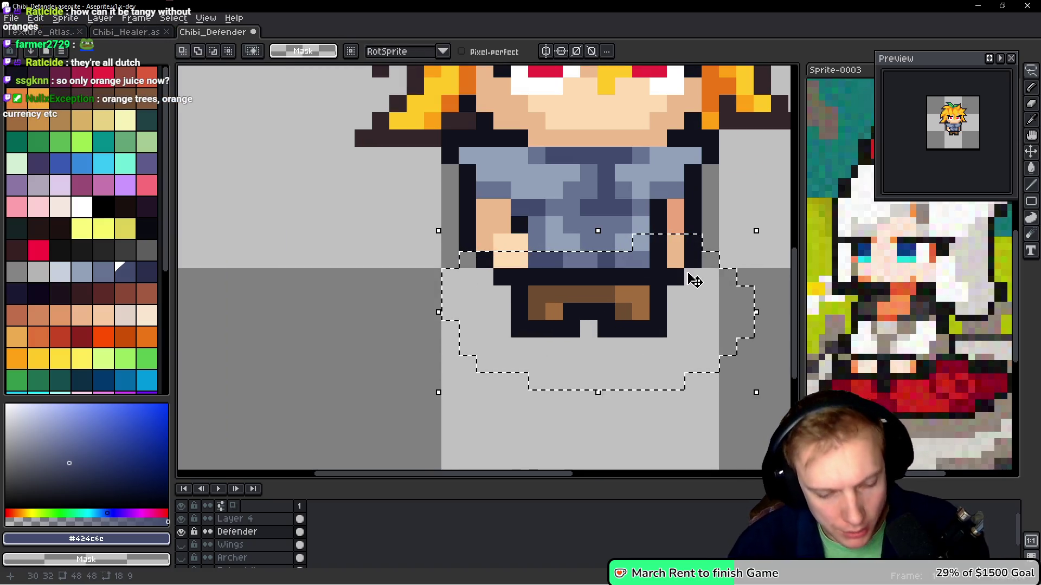
{"action": "key", "text": "g"}
{"action": "left_click", "coordinate": [586, 291]}
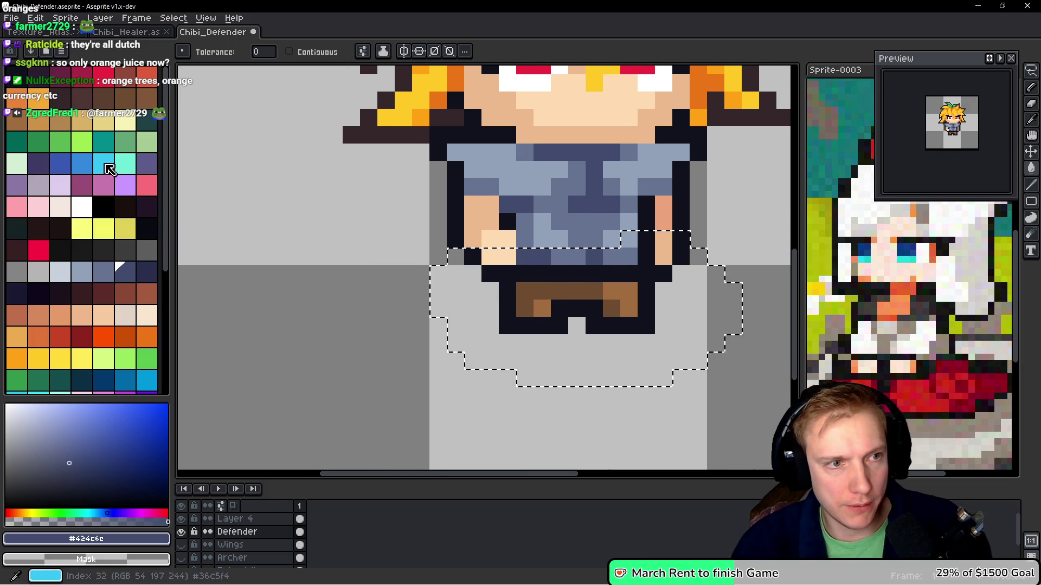
{"action": "left_click", "coordinate": [111, 168]}
{"action": "left_click", "coordinate": [620, 291]}
{"action": "left_click", "coordinate": [542, 309]}
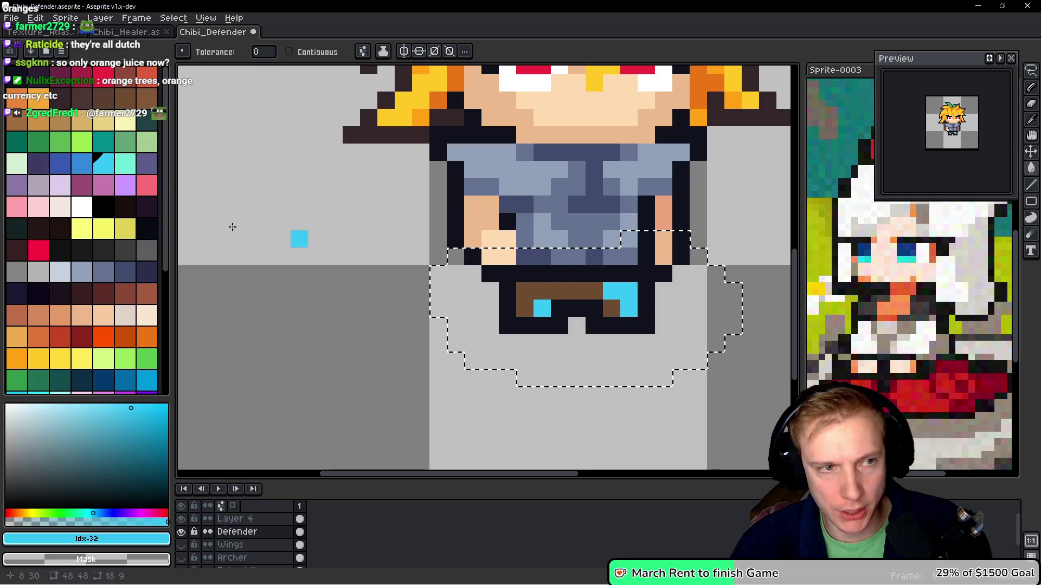
{"action": "left_click", "coordinate": [90, 170]}
{"action": "left_click", "coordinate": [581, 286]}
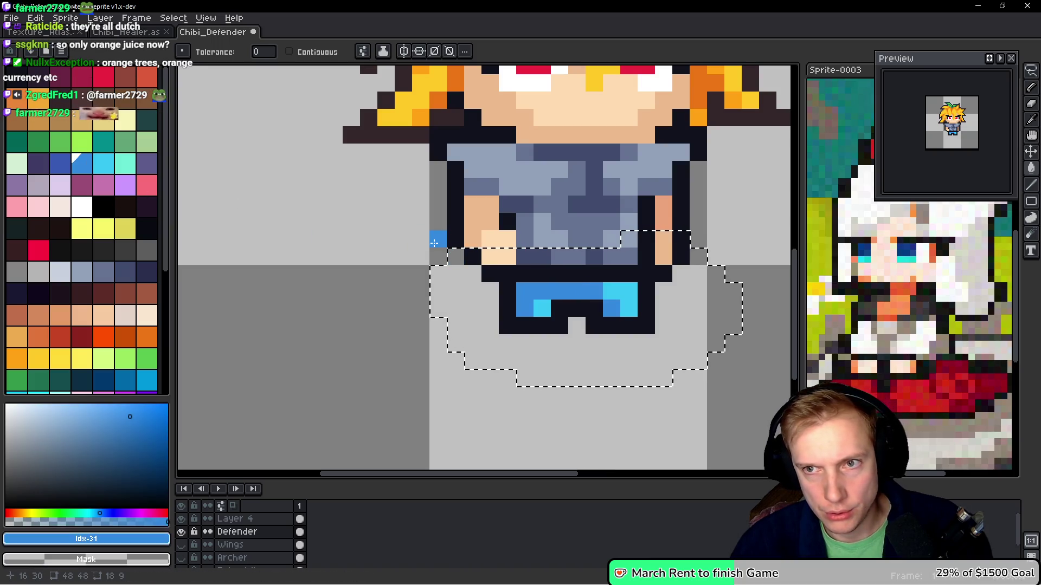
Patch leg, lower-arm and belt pixels with the sampled skin and light peach tones
{"action": "key", "text": "ctrl+z"}
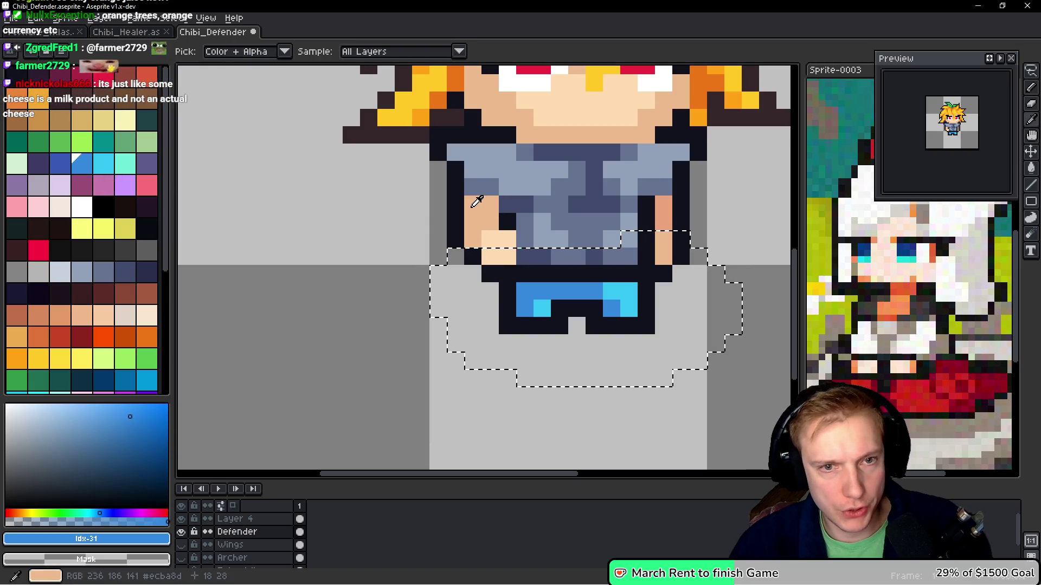
{"action": "left_click", "coordinate": [478, 204], "text": "alt"}
{"action": "left_click", "coordinate": [627, 294]}
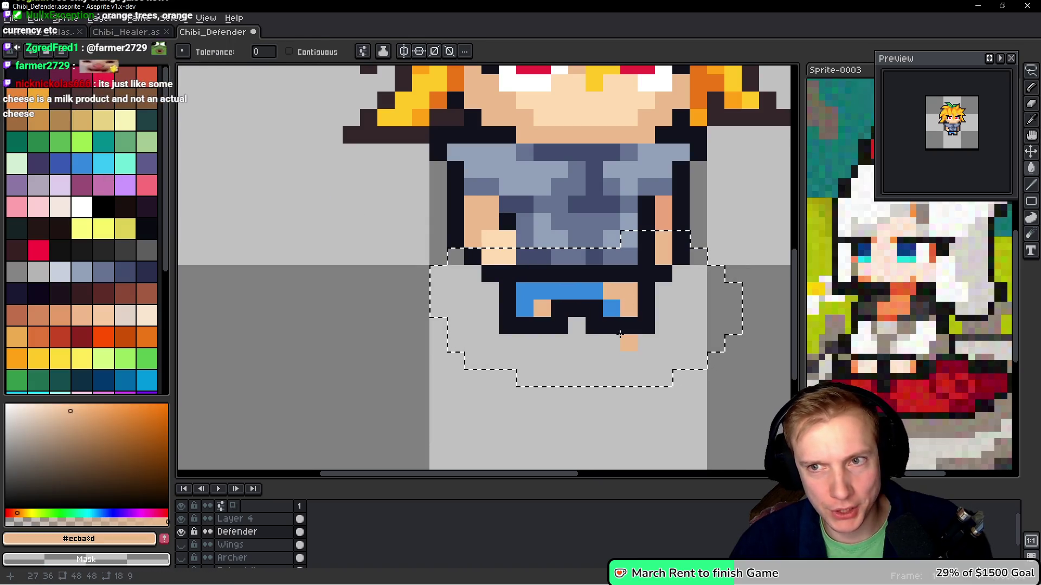
{"action": "left_click", "coordinate": [505, 256], "text": "alt"}
{"action": "left_click", "coordinate": [664, 249]}
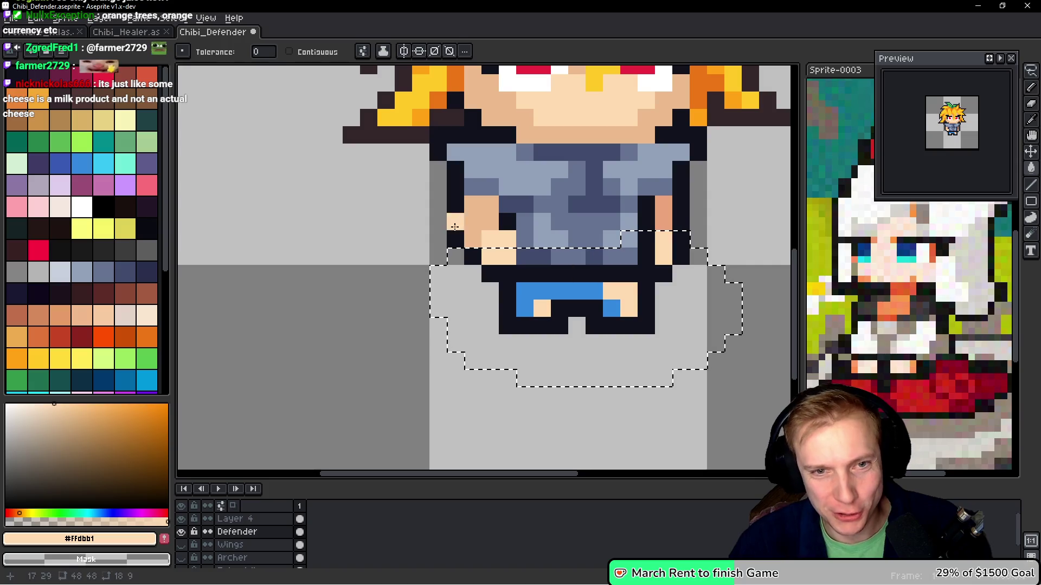
{"action": "left_click", "coordinate": [486, 211], "text": "alt"}
{"action": "left_click", "coordinate": [558, 289]}
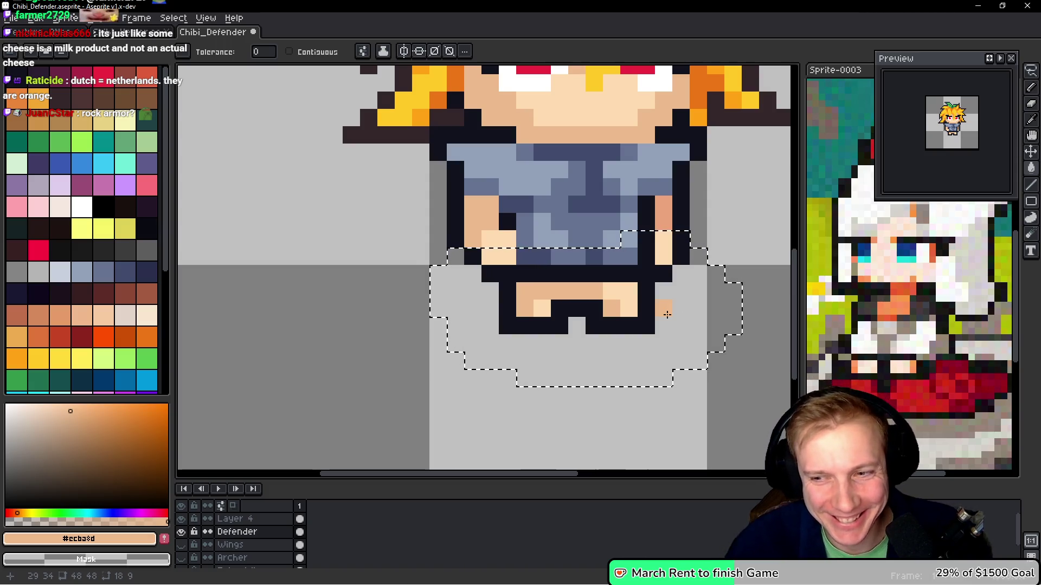
Revert the belt edits to the blue and cyan state and clear the selection
{"action": "key", "text": "ctrl+z"}
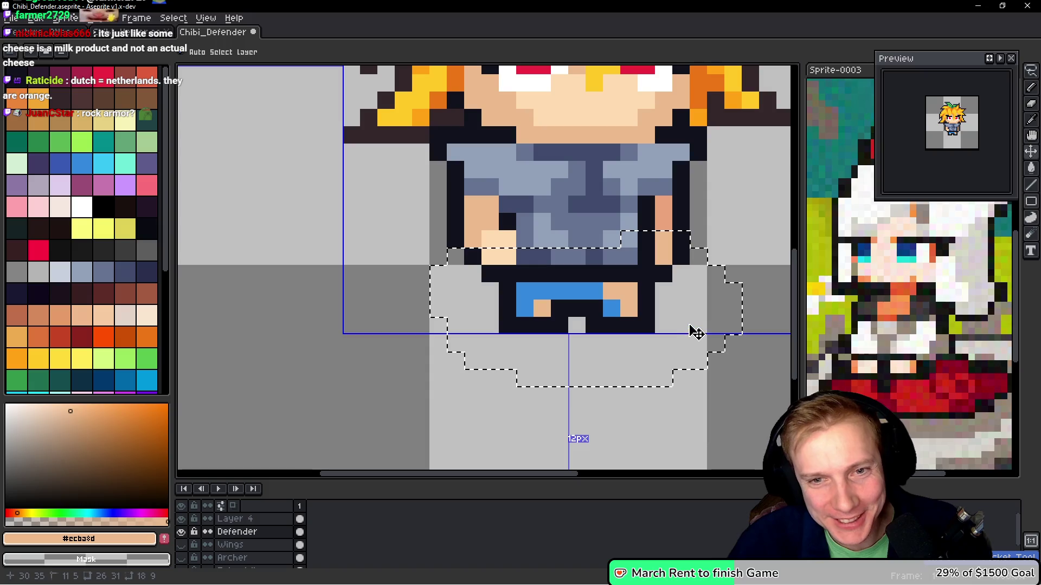
{"action": "key", "text": "ctrl+z"}
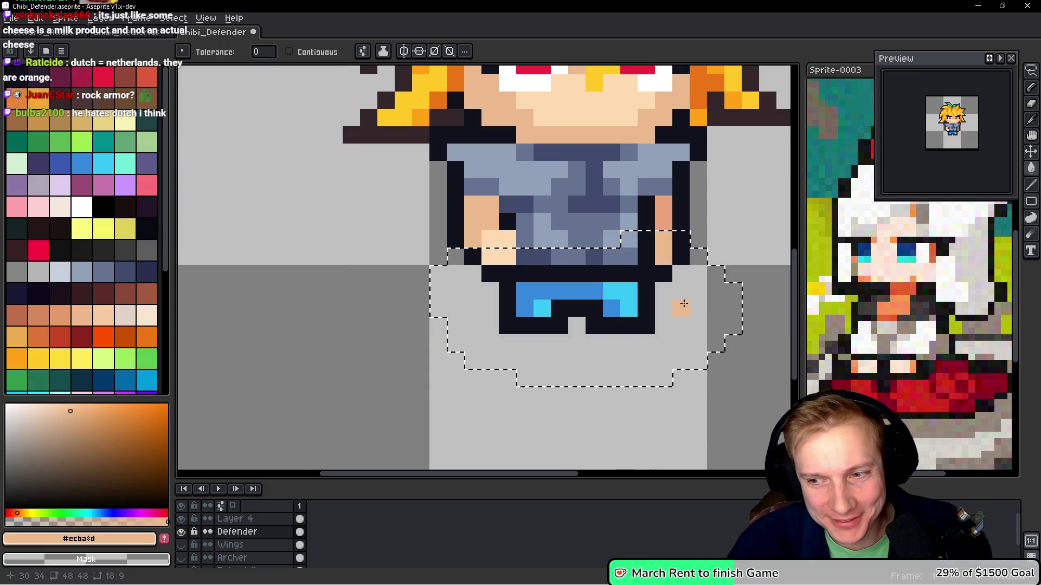
{"action": "key", "text": "ctrl+z"}
{"action": "key", "text": "ctrl+z"}
{"action": "key", "text": "ctrl+z"}
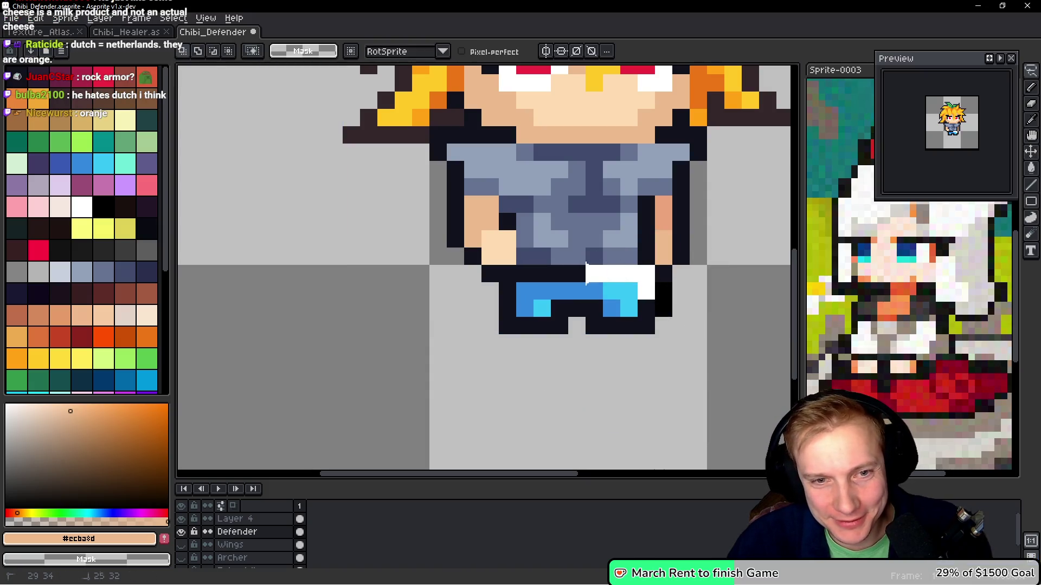
{"action": "key", "text": "ctrl+z"}
{"action": "key", "text": "ctrl+z"}
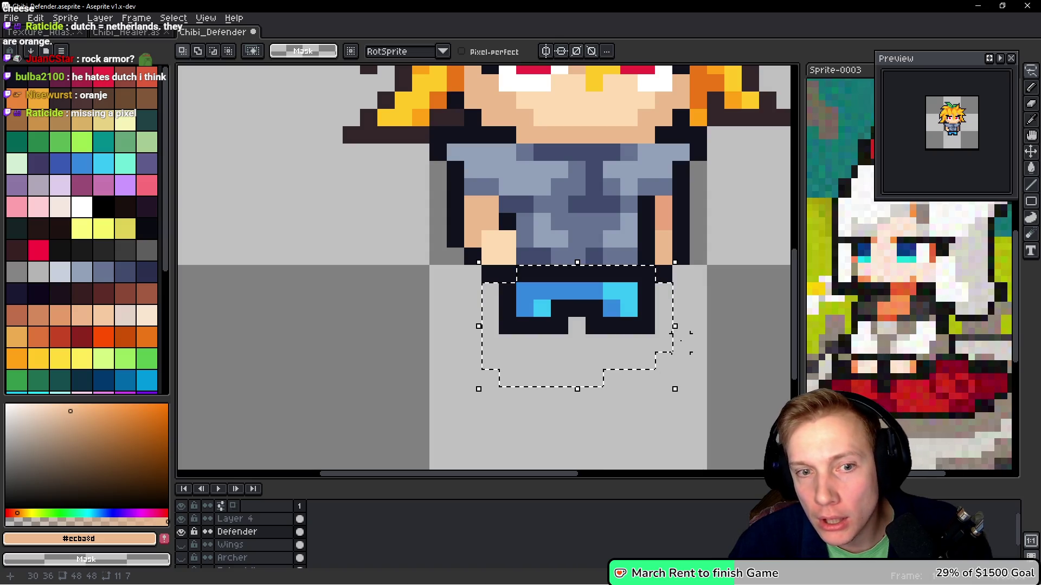
{"action": "left_click", "coordinate": [588, 351]}
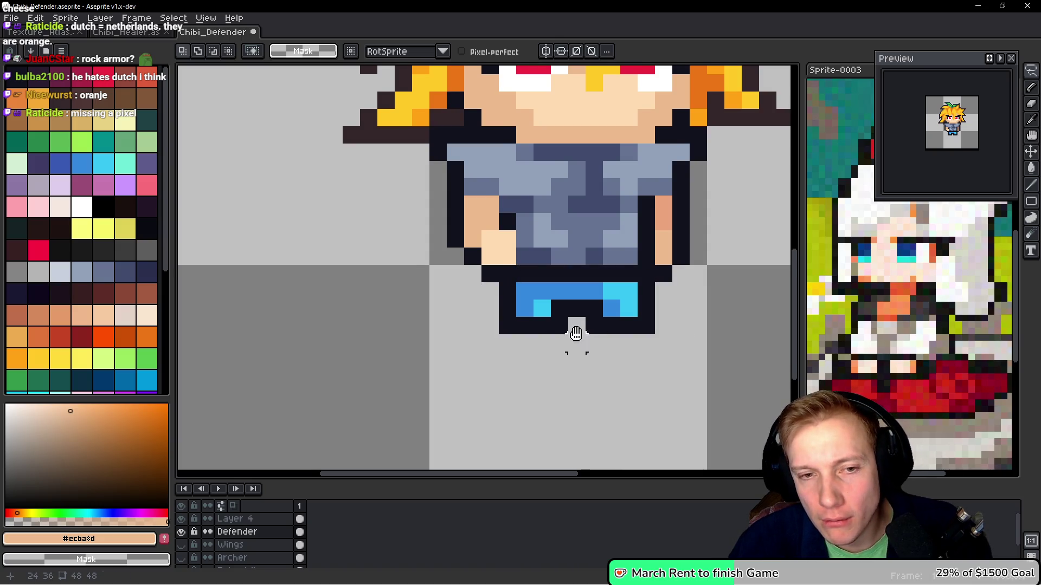
Add cyan pixels by the leg gap, shift the lower-right pants pixels, and add a light-blue pixel
{"action": "key", "text": "b"}
{"action": "left_click", "coordinate": [560, 301], "text": "alt"}
{"action": "left_click", "coordinate": [576, 301]}
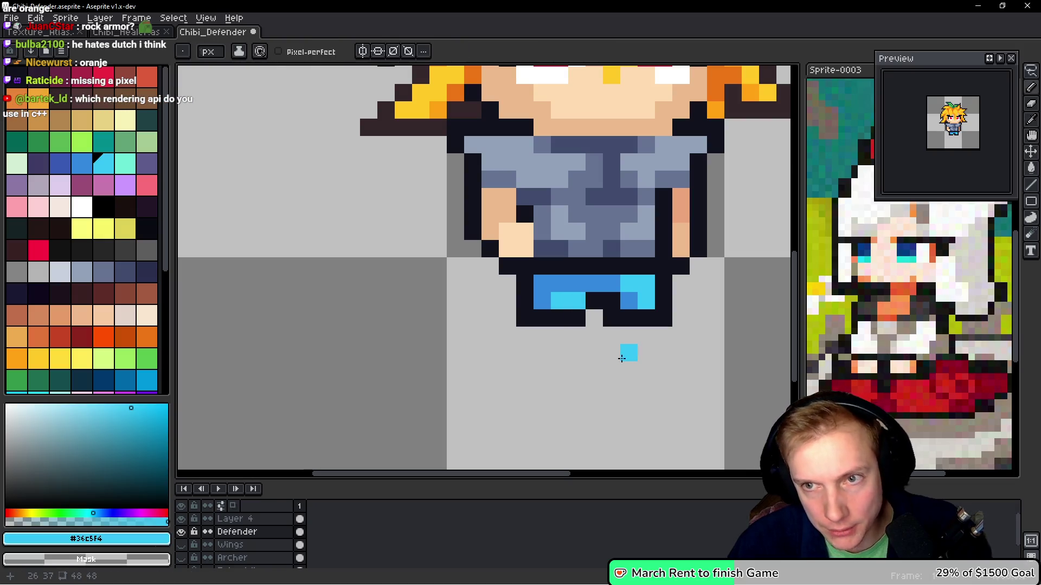
{"action": "left_click", "coordinate": [577, 318], "text": "alt"}
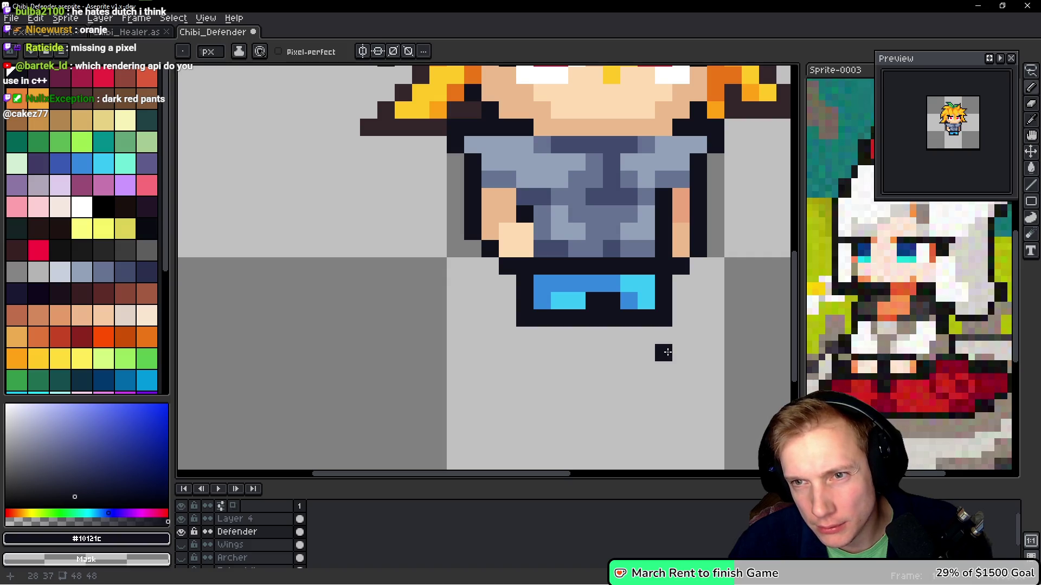
{"action": "left_click", "coordinate": [568, 297], "text": "alt"}
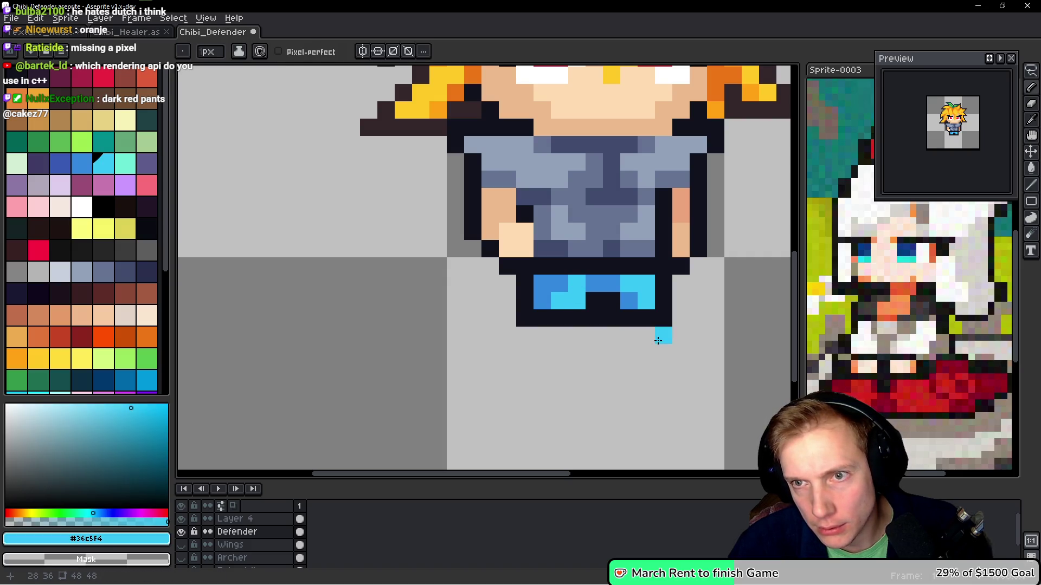
{"action": "mouse_move", "coordinate": [667, 309]}
{"action": "left_mouse_down"}
{"action": "mouse_move", "coordinate": [648, 268]}
{"action": "mouse_move", "coordinate": [651, 338]}
{"action": "mouse_move", "coordinate": [669, 361]}
{"action": "mouse_move", "coordinate": [663, 292]}
{"action": "mouse_move", "coordinate": [533, 286]}
{"action": "left_mouse_up"}
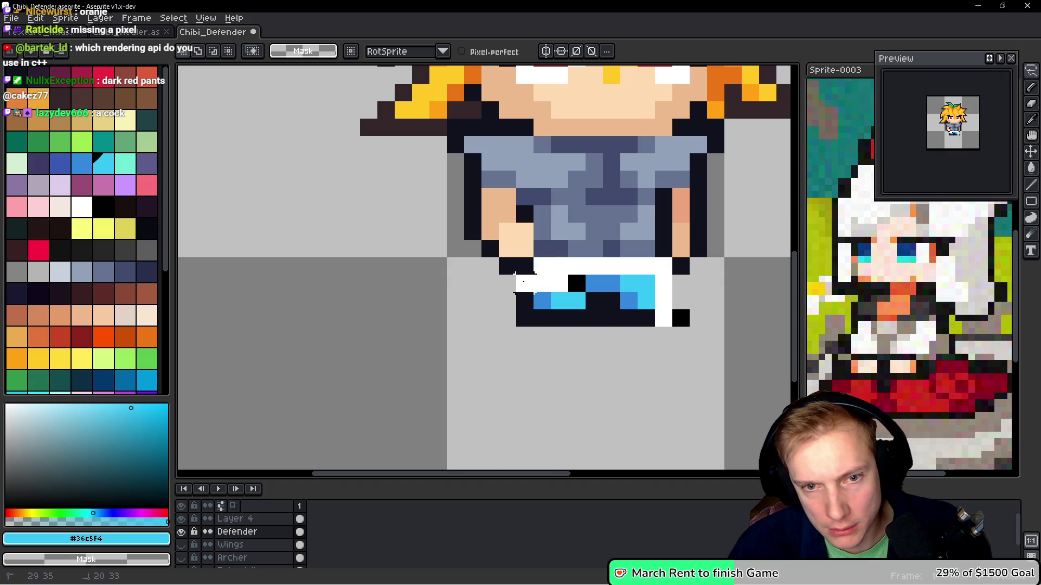
{"action": "key", "text": "b"}
{"action": "left_click", "coordinate": [605, 325]}
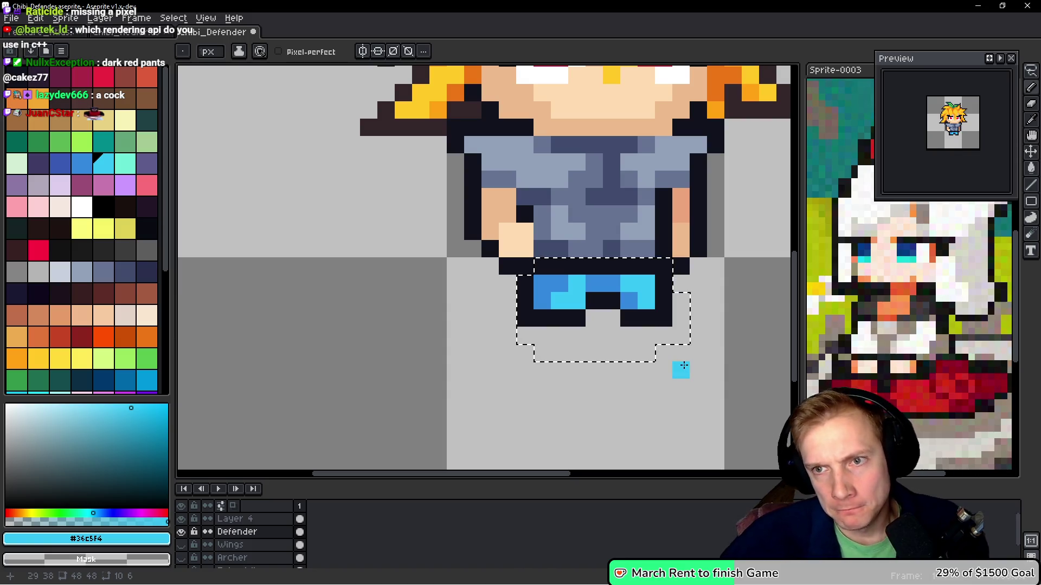
{"action": "scroll", "coordinate": [93, 224], "scroll_direction": "down", "scroll_amount": 3}
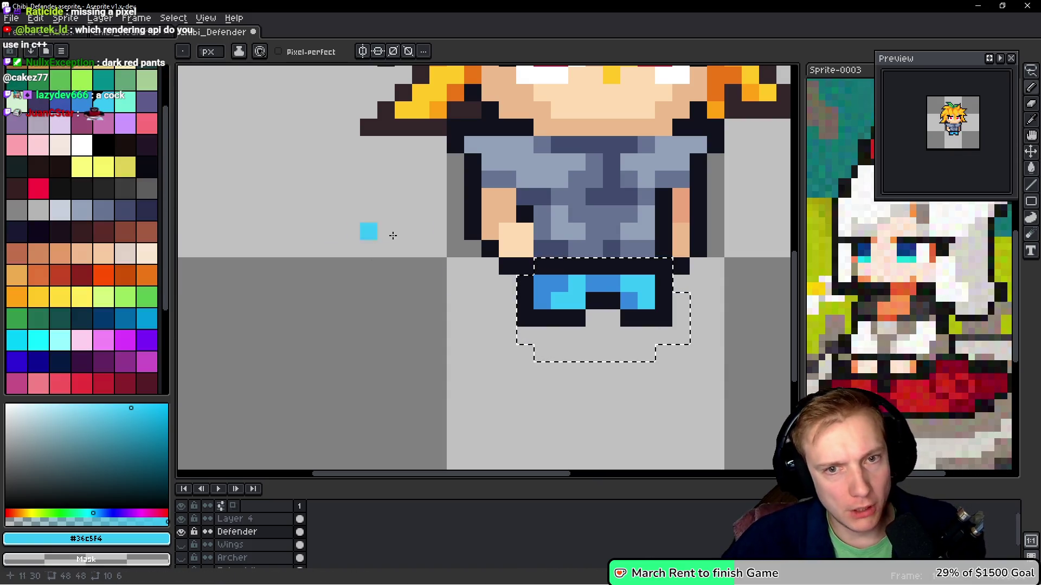
{"action": "scroll", "coordinate": [367, 234], "scroll_direction": "down", "scroll_amount": 4}
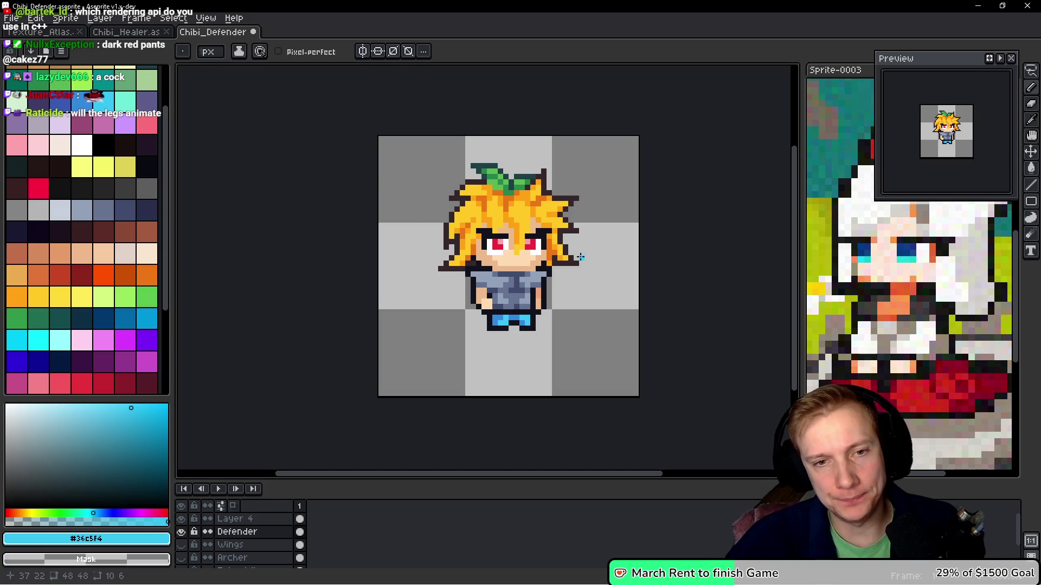
Save the defender sprite and export it as a sprite sheet
{"action": "key", "text": "ctrl+s"}
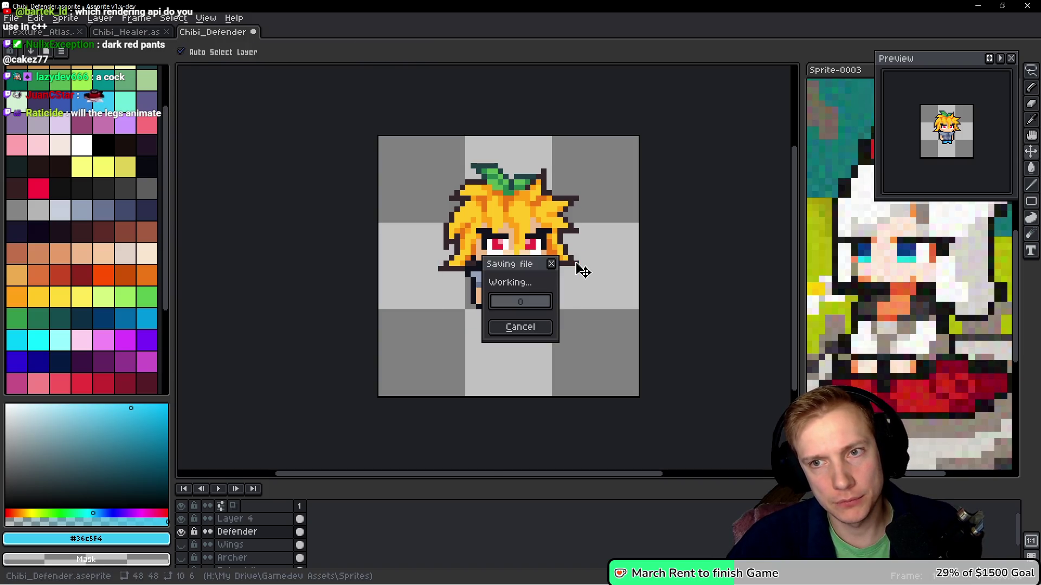
{"action": "key", "text": "ctrl+e"}
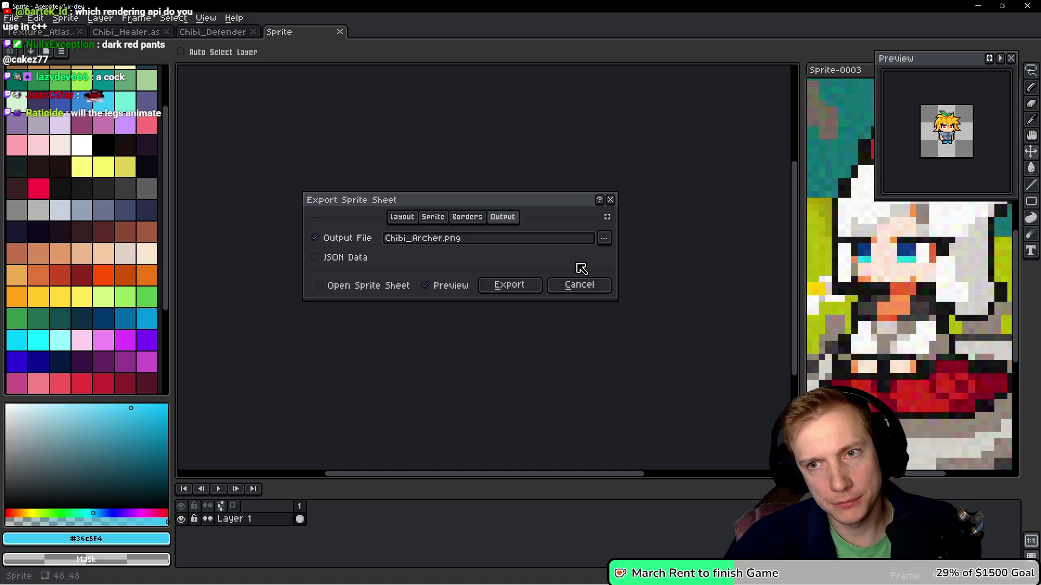
{"action": "left_click", "coordinate": [501, 289]}
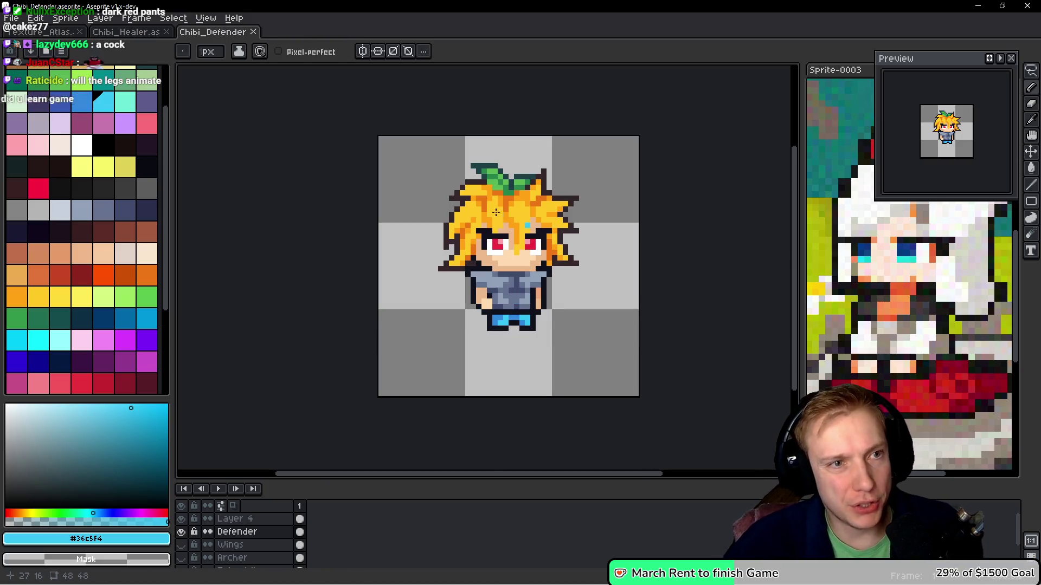
Compare Chibi_Healer with Chibi_Defender by switching between the two documents
{"action": "left_click", "coordinate": [130, 33]}
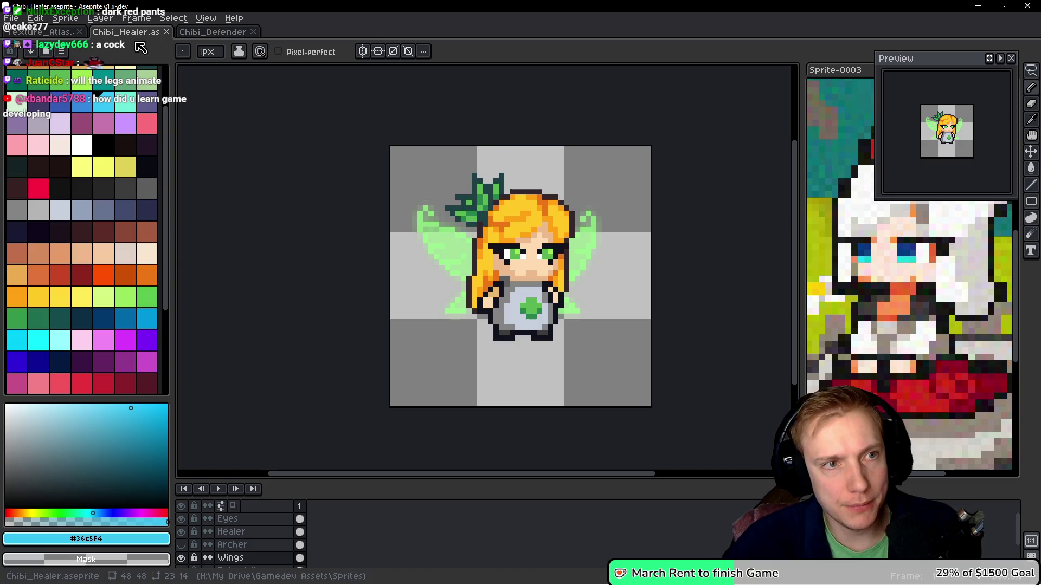
{"action": "key", "text": "ctrl+Tab"}
{"action": "left_click", "coordinate": [150, 34]}
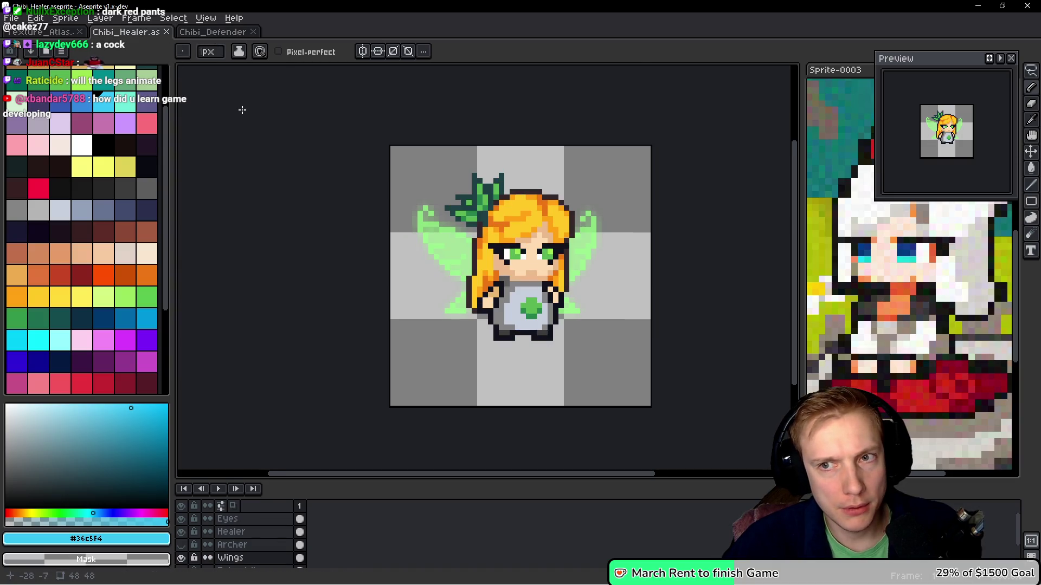
{"action": "left_click", "coordinate": [218, 34]}
{"action": "left_click", "coordinate": [151, 33]}
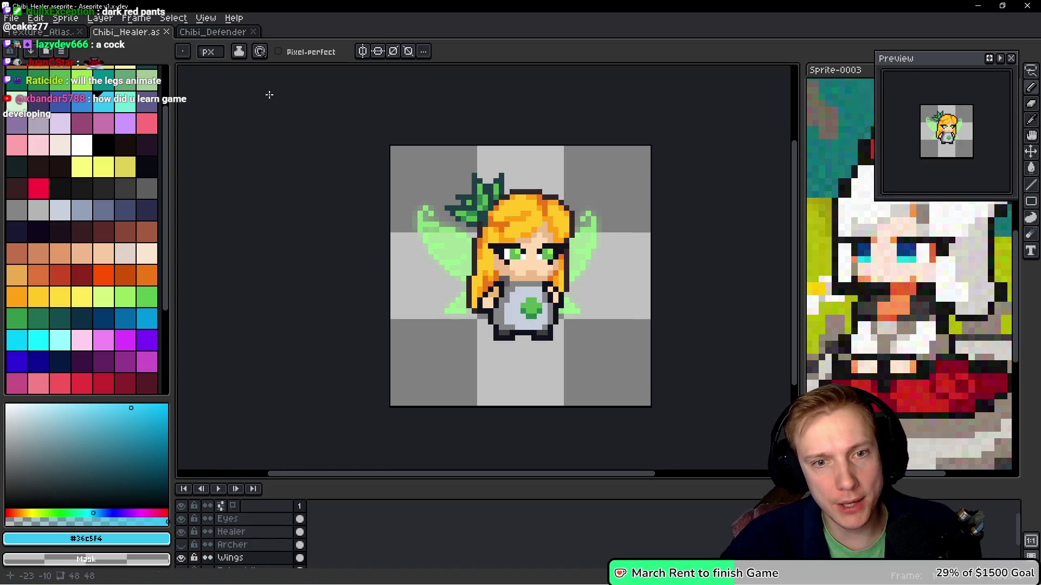
Open Chibi_Archer.aseprite from the recent files
{"action": "left_click", "coordinate": [14, 20]}
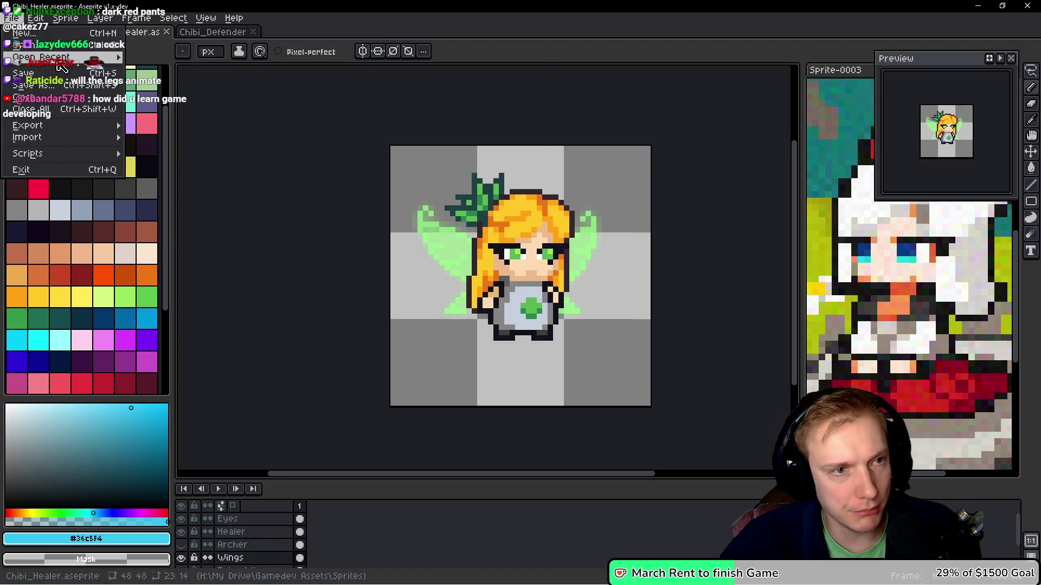
{"action": "mouse_move", "coordinate": [60, 58]}
{"action": "left_click", "coordinate": [201, 157]}
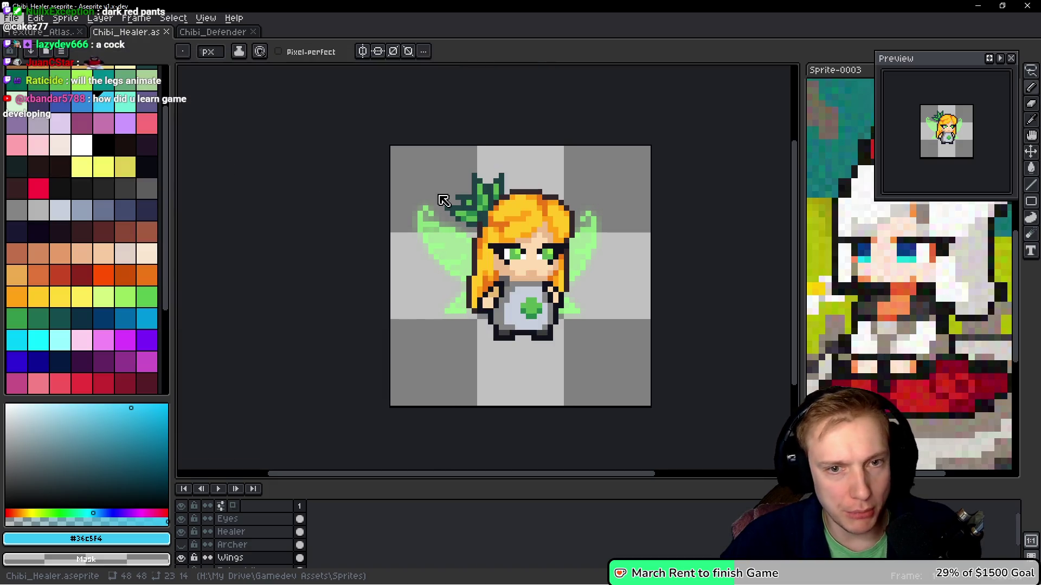
{"action": "scroll", "coordinate": [481, 202], "scroll_direction": "up", "scroll_amount": 6}
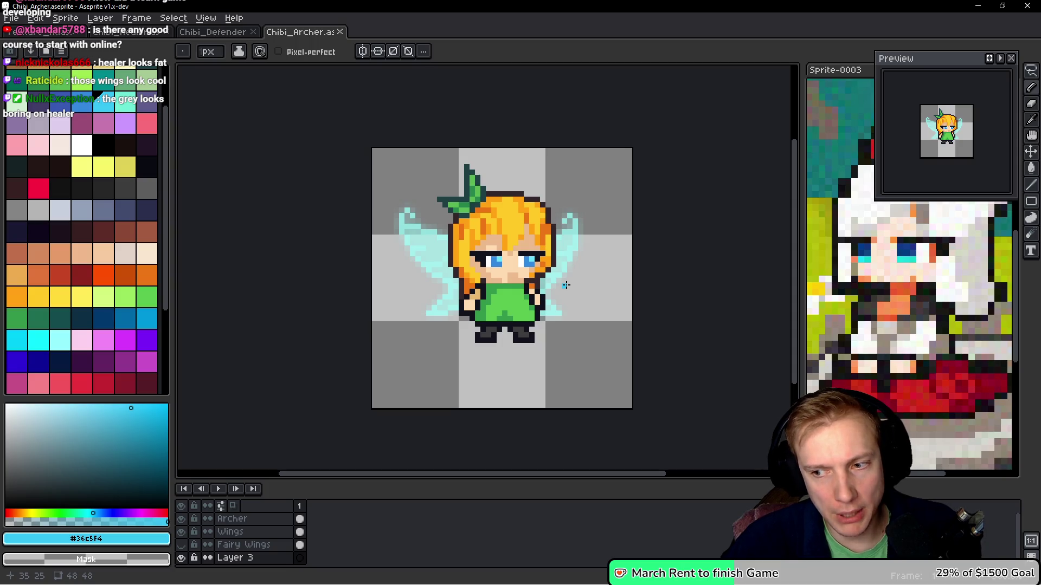
Export Chibi_Healer and Chibi_Archer as sprite sheets, producing Chibi_Archer.png
{"action": "left_click", "coordinate": [209, 33]}
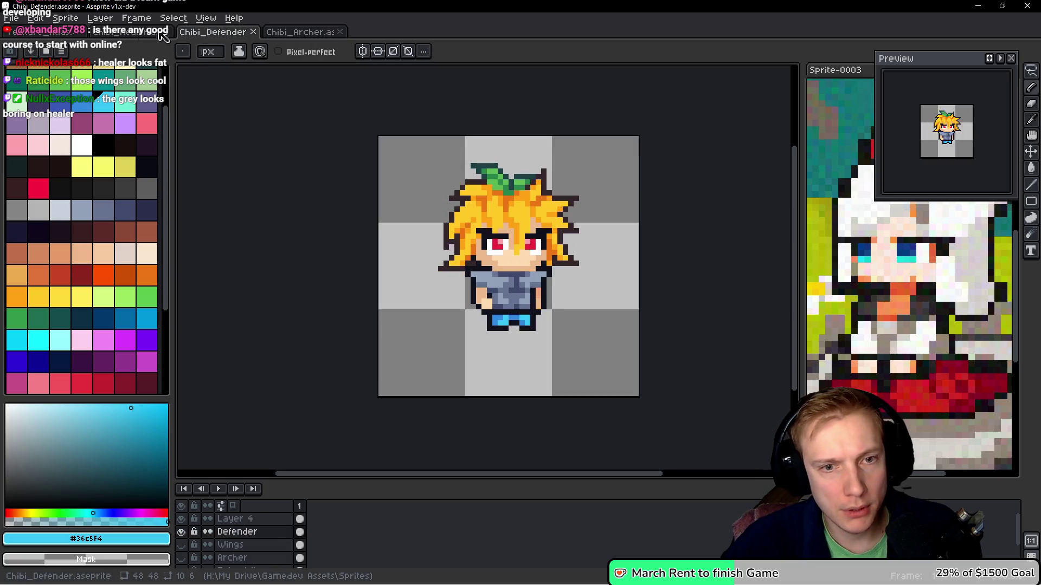
{"action": "left_click", "coordinate": [130, 33]}
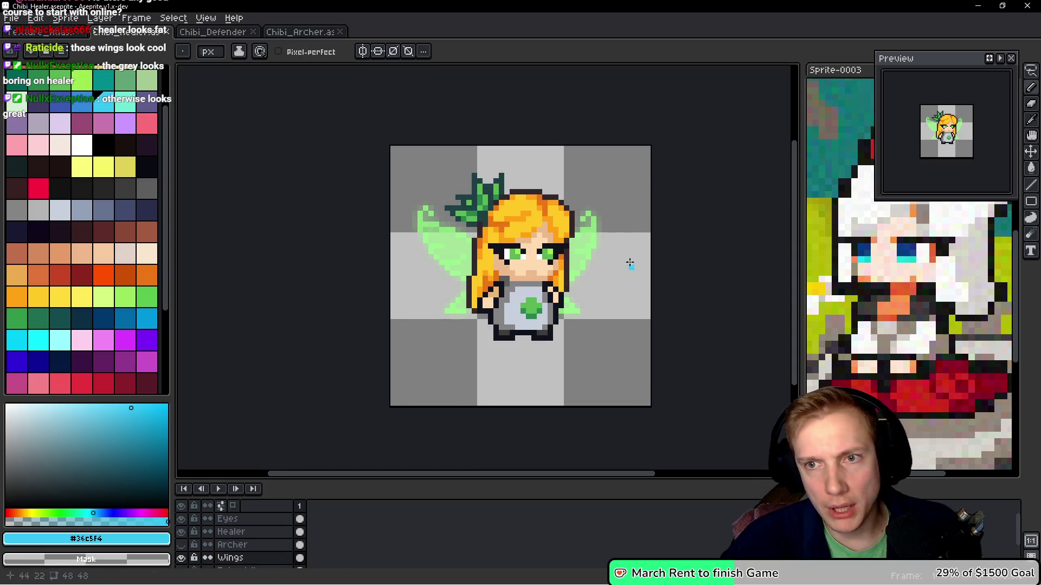
{"action": "scroll", "coordinate": [631, 244], "scroll_direction": "down", "scroll_amount": 1}
{"action": "scroll", "coordinate": [634, 241], "scroll_direction": "up", "scroll_amount": 1}
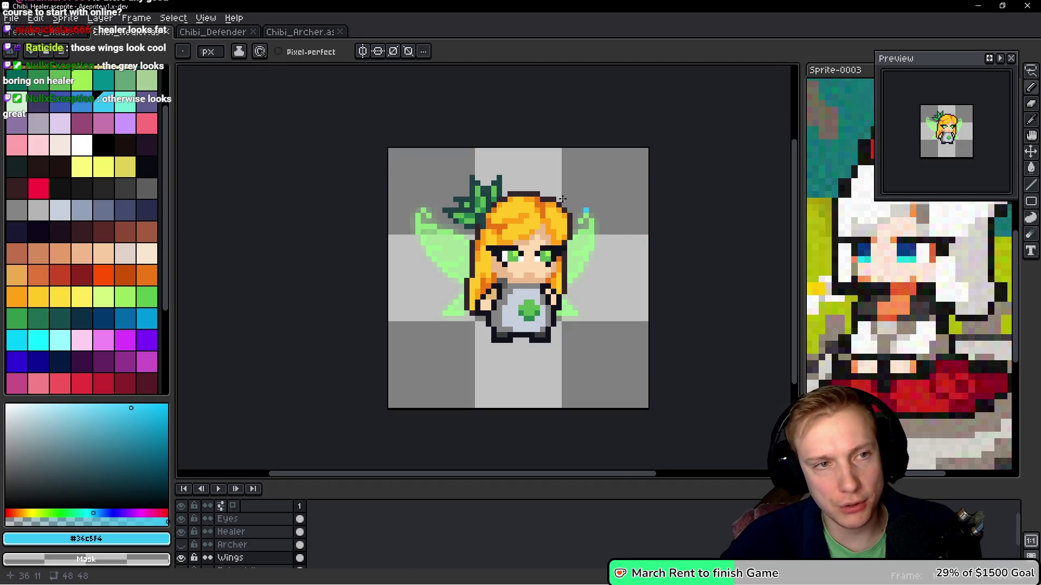
{"action": "key", "text": "ctrl+e"}
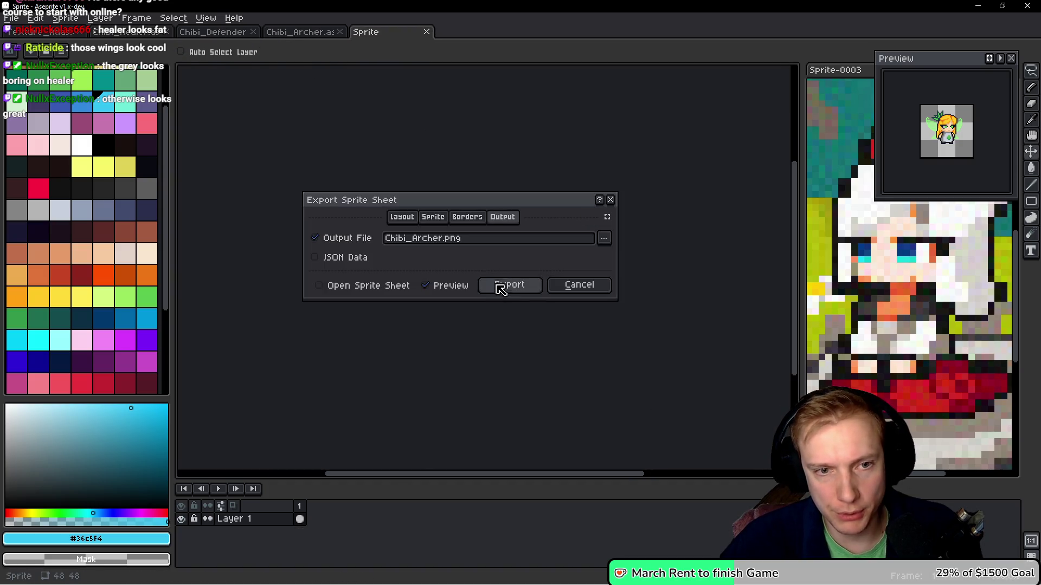
{"action": "key", "text": "Return"}
{"action": "left_click", "coordinate": [303, 33]}
{"action": "key", "text": "ctrl+e"}
{"action": "left_click", "coordinate": [518, 287]}
Return to Chibi_Defender, dismiss a repeat export, and show the recent files list
{"action": "left_click", "coordinate": [213, 32]}
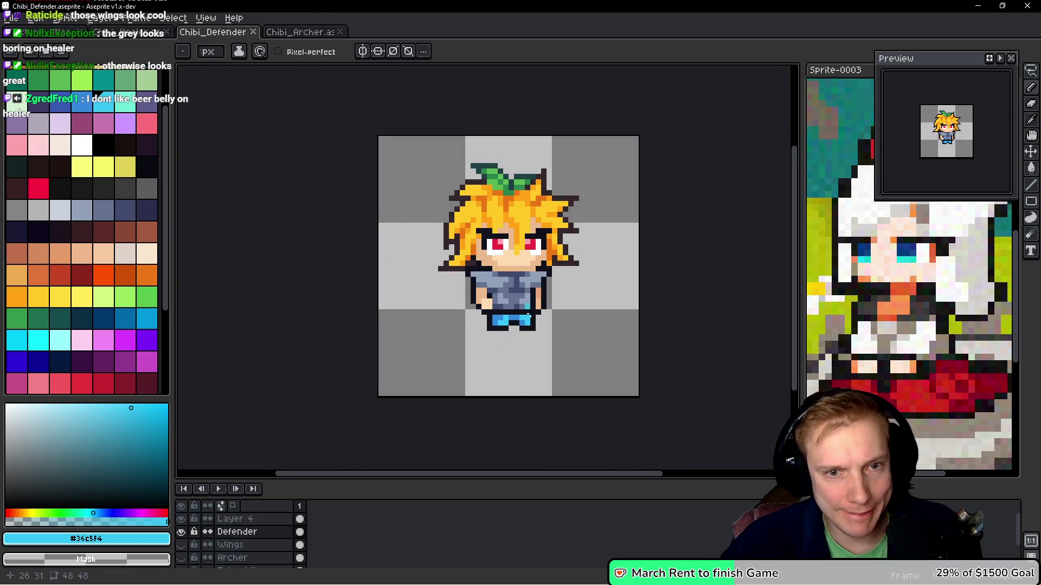
{"action": "key", "text": "ctrl+e"}
{"action": "key", "text": "Return"}
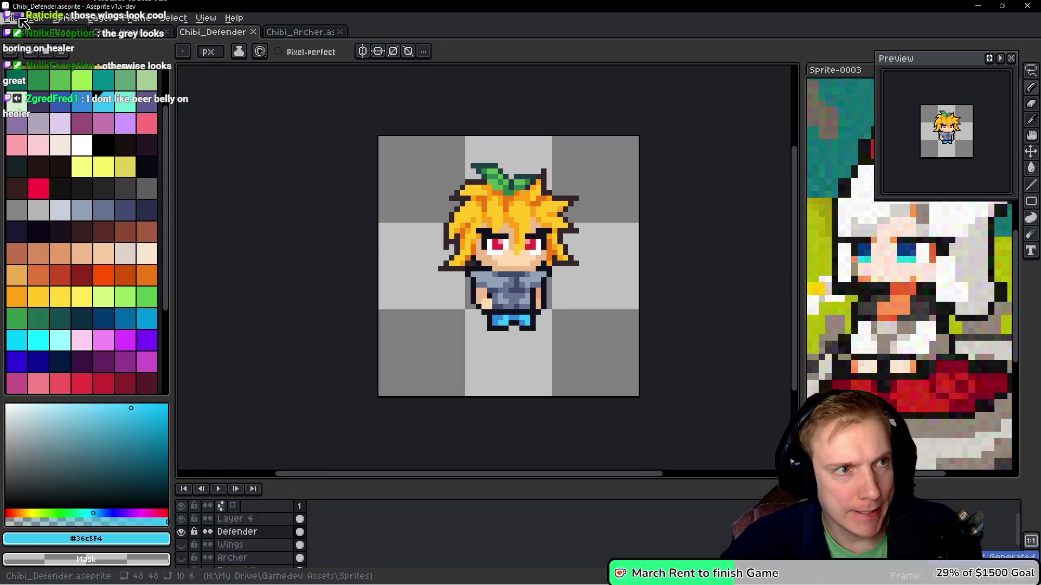
{"action": "left_click", "coordinate": [11, 17]}
{"action": "mouse_move", "coordinate": [47, 54]}
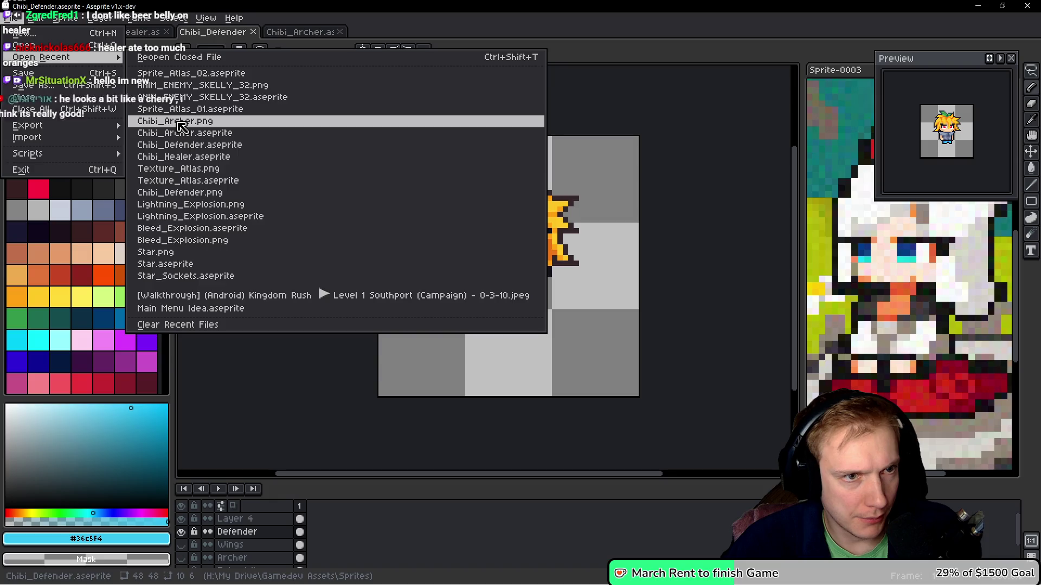
Open Chibi_Archer.png and Chibi_Defender.png from recent files, then close the defender PNG
{"action": "left_click", "coordinate": [181, 121]}
{"action": "left_click", "coordinate": [12, 18]}
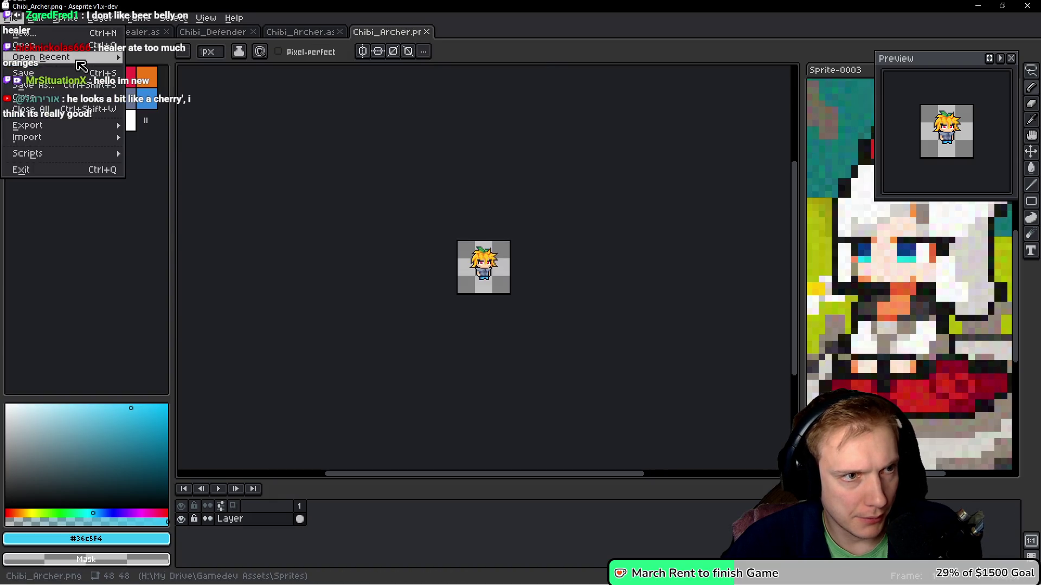
{"action": "mouse_move", "coordinate": [80, 59]}
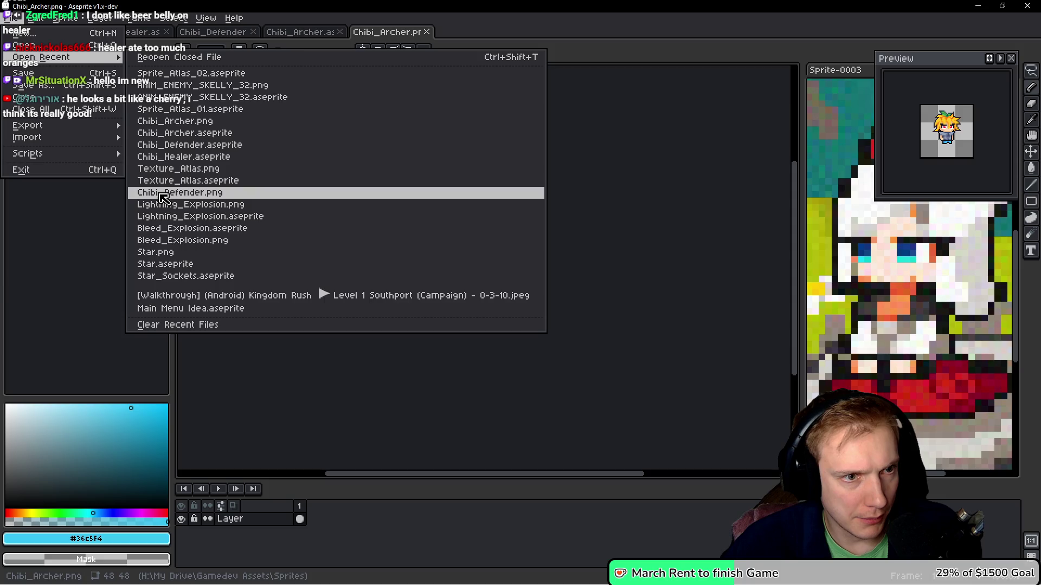
{"action": "left_click", "coordinate": [163, 193]}
{"action": "scroll", "coordinate": [477, 242], "scroll_direction": "up", "scroll_amount": 3}
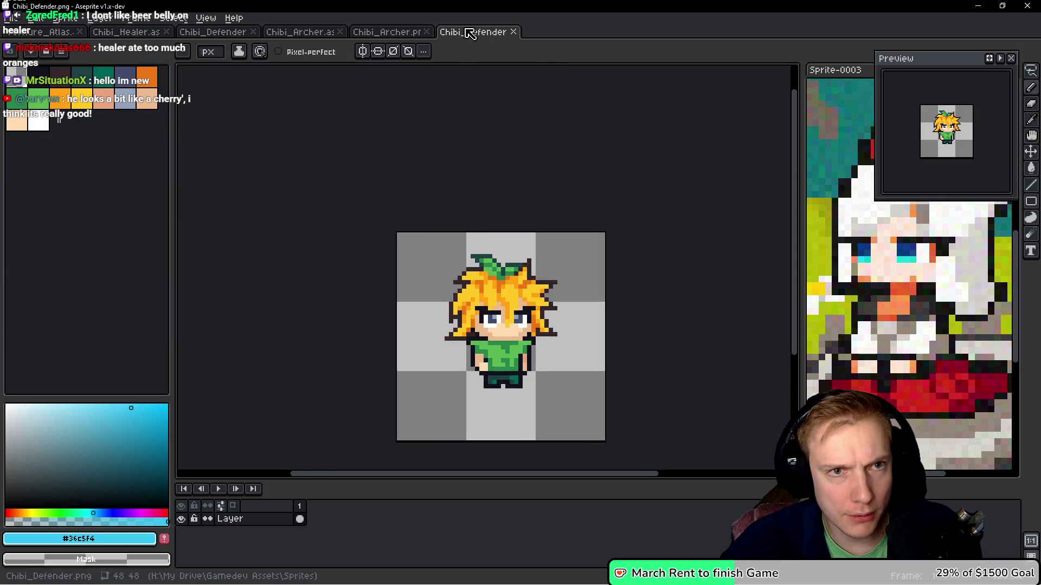
{"action": "middle_click", "coordinate": [465, 32]}
Cancel the sprite sheet exports and close the Chibi_Archer.png document
{"action": "key", "text": "ctrl+e"}
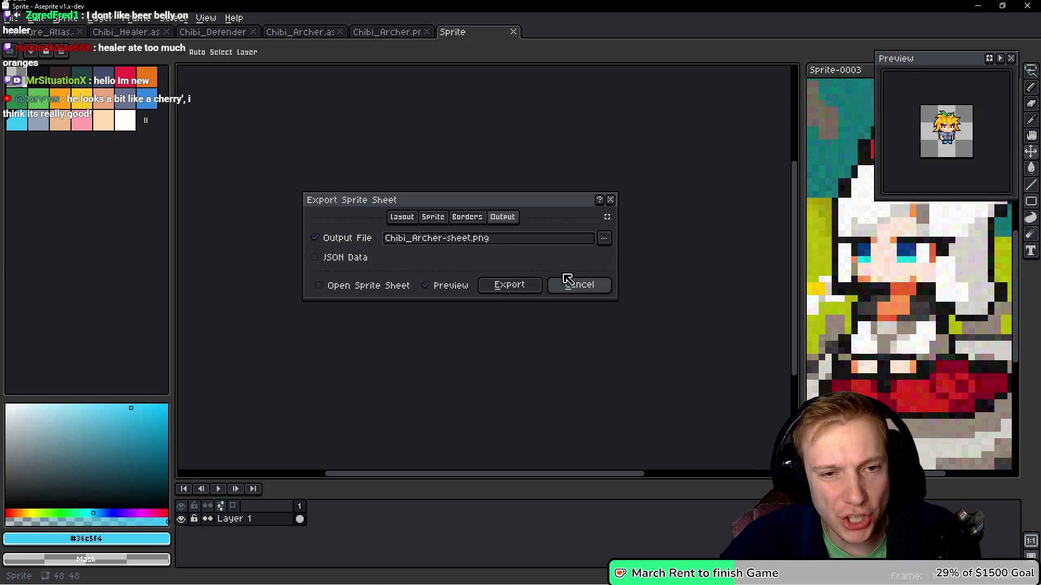
{"action": "key", "text": "Escape"}
{"action": "scroll", "coordinate": [400, 157], "scroll_direction": "up", "scroll_amount": 2}
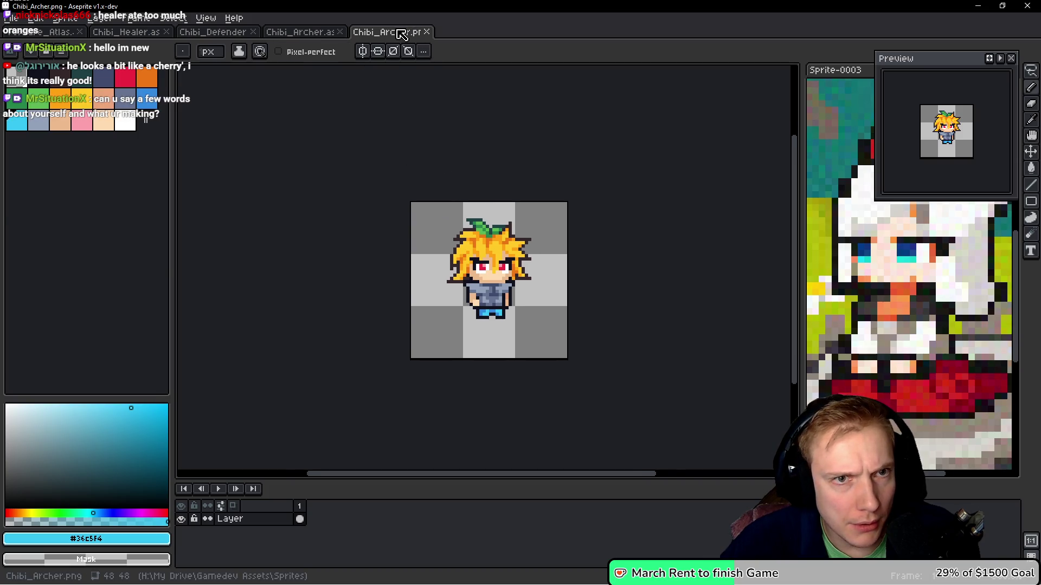
{"action": "middle_click", "coordinate": [401, 35]}
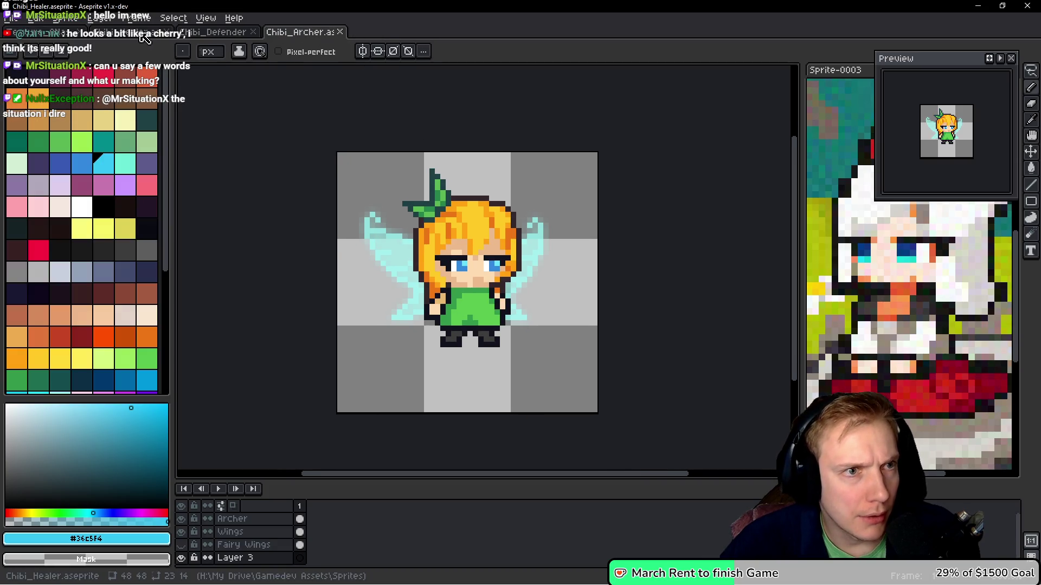
{"action": "key", "text": "ctrl+e"}
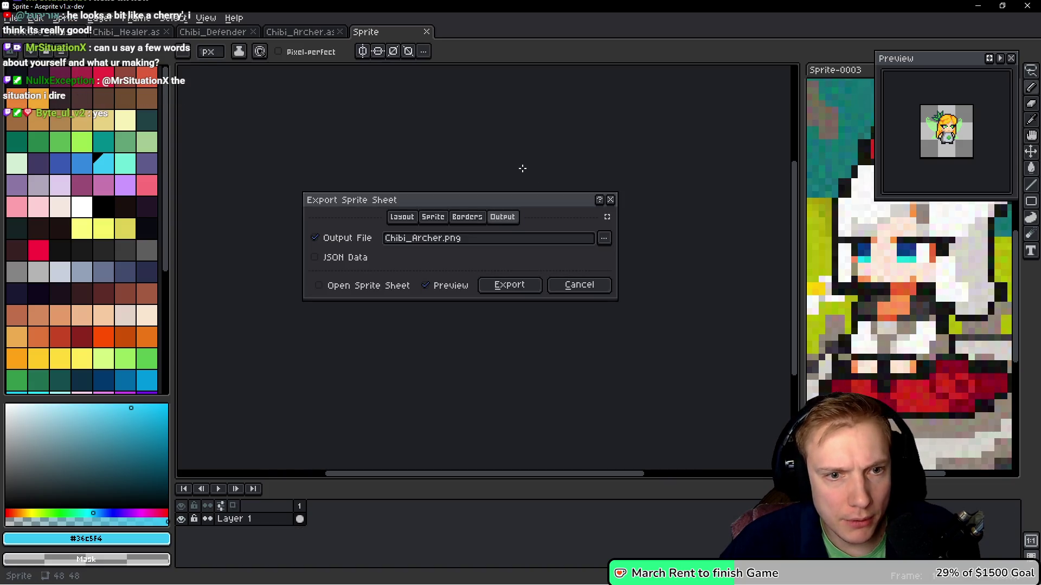
{"action": "key", "text": "Escape"}
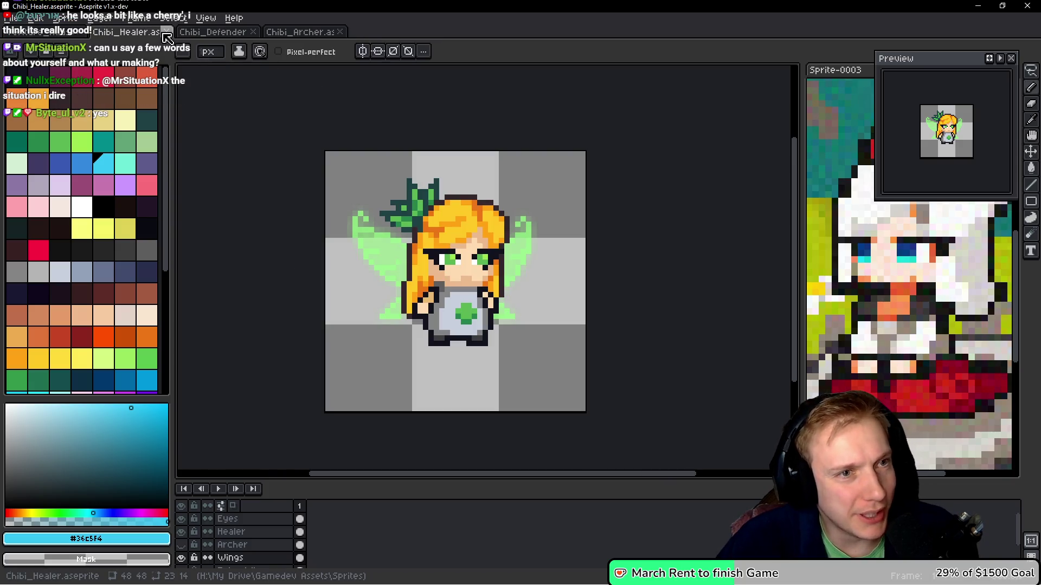
Close the Chibi_Healer, Chibi_Defender and Chibi_Archer documents
{"action": "left_click", "coordinate": [165, 33]}
{"action": "left_click", "coordinate": [163, 32]}
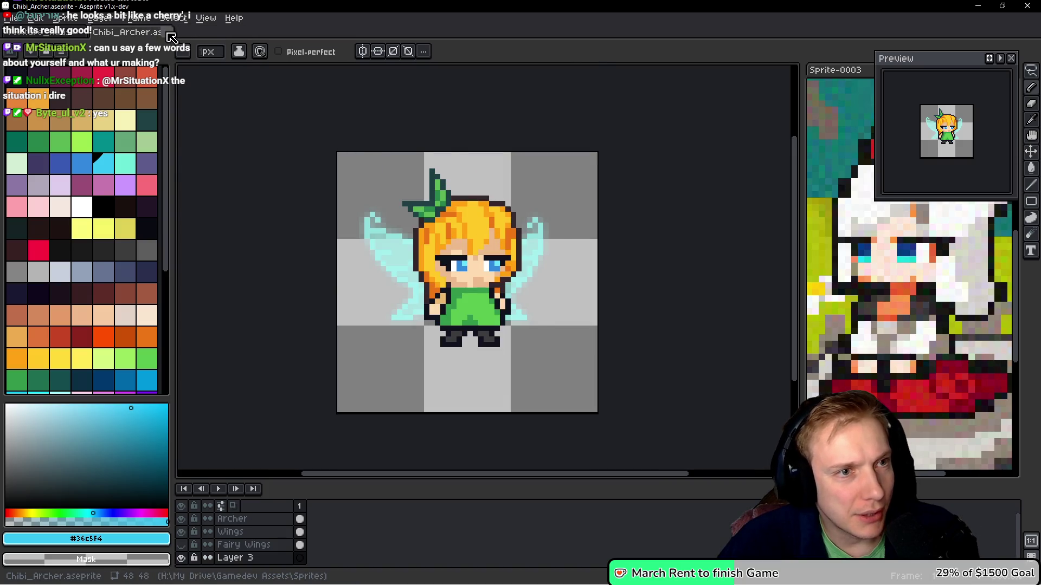
{"action": "left_click", "coordinate": [169, 34]}
Reopen Chibi_Archer.aseprite and Chibi_Defender.aseprite from the recent files list
{"action": "left_click", "coordinate": [12, 18]}
{"action": "left_click", "coordinate": [40, 57]}
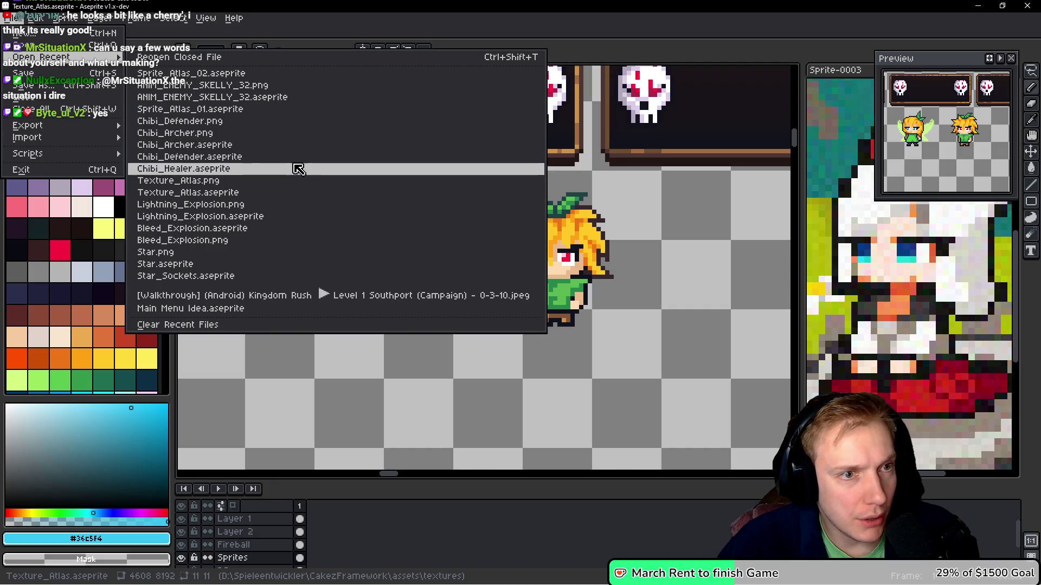
{"action": "left_click", "coordinate": [214, 146]}
{"action": "left_click", "coordinate": [34, 18]}
{"action": "left_click", "coordinate": [34, 18]}
{"action": "left_click", "coordinate": [12, 17]}
{"action": "left_click", "coordinate": [41, 57]}
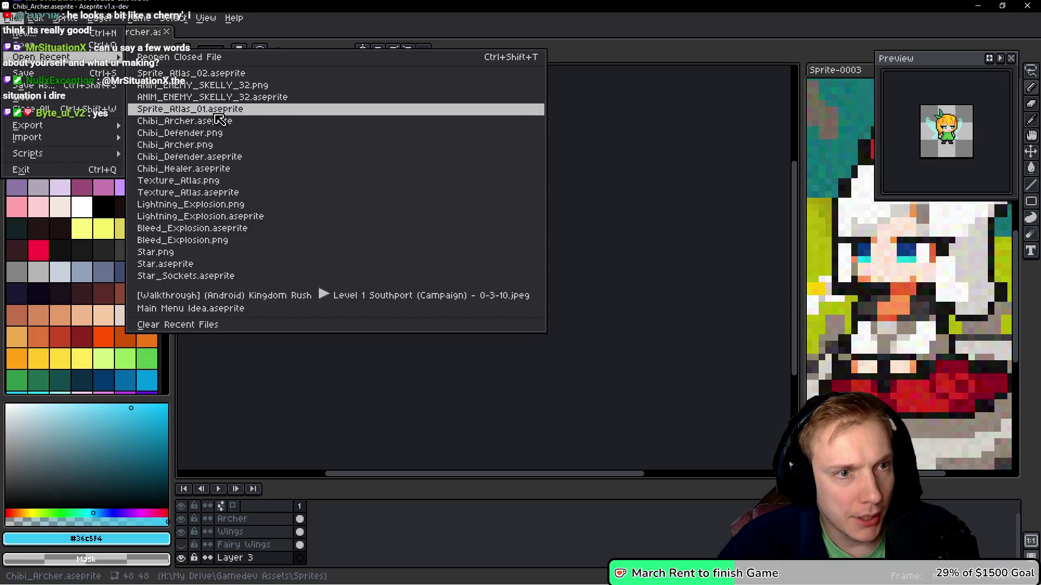
{"action": "left_click", "coordinate": [223, 157]}
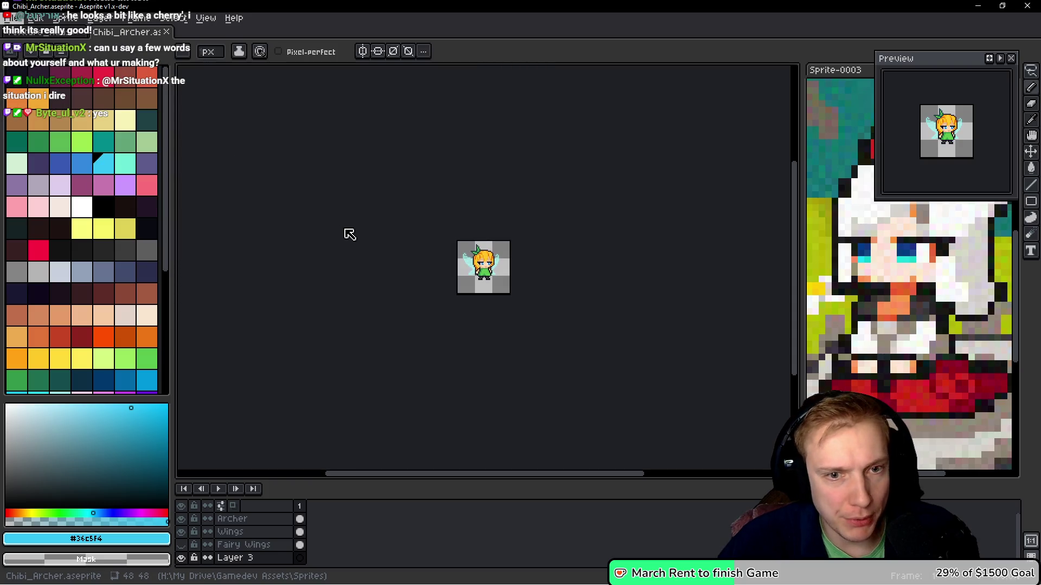
Reopen Chibi_Healer.aseprite from recent files so the healer sprite shows
{"action": "left_click", "coordinate": [12, 18]}
{"action": "left_click", "coordinate": [41, 56]}
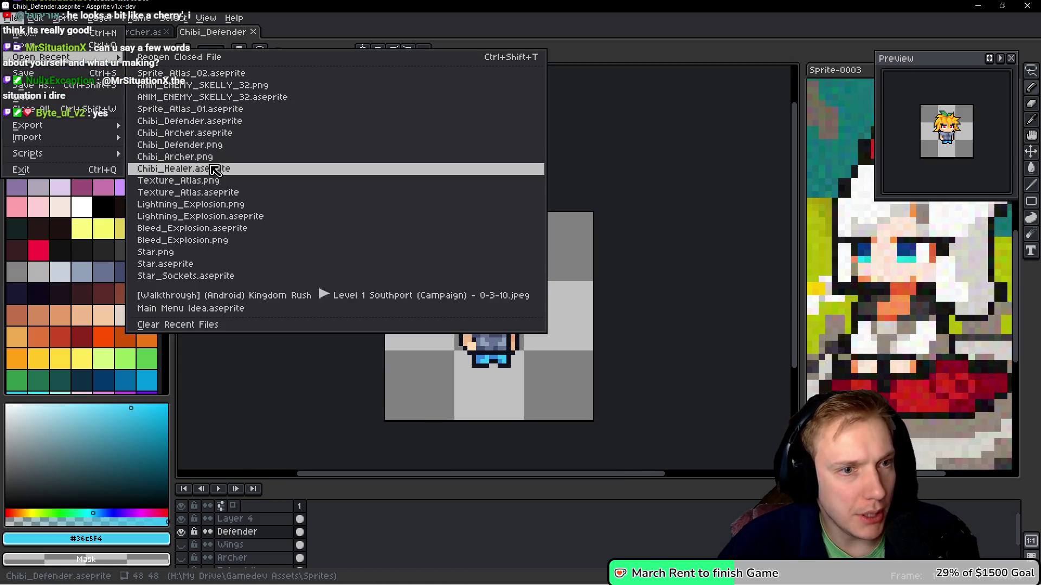
{"action": "left_click", "coordinate": [220, 168]}
{"action": "scroll", "coordinate": [479, 223], "scroll_direction": "up", "scroll_amount": 4}
{"action": "key", "text": "ctrl"}
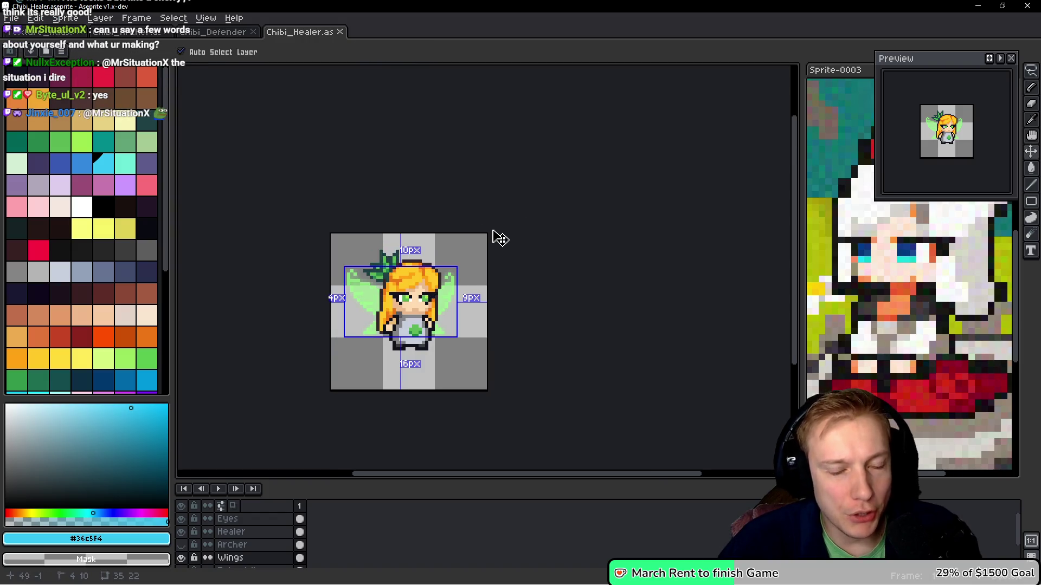
Export the healer as a sprite sheet named Chibi_Healer.png
{"action": "key", "text": "ctrl+e"}
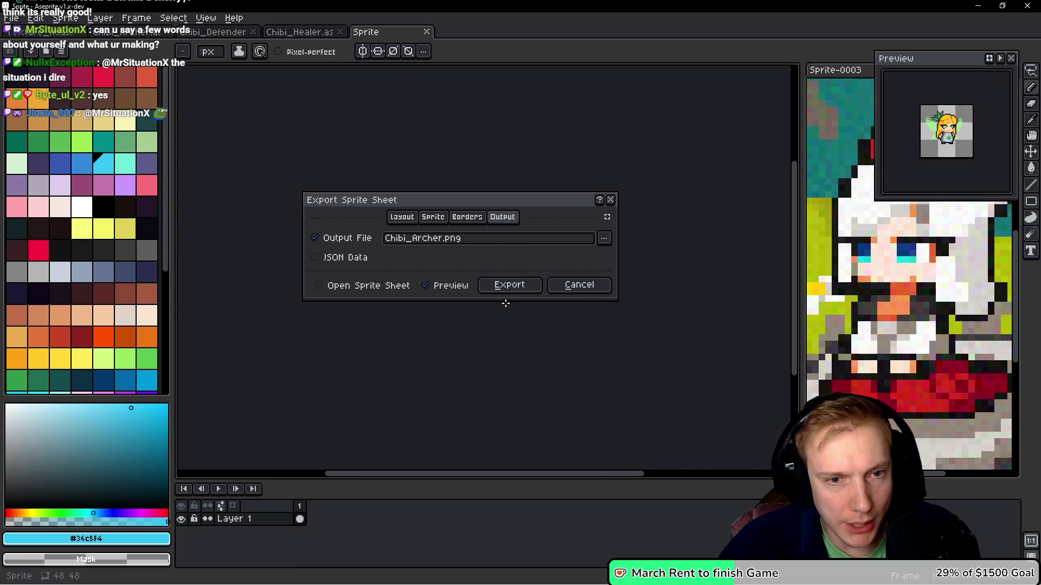
{"action": "key", "text": "Escape"}
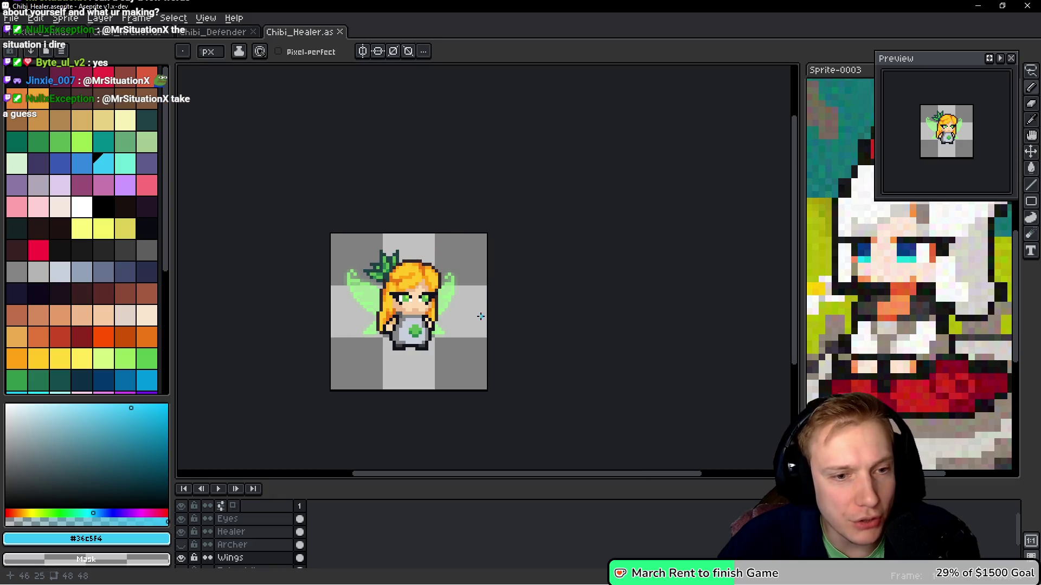
{"action": "key", "text": "ctrl+e"}
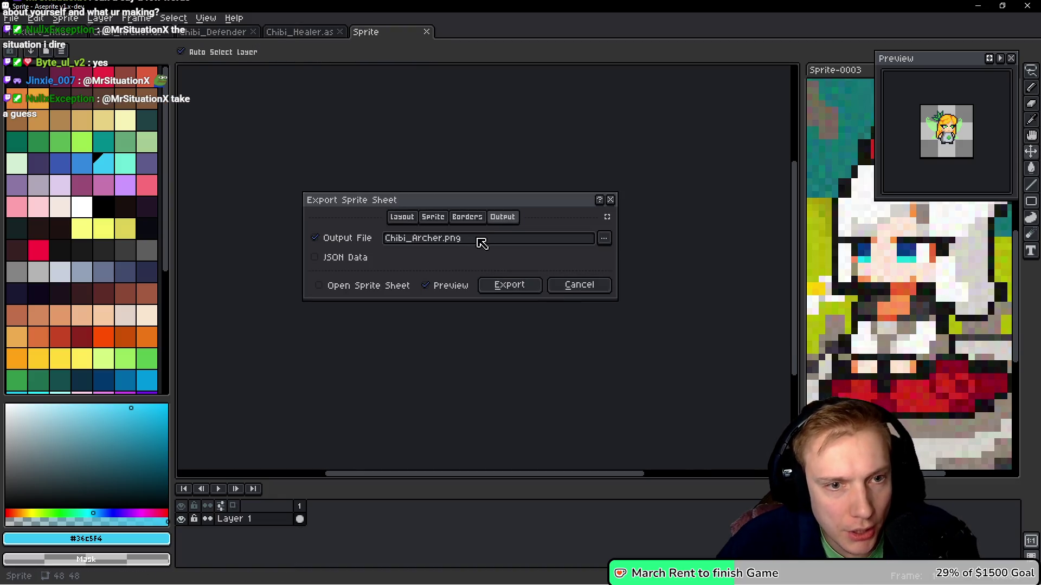
{"action": "left_click", "coordinate": [605, 240]}
{"action": "left_click", "coordinate": [536, 244]}
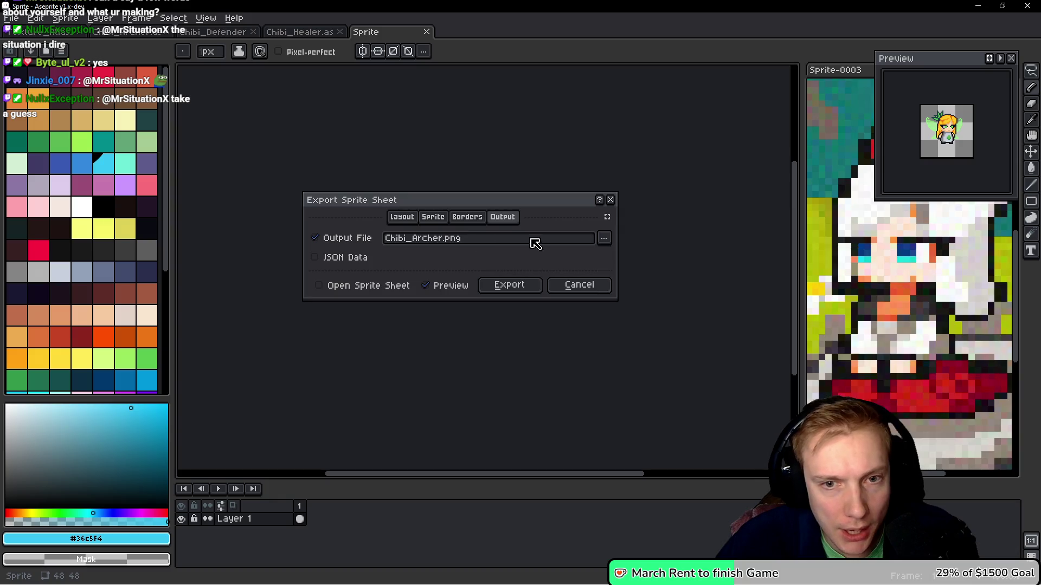
{"action": "left_click", "coordinate": [603, 239]}
{"action": "left_click", "coordinate": [626, 257]}
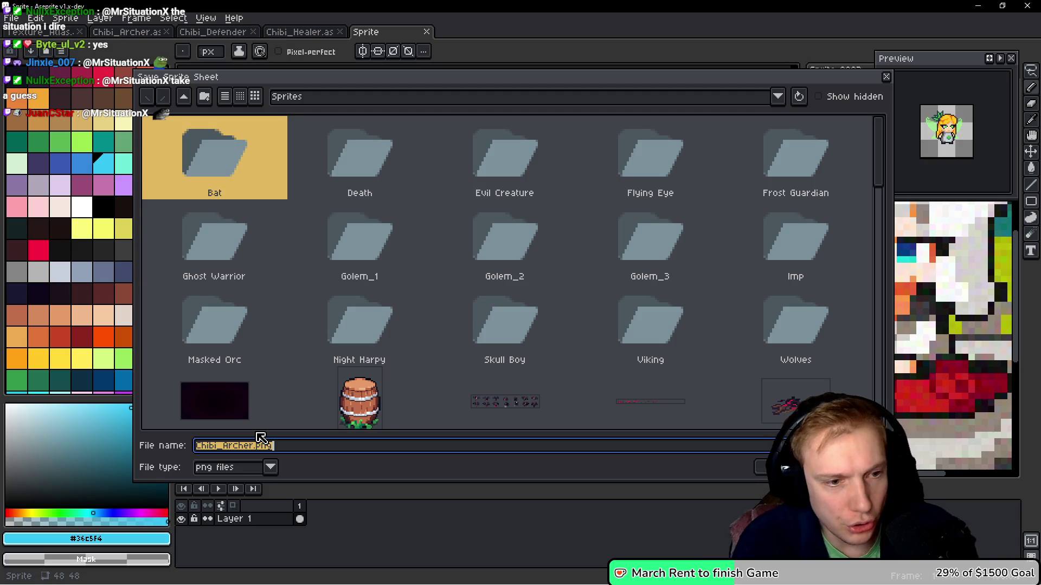
{"action": "type", "text": "Chibi"}
{"action": "key", "text": "BackSpace"}
{"action": "key", "text": "BackSpace"}
{"action": "type", "text": "Healer"}
{"action": "key", "text": "Return"}
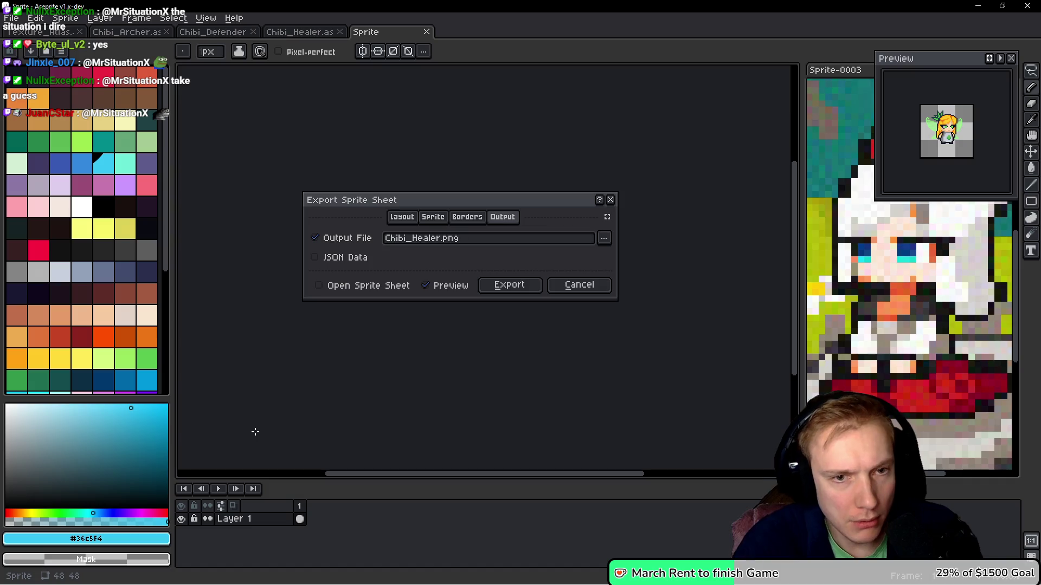
{"action": "left_click", "coordinate": [531, 288]}
Set up a sprite sheet export of the defender with the output named Chibi_Defender
{"action": "left_click", "coordinate": [216, 35]}
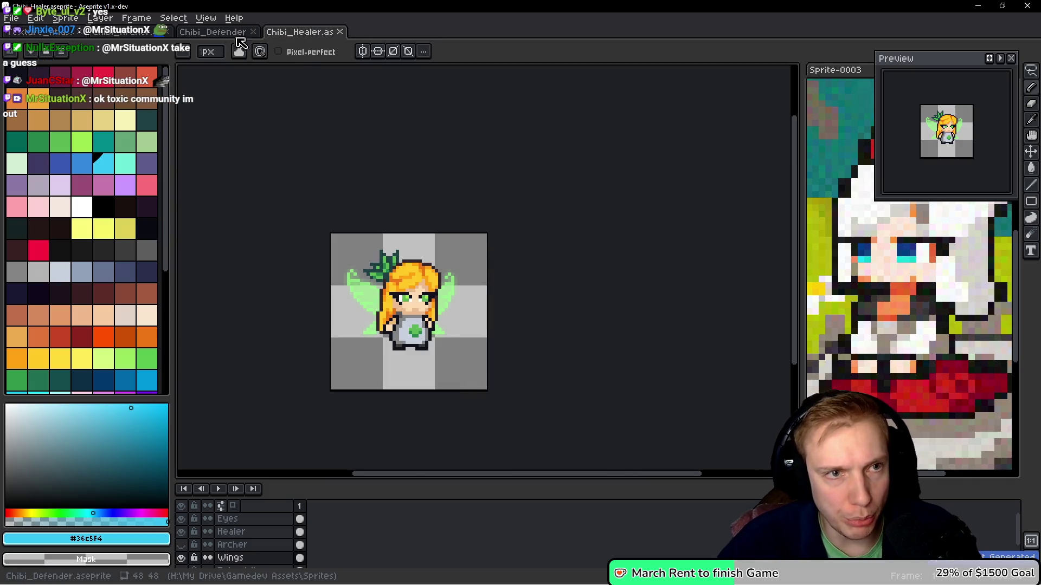
{"action": "key", "text": "ctrl+e"}
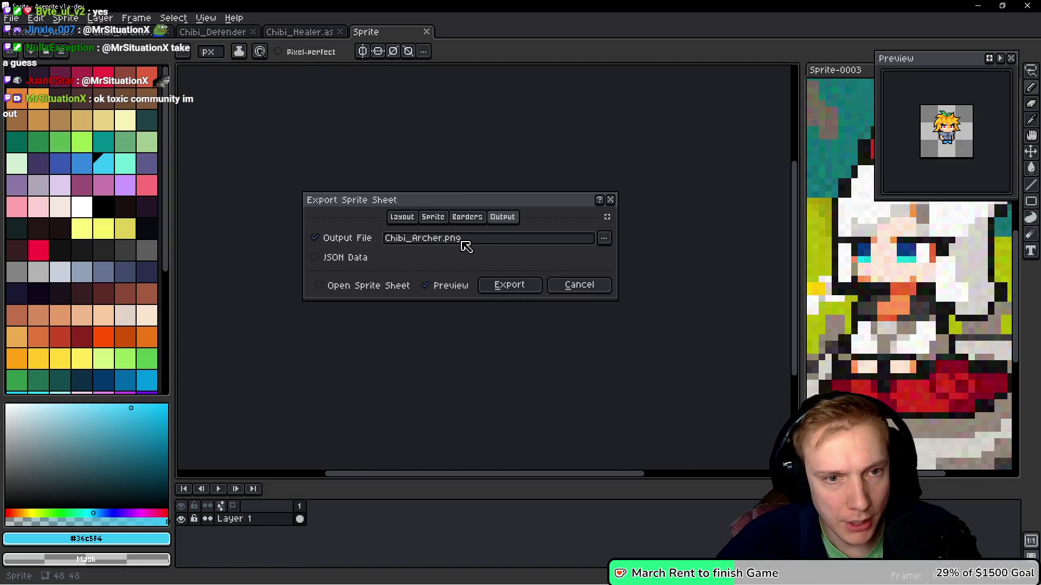
{"action": "left_click", "coordinate": [606, 238]}
{"action": "left_click", "coordinate": [640, 256]}
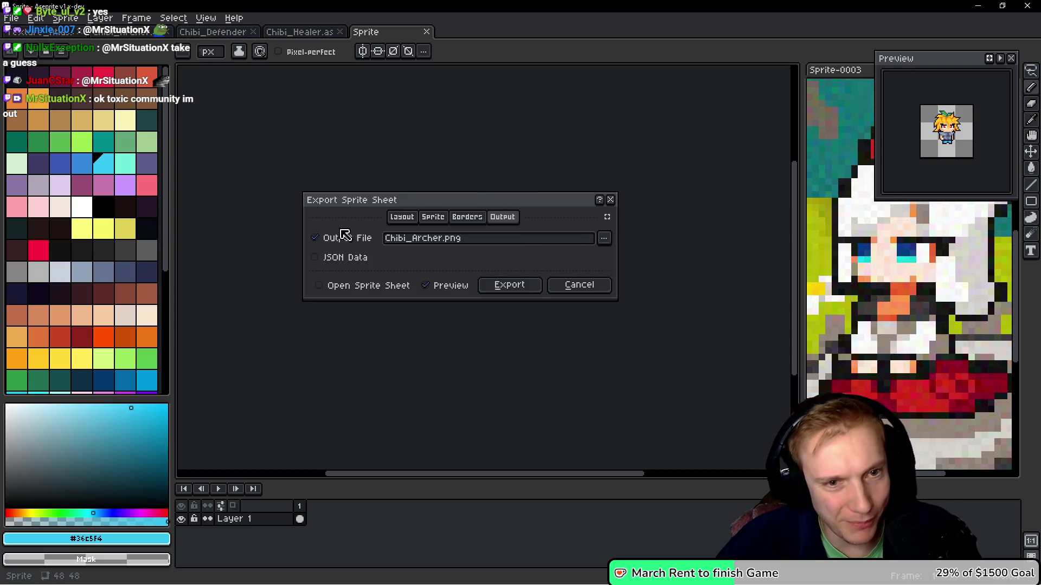
{"action": "left_click", "coordinate": [278, 448]}
{"action": "key", "text": "BackSpace"}
{"action": "key", "text": "BackSpace"}
{"action": "key", "text": "BackSpace"}
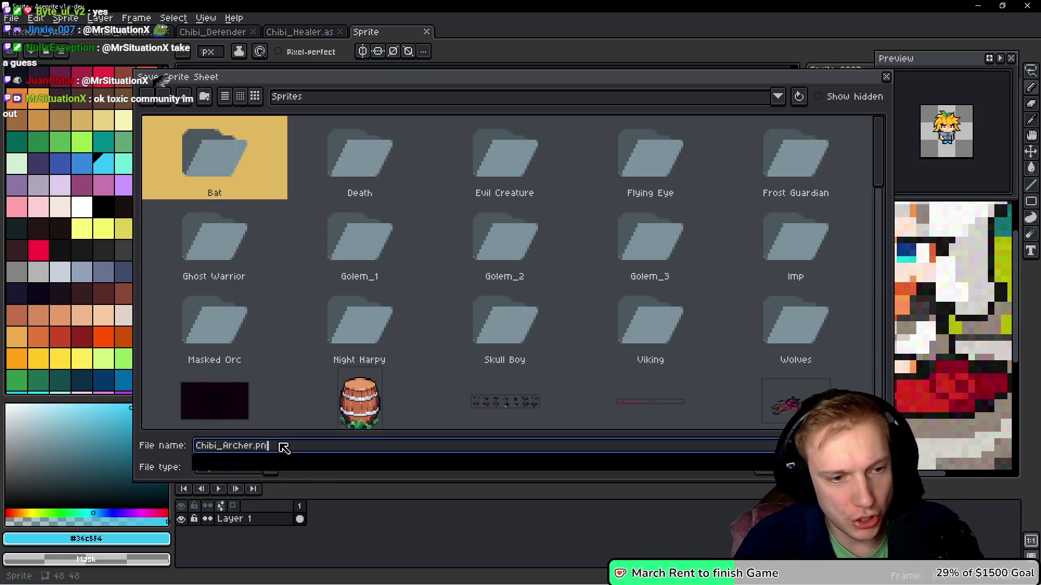
{"action": "key", "text": "BackSpace"}
{"action": "key", "text": "BackSpace"}
{"action": "key", "text": "BackSpace"}
{"action": "type", "text": "D"}
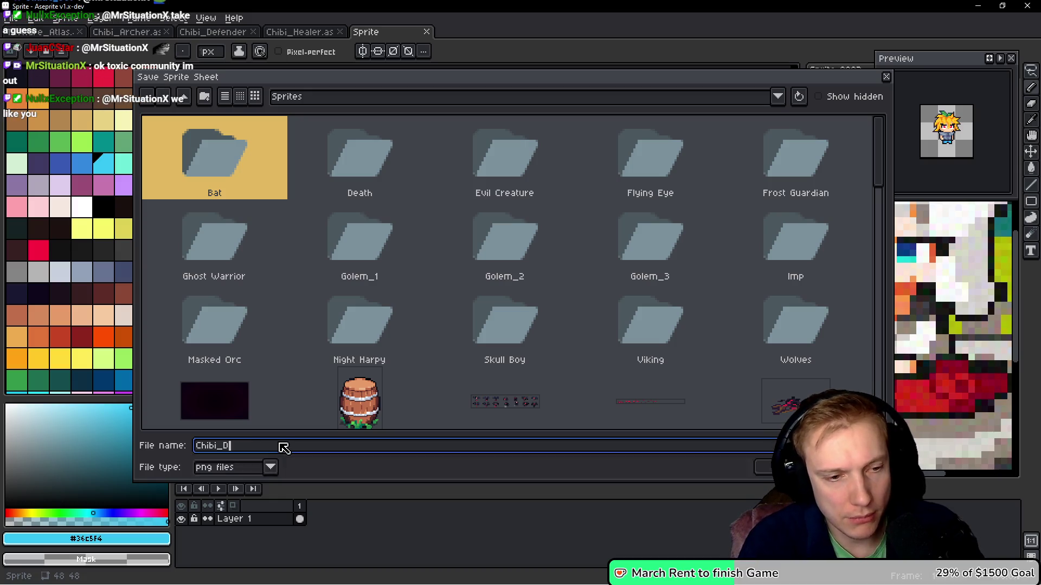
{"action": "type", "text": "efen"}
{"action": "key", "text": "Return"}
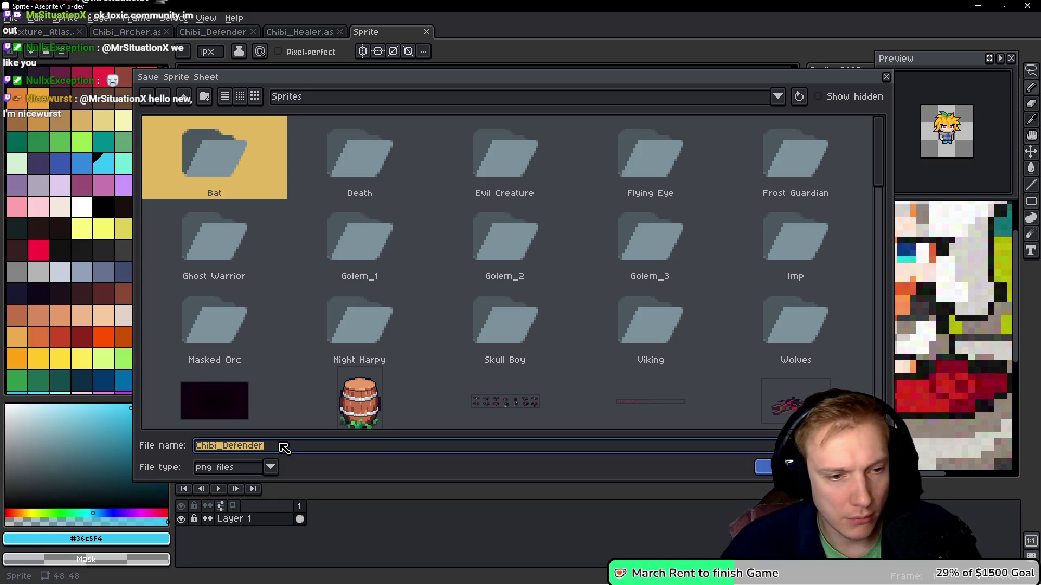
Export the defender to Chibi_Defender.png, overwriting the existing file
{"action": "key", "text": "Tab"}
{"action": "key", "text": "Down"}
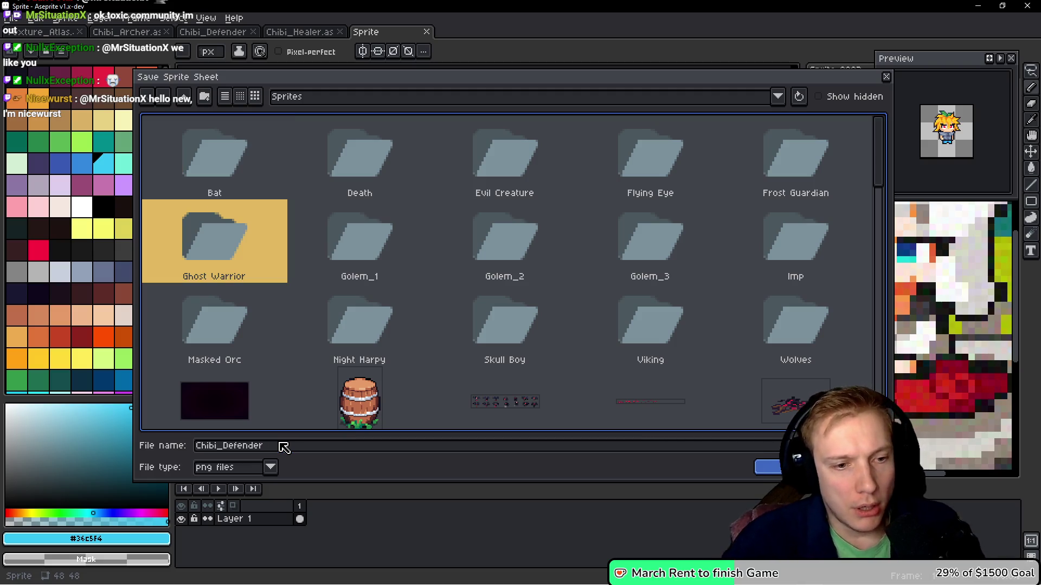
{"action": "left_click", "coordinate": [284, 447]}
{"action": "type", "text": ".png"}
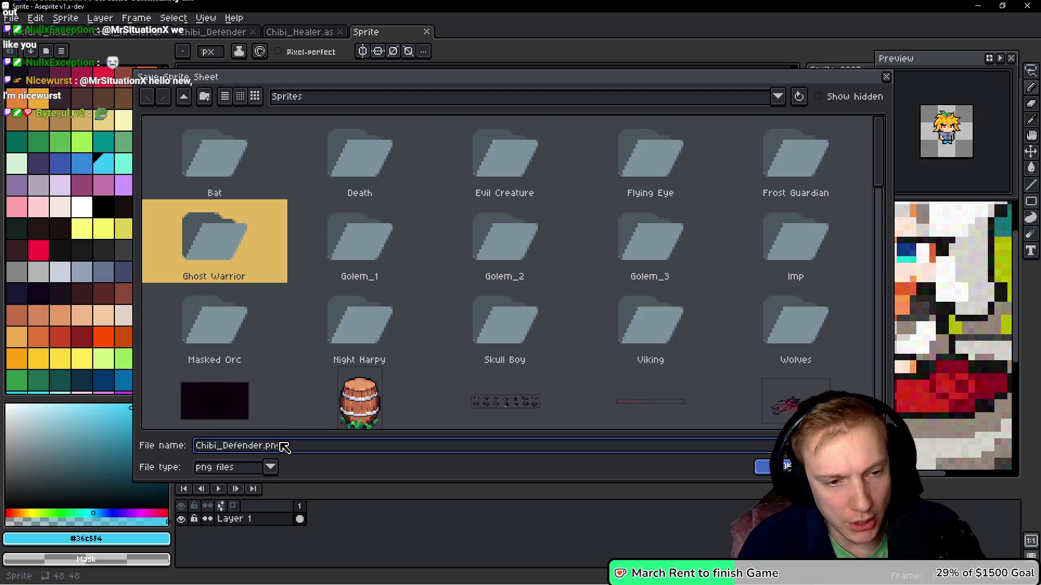
{"action": "key", "text": "Return"}
{"action": "left_click", "coordinate": [403, 272]}
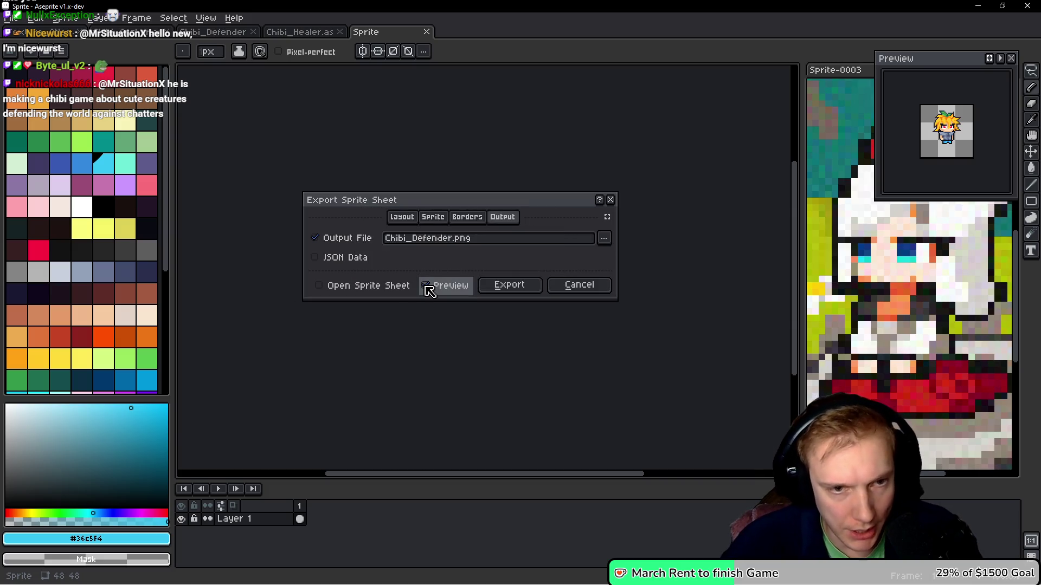
{"action": "left_click", "coordinate": [515, 284]}
Start a sprite sheet export of the archer, then close it without exporting
{"action": "left_click", "coordinate": [126, 32]}
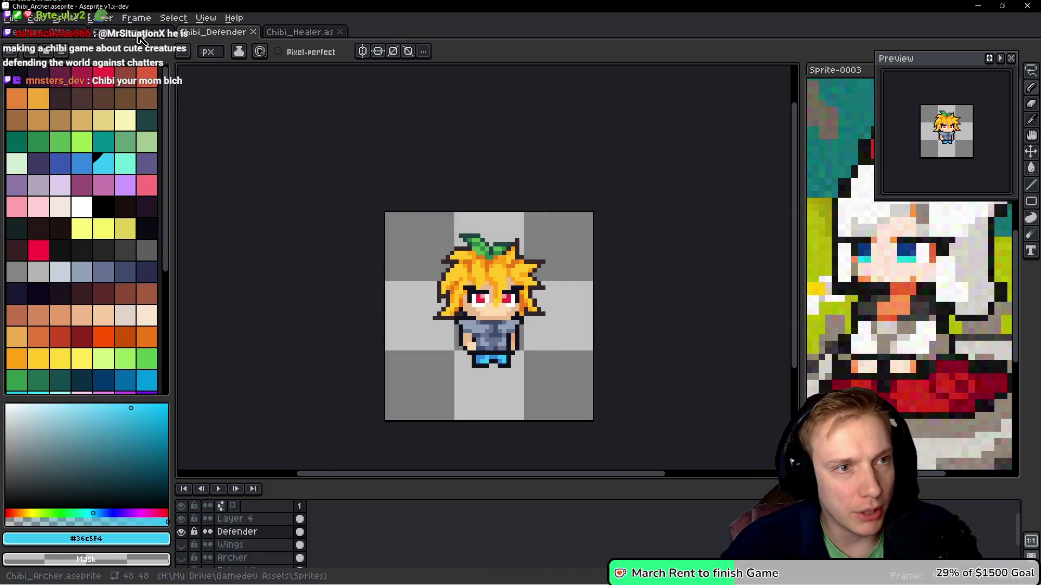
{"action": "key", "text": "ctrl+e"}
{"action": "left_click", "coordinate": [504, 288]}
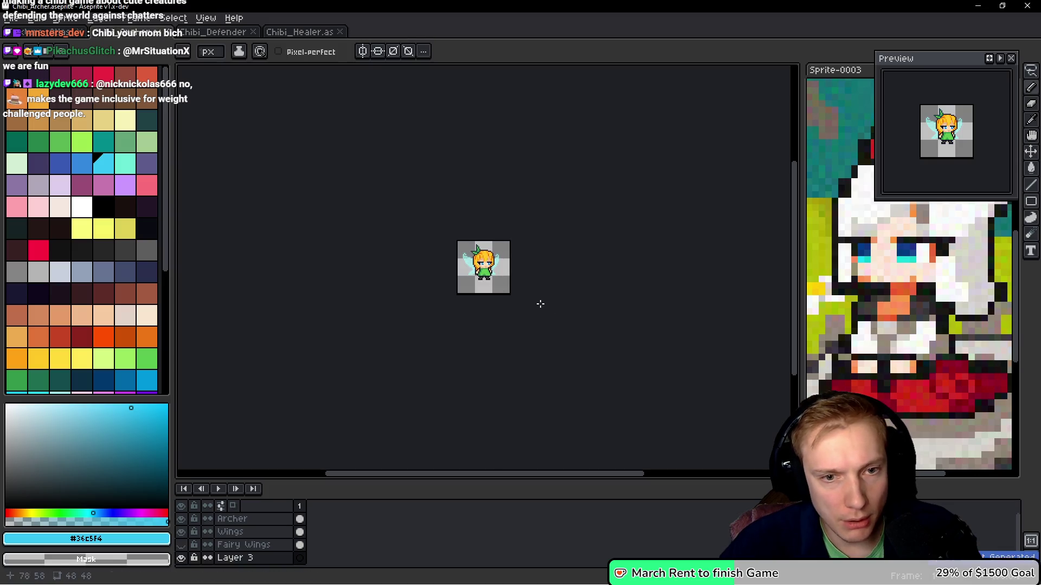
Open Chibi_Archer.png, Chibi_Defender.png and Chibi_Healer.png from the recent files
{"action": "left_click", "coordinate": [11, 18]}
{"action": "mouse_move", "coordinate": [59, 57]}
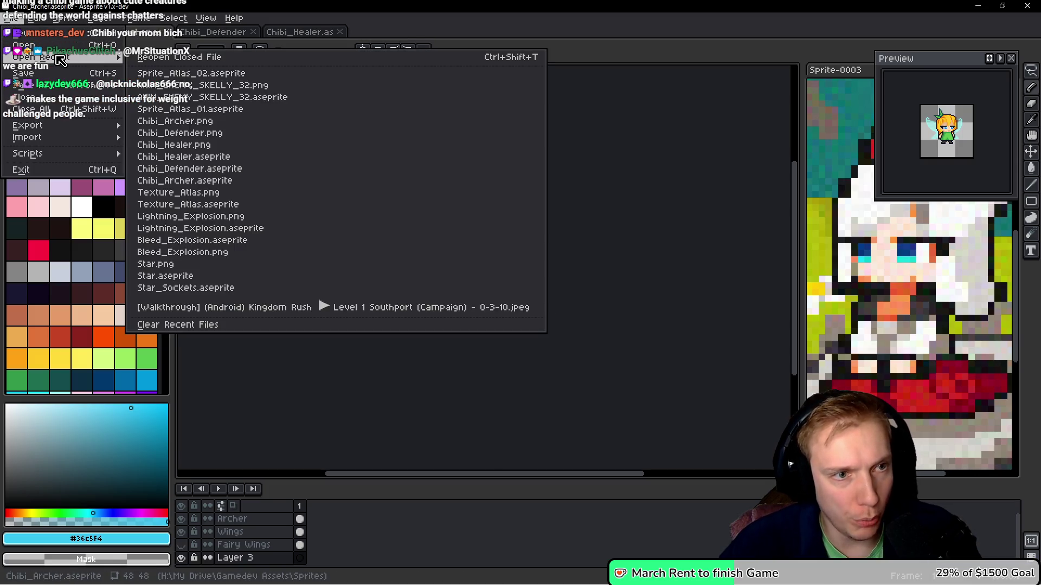
{"action": "left_click", "coordinate": [172, 121]}
{"action": "left_click", "coordinate": [12, 19]}
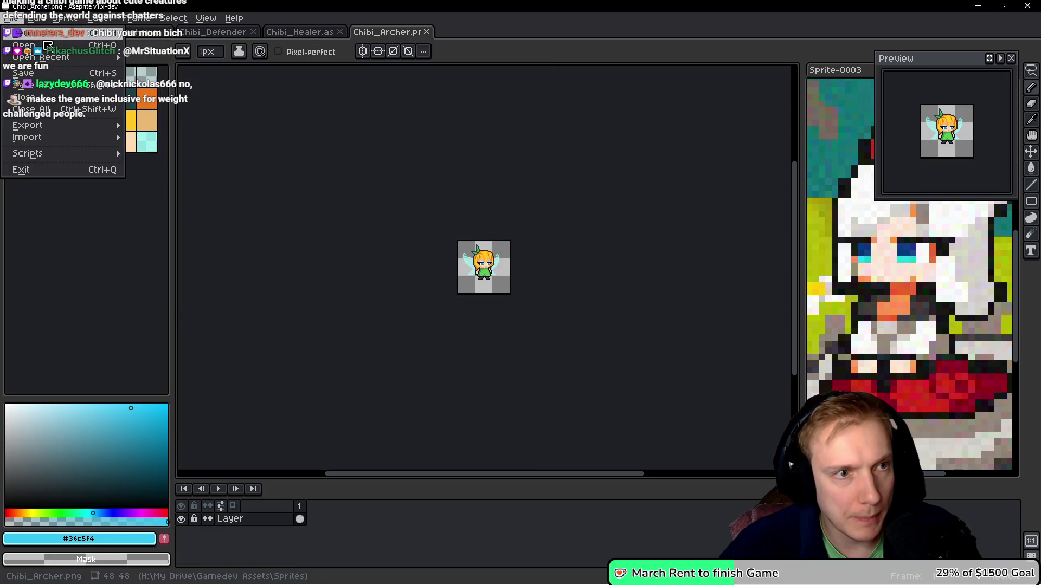
{"action": "mouse_move", "coordinate": [60, 57]}
{"action": "left_click", "coordinate": [173, 121]}
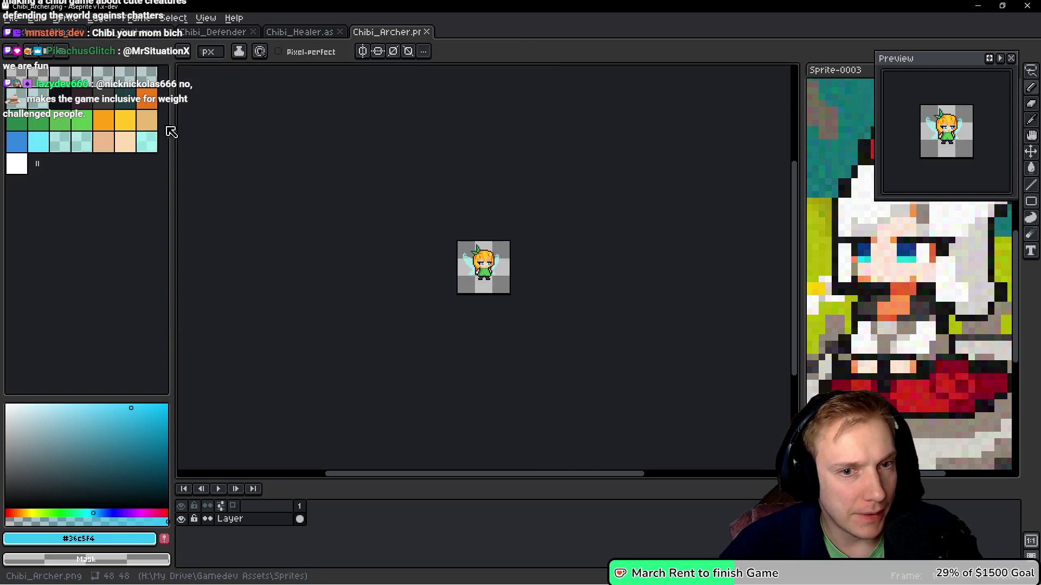
{"action": "left_click", "coordinate": [11, 18]}
{"action": "mouse_move", "coordinate": [59, 57]}
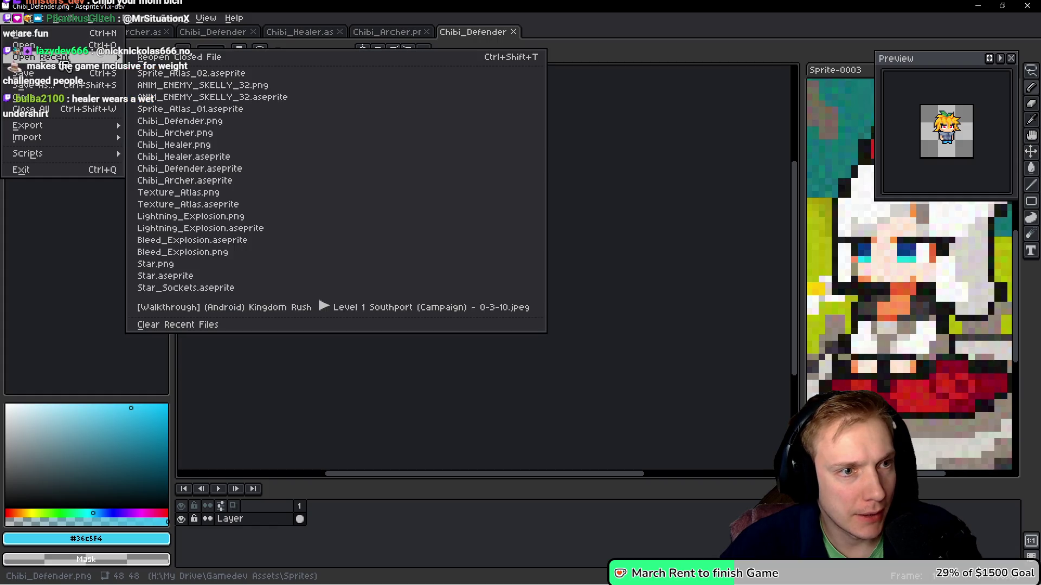
{"action": "left_click", "coordinate": [185, 145]}
Copy the healer sprite and paste it into the Texture_Atlas document
{"action": "scroll", "coordinate": [536, 244], "scroll_direction": "up", "scroll_amount": 4}
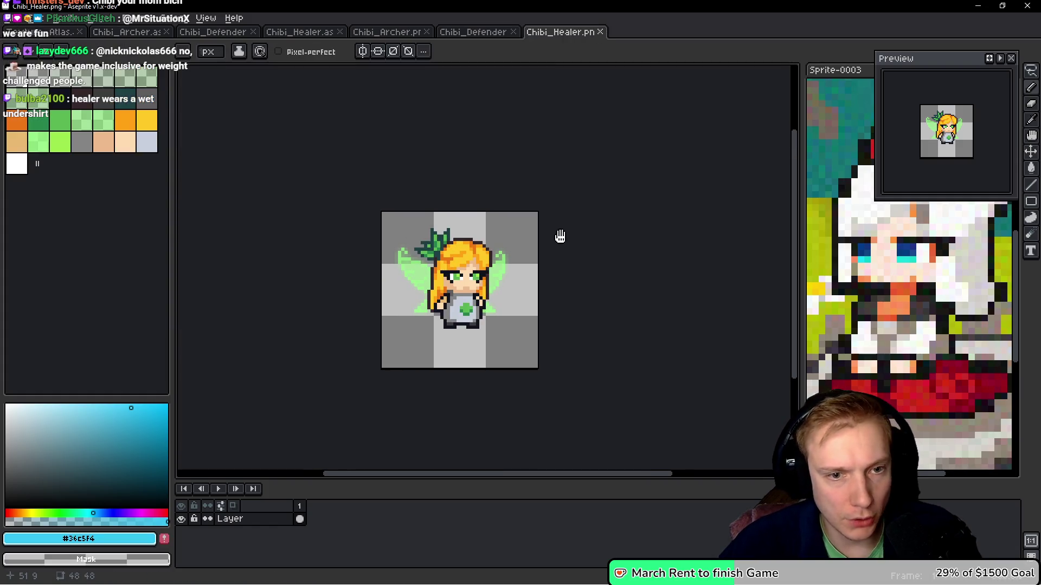
{"action": "key", "text": "ctrl+c"}
{"action": "key", "text": "ctrl+Tab"}
{"action": "key", "text": "ctrl+v"}
{"action": "scroll", "coordinate": [648, 307], "scroll_direction": "up", "scroll_amount": 3}
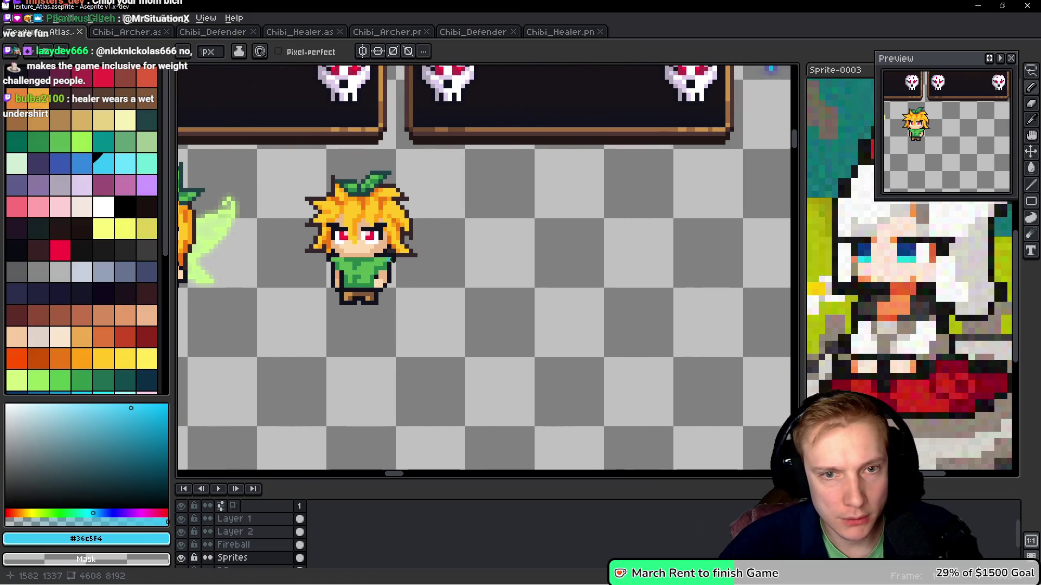
Move the pasted healer into place, flip it horizontally, and drop it
{"action": "mouse_move", "coordinate": [471, 263]}
{"action": "left_mouse_down"}
{"action": "mouse_move", "coordinate": [577, 257]}
{"action": "mouse_move", "coordinate": [557, 252]}
{"action": "left_mouse_up"}
{"action": "key", "text": "shift+h"}
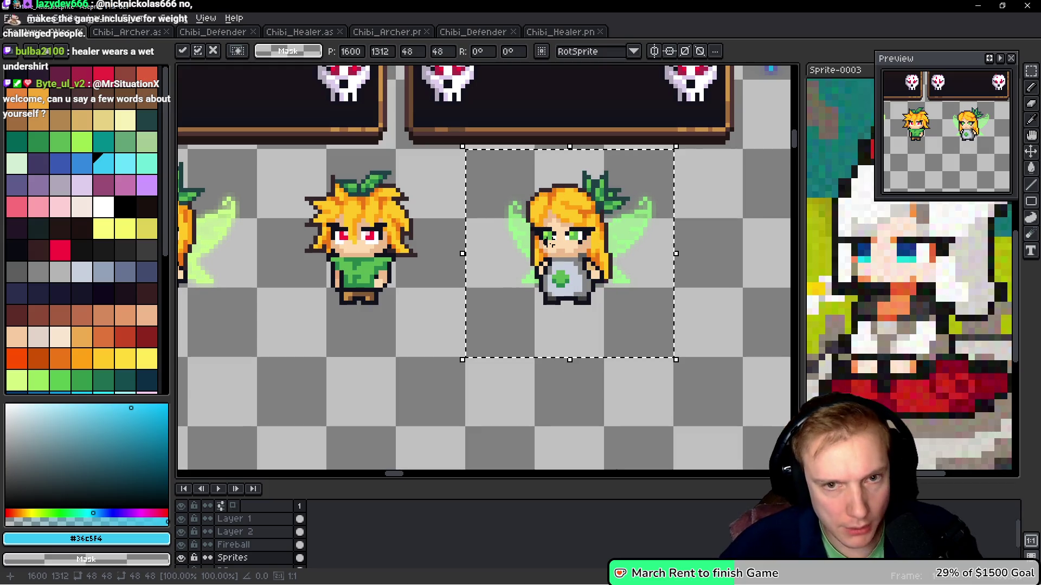
{"action": "left_click_drag", "start_coordinate": [458, 250], "coordinate": [525, 255]}
{"action": "key", "text": "ctrl+d"}
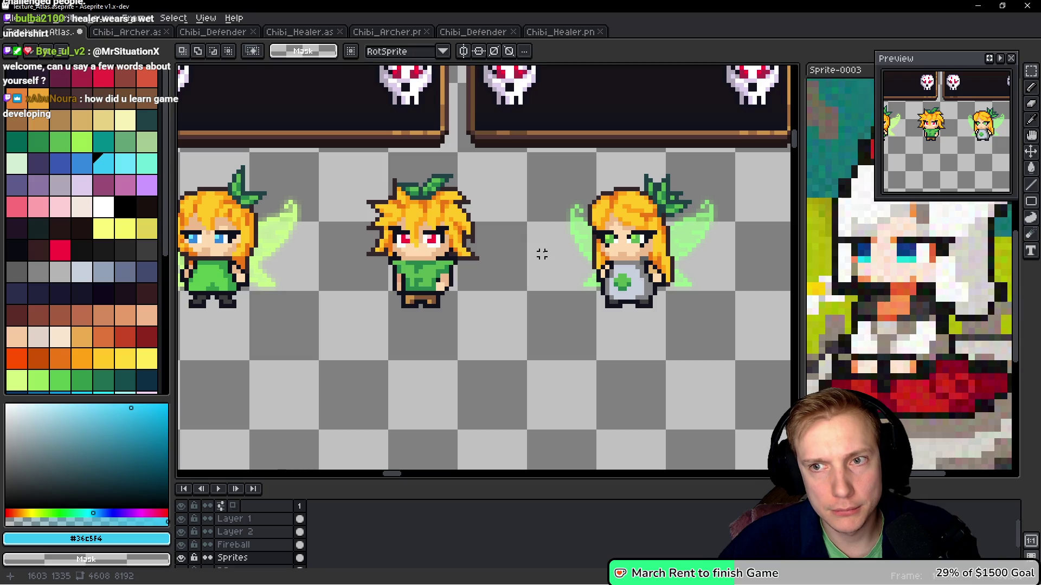
Cut the two old chibi sprites out of the atlas
{"action": "left_click_drag", "start_coordinate": [338, 167], "coordinate": [477, 167]}
{"action": "left_click_drag", "start_coordinate": [230, 360], "coordinate": [675, 151]}
{"action": "key", "text": "ctrl+x"}
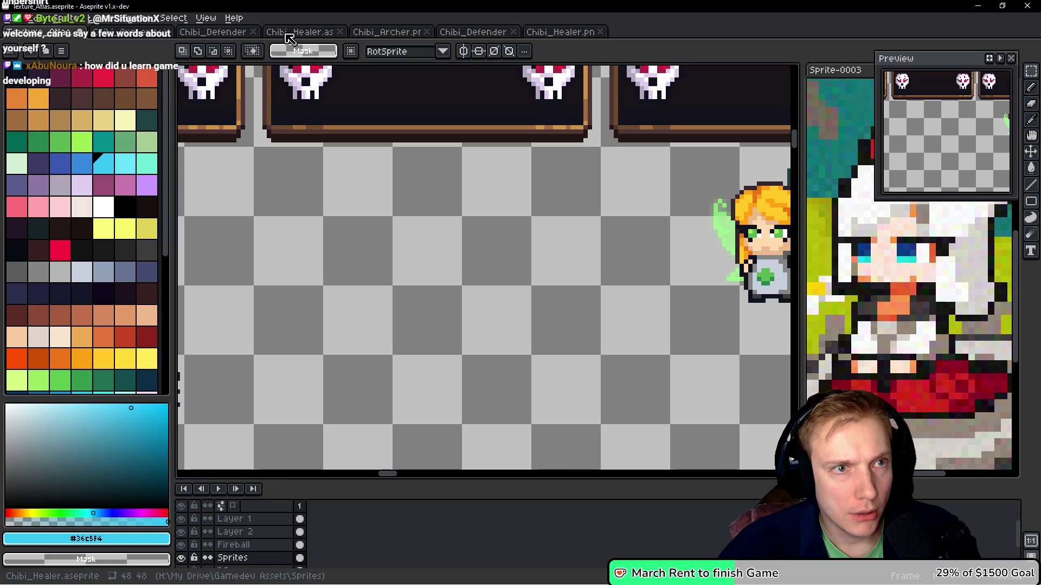
Paste the Chibi_Archer.png sprite into the atlas, flipped, just left of the healer
{"action": "left_click", "coordinate": [385, 33]}
{"action": "left_click", "coordinate": [386, 33]}
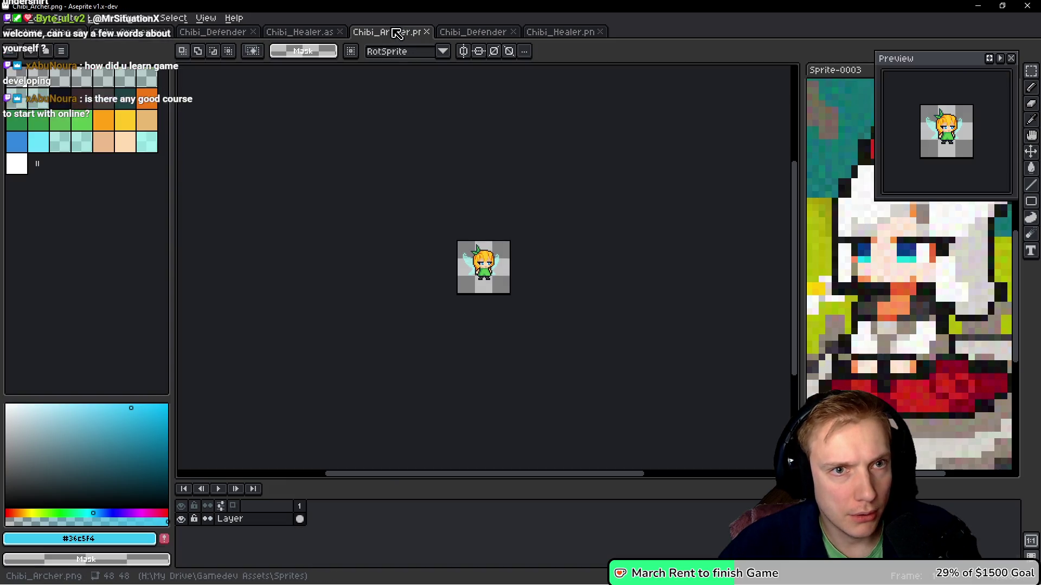
{"action": "key", "text": "ctrl+a"}
{"action": "key", "text": "ctrl+c"}
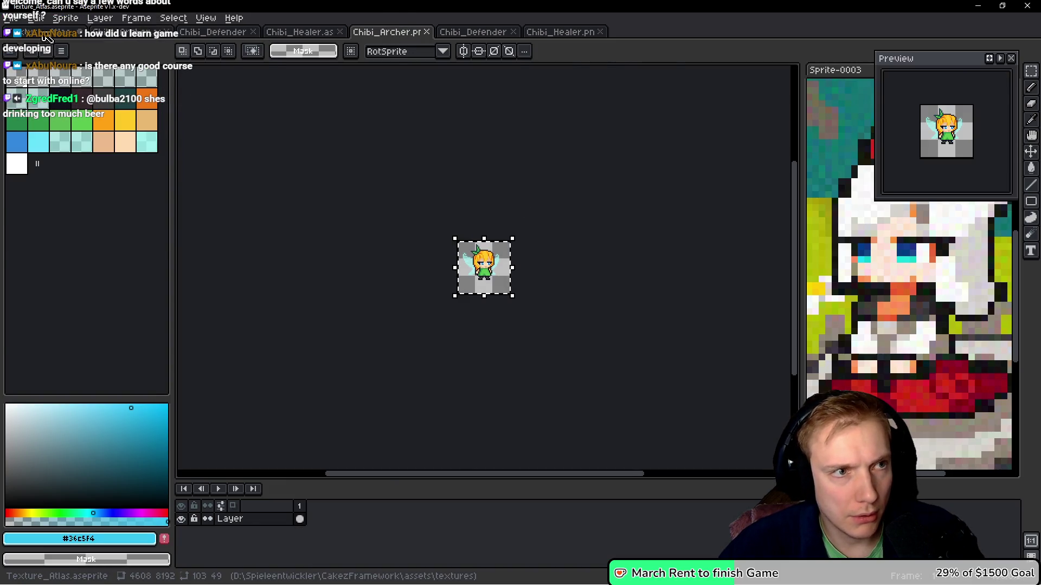
{"action": "key", "text": "ctrl+tab"}
{"action": "key", "text": "ctrl+v"}
{"action": "mouse_move", "coordinate": [530, 255]}
{"action": "left_mouse_down"}
{"action": "mouse_move", "coordinate": [633, 238]}
{"action": "mouse_move", "coordinate": [402, 238]}
{"action": "left_mouse_up"}
{"action": "key", "text": "shift+h"}
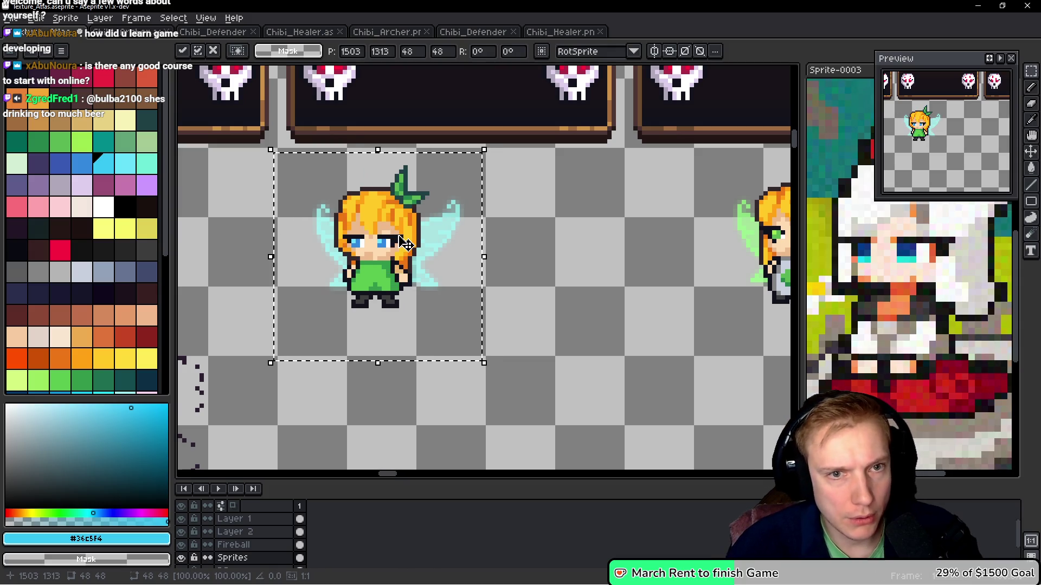
{"action": "key", "text": "Up"}
{"action": "key", "text": "ctrl+d"}
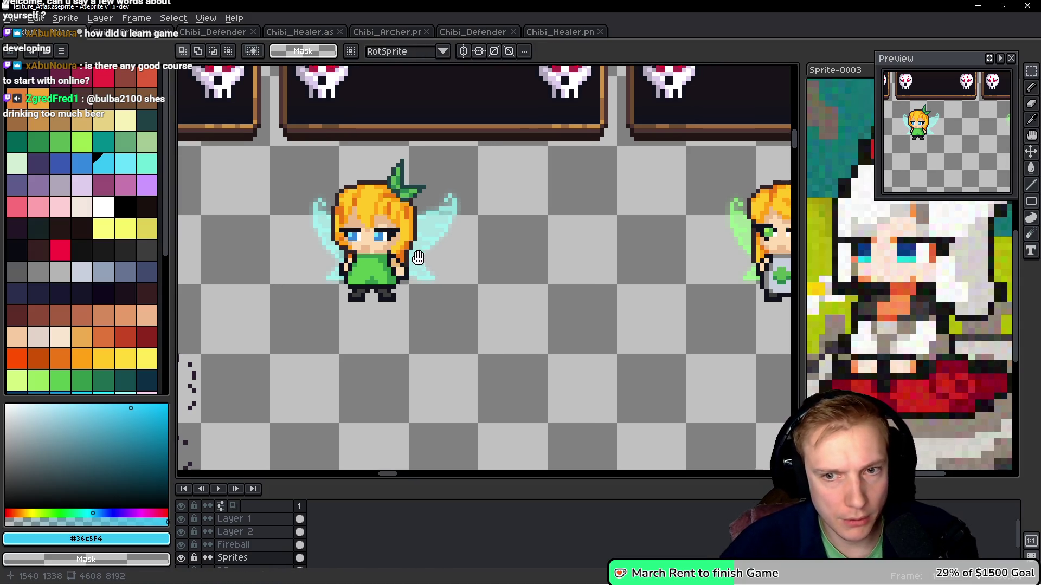
{"action": "left_click_drag", "start_coordinate": [434, 262], "coordinate": [384, 256]}
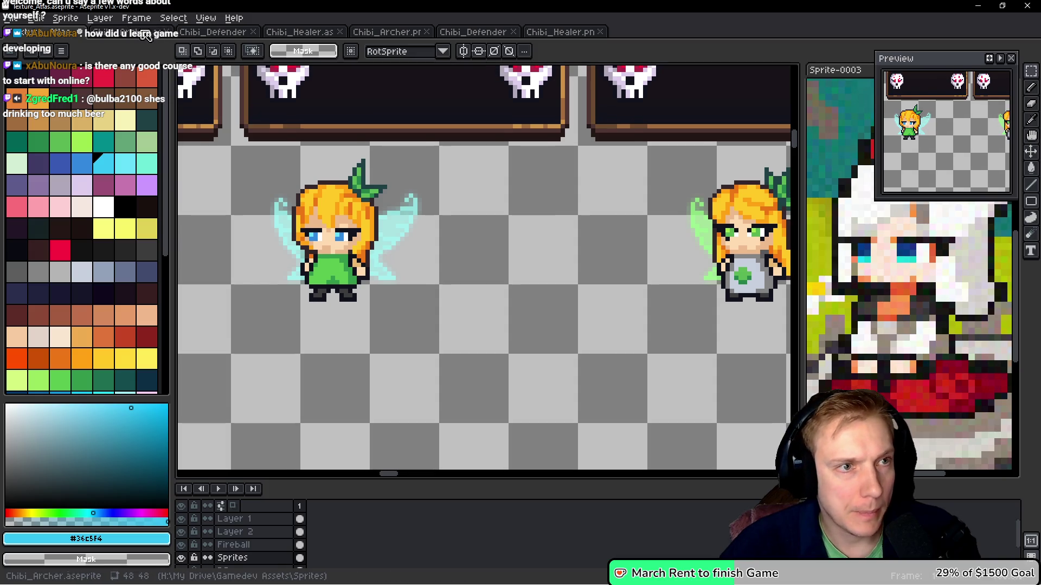
Paste the Chibi_Defender.png sprite into the atlas, nudge it into line, and save
{"action": "left_click", "coordinate": [222, 34]}
{"action": "left_click", "coordinate": [471, 32]}
{"action": "key", "text": "ctrl+a"}
{"action": "key", "text": "ctrl+c"}
{"action": "left_click", "coordinate": [82, 32]}
{"action": "key", "text": "ctrl+v"}
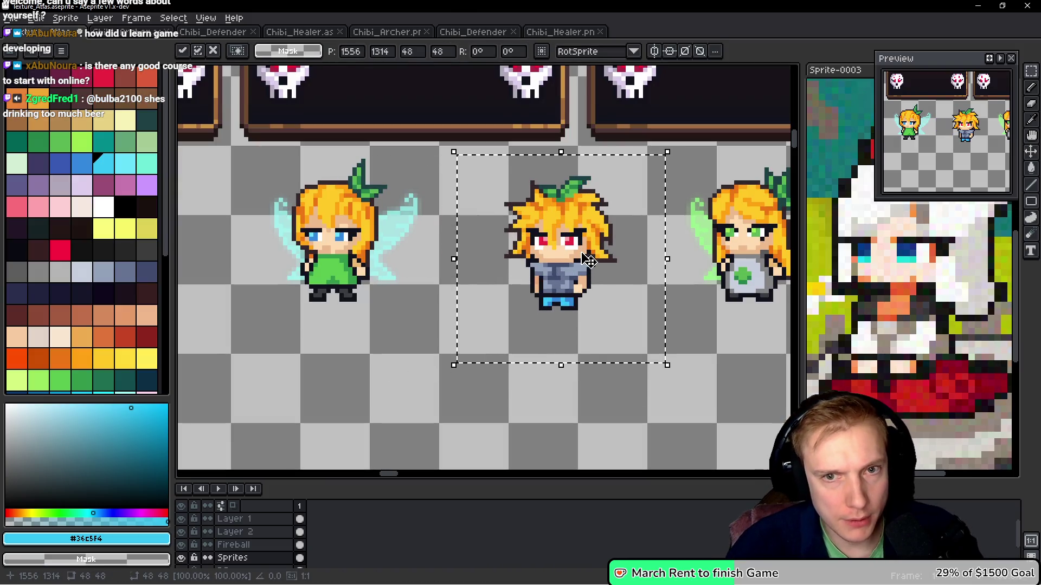
{"action": "key", "text": "Left"}
{"action": "key", "text": "Left"}
{"action": "key", "text": "Up"}
{"action": "key", "text": "ctrl+s"}
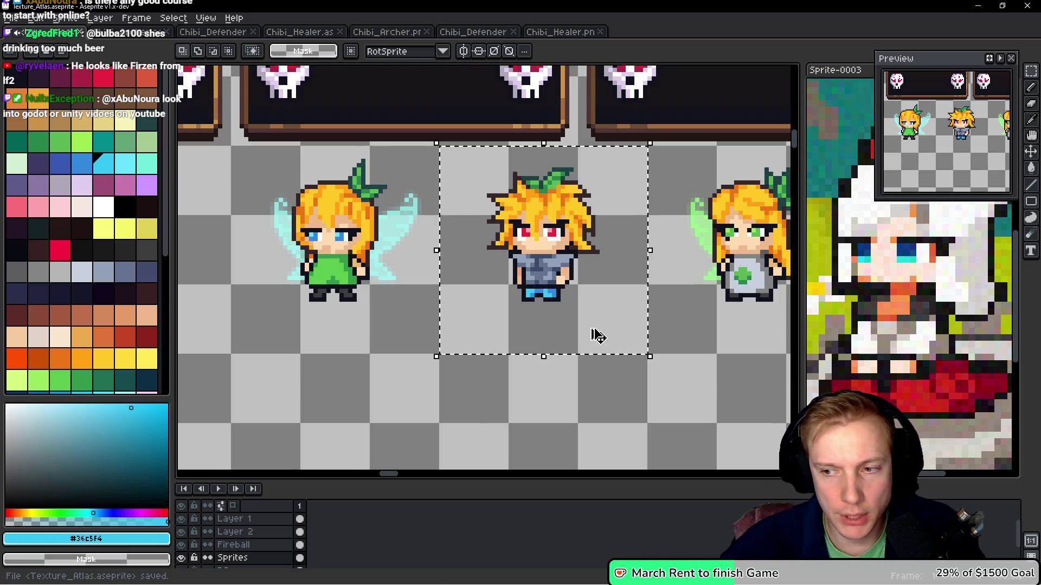
{"action": "key", "text": "ctrl+e"}
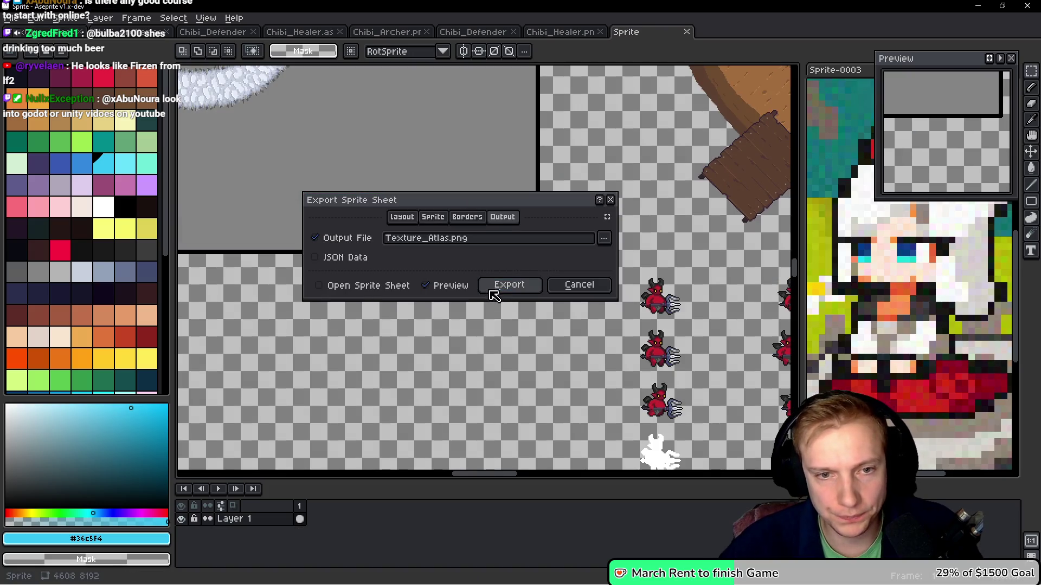
Export the sheet as Texture_Atlas.png, save the atlas, and export again
{"action": "left_click", "coordinate": [499, 290]}
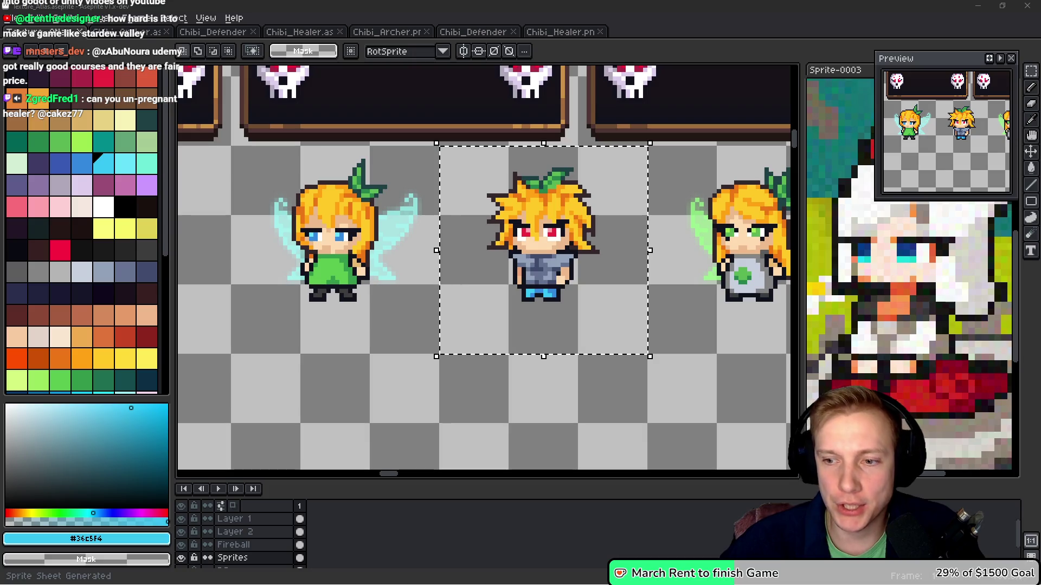
{"action": "scroll", "coordinate": [607, 249], "scroll_direction": "down", "scroll_amount": 4}
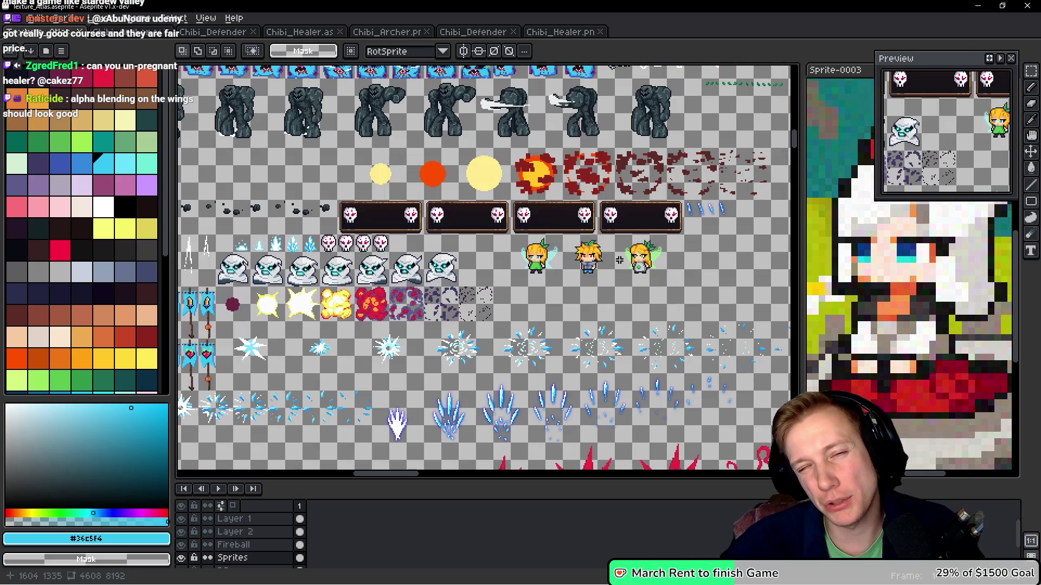
{"action": "scroll", "coordinate": [619, 261], "scroll_direction": "up", "scroll_amount": 4}
{"action": "key", "text": "ctrl+s"}
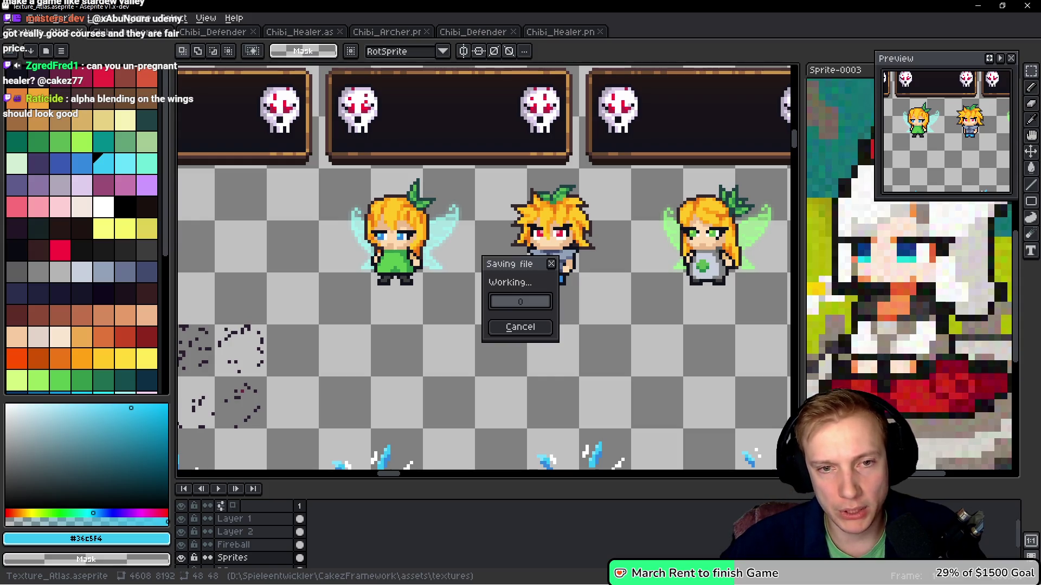
{"action": "scroll", "coordinate": [606, 268], "scroll_direction": "down", "scroll_amount": 2}
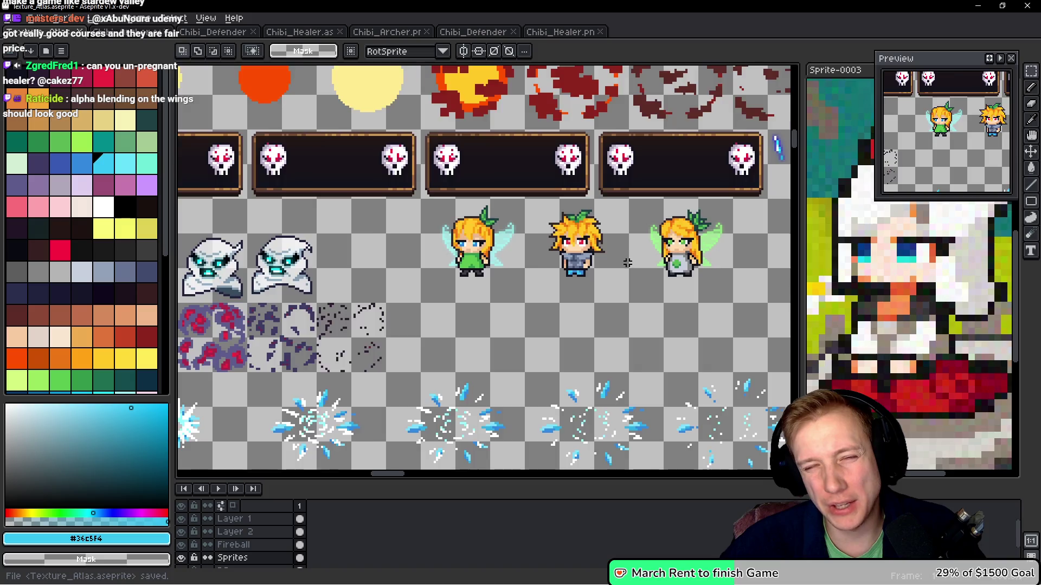
{"action": "scroll", "coordinate": [627, 262], "scroll_direction": "up", "scroll_amount": 2}
{"action": "key", "text": "ctrl+e"}
{"action": "left_click", "coordinate": [508, 287]}
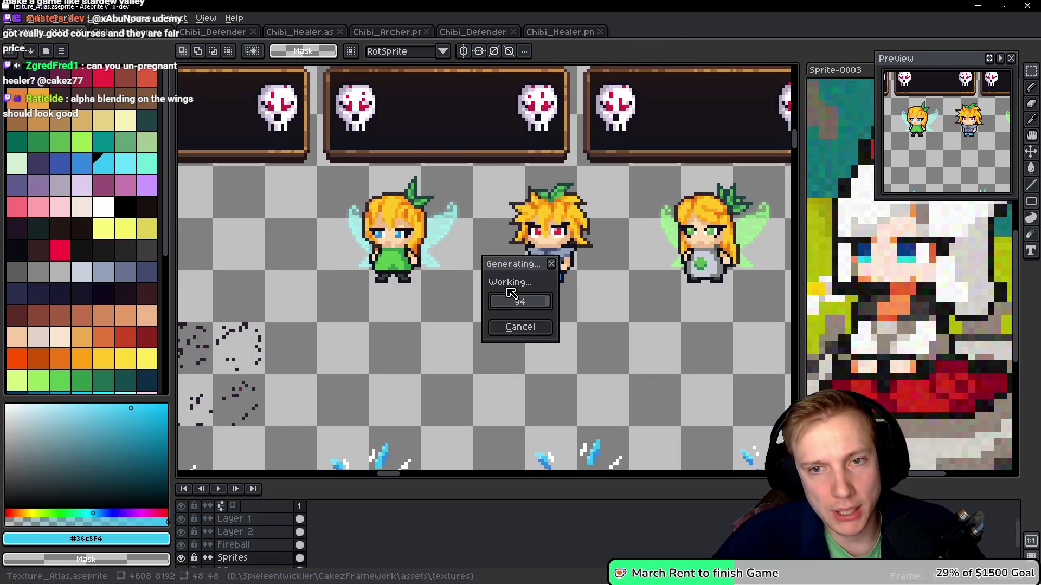
Paint two pixels beside the healer's leaf in its dark teal #1c4044
{"action": "left_click_drag", "start_coordinate": [621, 282], "coordinate": [592, 267]}
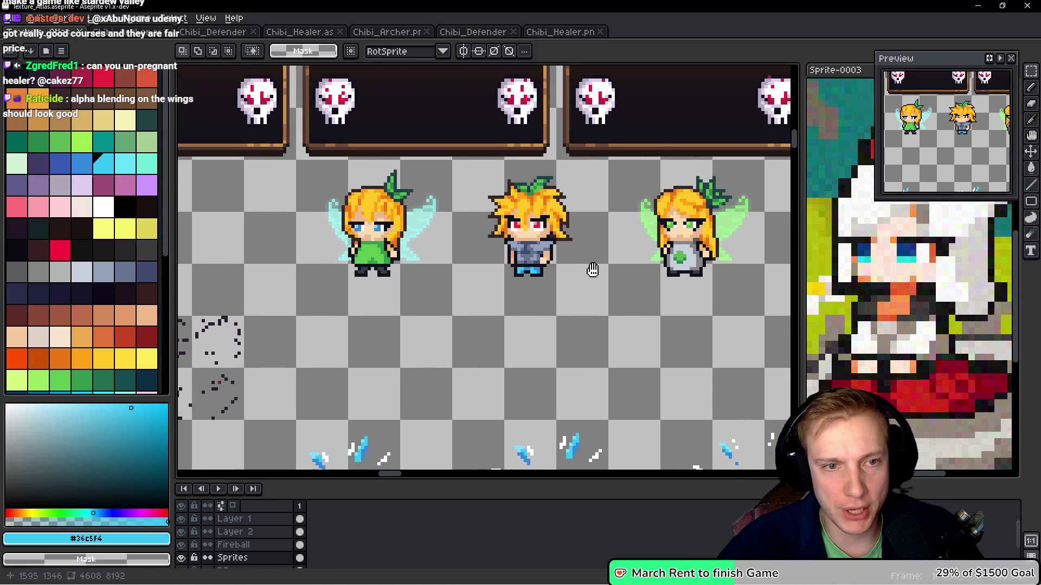
{"action": "scroll", "coordinate": [650, 244], "scroll_direction": "up", "scroll_amount": 6}
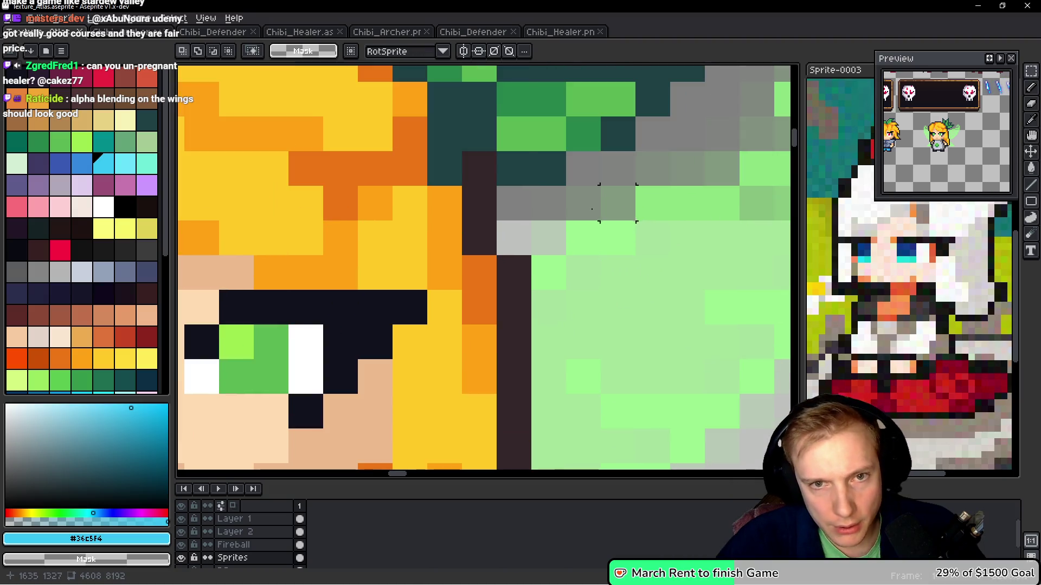
{"action": "key", "text": "i"}
{"action": "left_click", "coordinate": [535, 165]}
{"action": "key", "text": "b"}
{"action": "left_click", "coordinate": [583, 167]}
{"action": "left_click", "coordinate": [545, 205]}
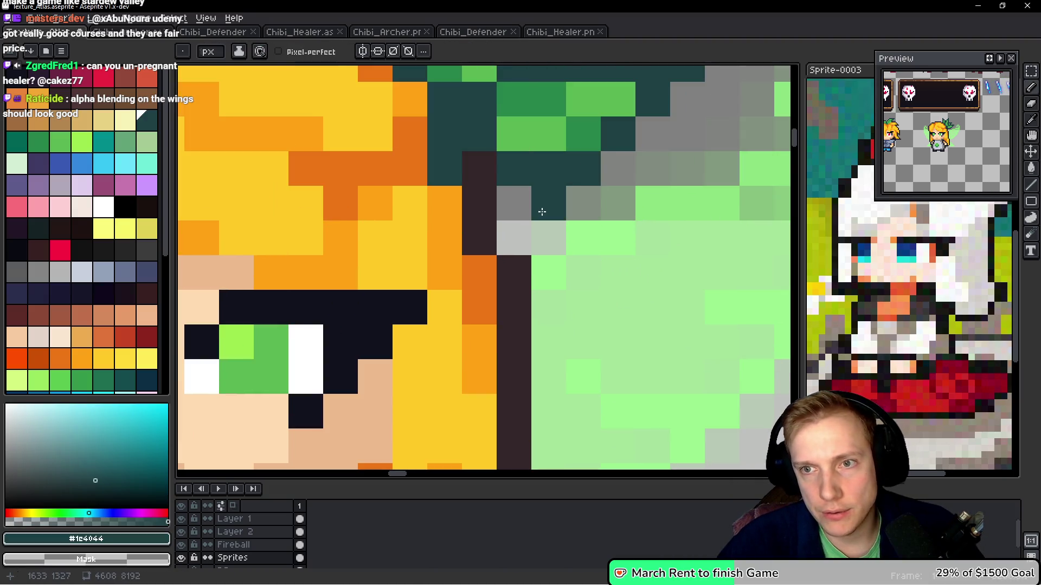
Save the atlas, re-export the sprite sheet, and return to VS Code
{"action": "scroll", "coordinate": [559, 214], "scroll_direction": "down", "scroll_amount": 5}
{"action": "scroll", "coordinate": [460, 254], "scroll_direction": "down", "scroll_amount": 4}
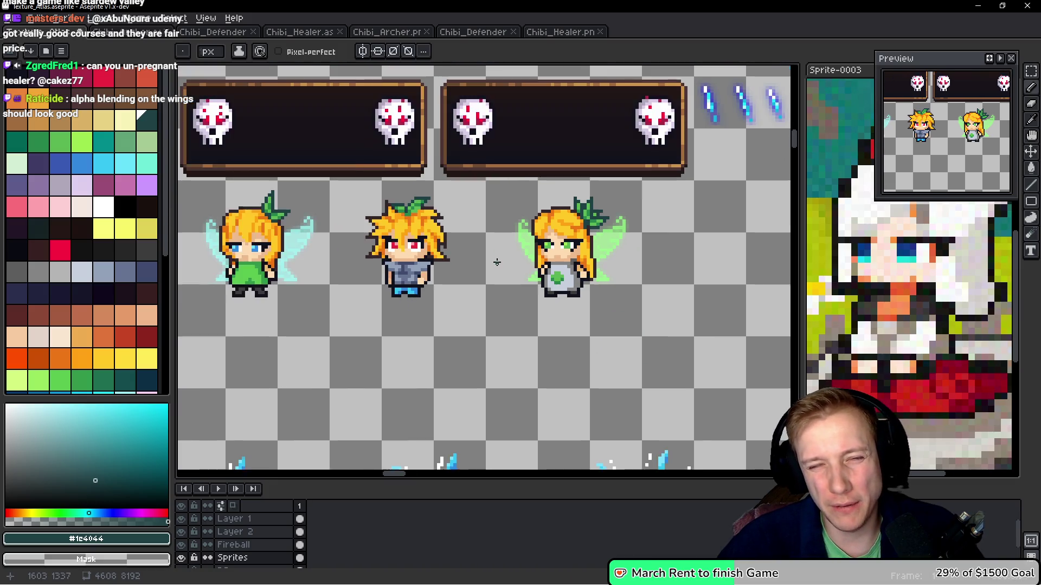
{"action": "scroll", "coordinate": [560, 286], "scroll_direction": "left", "scroll_amount": 3}
{"action": "key", "text": "ctrl+s"}
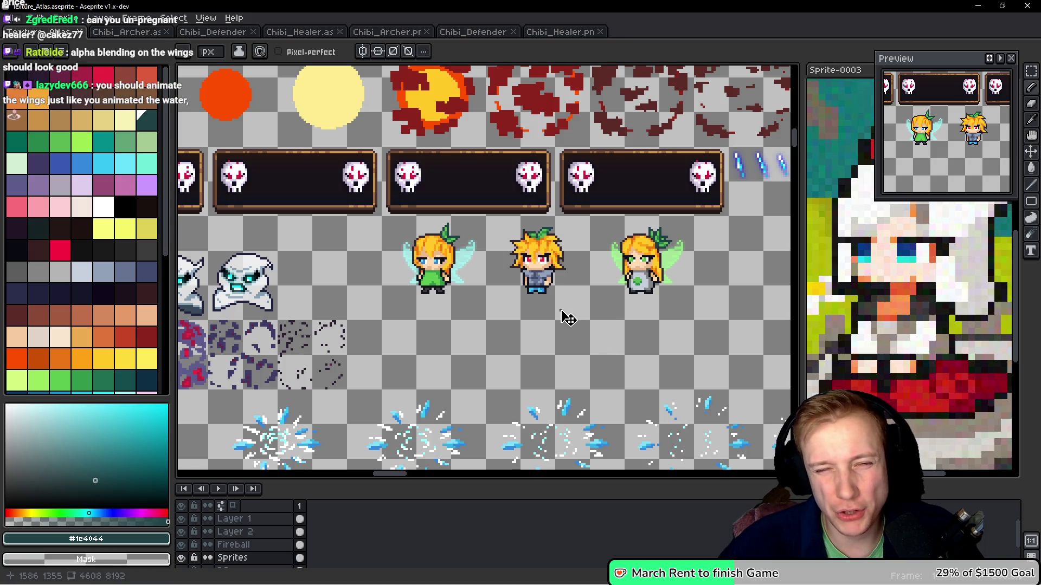
{"action": "key", "text": "ctrl+e"}
{"action": "left_click", "coordinate": [487, 289]}
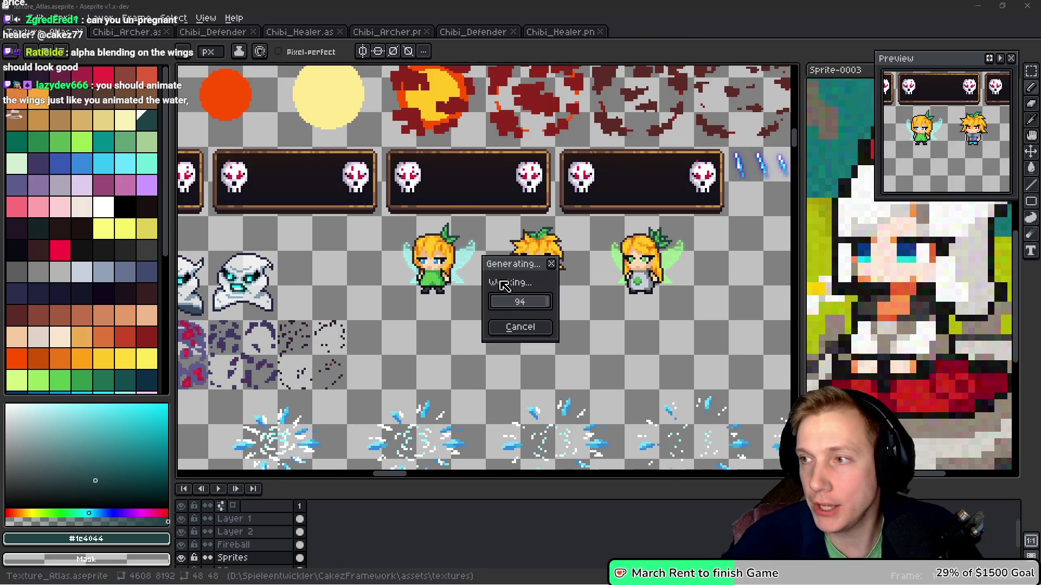
{"action": "key", "text": "alt+Tab"}
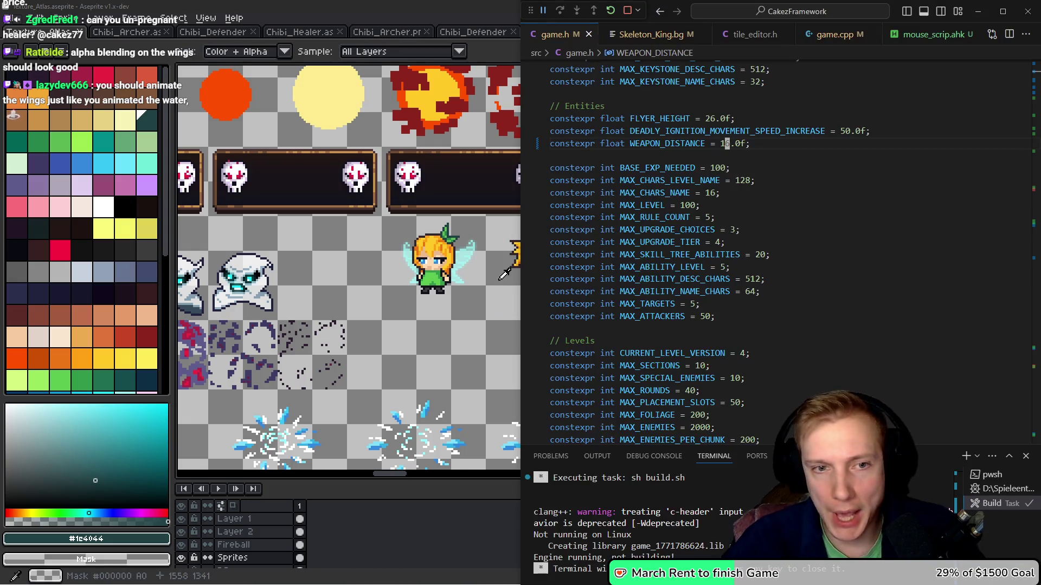
In assets.h, add SPRITE_CHIBI_HEALER to the SpriteID enum right after SPRITE_CHIBI_DEFENDER
{"action": "key", "text": "Down"}
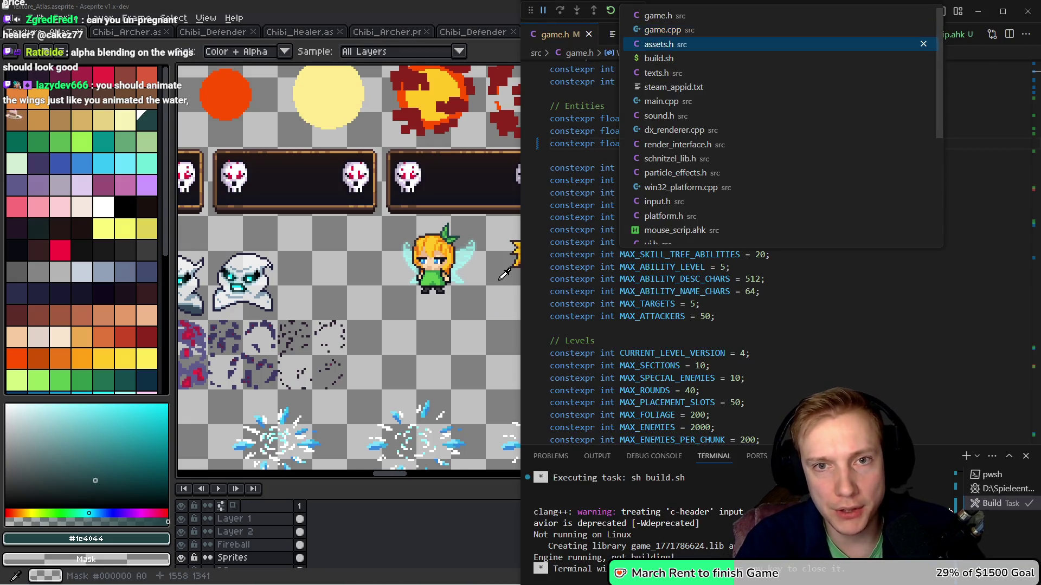
{"action": "key", "text": "Return"}
{"action": "key", "text": "F12"}
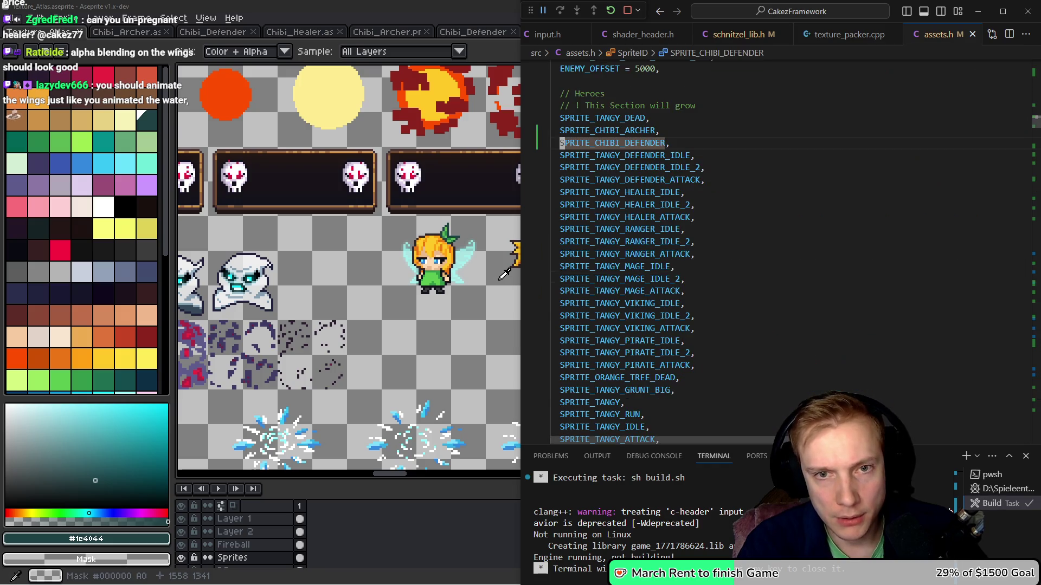
{"action": "key", "text": "shift+alt+Down"}
{"action": "key", "text": "Right"}
{"action": "key", "text": "BackSpace"}
{"action": "key", "text": "BackSpace"}
{"action": "key", "text": "BackSpace"}
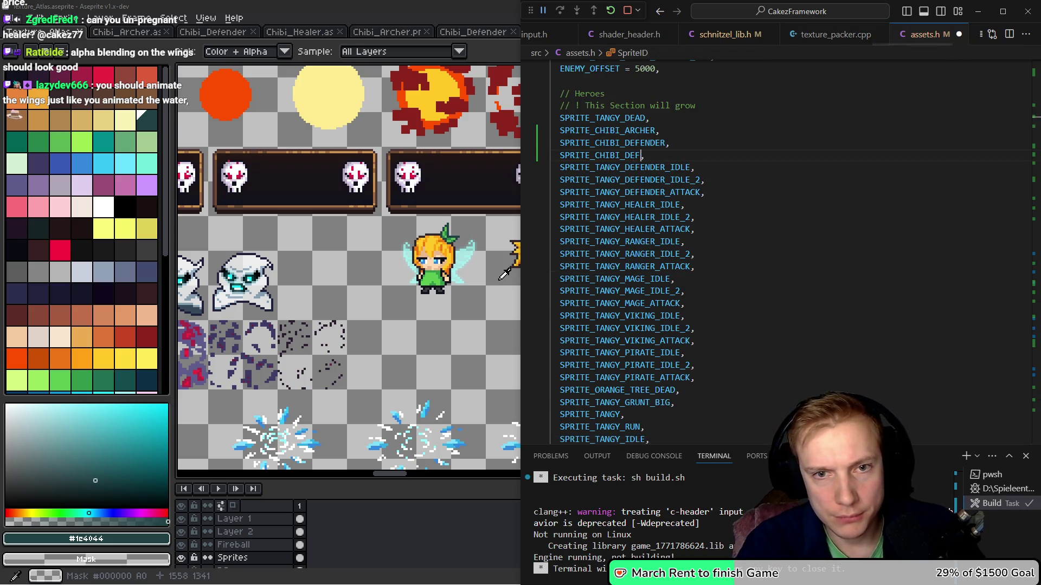
{"action": "type", "text": "ALER"}
{"action": "key", "text": "ctrl+c"}
{"action": "key", "text": "alt+Left"}
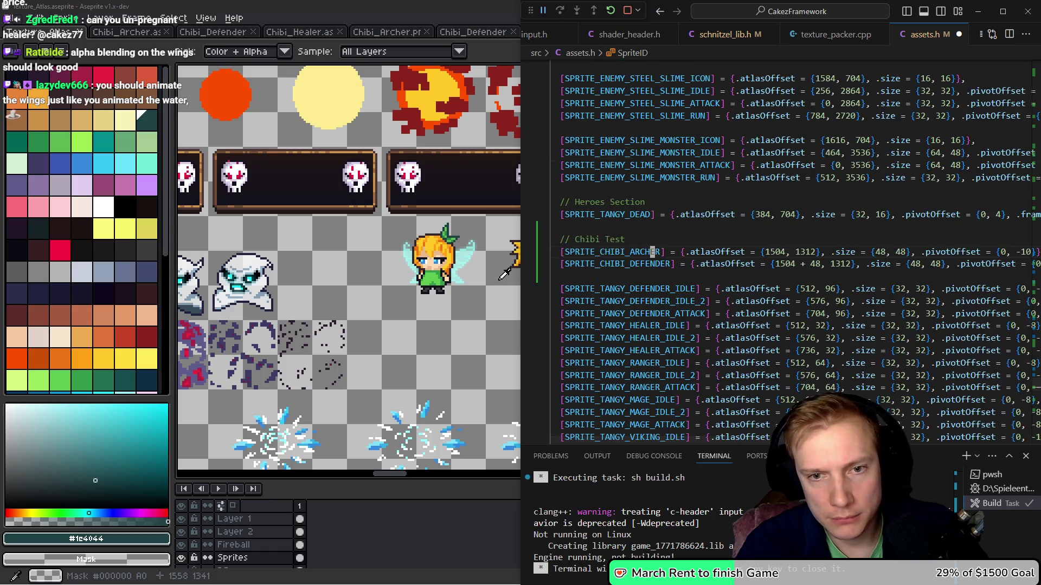
Add a SPRITE_CHIBI_HEALER entry to the SPRITES table at {1504 + 48 + 48, 1312}
{"action": "key", "text": "Down"}
{"action": "key", "text": "ctrl+v"}
{"action": "type", "text": "["}
{"action": "key", "text": "ctrl+Right"}
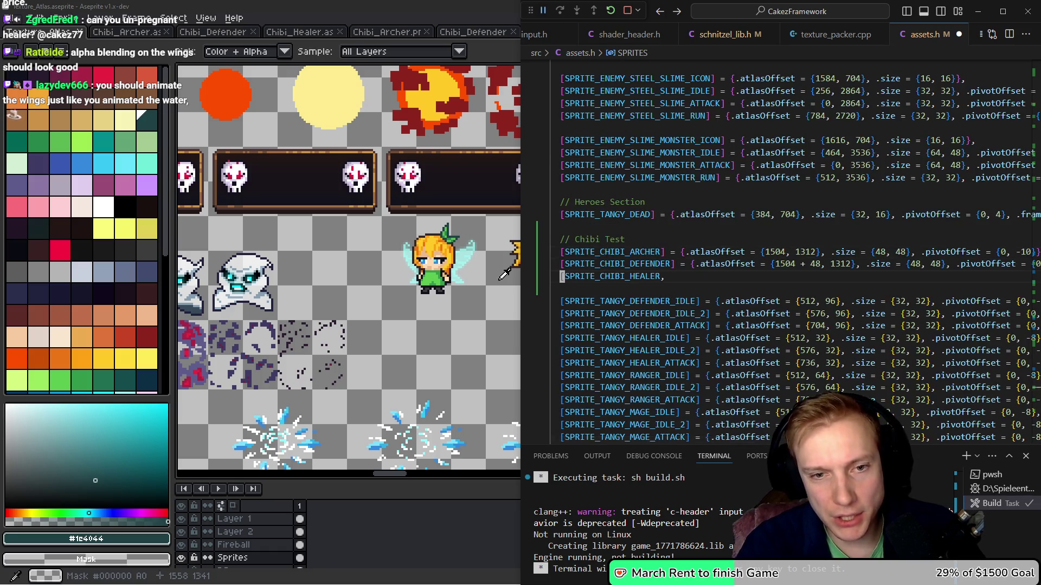
{"action": "type", "text": "]="}
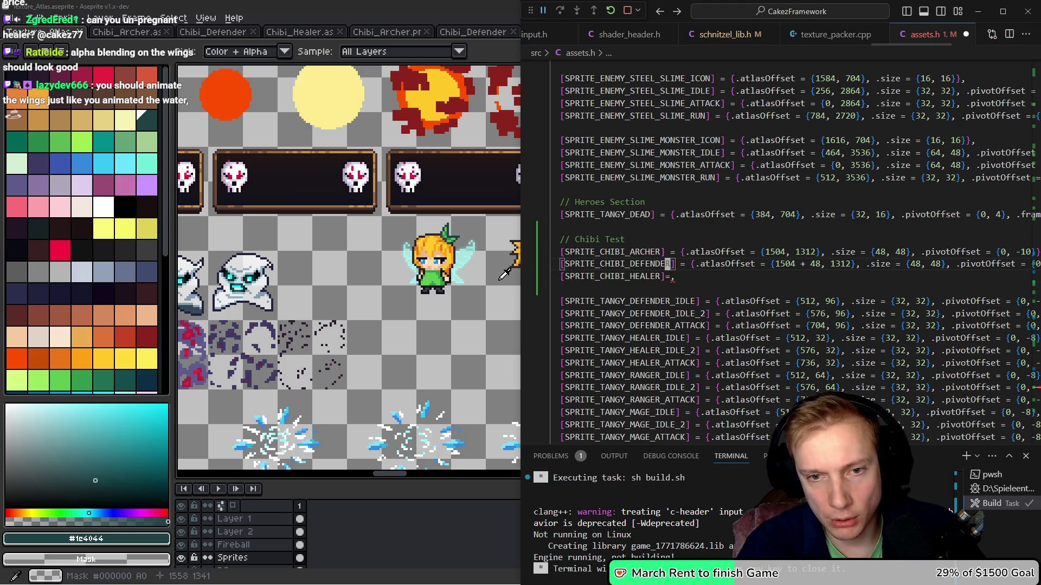
{"action": "key", "text": "shift+alt+Down"}
{"action": "key", "text": "ctrl+BackSpace"}
{"action": "key", "text": "ctrl+BackSpace"}
{"action": "type", "text": "HEALER"}
{"action": "key", "text": "Down"}
{"action": "key", "text": "ctrl+shift+k"}
{"action": "key", "text": "ctrl+Right"}
{"action": "key", "text": "ctrl+Right"}
{"action": "key", "text": "ctrl+Right"}
{"action": "type", "text": "+ 48"}
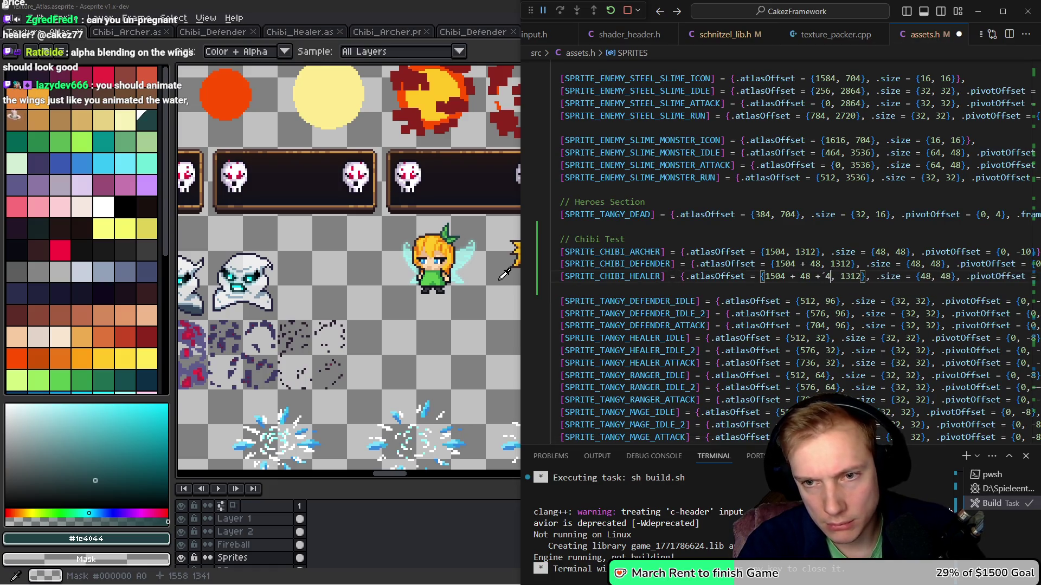
{"action": "key", "text": "Left"}
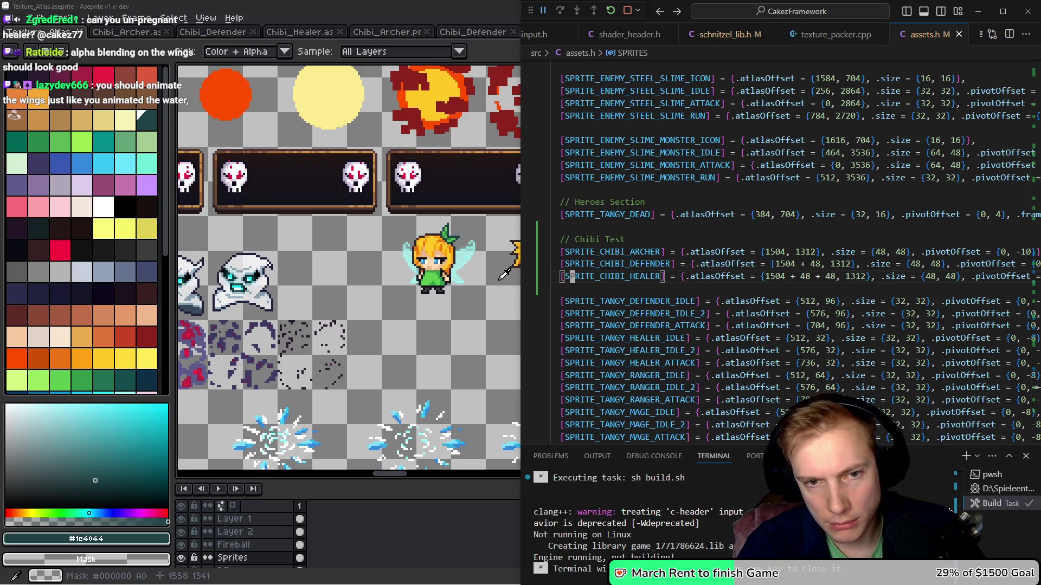
In game.cpp, duplicate the healer's idle, idle 2 and attack animation lines
{"action": "key", "text": "ctrl+p"}
{"action": "type", "text": "game.cpp"}
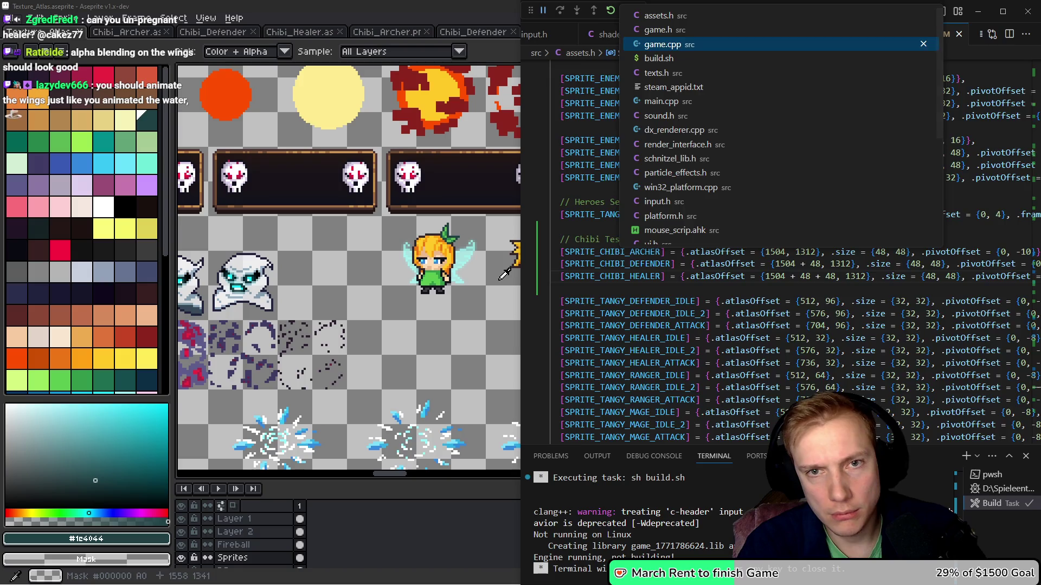
{"action": "key", "text": "Return"}
{"action": "key", "text": "Down"}
{"action": "key", "text": "Down"}
{"action": "key", "text": "Down"}
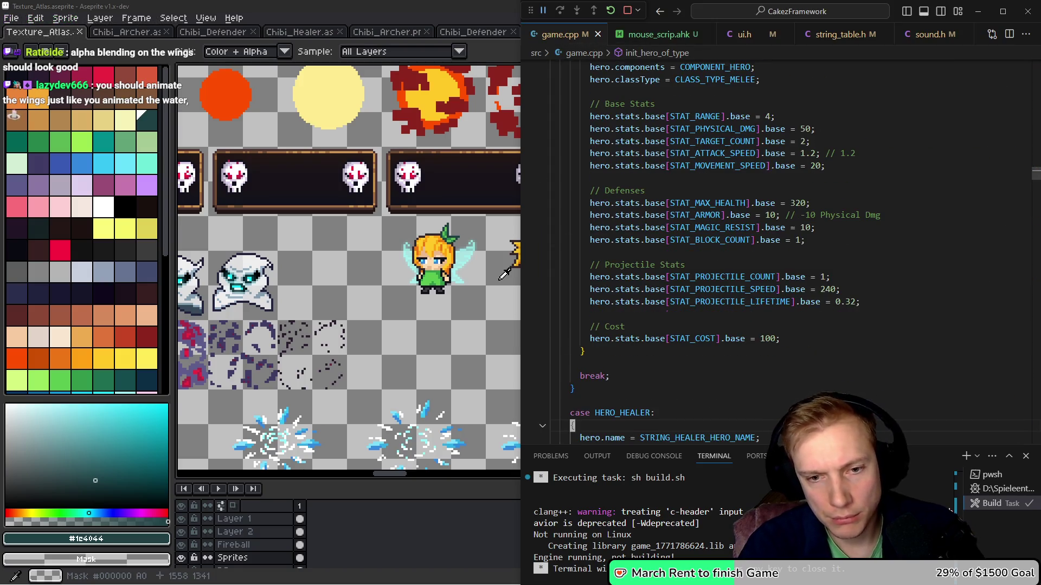
{"action": "key", "text": "Up"}
{"action": "key", "text": "Up"}
{"action": "key", "text": "Up"}
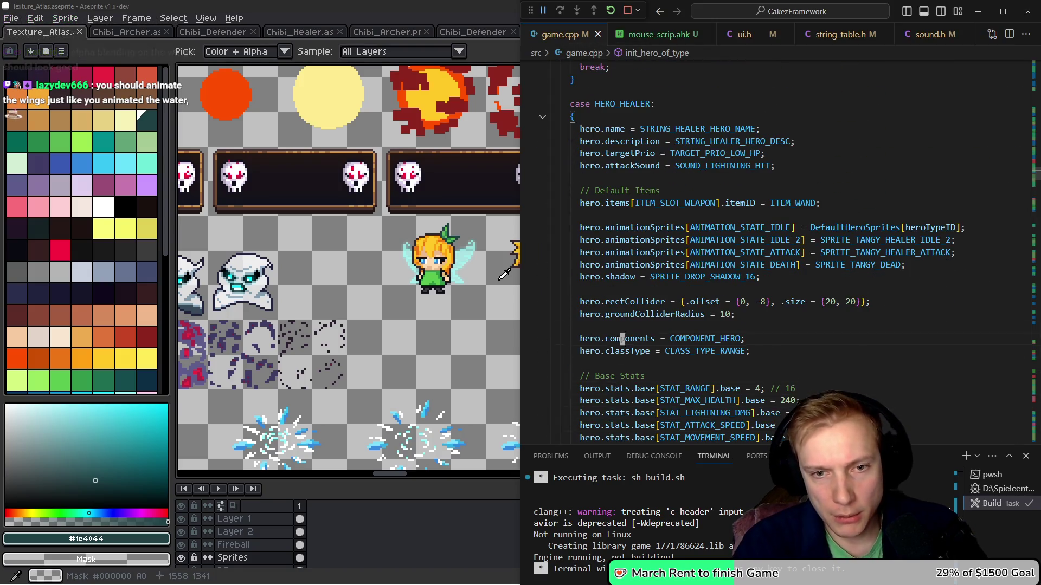
{"action": "key", "text": "ctrl+v"}
{"action": "key", "text": "shift+Up"}
{"action": "key", "text": "shift+Up"}
{"action": "key", "text": "shift+Up"}
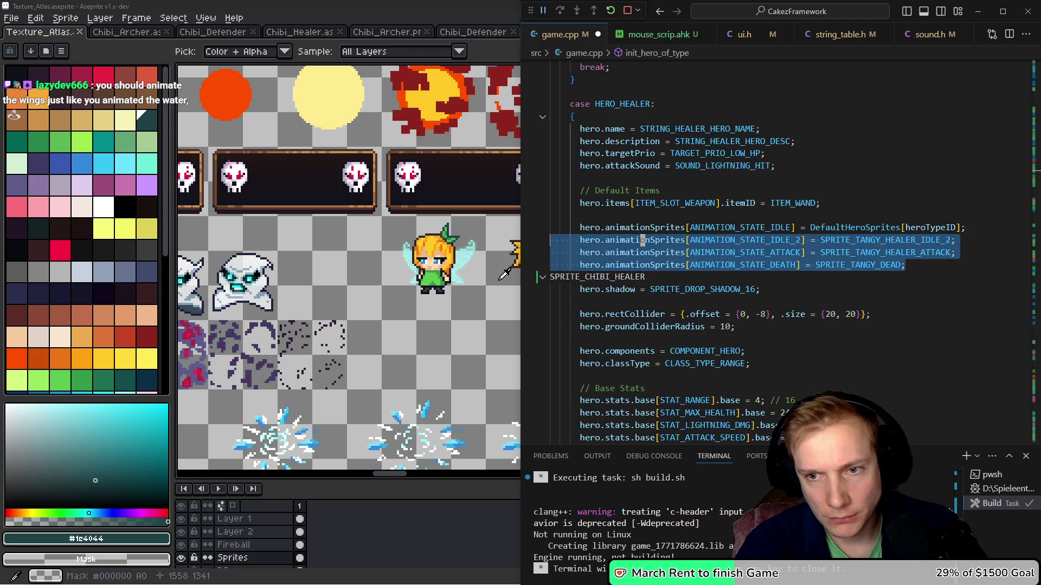
{"action": "key", "text": "Left"}
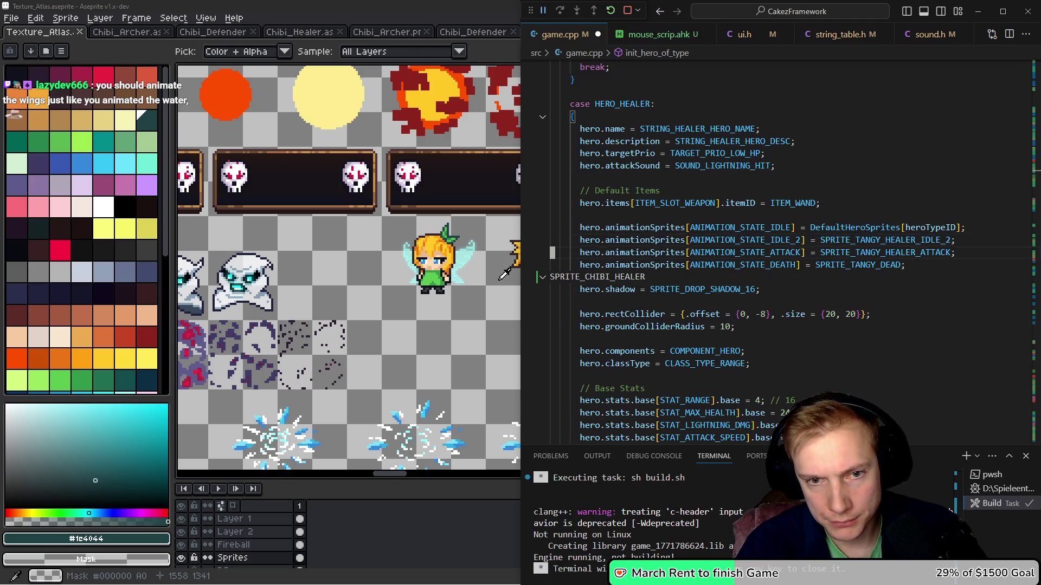
{"action": "key", "text": "ctrl+v"}
{"action": "key", "text": "Down"}
{"action": "key", "text": "Down"}
{"action": "key", "text": "Down"}
{"action": "key", "text": "End"}
{"action": "key", "text": "shift+Home"}
{"action": "key", "text": "Delete"}
Point the new healer idle, idle 2 and attack lines to SPRITE_CHIBI_HEALER, comment out the originals, and save
{"action": "key", "text": "ctrl+BackSpace"}
{"action": "key", "text": "ctrl+BackSpace"}
{"action": "key", "text": "ctrl+BackSpace"}
{"action": "key", "text": "ctrl+v"}
{"action": "key", "text": "ctrl+BackSpace"}
{"action": "key", "text": "ctrl+v"}
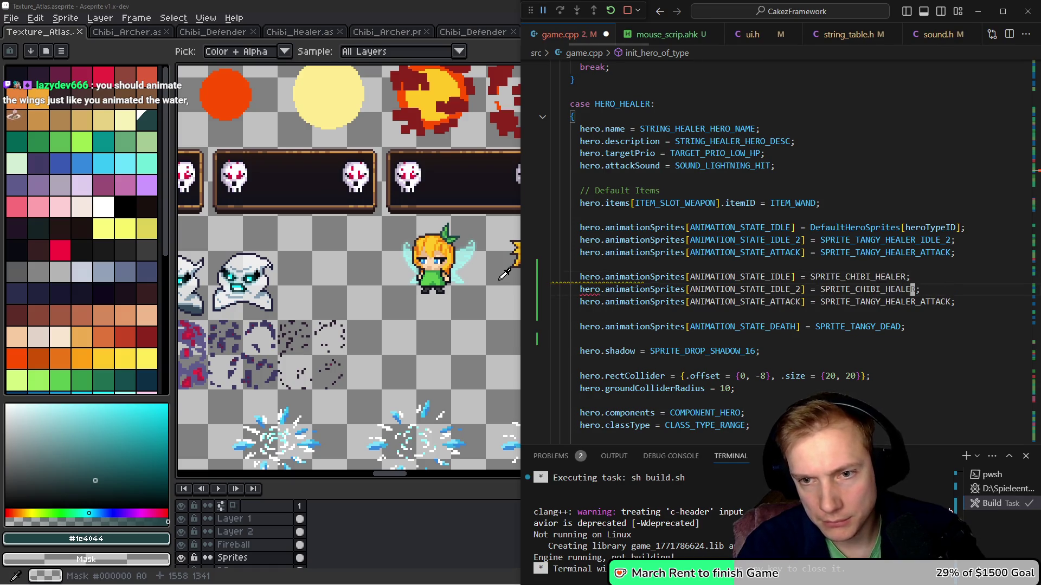
{"action": "key", "text": "ctrl+BackSpace"}
{"action": "key", "text": "ctrl+v"}
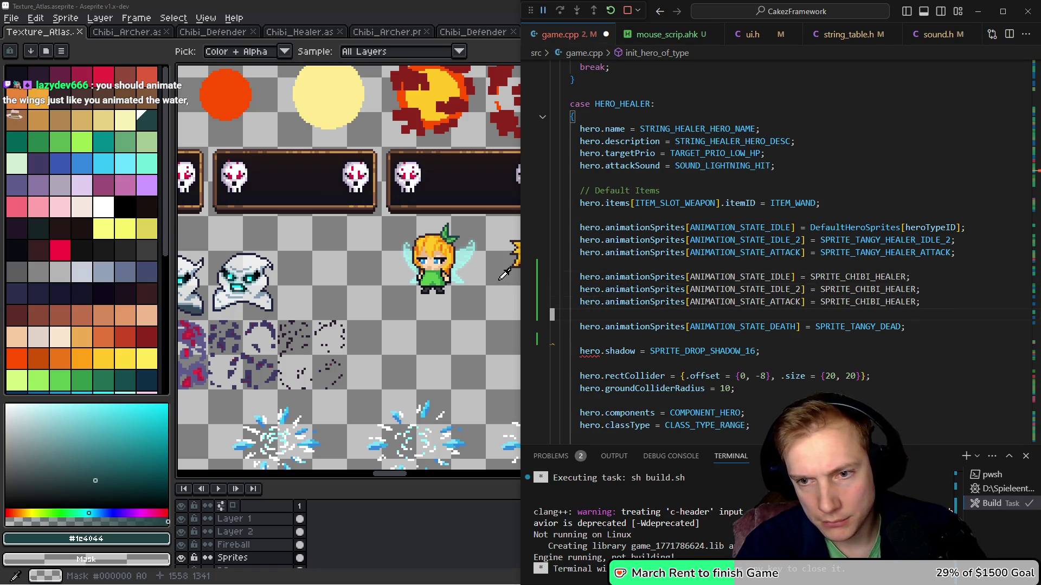
{"action": "key", "text": "ctrl+shift+k"}
{"action": "key", "text": "shift+Up"}
{"action": "key", "text": "shift+Up"}
{"action": "key", "text": "shift+Up"}
{"action": "key", "text": "ctrl+slash"}
{"action": "key", "text": "ctrl+s"}
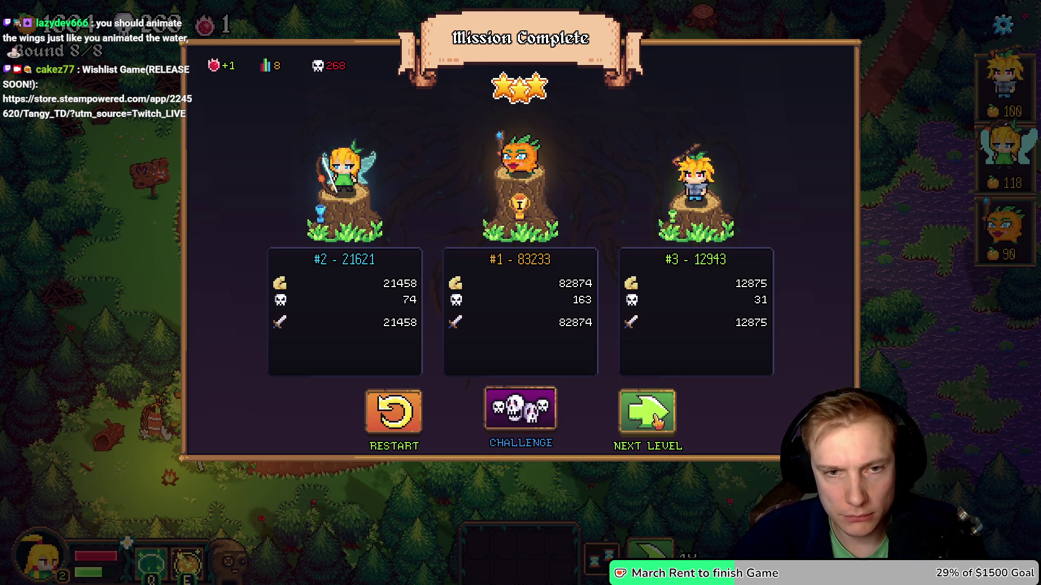
Choose Next Level on Mission Complete to reach the skill-tree hub, then return to VS Code
{"action": "left_click", "coordinate": [658, 420]}
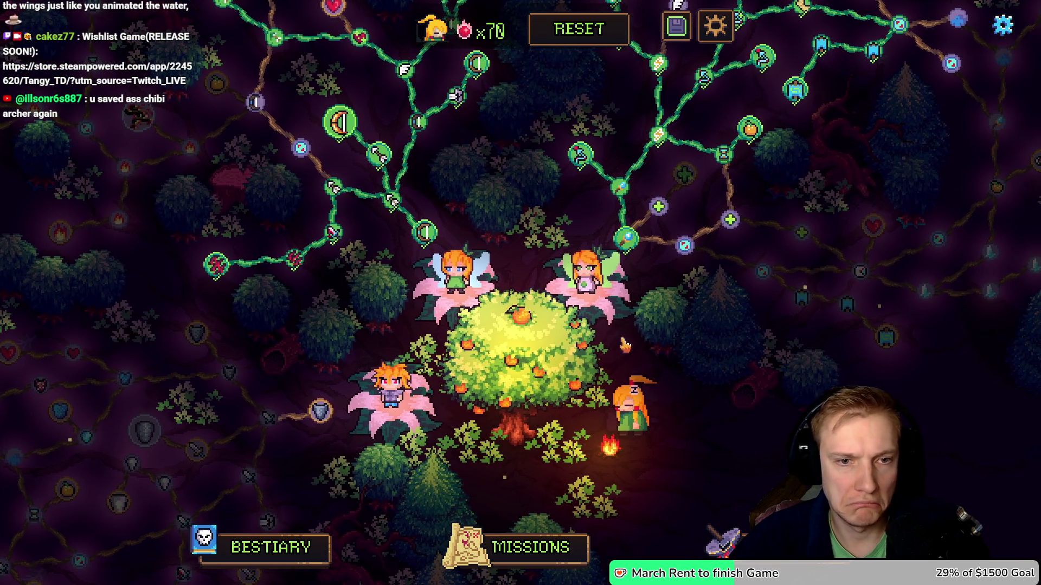
{"action": "key", "text": "alt+Tab"}
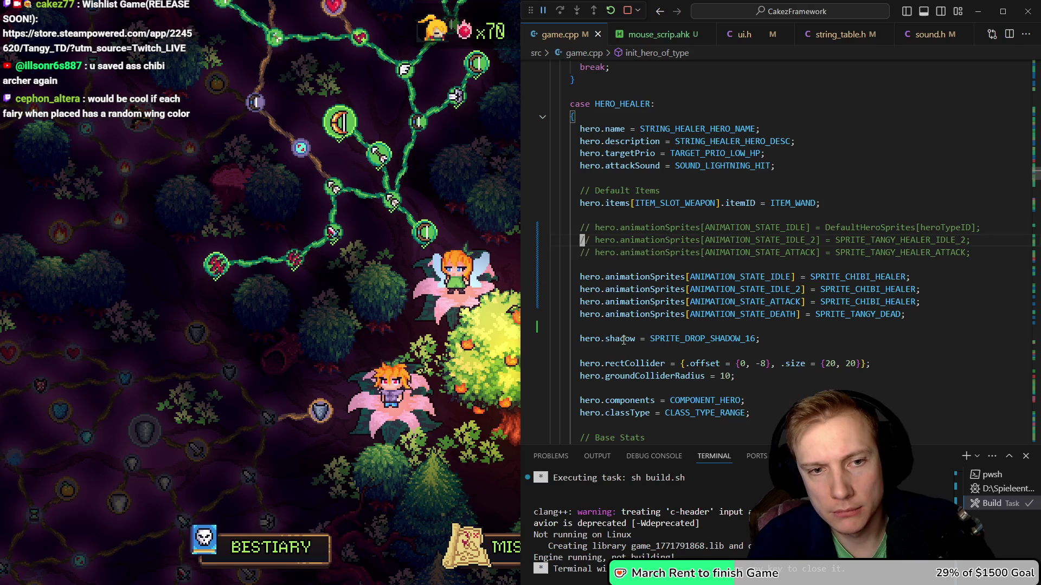
Add RENDERING_OPTION_TRANSPARENT to the skill-tree node draw_sprite render options and rebuild
{"action": "key", "text": "alt+Left"}
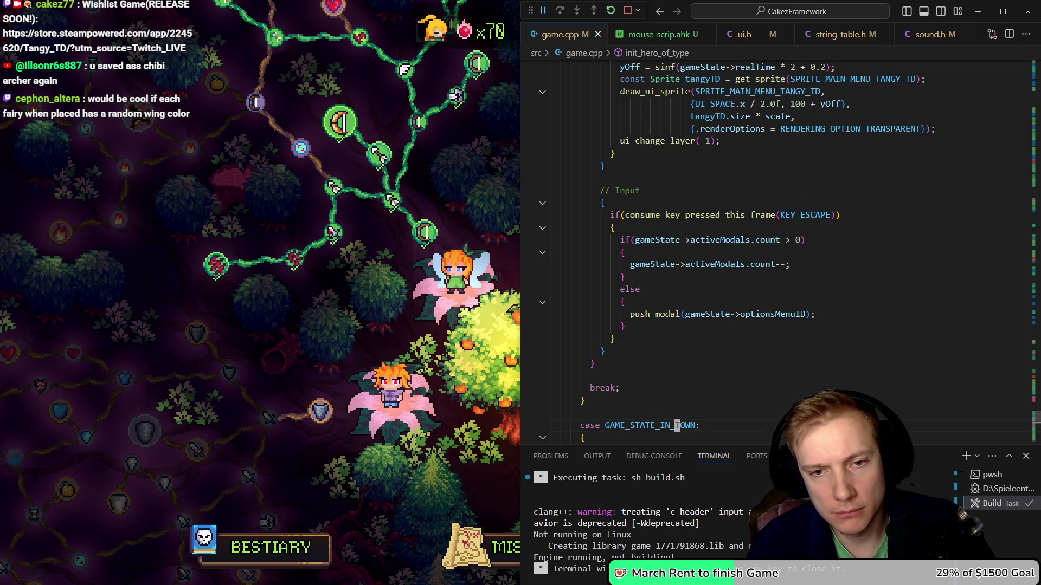
{"action": "scroll", "coordinate": [623, 340], "scroll_direction": "down", "scroll_amount": 1}
{"action": "scroll", "coordinate": [623, 339], "scroll_direction": "down", "scroll_amount": 12}
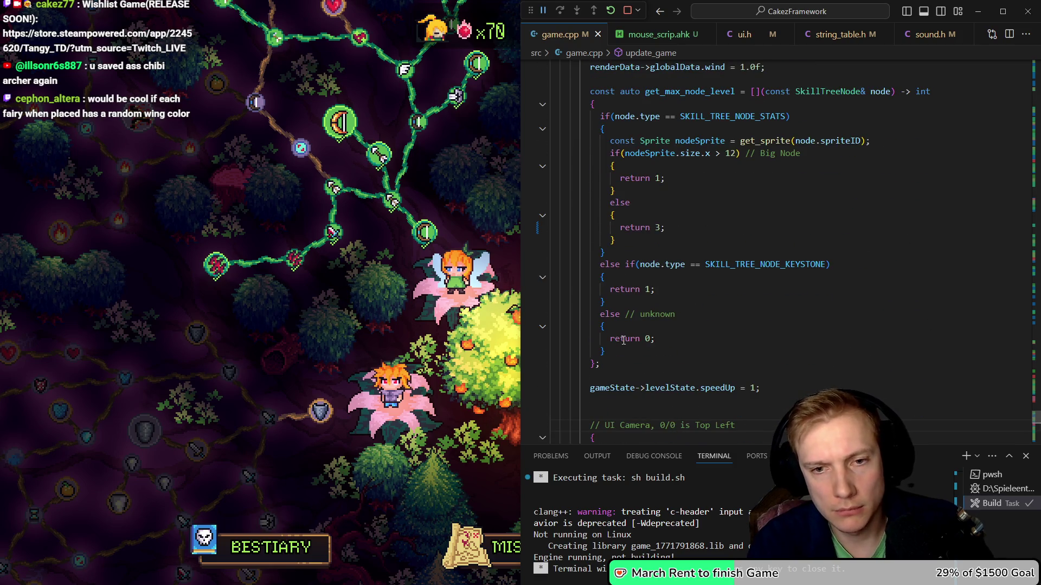
{"action": "scroll", "coordinate": [623, 340], "scroll_direction": "down", "scroll_amount": 10}
{"action": "key", "text": "Down"}
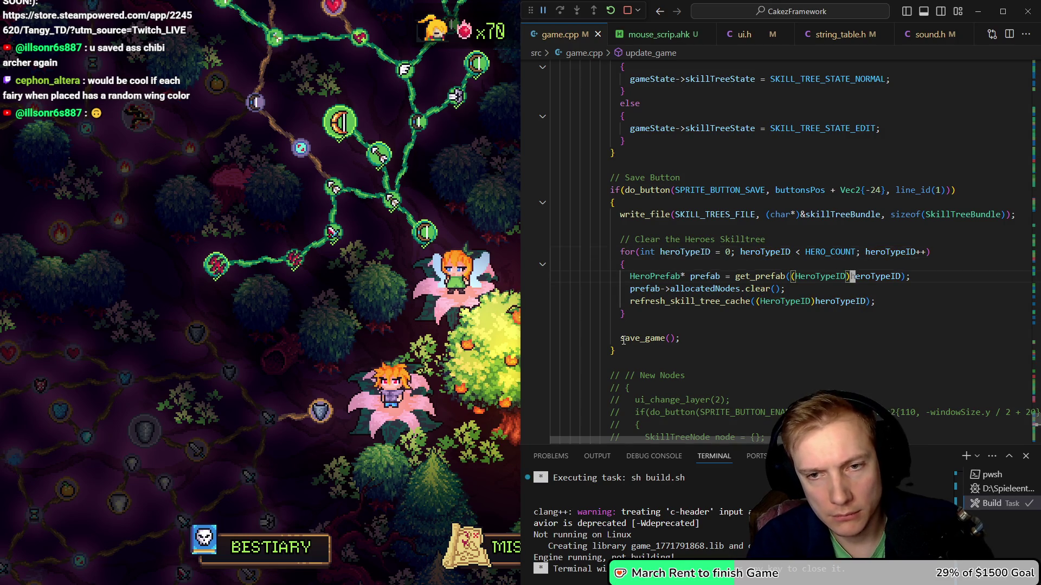
{"action": "key", "text": "ctrl+z"}
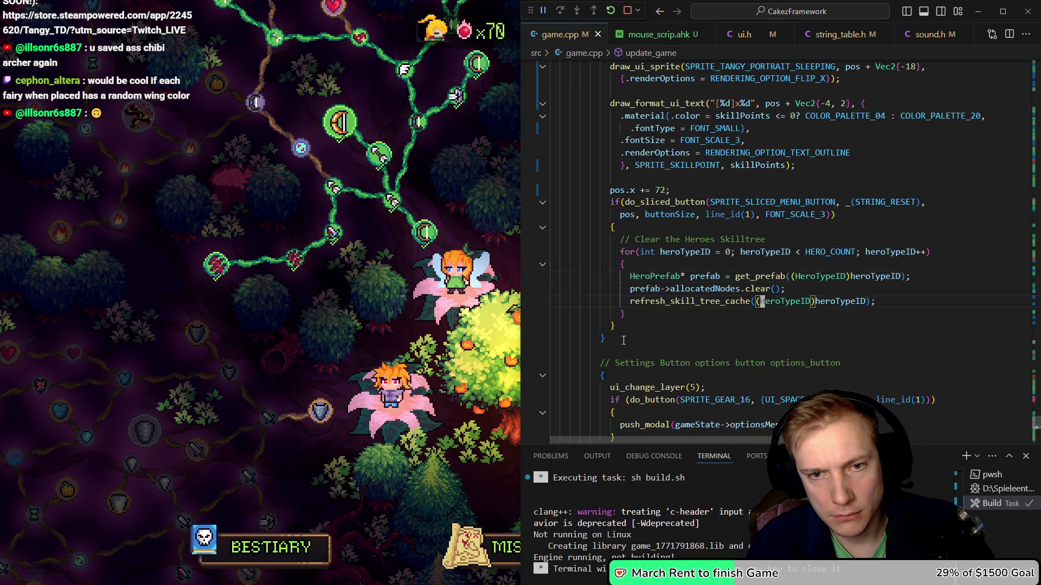
{"action": "key", "text": "ctrl+z"}
{"action": "key", "text": "Down"}
{"action": "key", "text": "Down"}
{"action": "key", "text": "Down"}
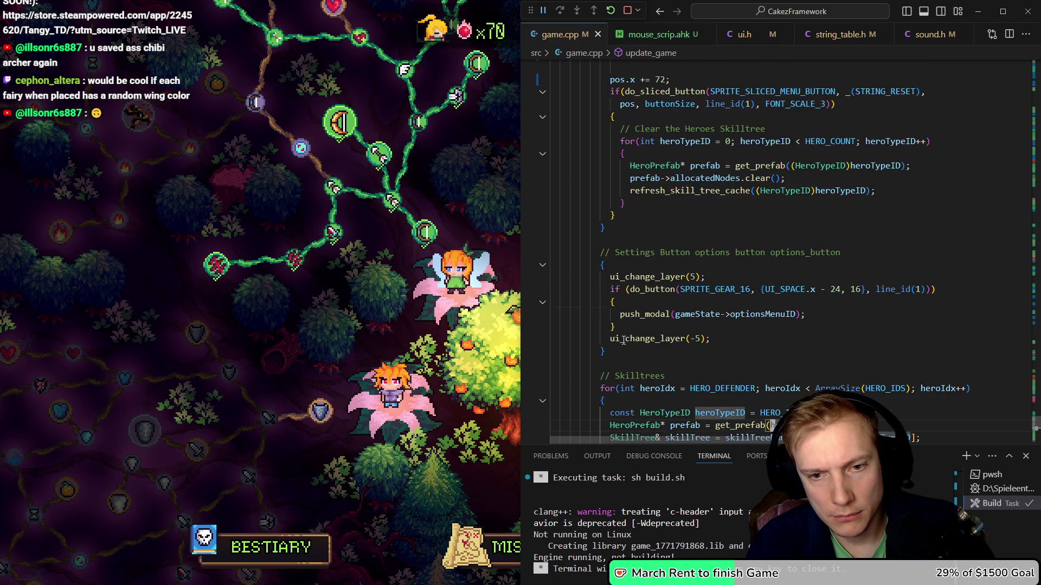
{"action": "key", "text": "Down"}
{"action": "key", "text": "Down"}
{"action": "key", "text": "Down"}
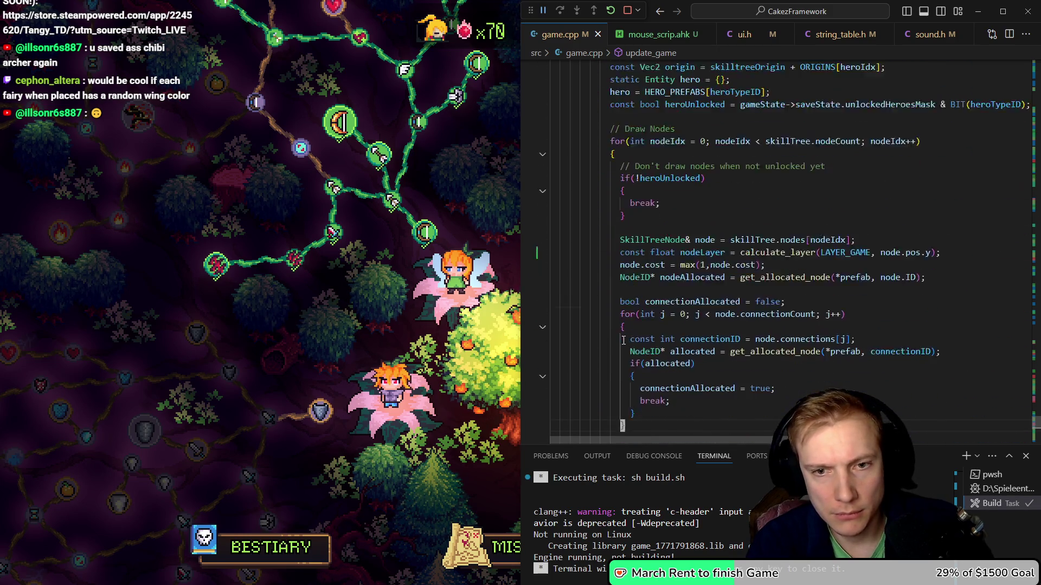
{"action": "scroll", "coordinate": [736, 292], "scroll_direction": "down", "scroll_amount": 15}
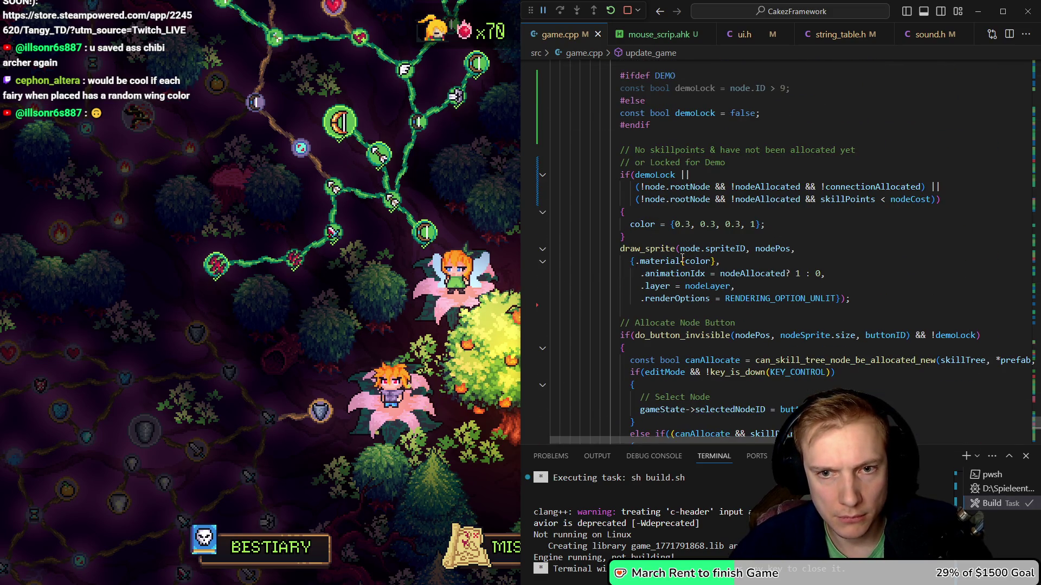
{"action": "left_click", "coordinate": [701, 249]}
{"action": "key", "text": "Down"}
{"action": "key", "text": "Down"}
{"action": "key", "text": "Down"}
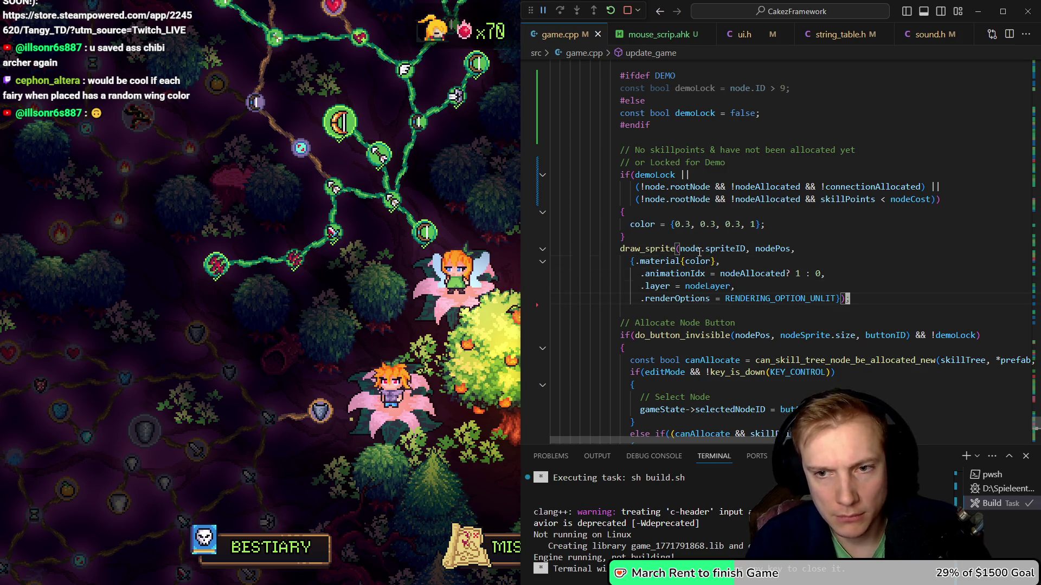
{"action": "key", "text": "Return"}
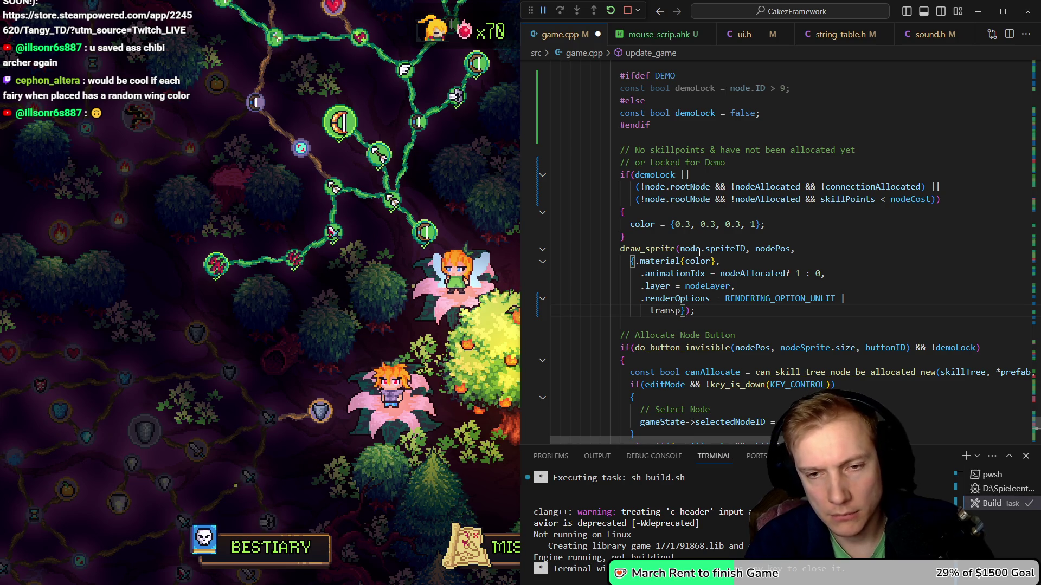
{"action": "key", "text": "Tab"}
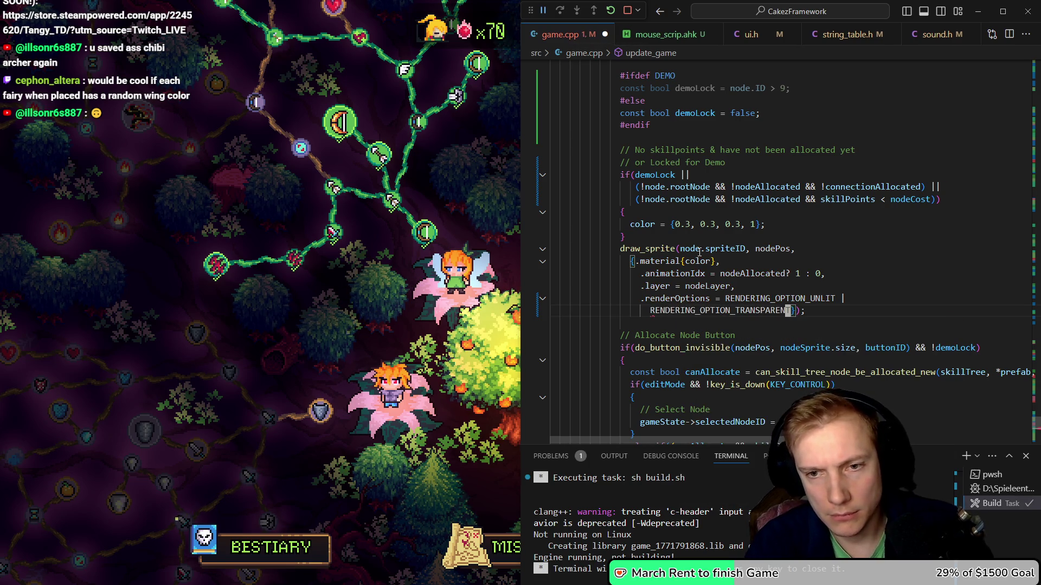
{"action": "key", "text": "ctrl+shift+b"}
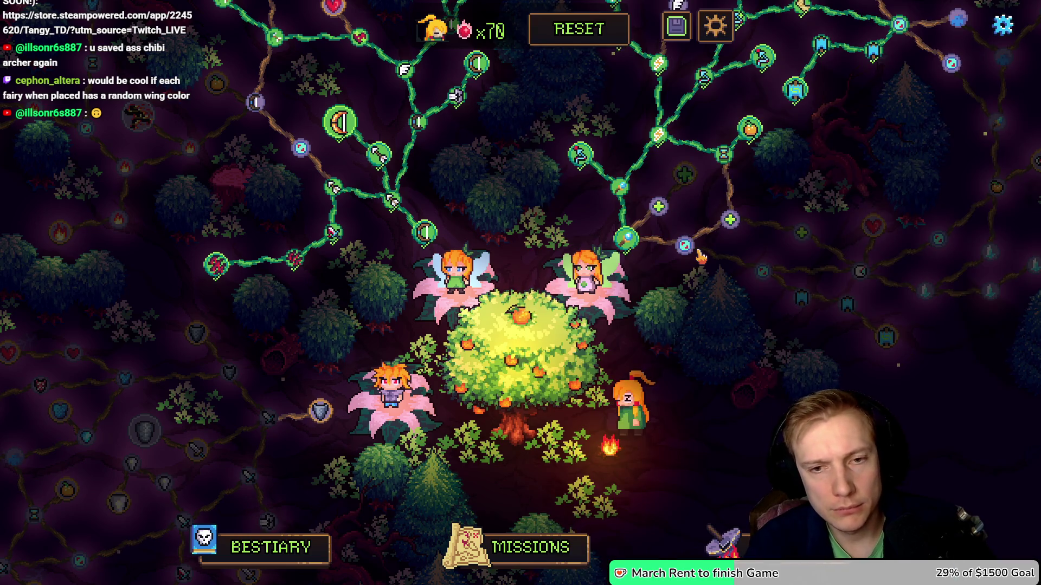
Revert the node render options to RENDERING_OPTION_UNLIT only
{"action": "key", "text": "alt+Tab"}
{"action": "key", "text": "ctrl+z"}
{"action": "key", "text": "ctrl+z"}
{"action": "key", "text": "ctrl+z"}
{"action": "key", "text": "BackSpace"}
{"action": "key", "text": "BackSpace"}
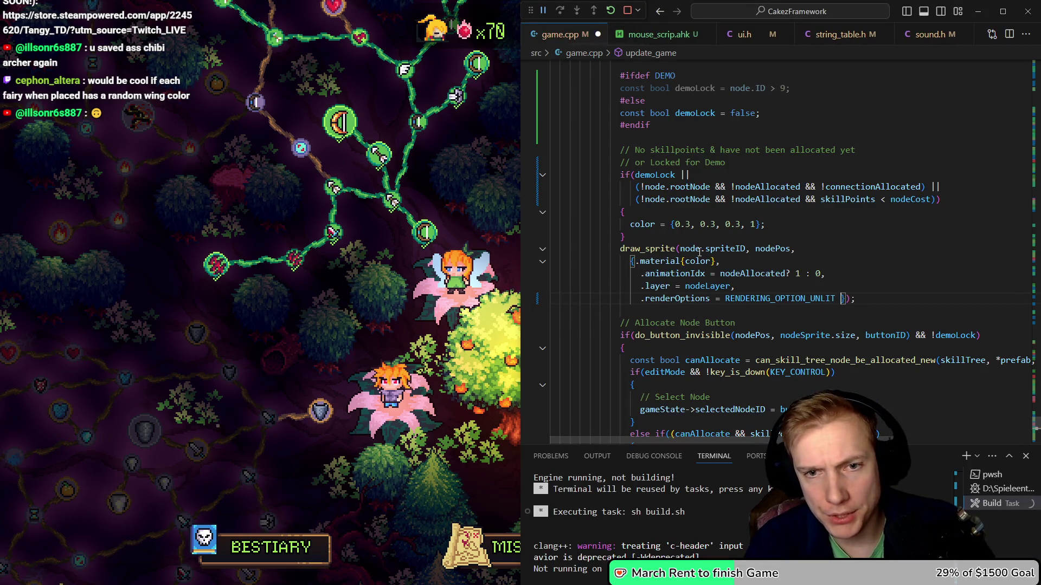
Collapse the Skillpoints drawing block and the Draw Nodes loop body in game.cpp
{"action": "scroll", "coordinate": [787, 288], "scroll_direction": "down", "scroll_amount": 9}
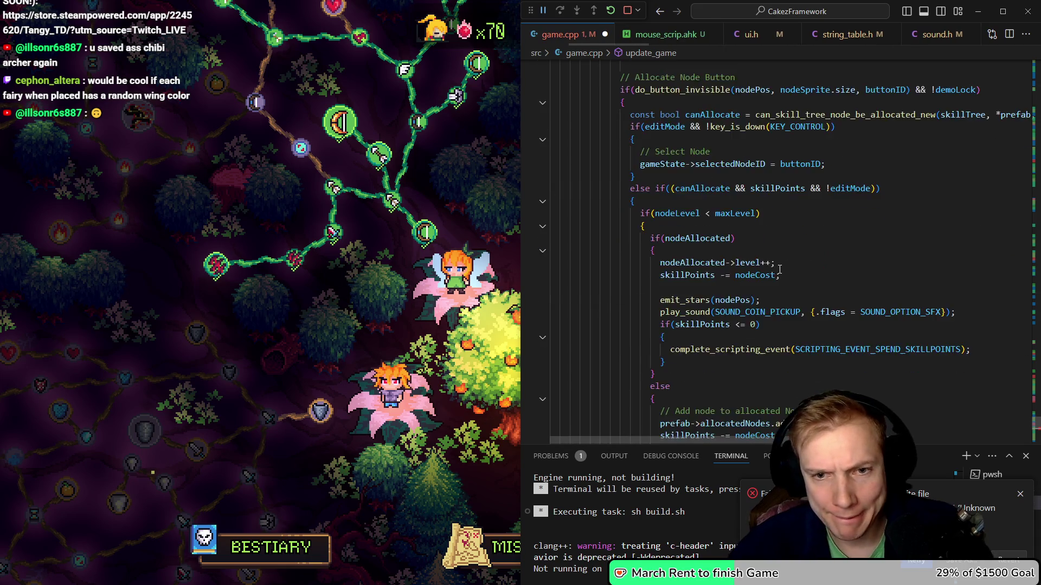
{"action": "scroll", "coordinate": [759, 259], "scroll_direction": "up", "scroll_amount": 12}
{"action": "scroll", "coordinate": [759, 258], "scroll_direction": "up", "scroll_amount": 12}
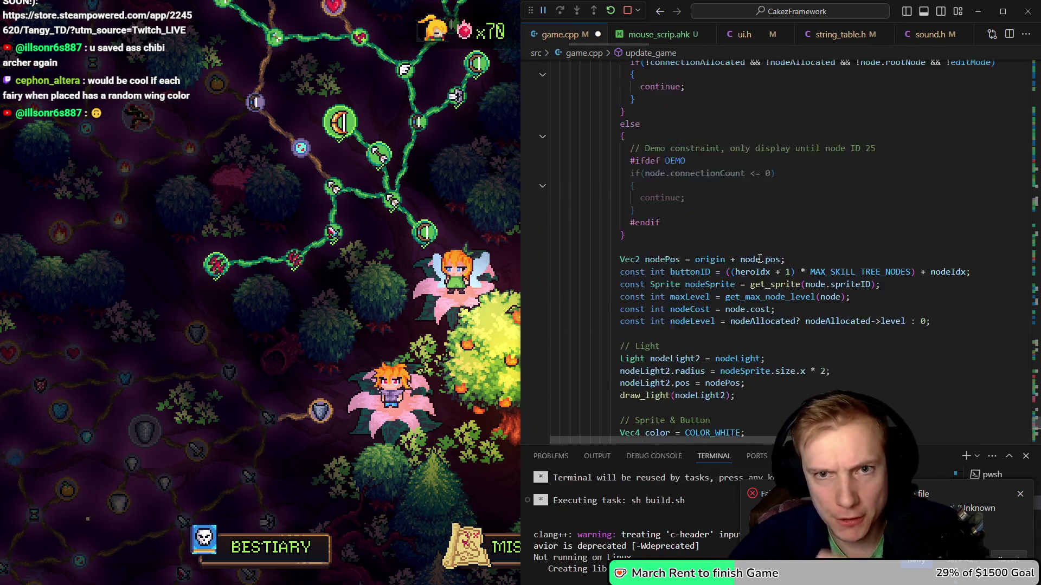
{"action": "scroll", "coordinate": [758, 258], "scroll_direction": "down", "scroll_amount": 20}
{"action": "scroll", "coordinate": [759, 258], "scroll_direction": "up", "scroll_amount": 7}
{"action": "scroll", "coordinate": [759, 258], "scroll_direction": "up", "scroll_amount": 4}
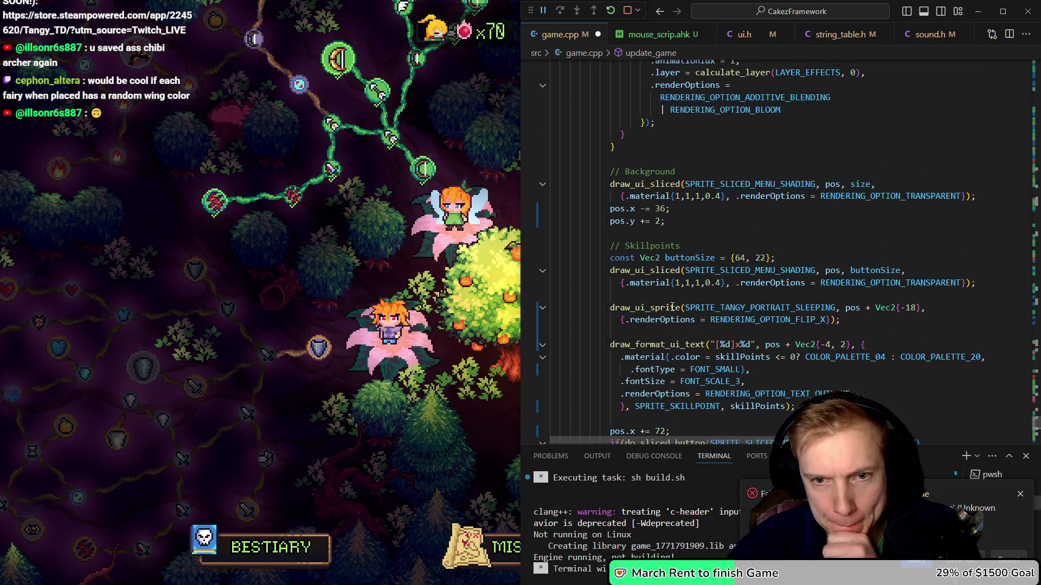
{"action": "scroll", "coordinate": [672, 307], "scroll_direction": "up", "scroll_amount": 20}
{"action": "scroll", "coordinate": [671, 307], "scroll_direction": "up", "scroll_amount": 9}
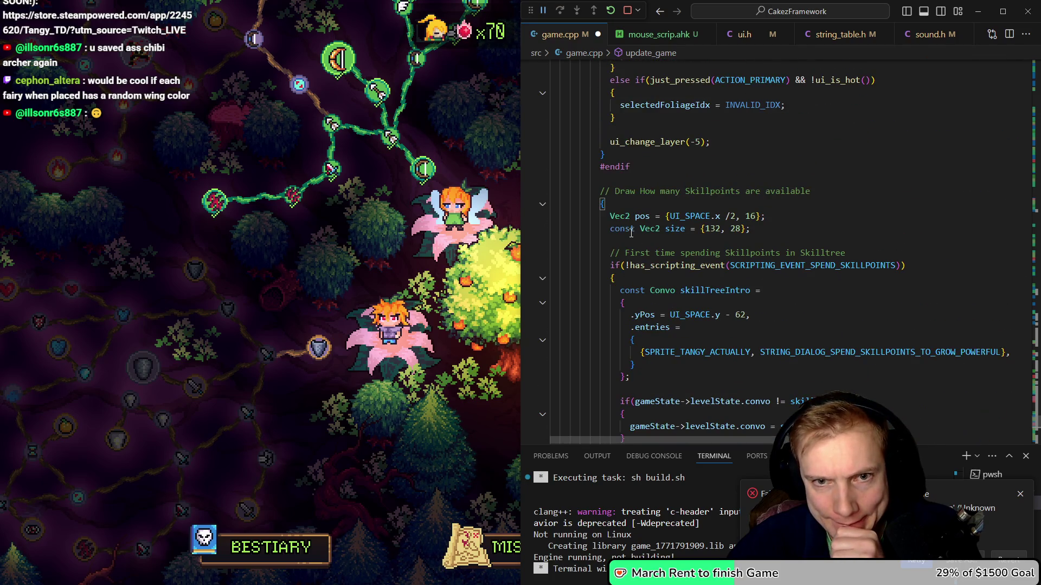
{"action": "left_click", "coordinate": [549, 215]}
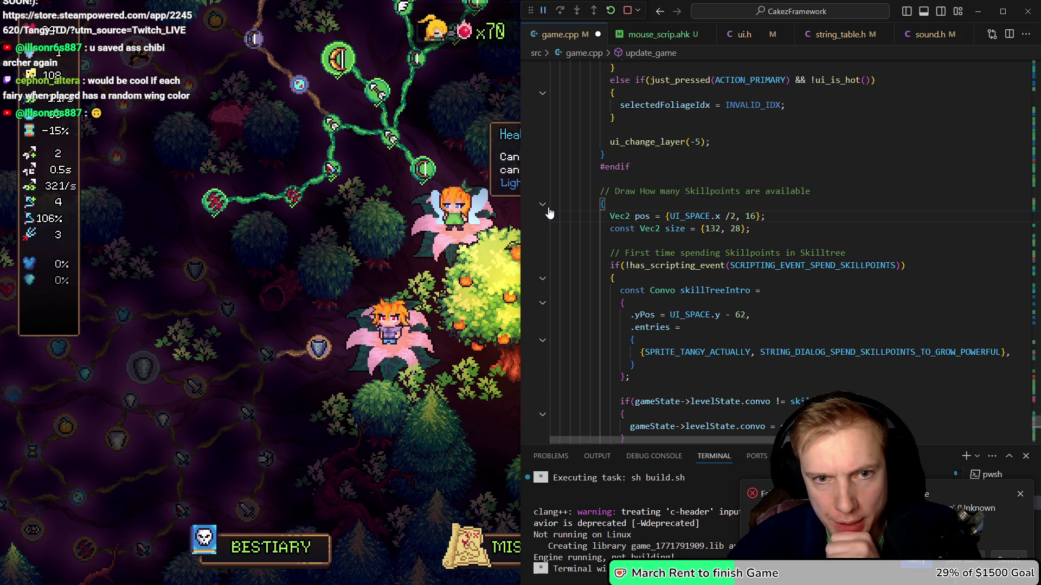
{"action": "left_click", "coordinate": [543, 205]}
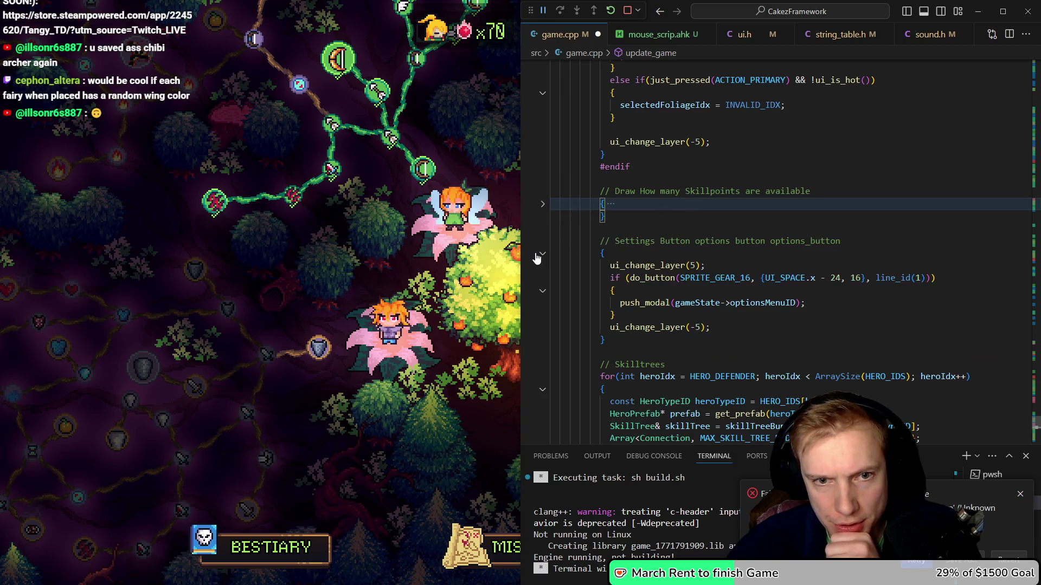
{"action": "scroll", "coordinate": [686, 287], "scroll_direction": "down", "scroll_amount": 8}
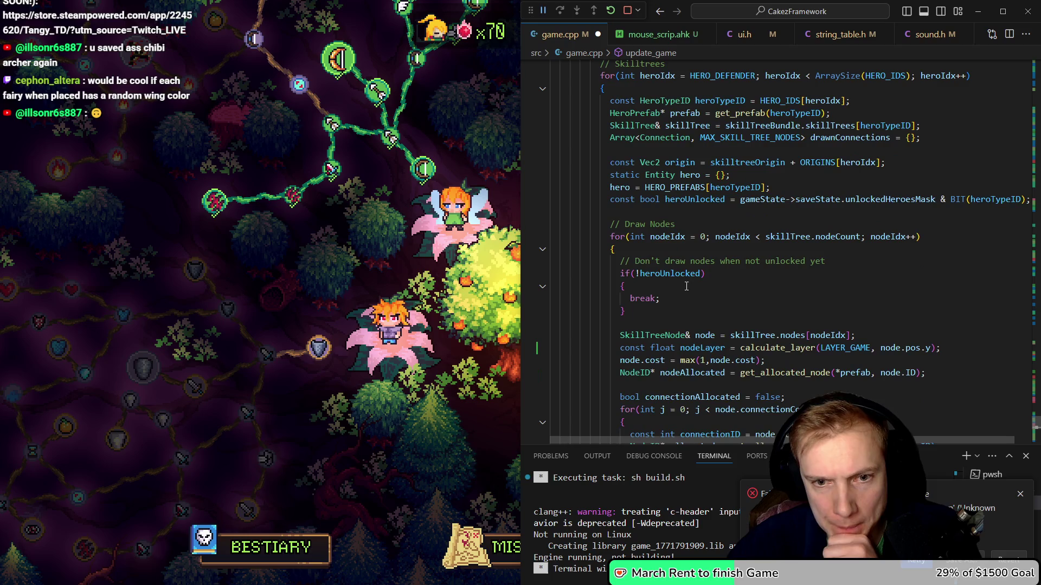
{"action": "left_click", "coordinate": [638, 250]}
{"action": "key", "text": "ctrl+shift+bracketleft"}
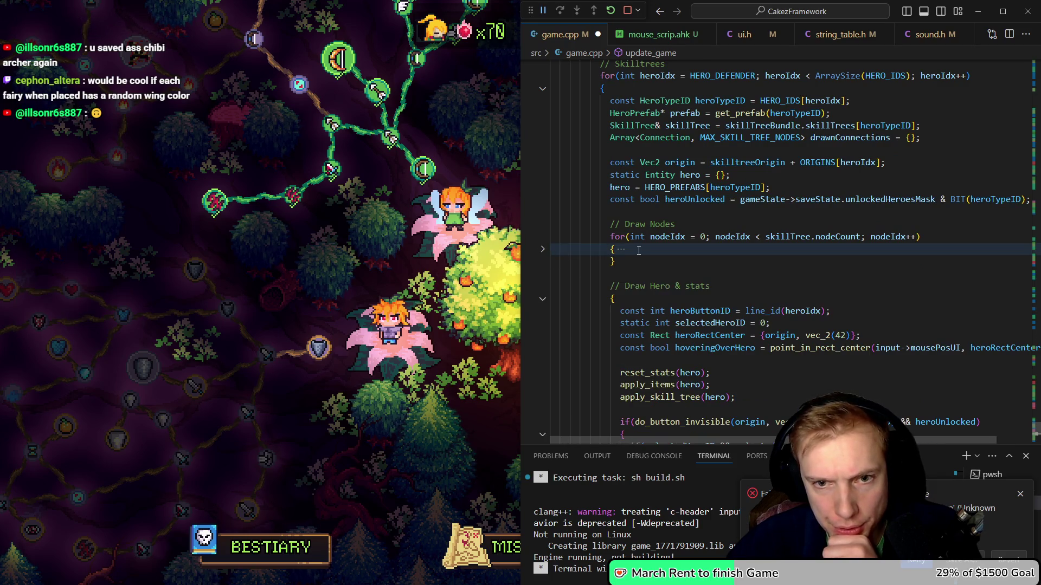
{"action": "scroll", "coordinate": [700, 278], "scroll_direction": "down", "scroll_amount": 7}
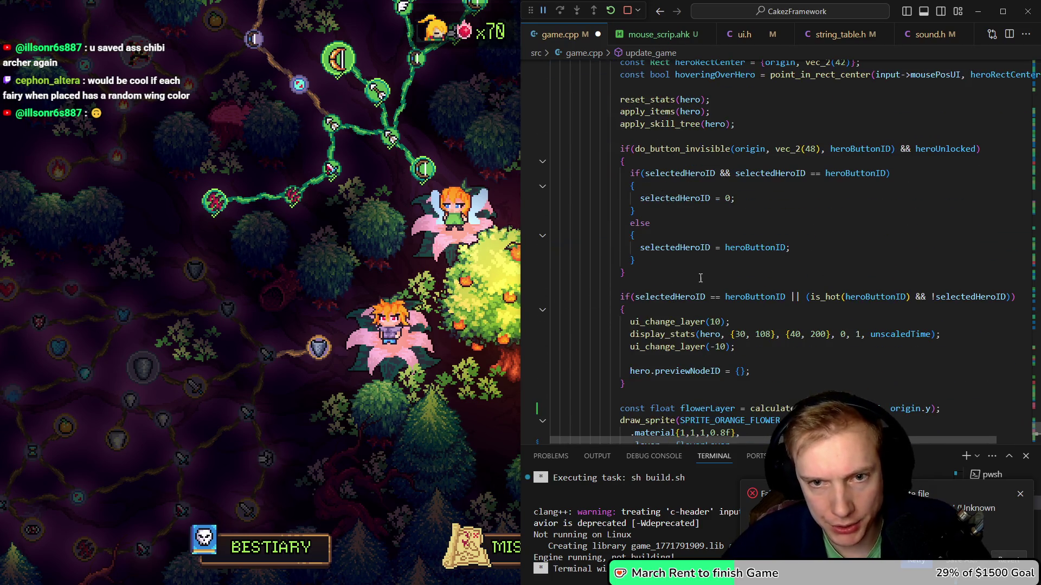
{"action": "scroll", "coordinate": [702, 278], "scroll_direction": "down", "scroll_amount": 4}
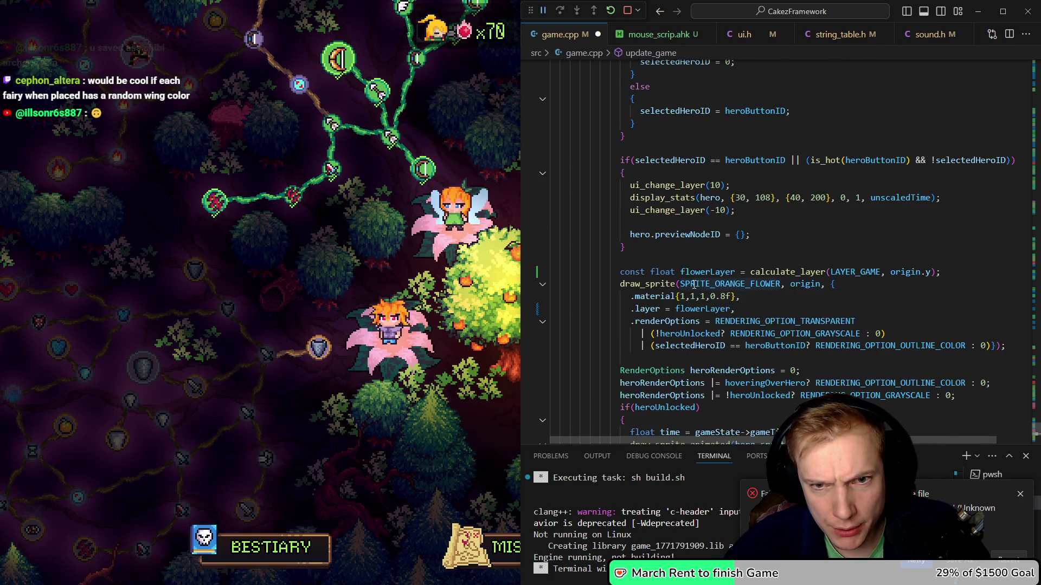
{"action": "scroll", "coordinate": [699, 284], "scroll_direction": "down", "scroll_amount": 4}
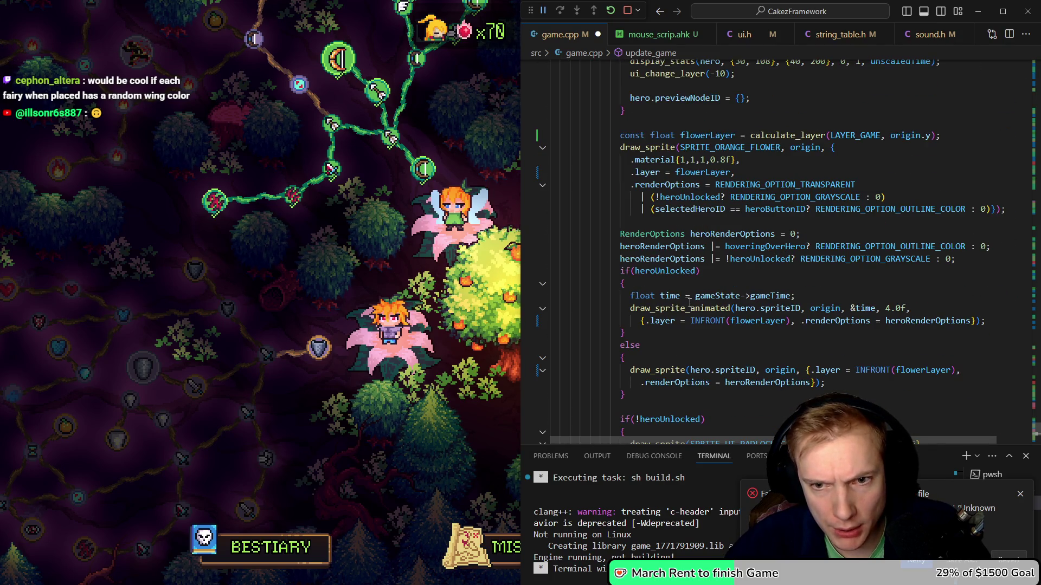
Initialise heroRenderOptions to RENDERING_OPTION_TRANSPARENT instead of 0, then bring the game window forward
{"action": "key", "text": "Up"}
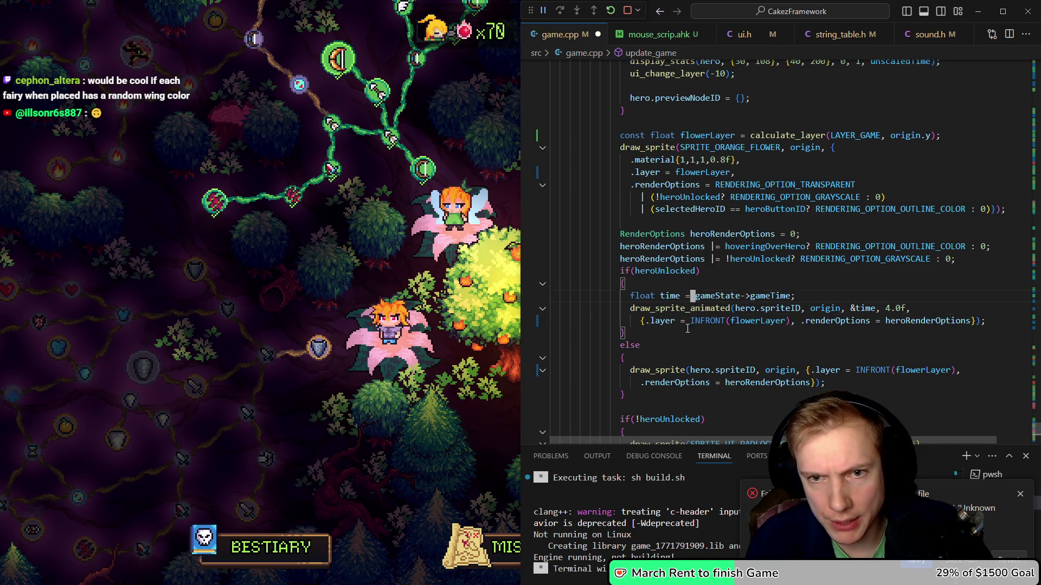
{"action": "key", "text": "Up"}
{"action": "key", "text": "Up"}
{"action": "key", "text": "Up"}
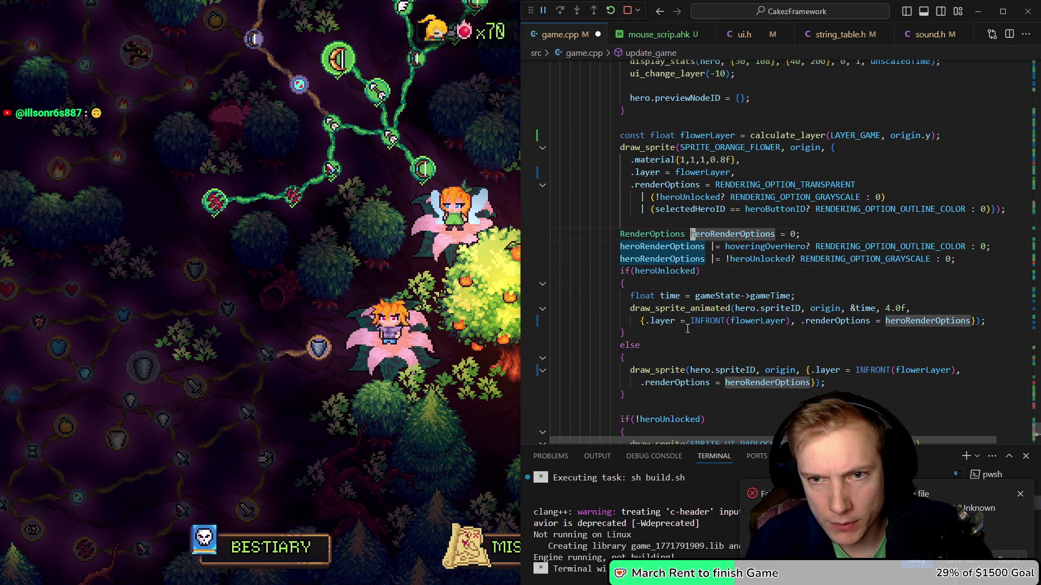
{"action": "key", "text": "End"}
{"action": "key", "text": "Left"}
{"action": "type", "text": "nsp"}
{"action": "key", "text": "ctrl+space"}
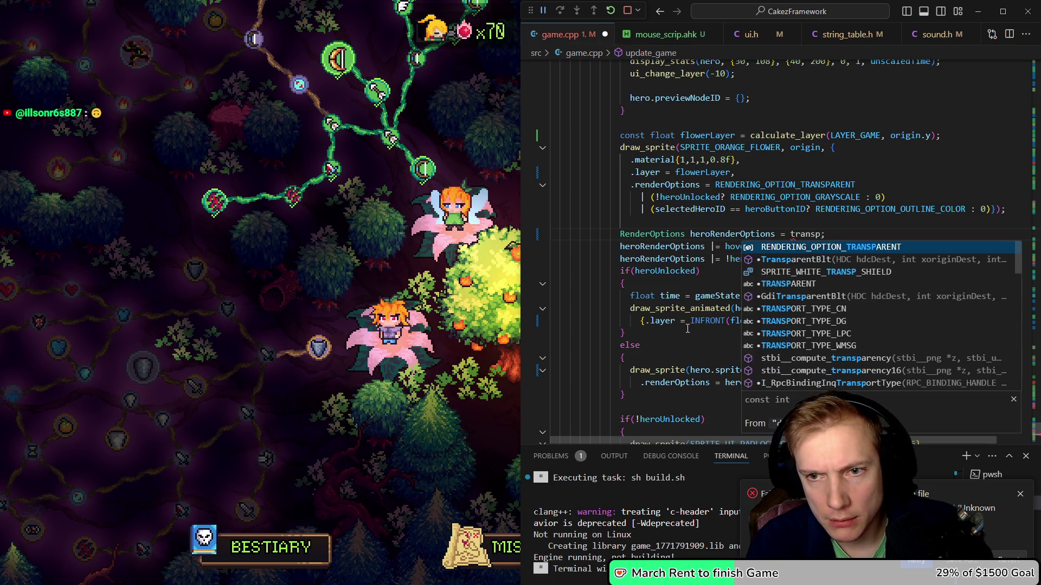
{"action": "key", "text": "Tab"}
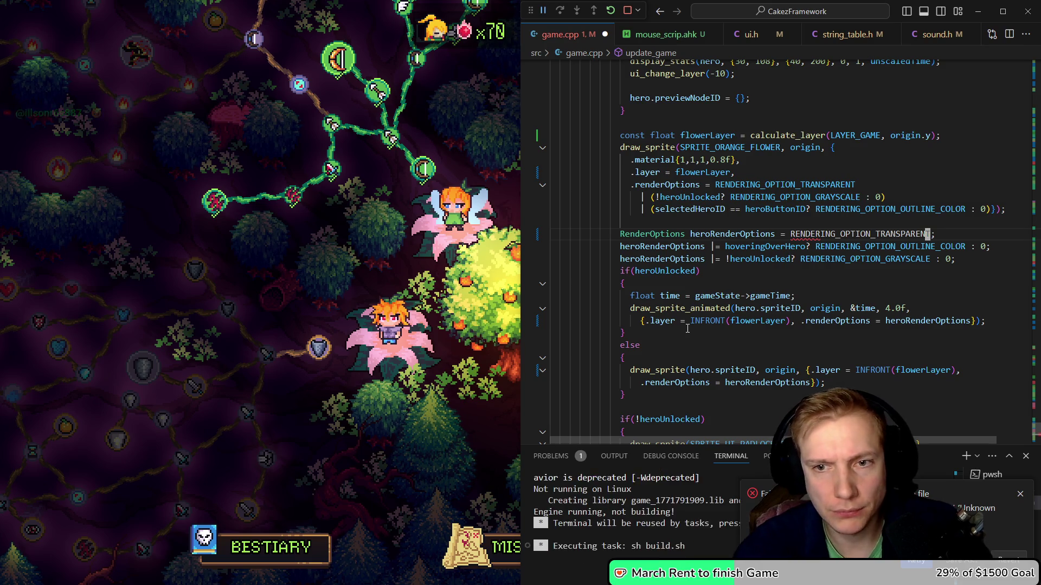
{"action": "left_click", "coordinate": [453, 217]}
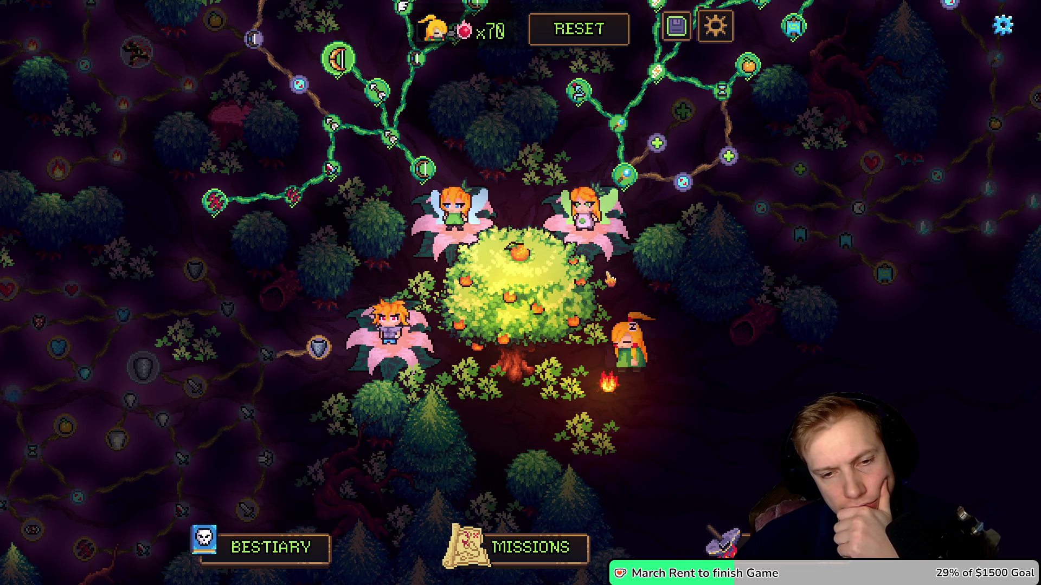
Save game.cpp and rebuild so the hub reloads with transparent hero rendering
{"action": "key", "text": "alt+Tab"}
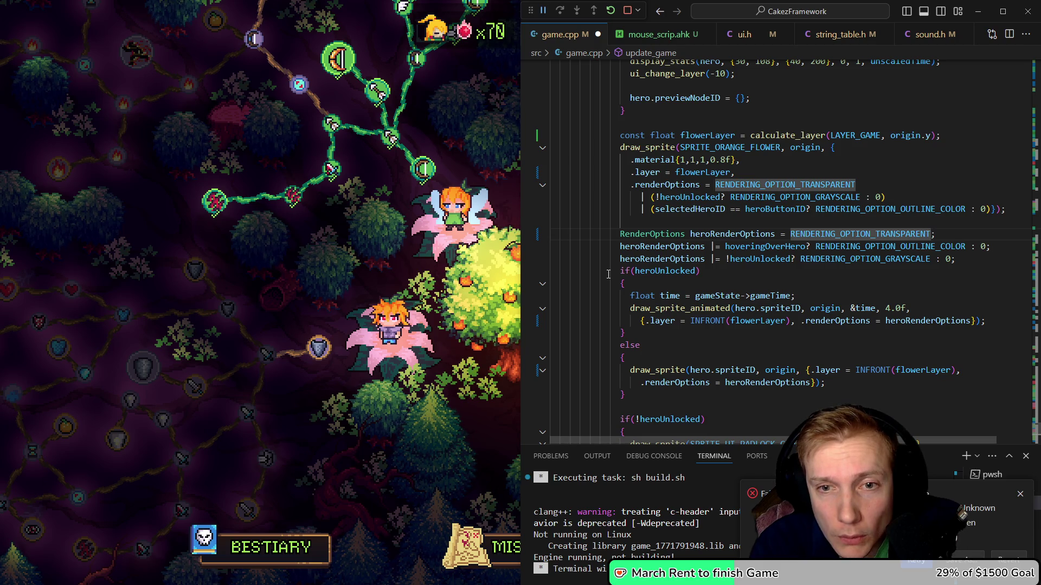
{"action": "key", "text": "ctrl+s"}
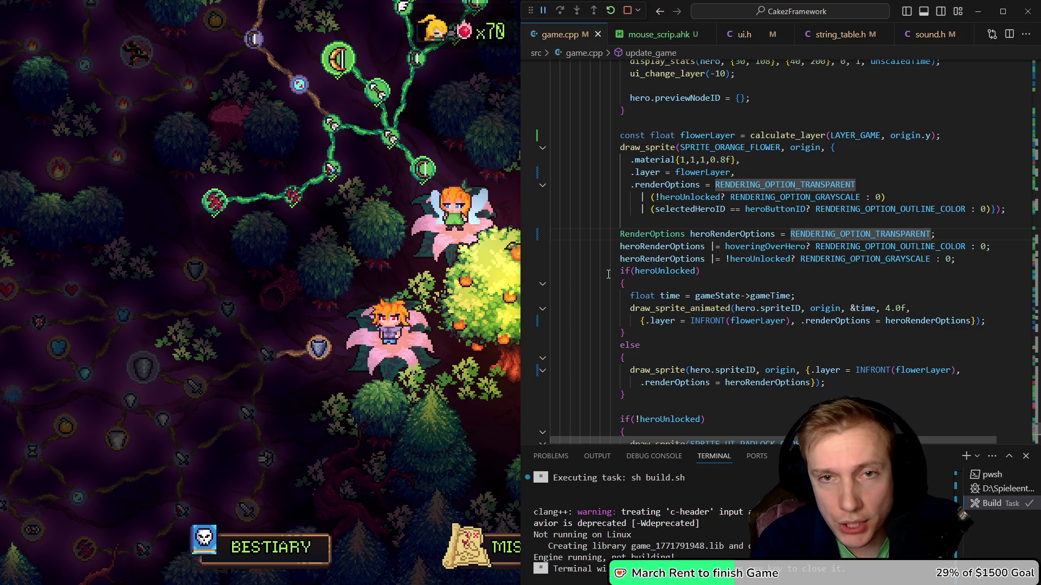
{"action": "key", "text": "ctrl+shift+b"}
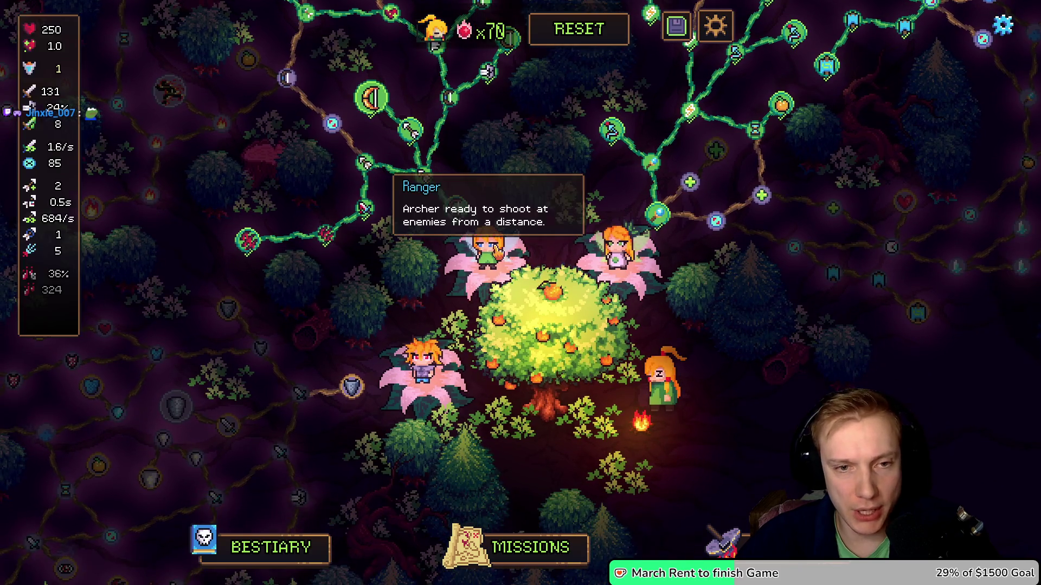
{"action": "mouse_move", "coordinate": [632, 260]}
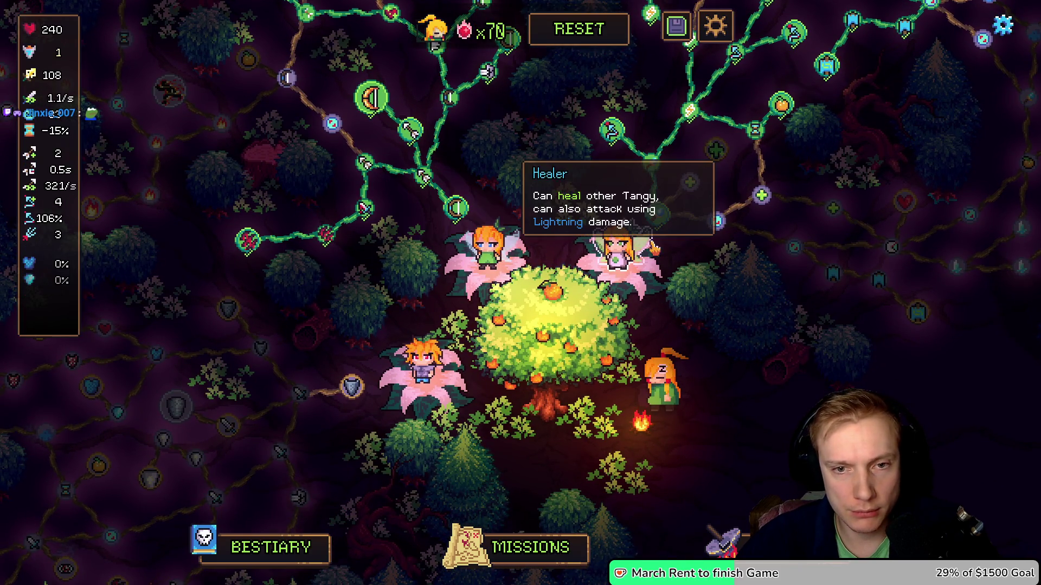
{"action": "mouse_move", "coordinate": [502, 248]}
{"action": "mouse_move", "coordinate": [422, 363]}
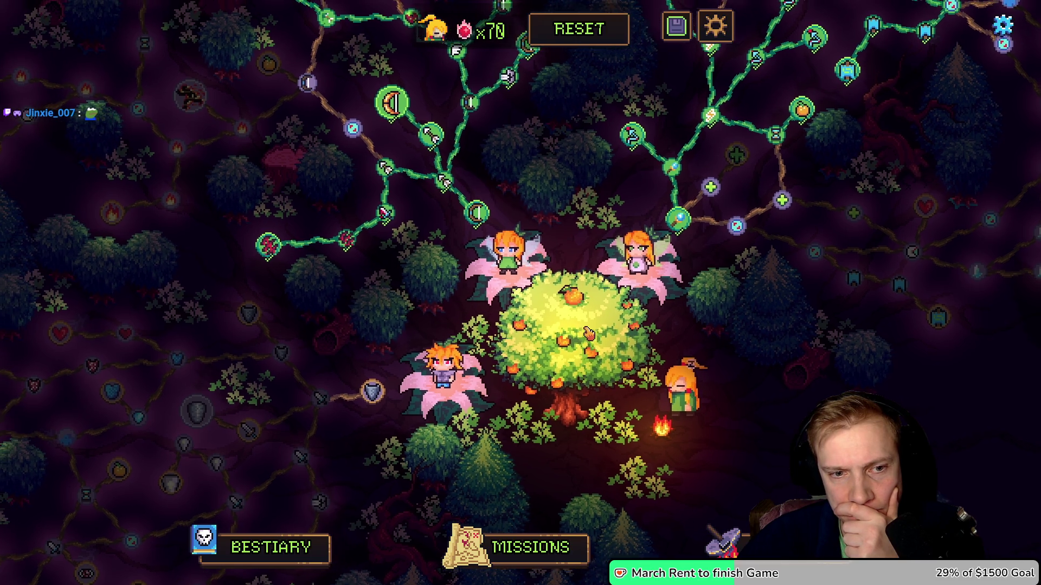
{"action": "mouse_move", "coordinate": [588, 333]}
{"action": "left_mouse_down"}
{"action": "mouse_move", "coordinate": [547, 274]}
{"action": "mouse_move", "coordinate": [525, 272]}
{"action": "left_mouse_up"}
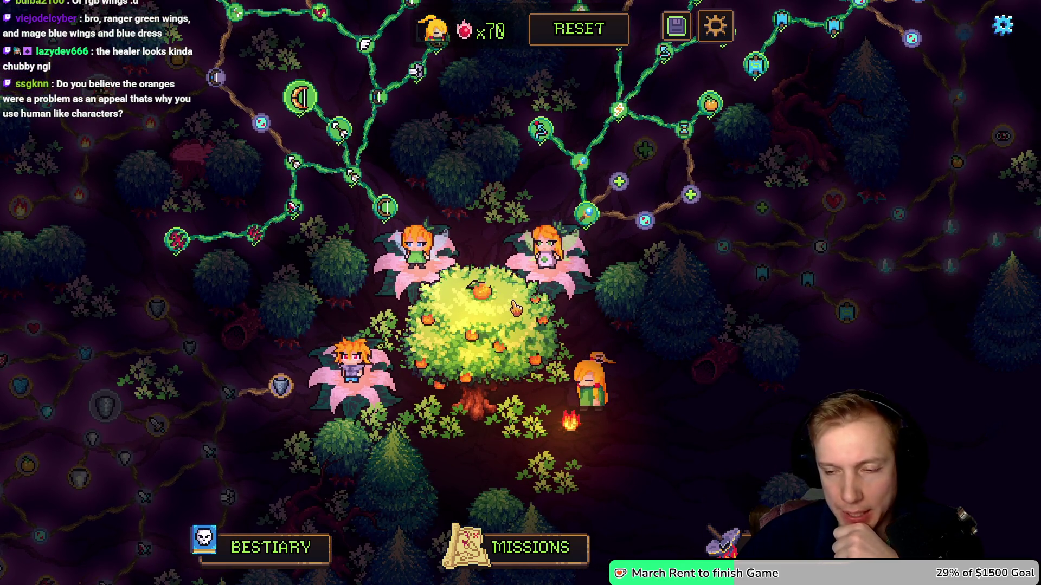
{"action": "mouse_move", "coordinate": [519, 307]}
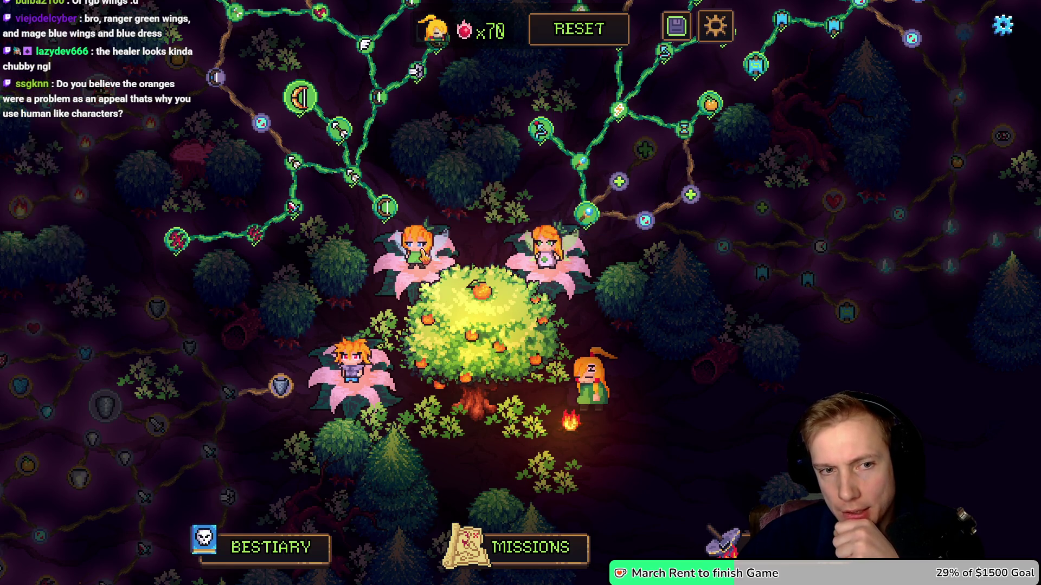
{"action": "mouse_move", "coordinate": [580, 249]}
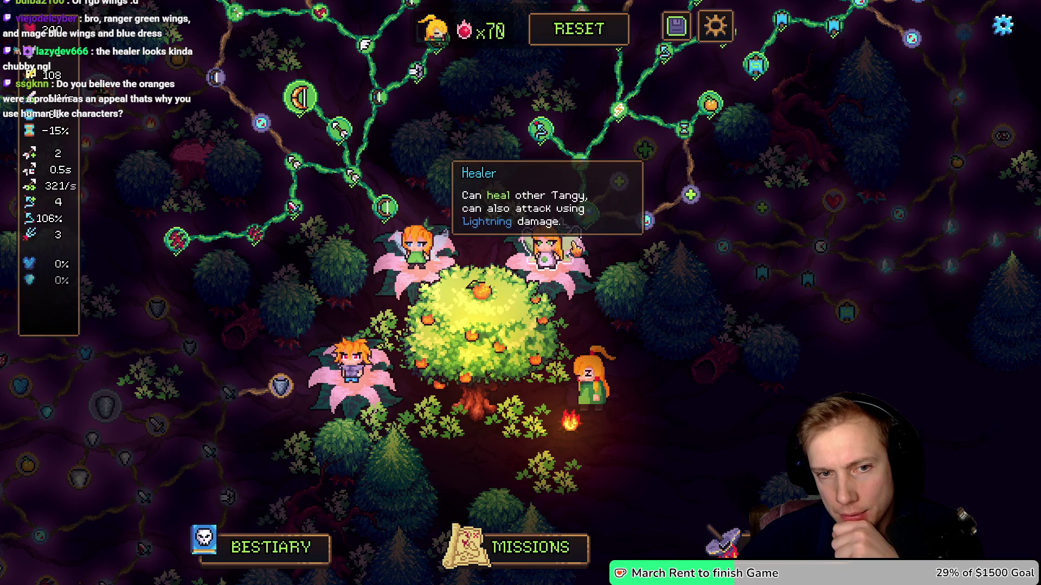
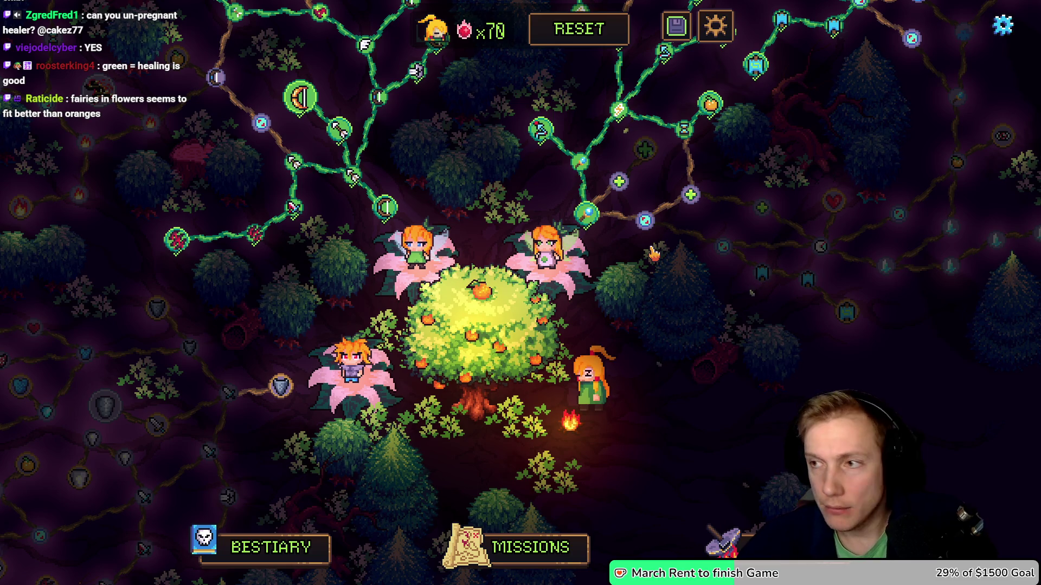
Switch back from the game to Aseprite and zoom in on the healer fairy
{"action": "key", "text": "alt+Tab"}
{"action": "scroll", "coordinate": [599, 260], "scroll_direction": "up", "scroll_amount": 2}
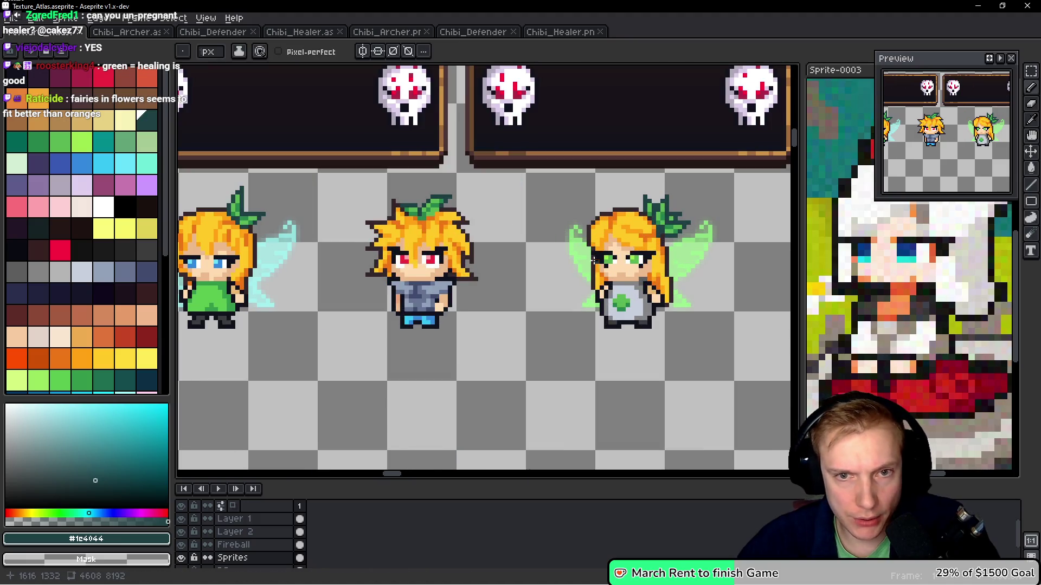
{"action": "left_click_drag", "start_coordinate": [598, 260], "coordinate": [629, 251]}
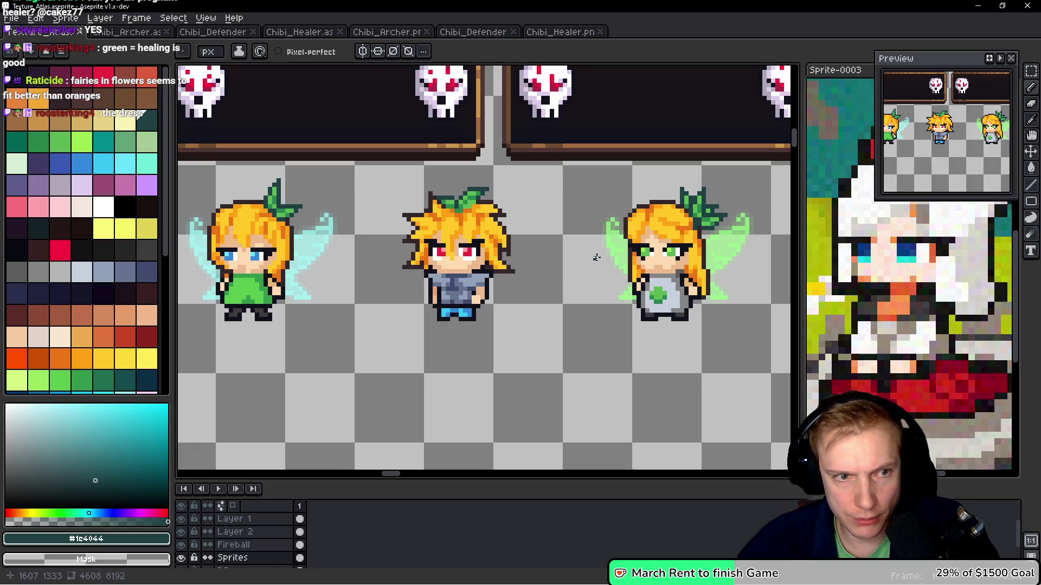
{"action": "scroll", "coordinate": [680, 241], "scroll_direction": "up", "scroll_amount": 4}
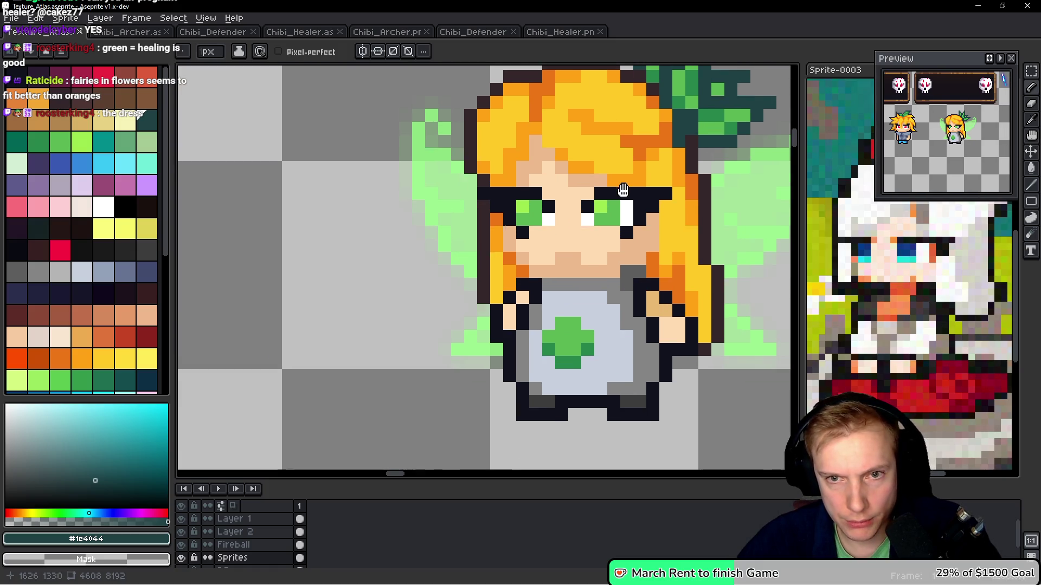
Try a freehand lasso selection along the healer's eyebrow row, then drop it
{"action": "key", "text": "q"}
{"action": "left_click_drag", "start_coordinate": [657, 187], "coordinate": [491, 196]}
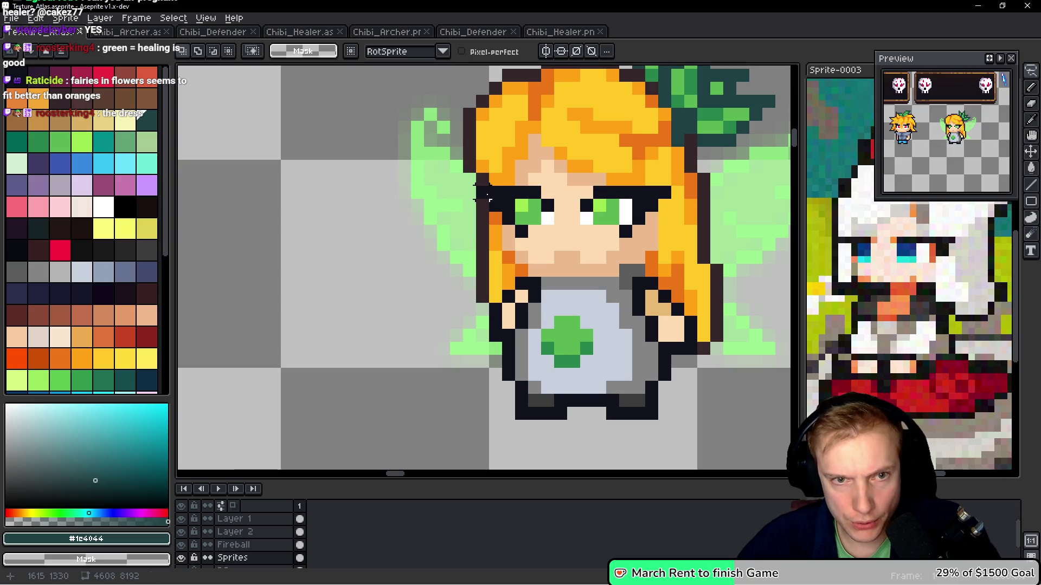
{"action": "mouse_move", "coordinate": [664, 193]}
{"action": "left_mouse_down"}
{"action": "mouse_move", "coordinate": [488, 198]}
{"action": "mouse_move", "coordinate": [506, 206]}
{"action": "mouse_move", "coordinate": [522, 235]}
{"action": "mouse_move", "coordinate": [618, 233]}
{"action": "mouse_move", "coordinate": [631, 217]}
{"action": "left_mouse_up"}
{"action": "scroll", "coordinate": [689, 269], "scroll_direction": "down", "scroll_amount": 3}
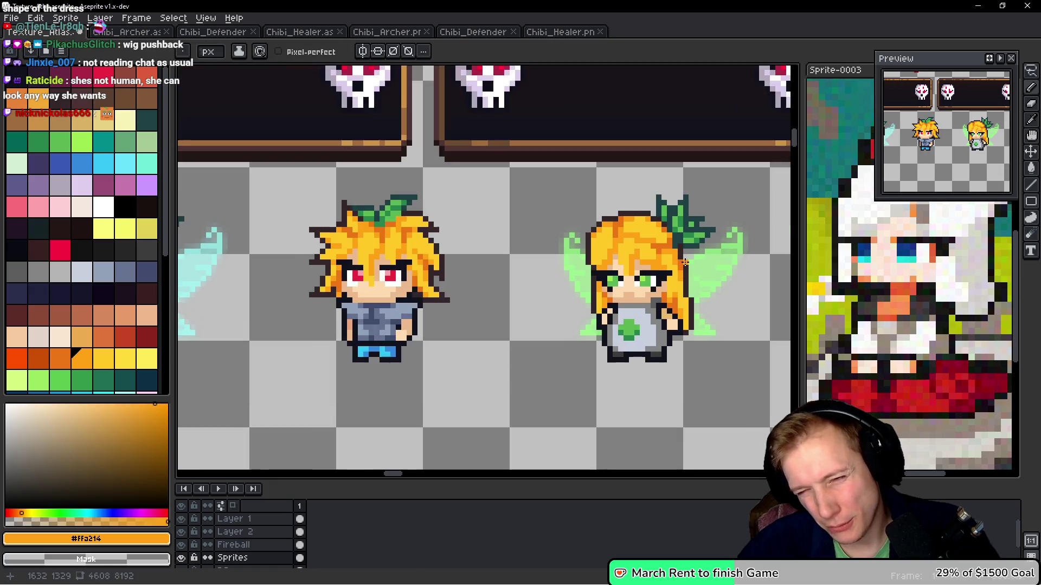
{"action": "scroll", "coordinate": [689, 269], "scroll_direction": "up", "scroll_amount": 2}
{"action": "key", "text": "v"}
Undo the last hair pencil stroke and return to the pencil with the dark outline colour
{"action": "key", "text": "ctrl+z"}
{"action": "key", "text": "ctrl+z"}
{"action": "key", "text": "ctrl+z"}
{"action": "key", "text": "ctrl+z"}
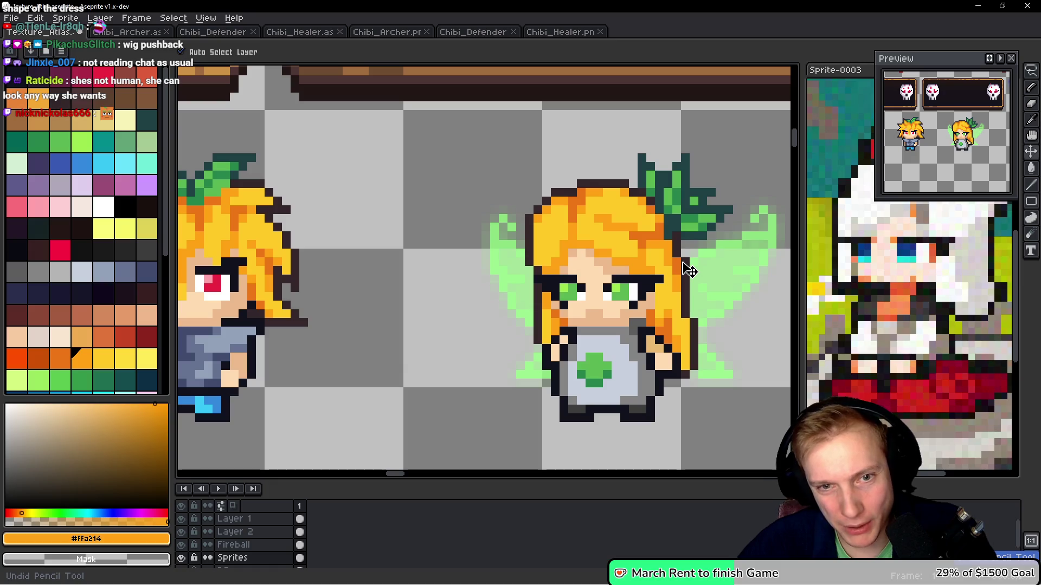
{"action": "key", "text": "b"}
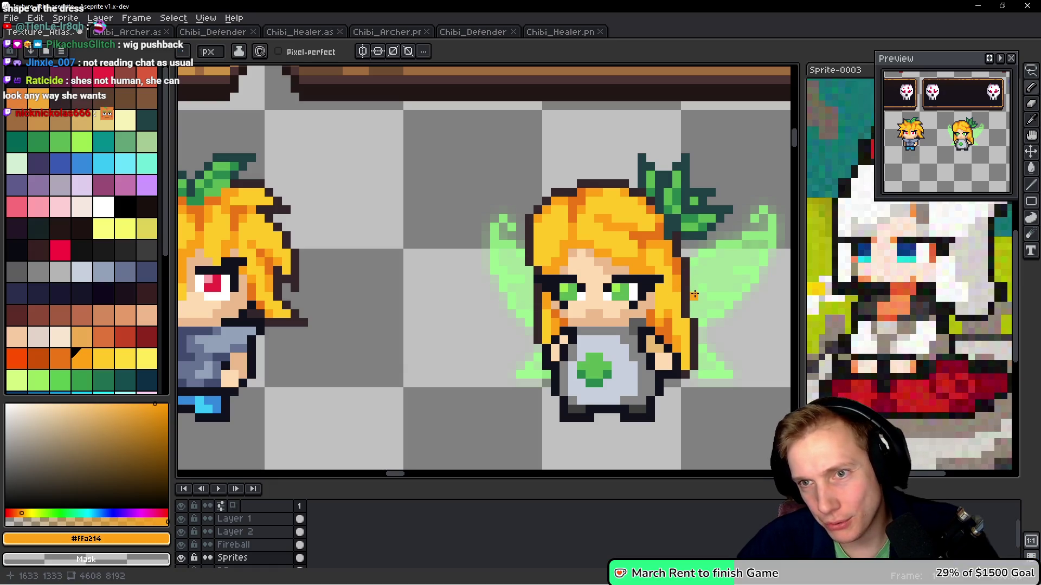
{"action": "scroll", "coordinate": [640, 238], "scroll_direction": "up", "scroll_amount": 2}
{"action": "left_click", "coordinate": [484, 214], "text": "alt"}
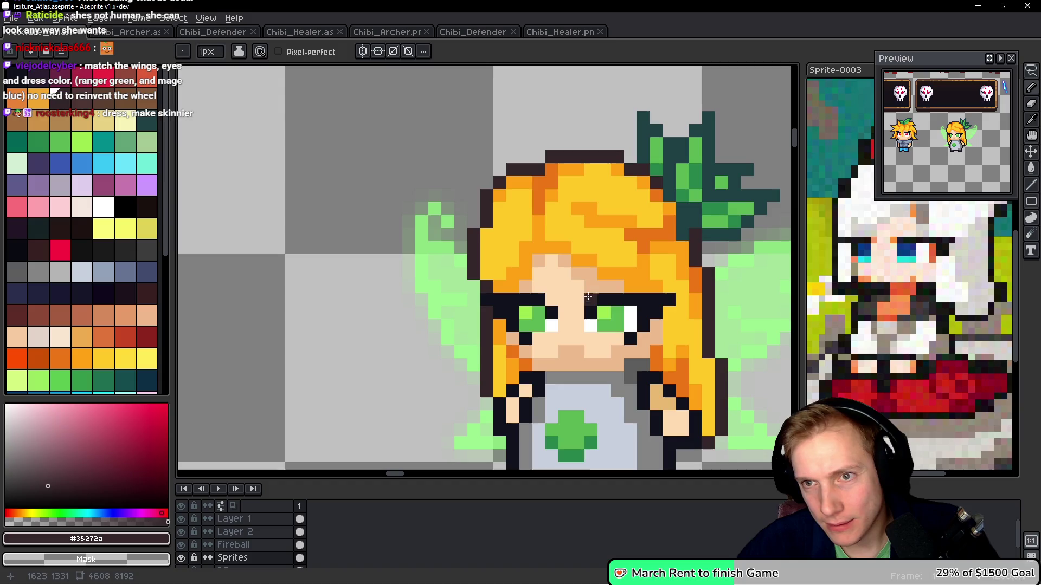
Paint two orange pixels into the healer fairy's hair
{"action": "left_click", "coordinate": [605, 209], "text": "alt"}
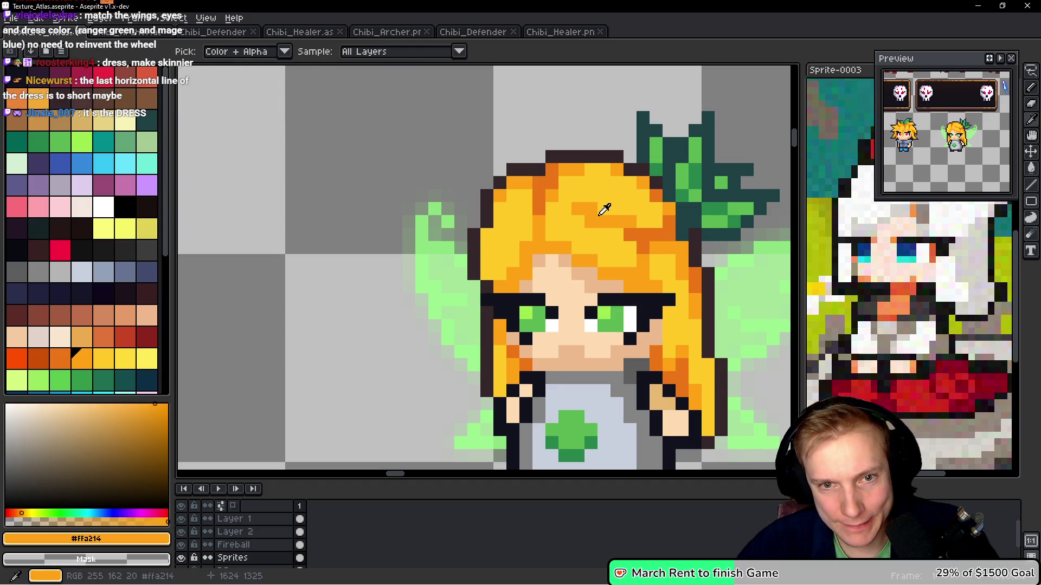
{"action": "left_click", "coordinate": [501, 221]}
{"action": "left_click", "coordinate": [514, 208]}
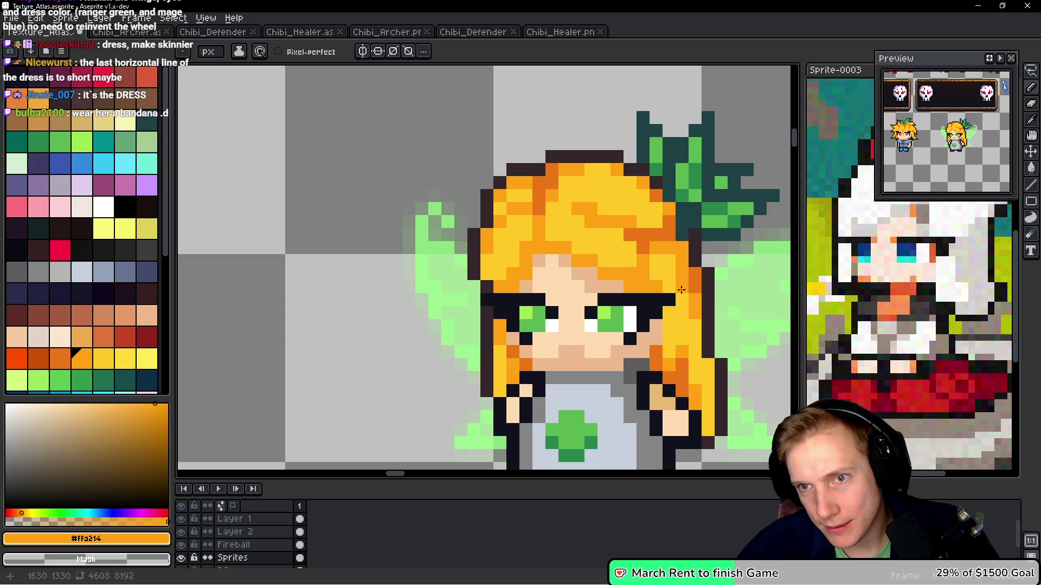
Draw a dark outline down the left edge of the hair
{"action": "left_click_drag", "start_coordinate": [564, 287], "coordinate": [567, 239]}
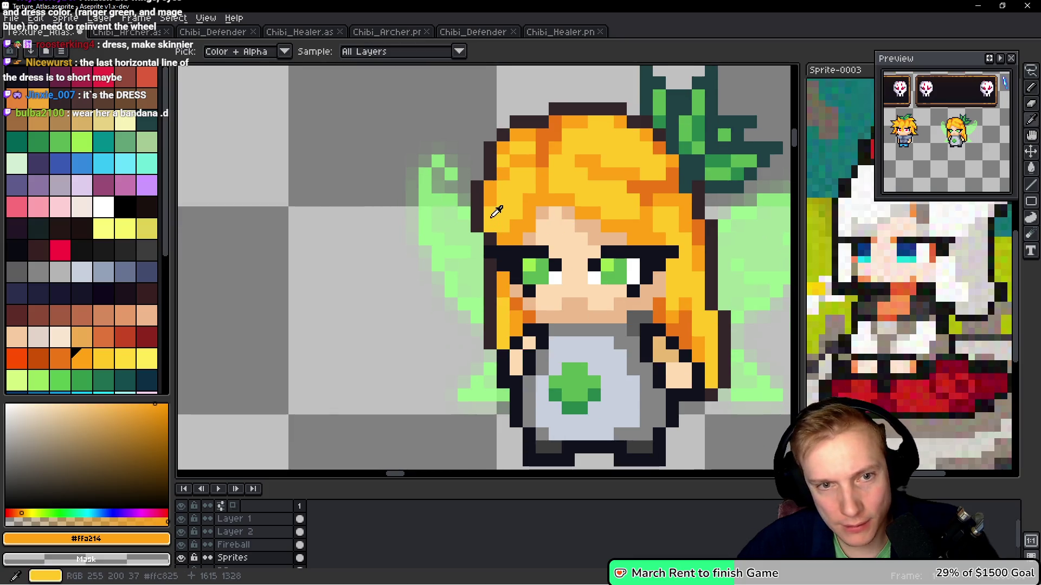
{"action": "left_click", "coordinate": [493, 212], "text": "alt"}
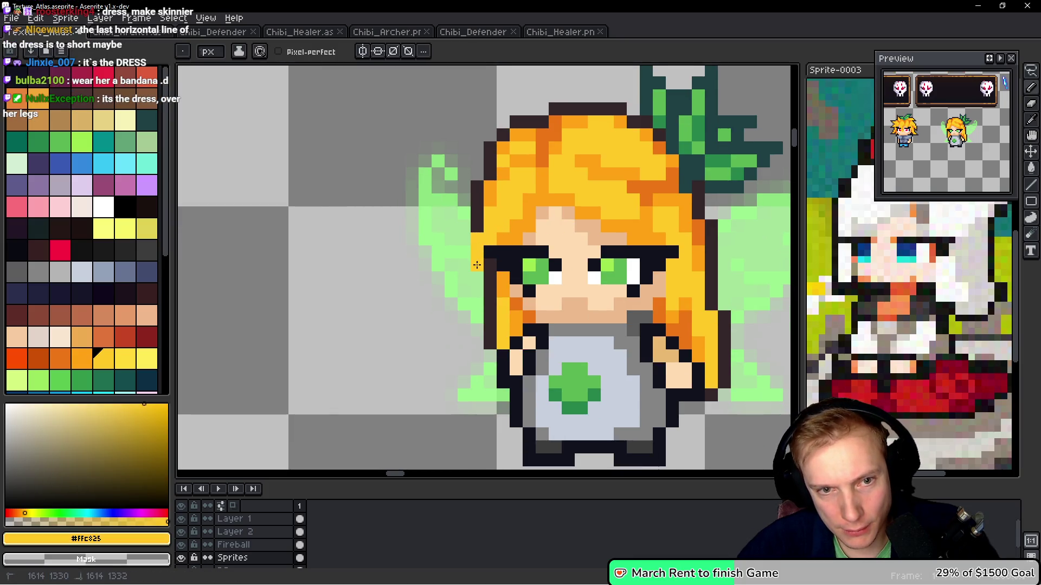
{"action": "left_click", "coordinate": [477, 214], "text": "alt"}
{"action": "left_click_drag", "start_coordinate": [464, 247], "coordinate": [469, 281]}
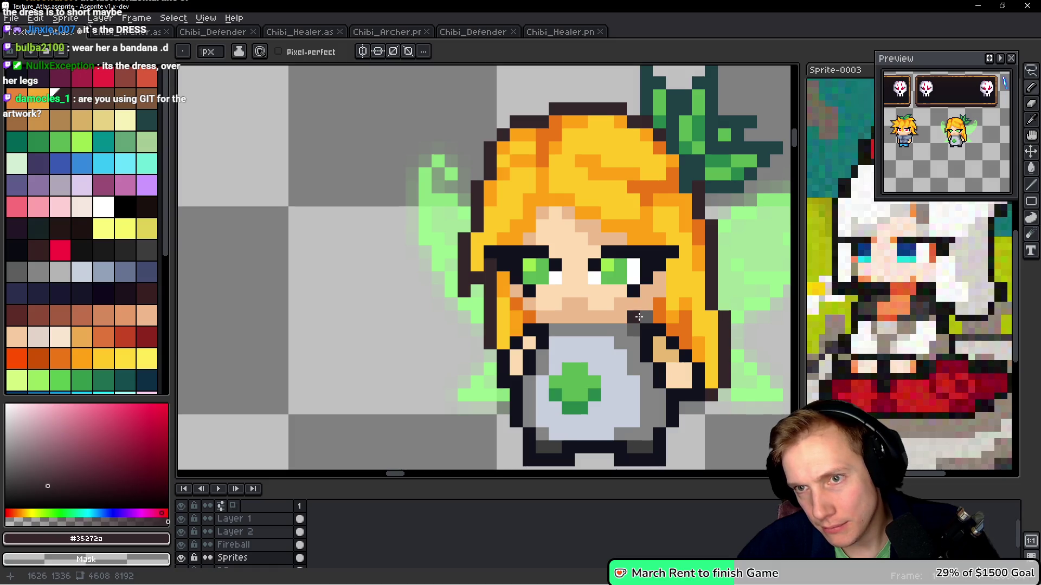
Add three dark orange #cd7614 shading pixels to the hair beside the healer's cheek
{"action": "scroll", "coordinate": [640, 312], "scroll_direction": "down", "scroll_amount": 3}
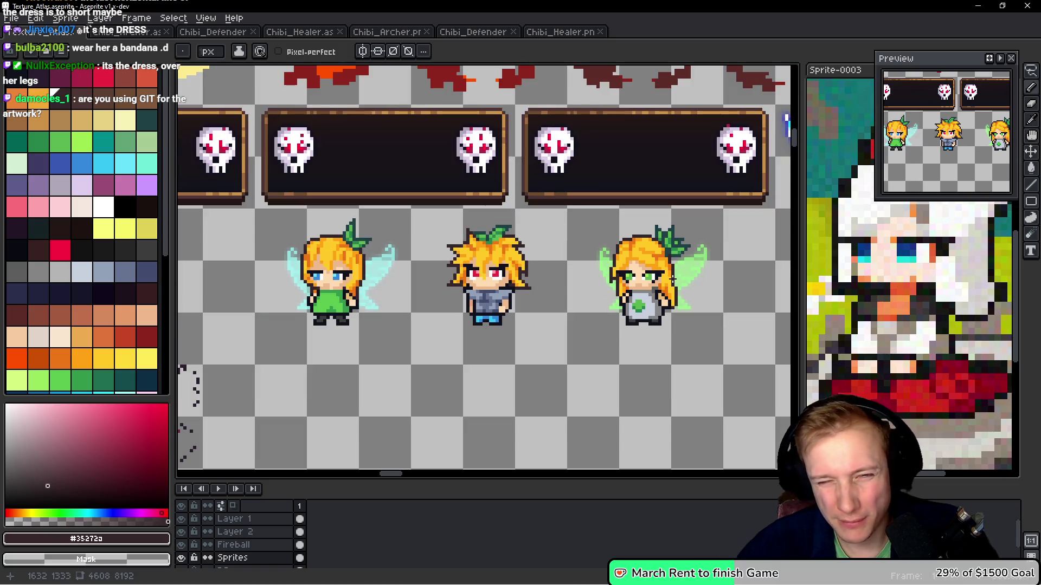
{"action": "scroll", "coordinate": [672, 300], "scroll_direction": "down", "scroll_amount": 2}
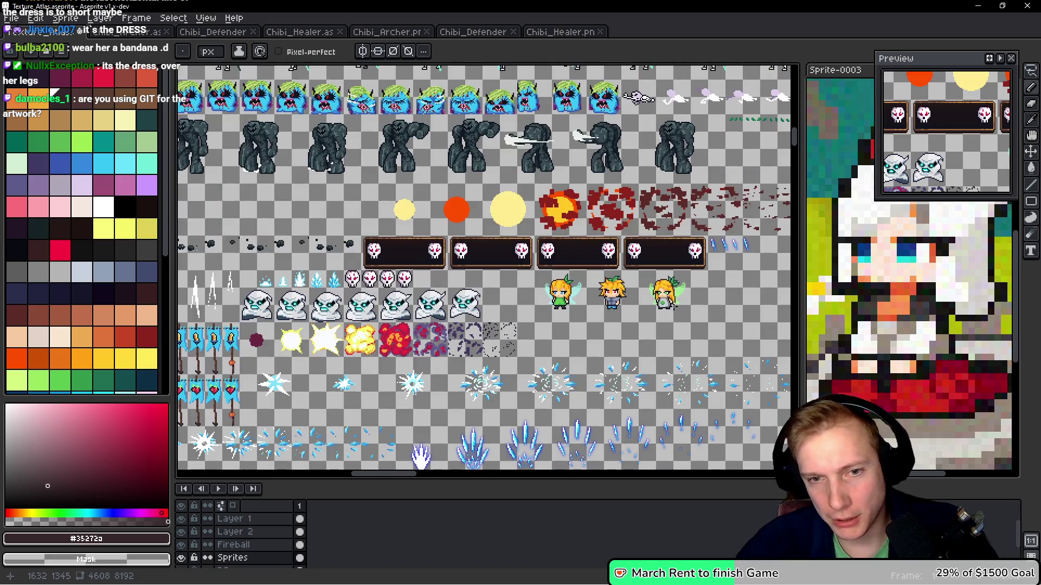
{"action": "scroll", "coordinate": [670, 297], "scroll_direction": "up", "scroll_amount": 4}
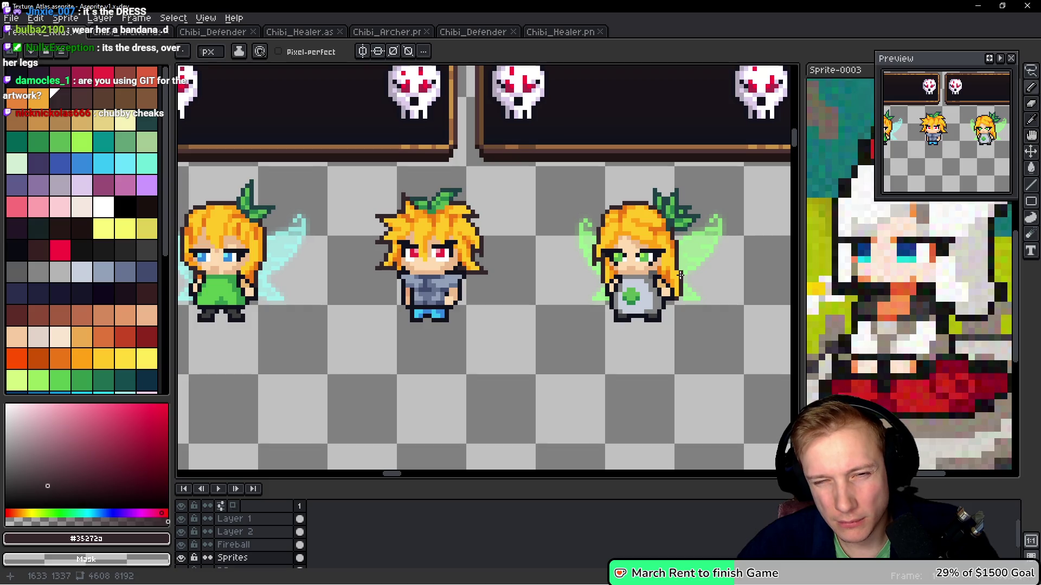
{"action": "scroll", "coordinate": [680, 274], "scroll_direction": "up", "scroll_amount": 4}
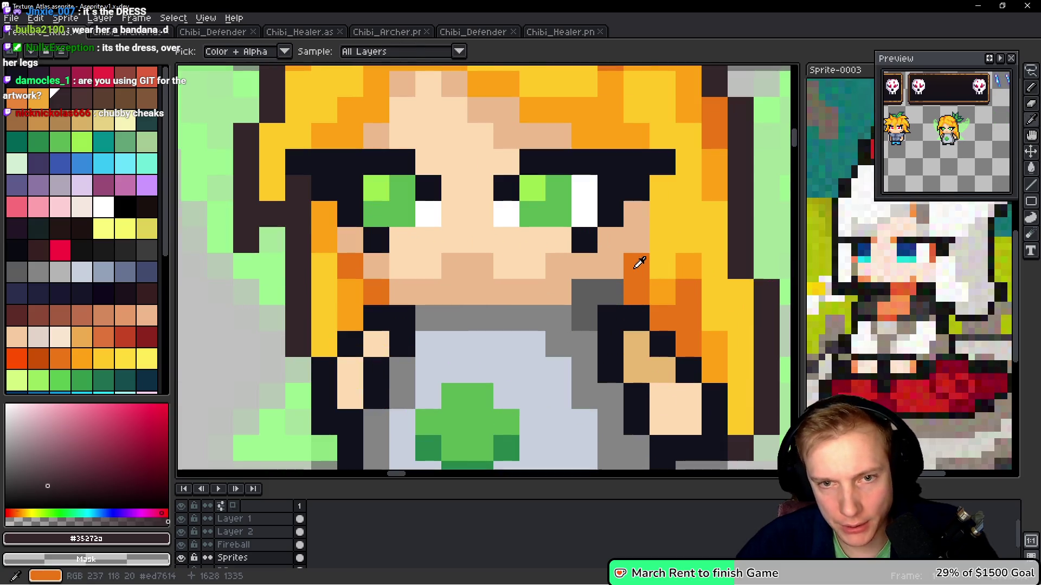
{"action": "left_click", "coordinate": [634, 236], "text": "alt"}
{"action": "left_click", "coordinate": [680, 293]}
{"action": "left_click", "coordinate": [636, 317]}
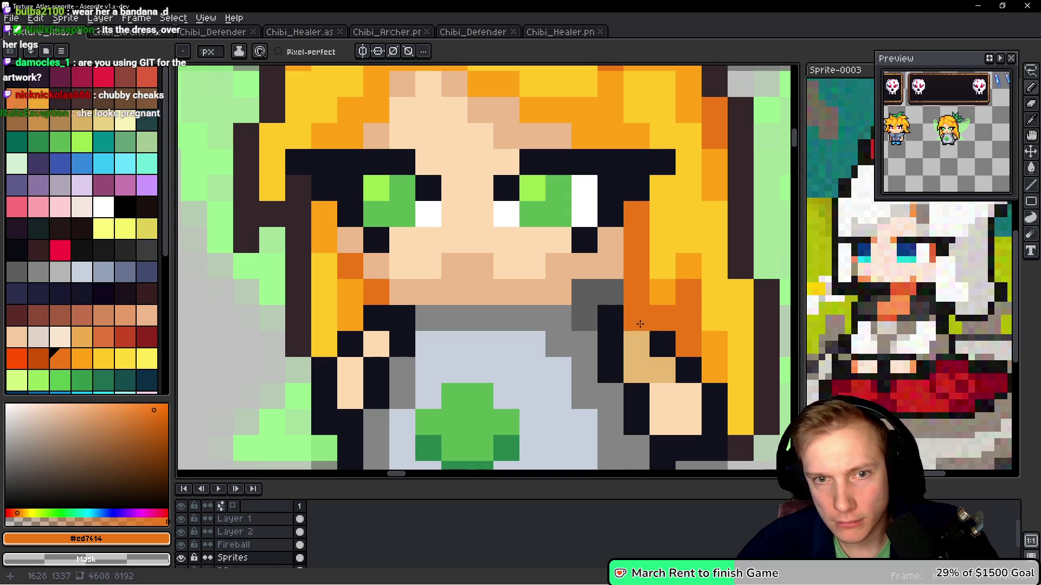
{"action": "left_click", "coordinate": [617, 270]}
{"action": "scroll", "coordinate": [677, 275], "scroll_direction": "down", "scroll_amount": 8}
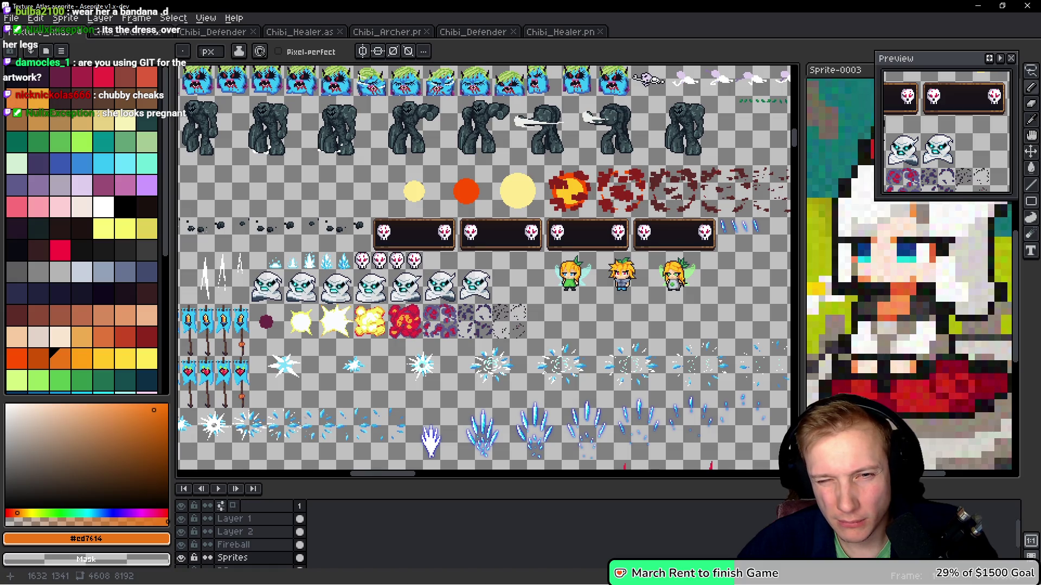
{"action": "scroll", "coordinate": [675, 274], "scroll_direction": "up", "scroll_amount": 8}
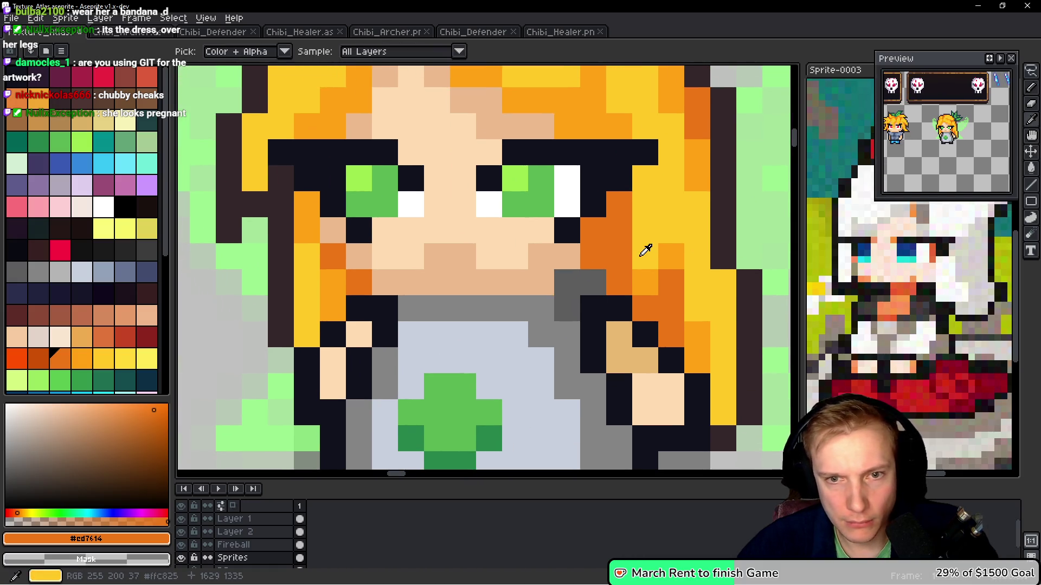
Paint an orange strand and extra orange pixels into the healer's hair, undoing one stray pixel
{"action": "left_click", "coordinate": [642, 246], "text": "alt"}
{"action": "left_click_drag", "start_coordinate": [618, 231], "coordinate": [619, 282]}
{"action": "left_click", "coordinate": [670, 230]}
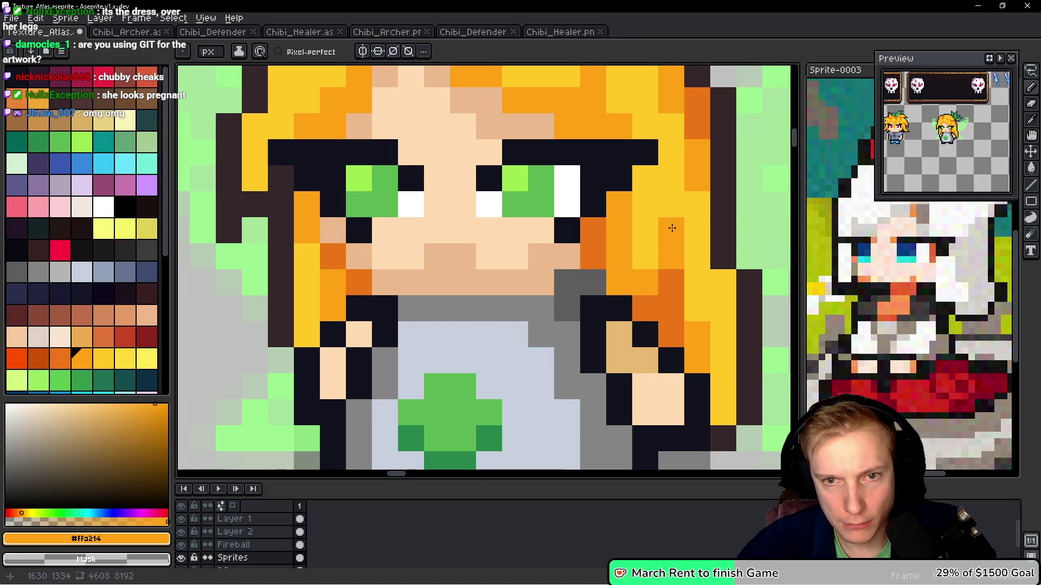
{"action": "left_click", "coordinate": [645, 256]}
{"action": "left_click", "coordinate": [697, 309]}
{"action": "key", "text": "ctrl+z"}
{"action": "left_click", "coordinate": [721, 361]}
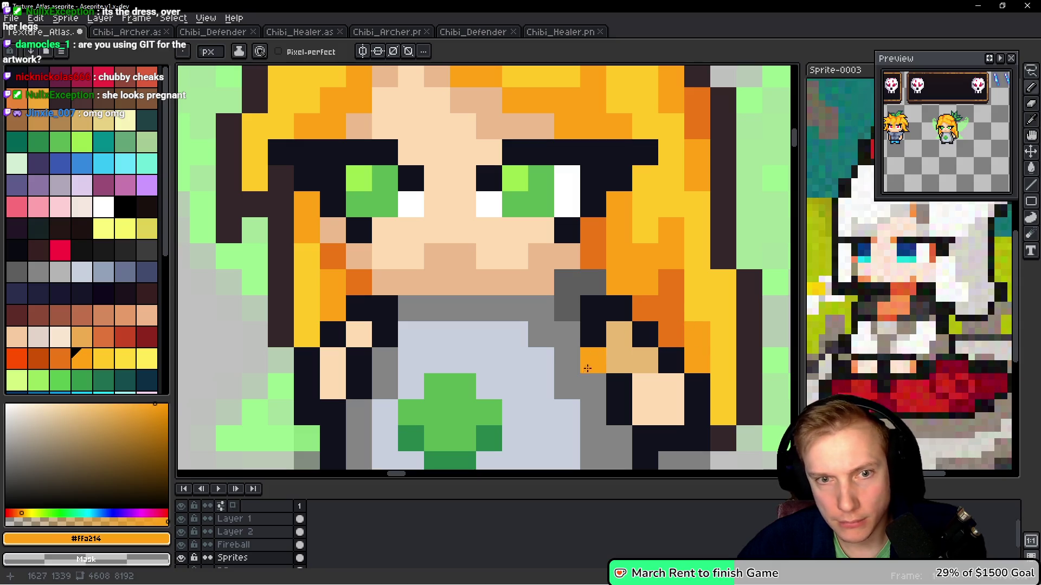
Try darker skin, grey and peach pixels on the face, undoing each unwanted one
{"action": "key", "text": "alt"}
{"action": "left_click", "coordinate": [535, 280], "text": "alt"}
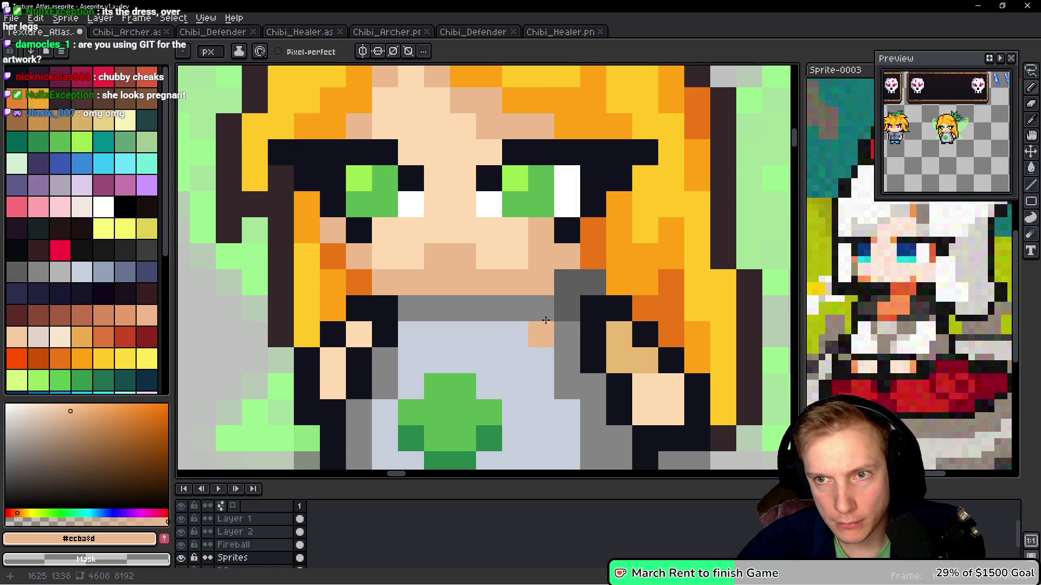
{"action": "key", "text": "alt"}
{"action": "left_click", "coordinate": [554, 351], "text": "alt"}
{"action": "left_click", "coordinate": [540, 291]}
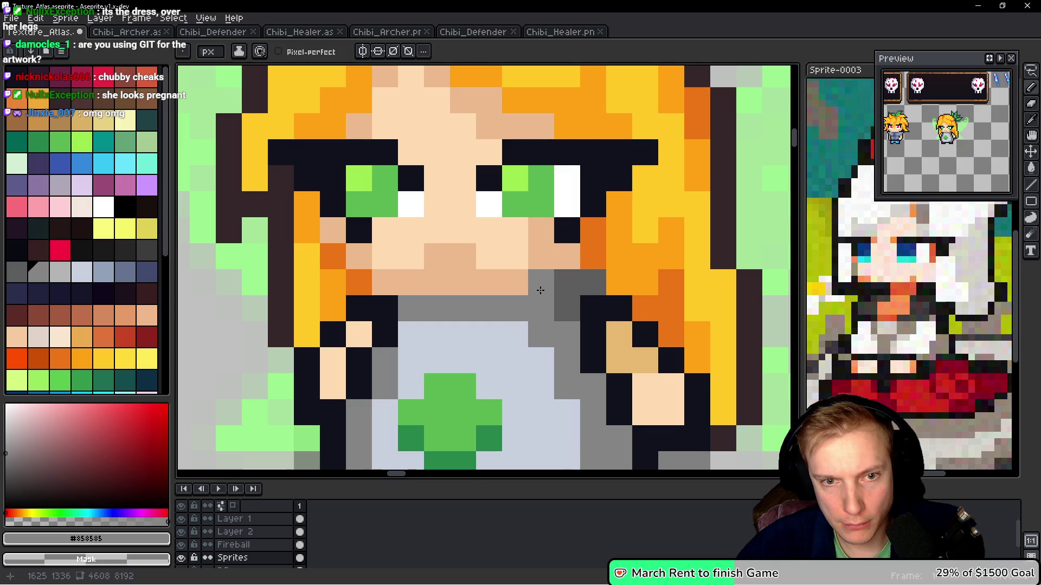
{"action": "key", "text": "ctrl+z"}
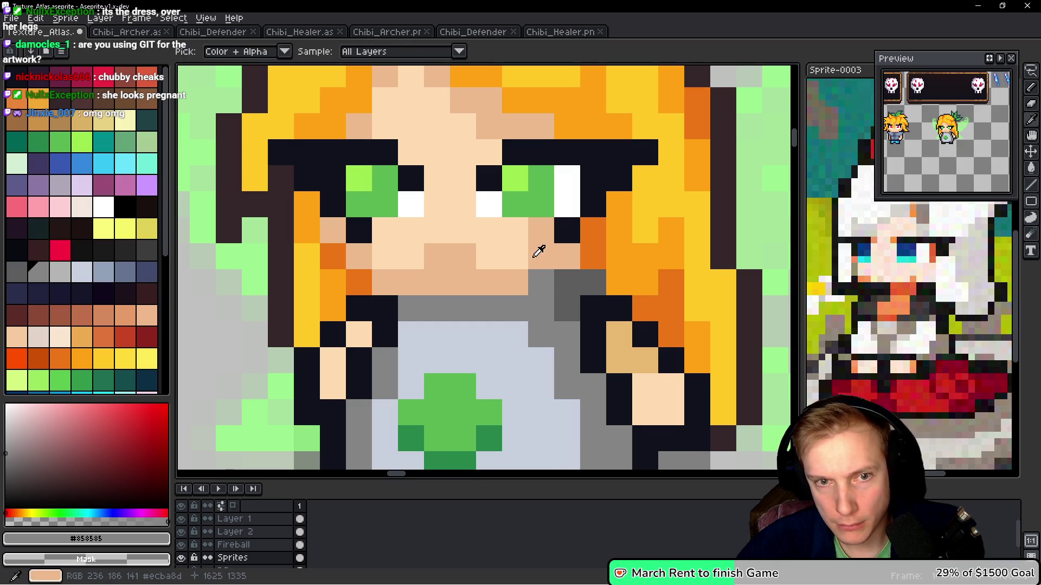
{"action": "left_click", "coordinate": [534, 263], "text": "alt"}
{"action": "left_click", "coordinate": [394, 266]}
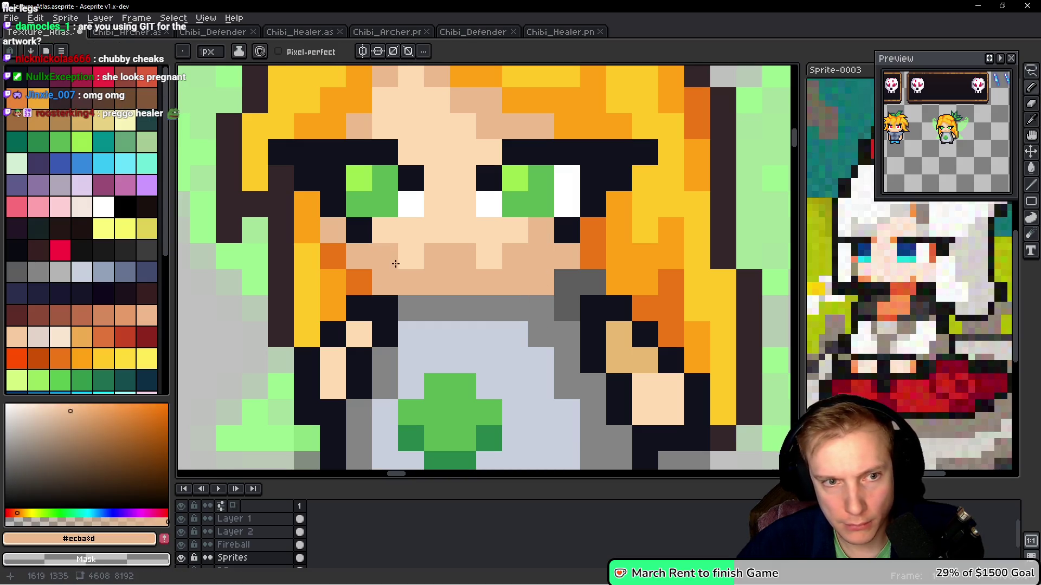
{"action": "key", "text": "ctrl+z"}
{"action": "left_click", "coordinate": [388, 251], "text": "alt"}
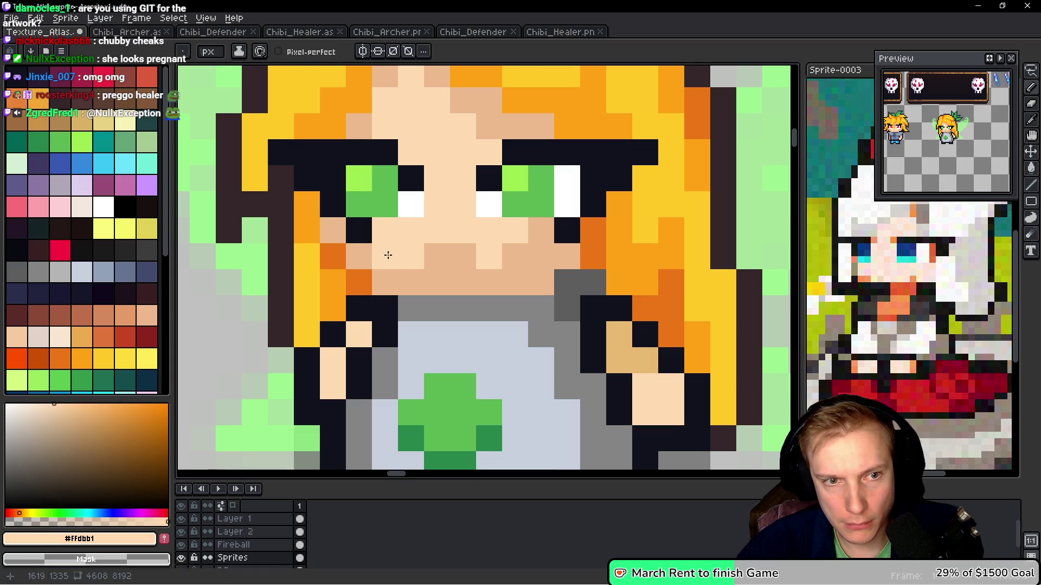
{"action": "left_click", "coordinate": [541, 304]}
{"action": "key", "text": "ctrl+z"}
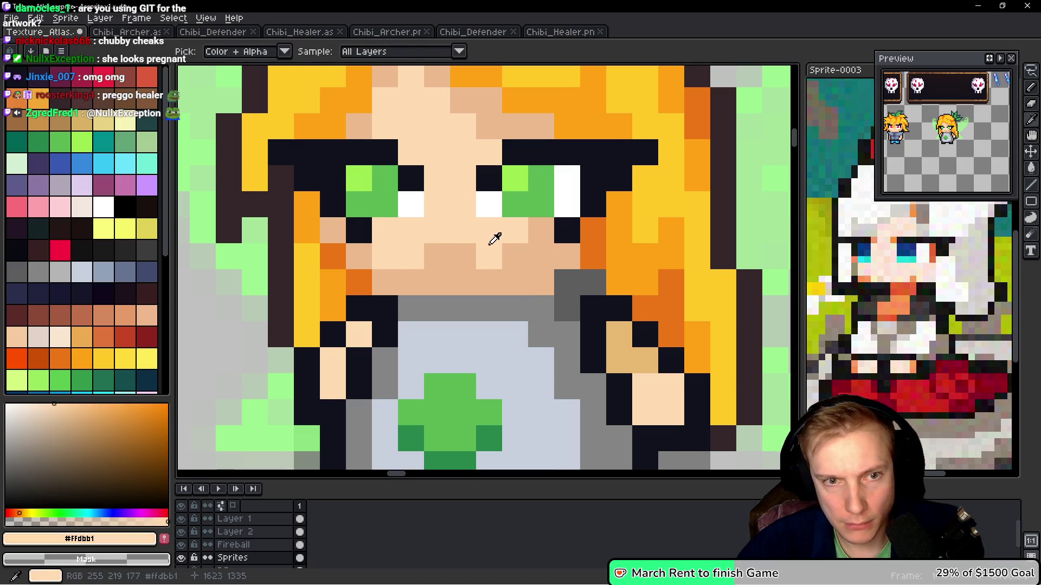
Rework the nose shading with light peach #ffdbb1 and tan #ecba8d pixels
{"action": "left_click", "coordinate": [515, 256]}
{"action": "left_click", "coordinate": [459, 248]}
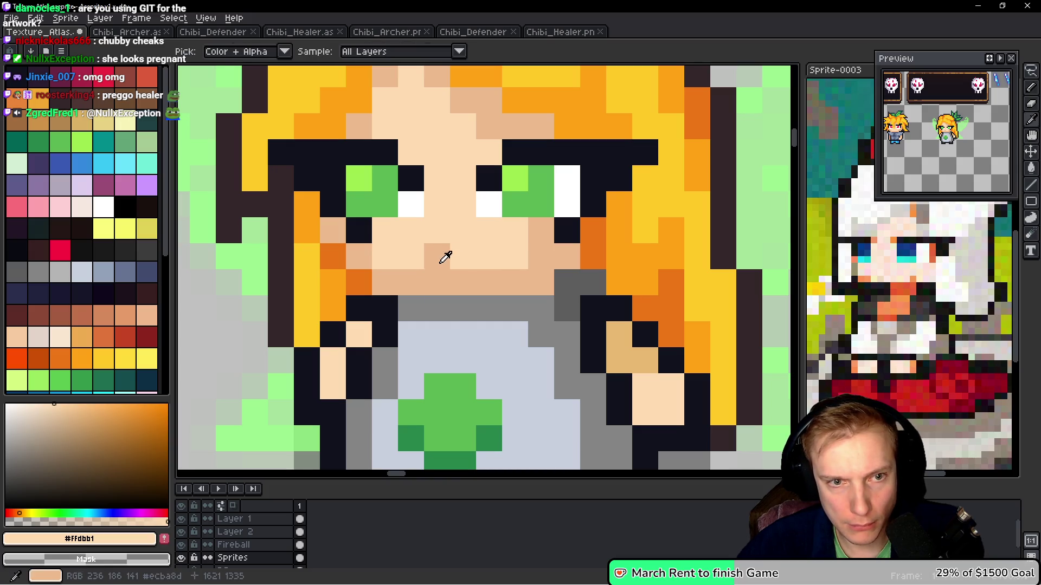
{"action": "left_click", "coordinate": [436, 253], "text": "alt"}
{"action": "left_click", "coordinate": [411, 257]}
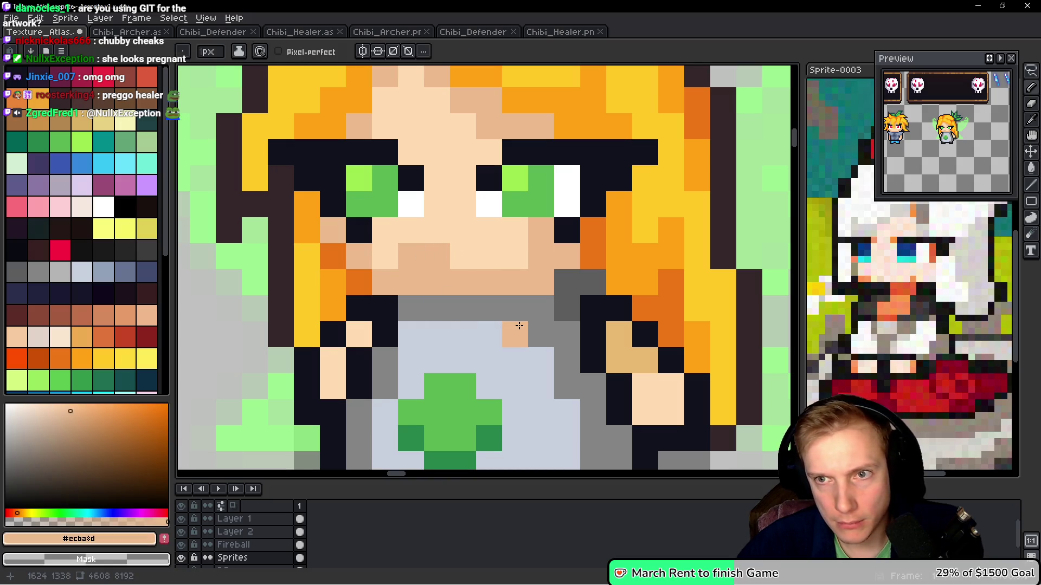
{"action": "left_click", "coordinate": [460, 251], "text": "alt"}
{"action": "left_click", "coordinate": [437, 256]}
{"action": "scroll", "coordinate": [548, 310], "scroll_direction": "down", "scroll_amount": 4}
{"action": "scroll", "coordinate": [547, 310], "scroll_direction": "down", "scroll_amount": 2}
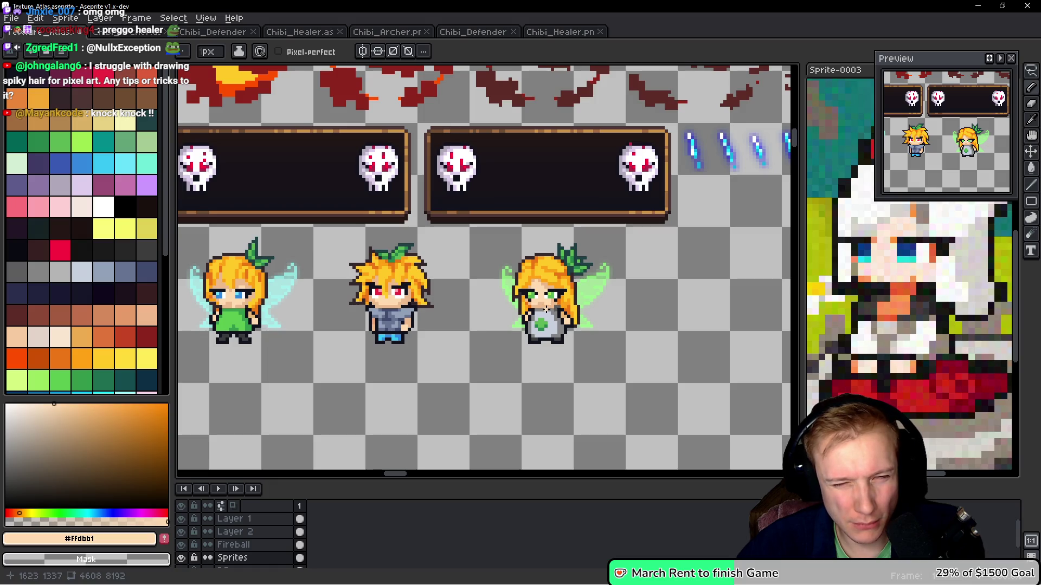
Save the texture atlas with Ctrl+S
{"action": "scroll", "coordinate": [544, 298], "scroll_direction": "up", "scroll_amount": 2}
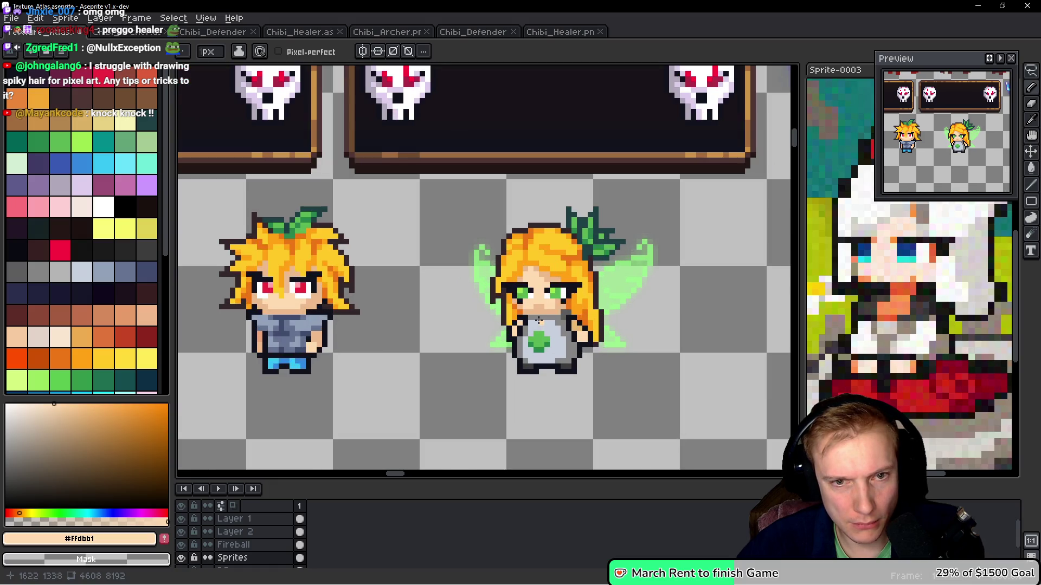
{"action": "scroll", "coordinate": [538, 320], "scroll_direction": "down", "scroll_amount": 2}
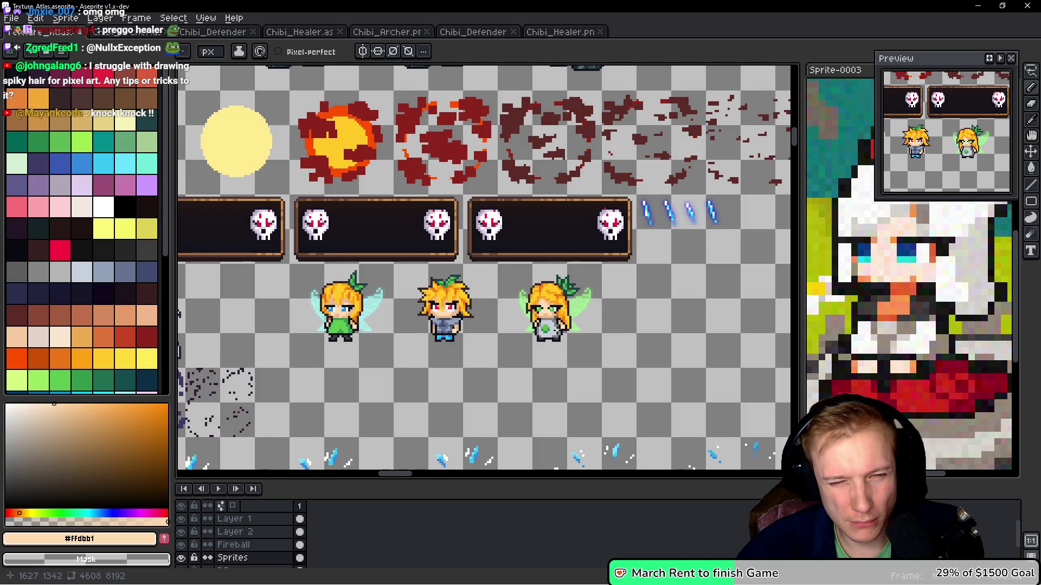
{"action": "scroll", "coordinate": [567, 325], "scroll_direction": "up", "scroll_amount": 3}
{"action": "key", "text": "v"}
{"action": "key", "text": "ctrl+s"}
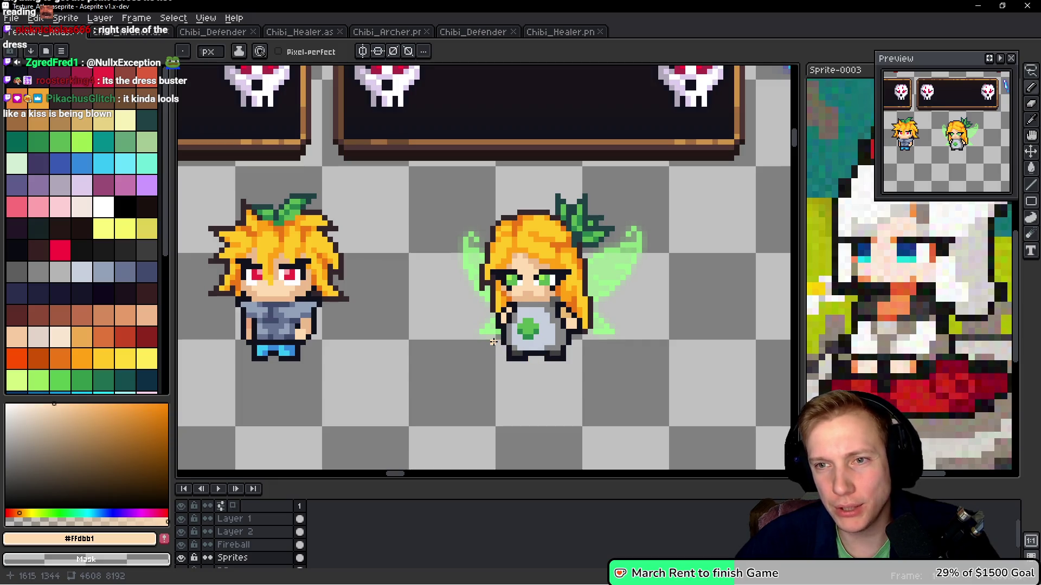
Zoom onto the healer fairy's dress and undo the stray skin pixel on it
{"action": "mouse_move", "coordinate": [299, 343]}
{"action": "left_mouse_down"}
{"action": "mouse_move", "coordinate": [645, 291]}
{"action": "mouse_move", "coordinate": [407, 296]}
{"action": "left_mouse_up"}
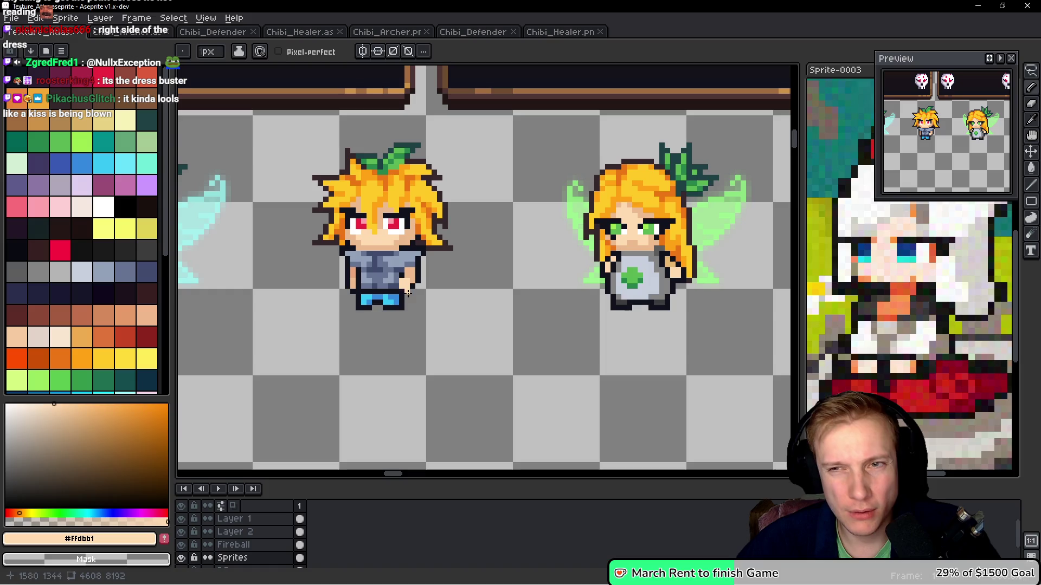
{"action": "left_click_drag", "start_coordinate": [570, 308], "coordinate": [543, 291]}
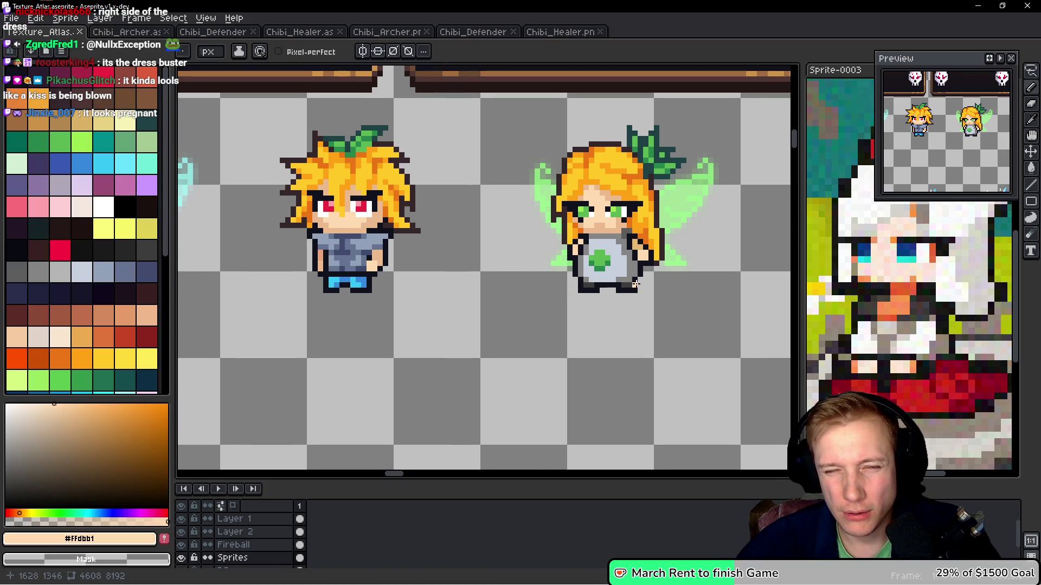
{"action": "scroll", "coordinate": [610, 275], "scroll_direction": "up", "scroll_amount": 3}
{"action": "key", "text": "ctrl+z"}
Draw a dark outline along the dress side and paint skin pixels on the hand
{"action": "left_click", "coordinate": [432, 226], "text": "alt"}
{"action": "left_click_drag", "start_coordinate": [455, 203], "coordinate": [450, 261]}
{"action": "left_click", "coordinate": [472, 173]}
{"action": "left_click", "coordinate": [472, 188]}
{"action": "left_click", "coordinate": [437, 174], "text": "alt"}
{"action": "left_click", "coordinate": [455, 190]}
{"action": "left_click", "coordinate": [438, 224]}
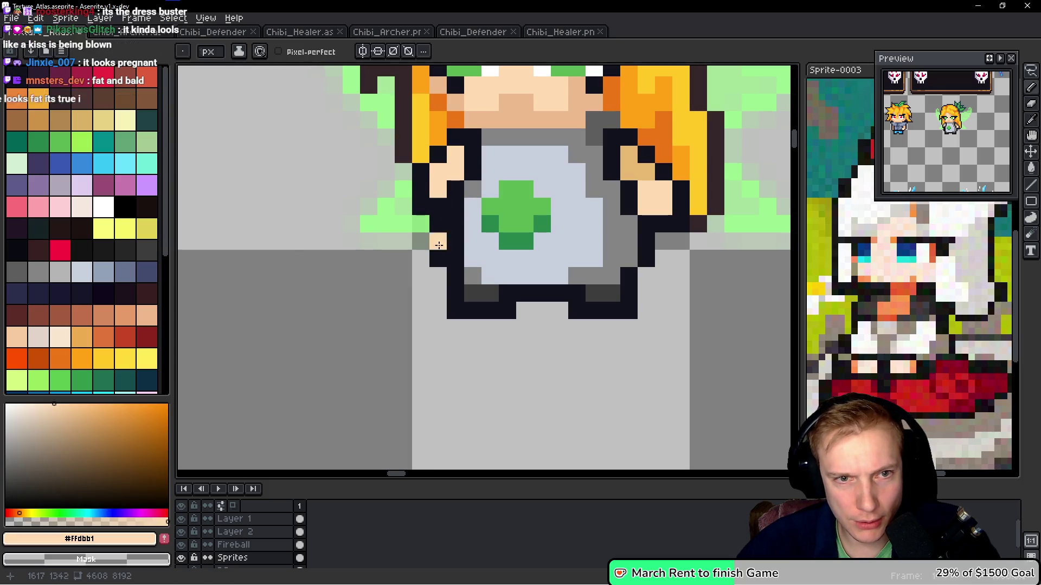
Erase stray outline pixels beside the hand and fill in more skin pixels
{"action": "key", "text": "alt"}
{"action": "right_click", "coordinate": [438, 257]}
{"action": "right_click", "coordinate": [438, 241]}
{"action": "left_click", "coordinate": [439, 209]}
{"action": "key", "text": "alt"}
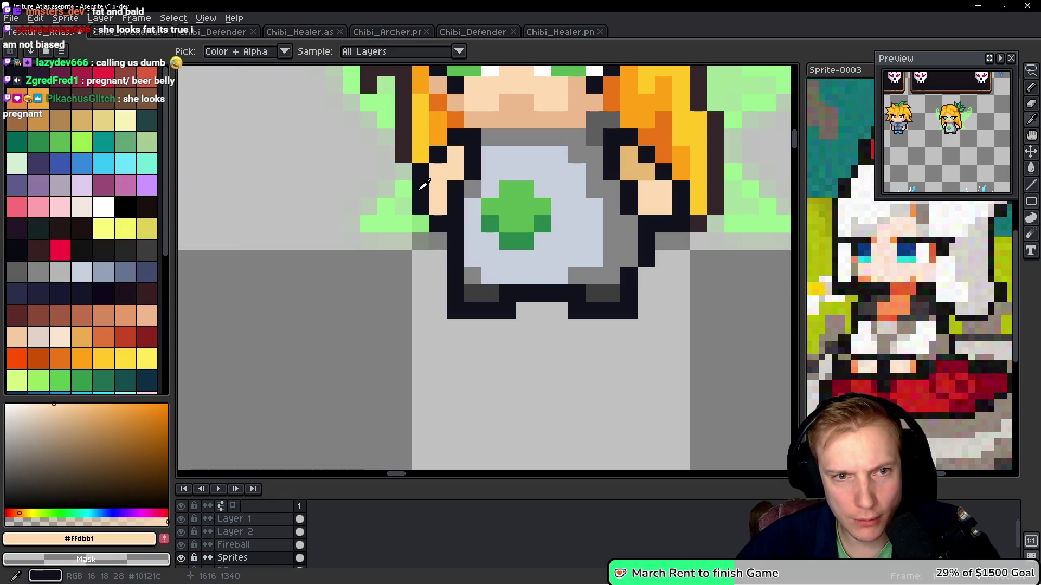
{"action": "left_click", "coordinate": [368, 287]}
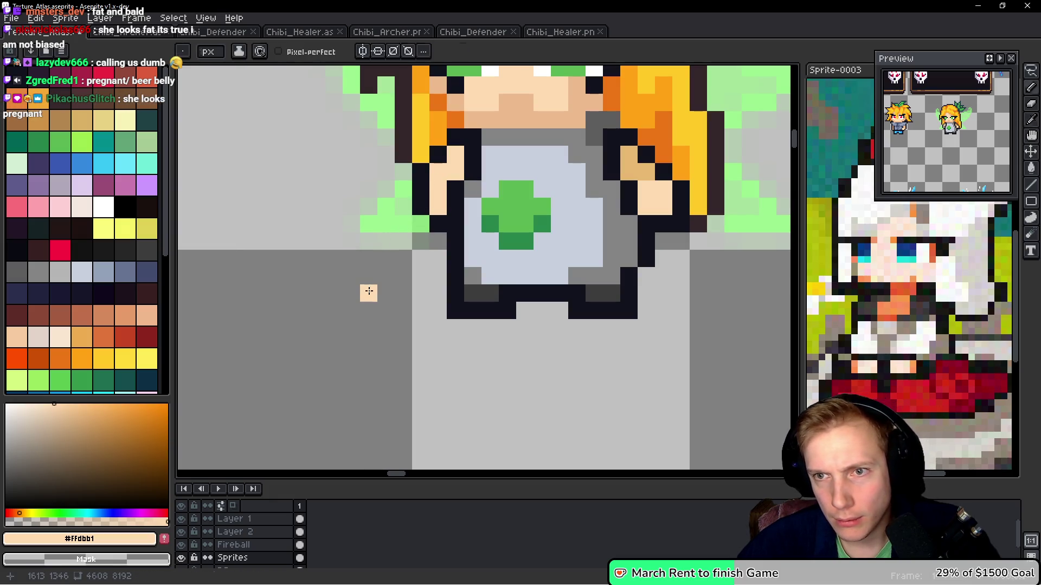
{"action": "left_click", "coordinate": [455, 202], "text": "alt"}
{"action": "left_click", "coordinate": [453, 200], "text": "alt"}
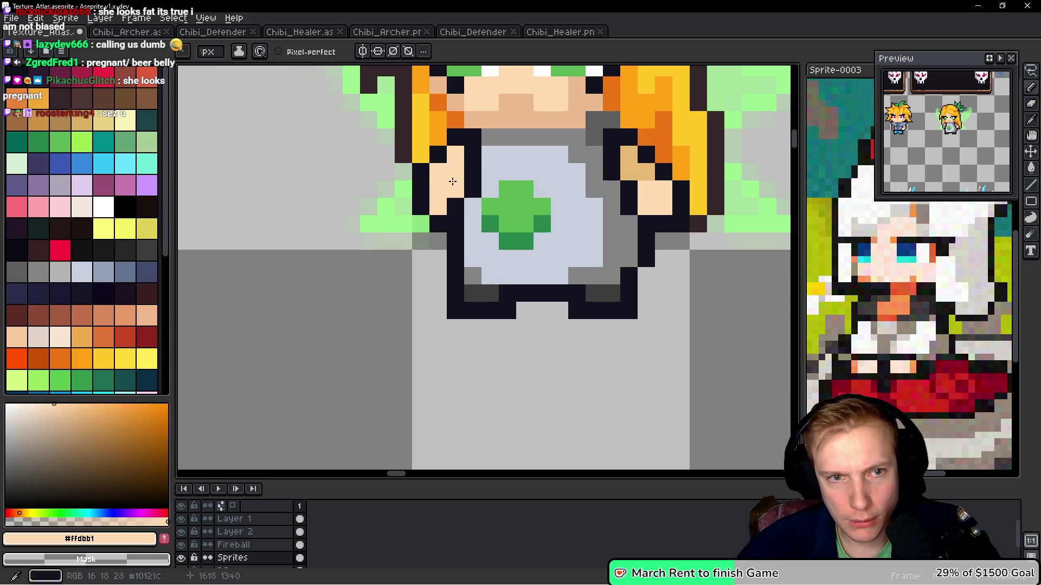
{"action": "left_click", "coordinate": [598, 278]}
{"action": "key", "text": "ctrl+z"}
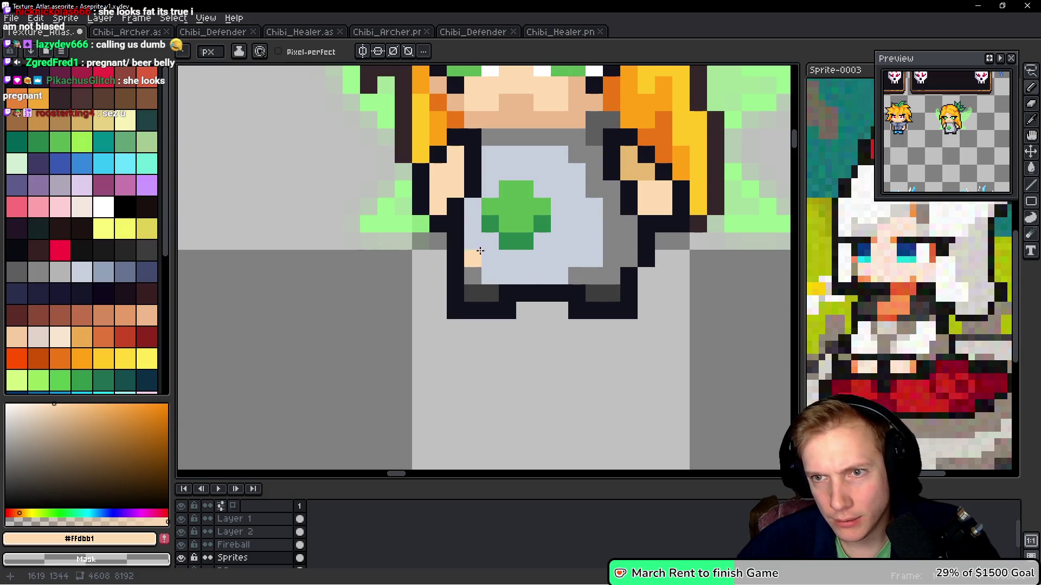
Paint grey shading up the shirt to the neckline and darken its top pixel
{"action": "left_click", "coordinate": [471, 187], "text": "alt"}
{"action": "key", "text": "alt"}
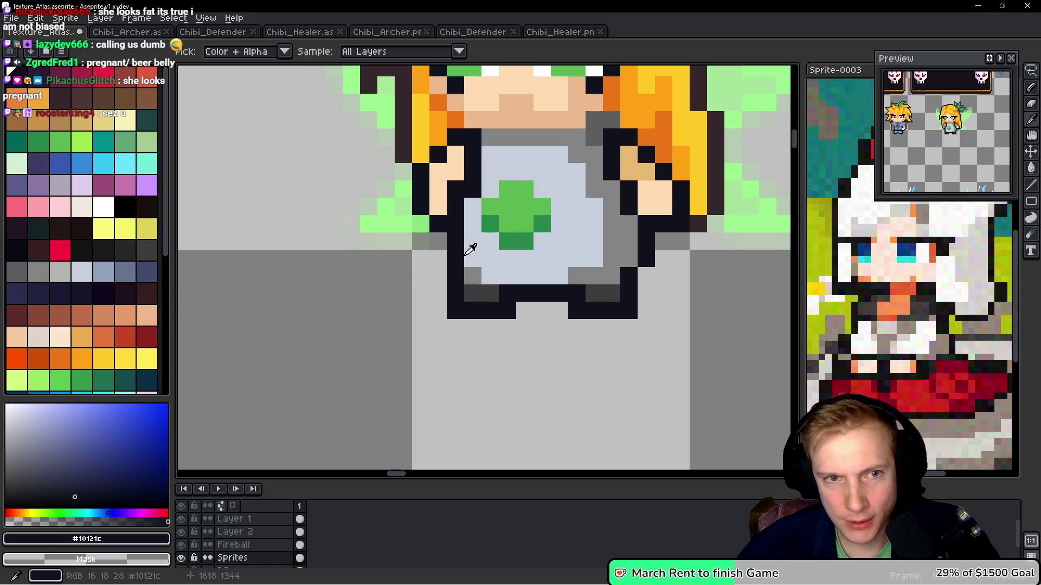
{"action": "left_click", "coordinate": [471, 275], "text": "alt"}
{"action": "left_click", "coordinate": [490, 275]}
{"action": "left_click", "coordinate": [472, 258]}
{"action": "left_click", "coordinate": [476, 184]}
{"action": "left_click", "coordinate": [487, 152]}
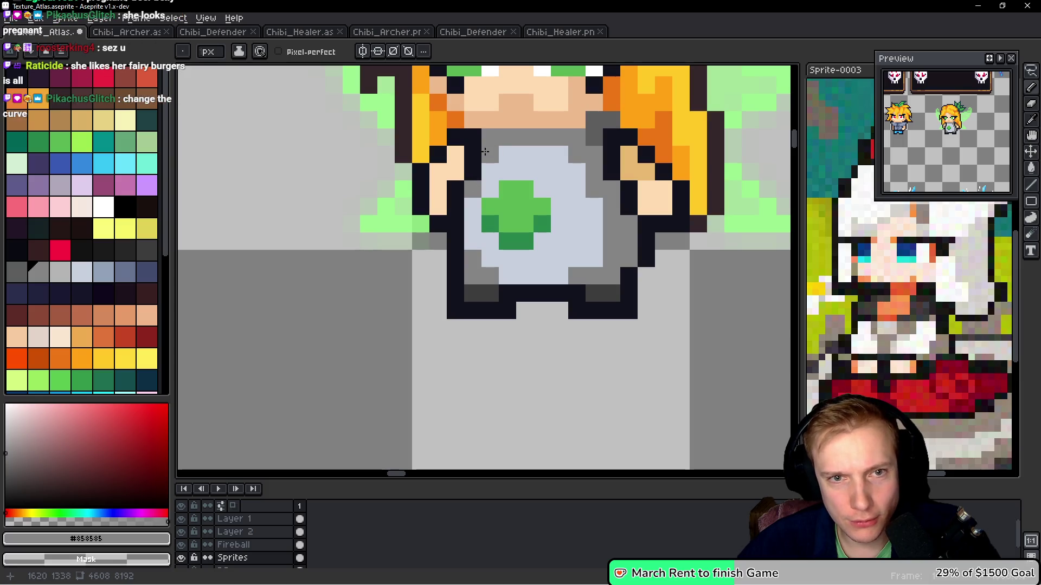
{"action": "left_click", "coordinate": [508, 155]}
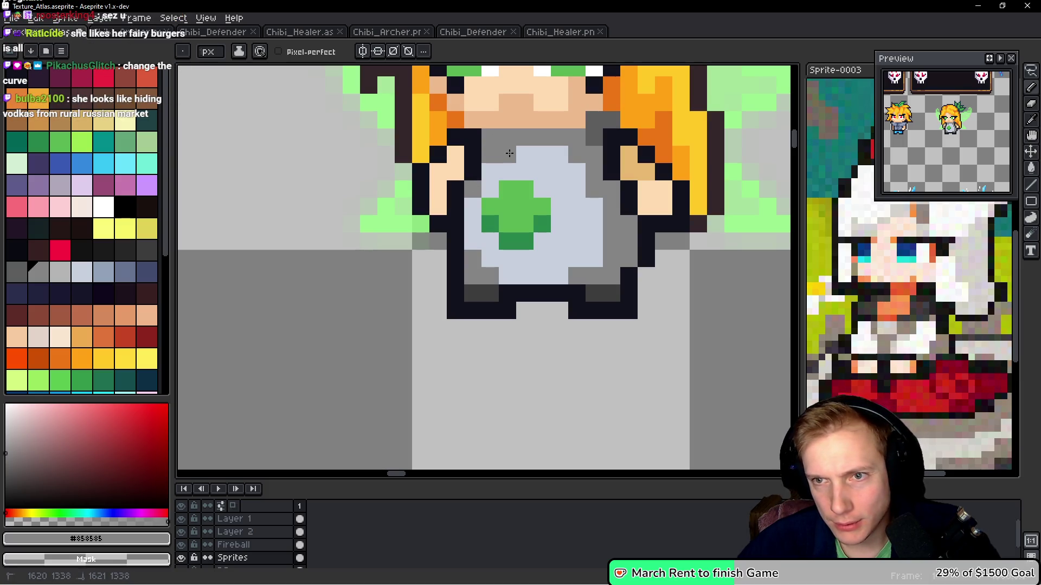
{"action": "left_click", "coordinate": [473, 144], "text": "alt"}
{"action": "left_click", "coordinate": [491, 139]}
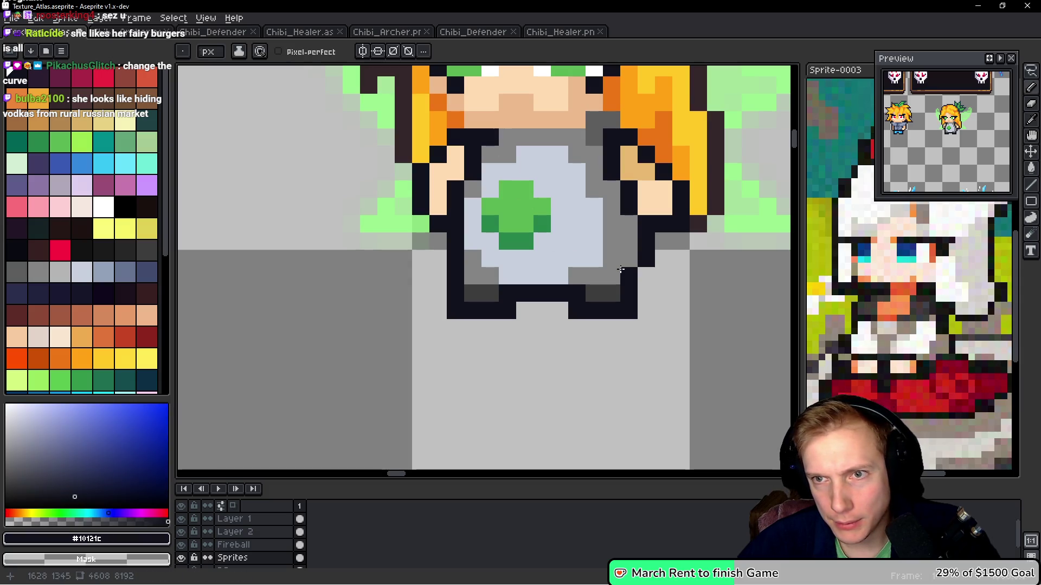
{"action": "scroll", "coordinate": [538, 185], "scroll_direction": "down", "scroll_amount": 5}
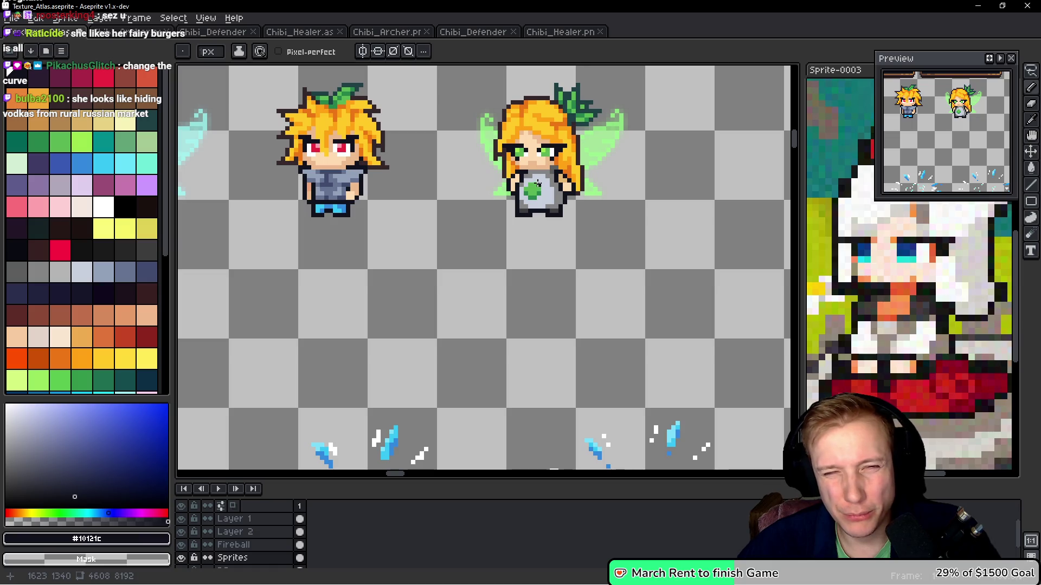
{"action": "scroll", "coordinate": [538, 183], "scroll_direction": "up", "scroll_amount": 5}
Add an orange hair pixel and shift the green plus one pixel right
{"action": "left_click", "coordinate": [446, 163], "text": "alt"}
{"action": "left_click", "coordinate": [594, 190]}
{"action": "scroll", "coordinate": [594, 191], "scroll_direction": "down", "scroll_amount": 4}
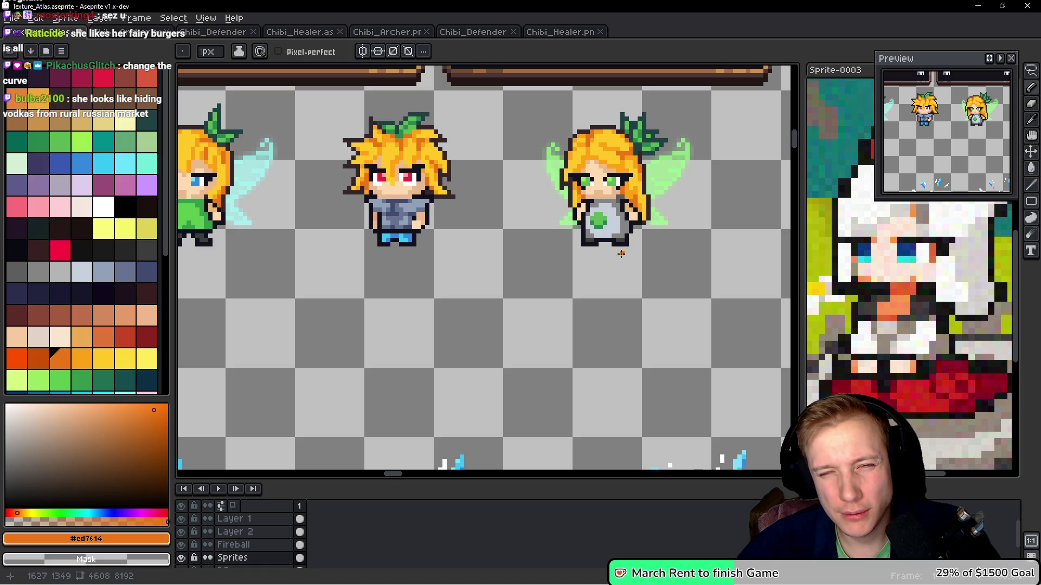
{"action": "scroll", "coordinate": [622, 254], "scroll_direction": "up", "scroll_amount": 4}
{"action": "key", "text": "x"}
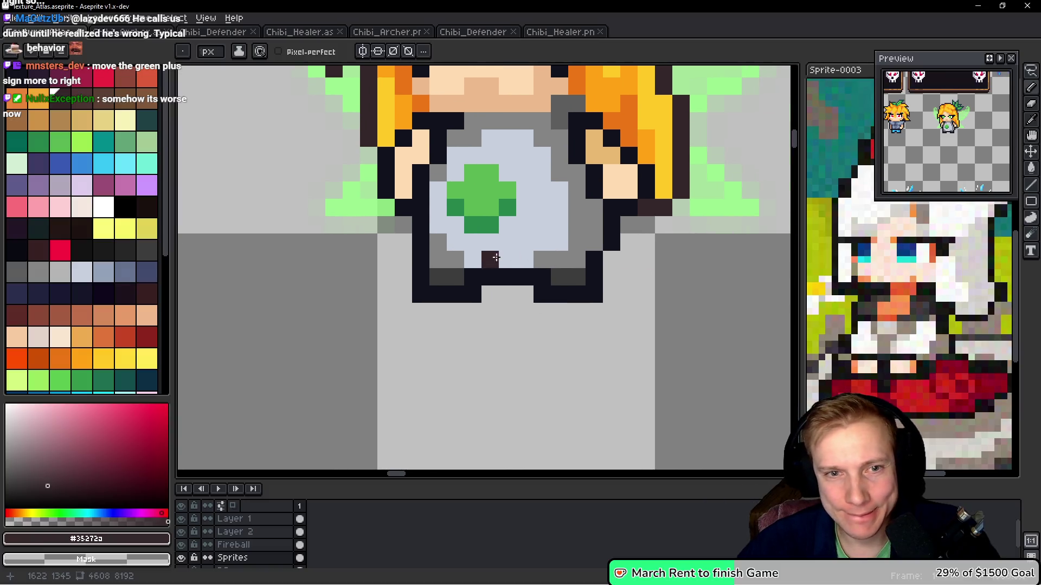
{"action": "scroll", "coordinate": [490, 259], "scroll_direction": "down", "scroll_amount": 4}
{"action": "scroll", "coordinate": [537, 208], "scroll_direction": "up", "scroll_amount": 4}
{"action": "scroll", "coordinate": [536, 208], "scroll_direction": "up", "scroll_amount": 2}
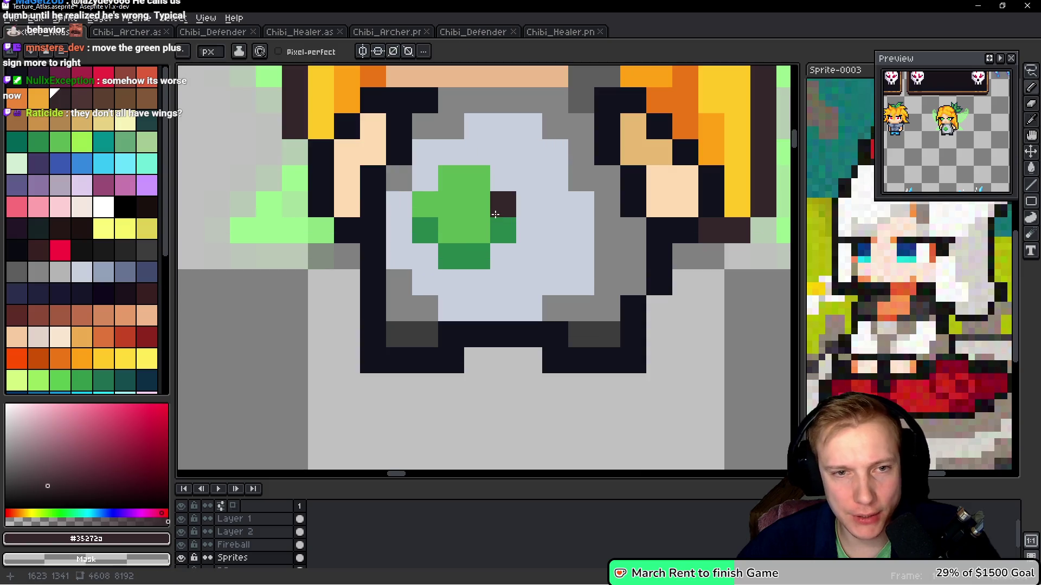
{"action": "mouse_move", "coordinate": [477, 179]}
{"action": "left_mouse_down"}
{"action": "mouse_move", "coordinate": [426, 230]}
{"action": "mouse_move", "coordinate": [499, 227]}
{"action": "left_mouse_up"}
{"action": "key", "text": "ctrl+z"}
{"action": "key", "text": "ctrl+z"}
{"action": "key", "text": "ctrl+z"}
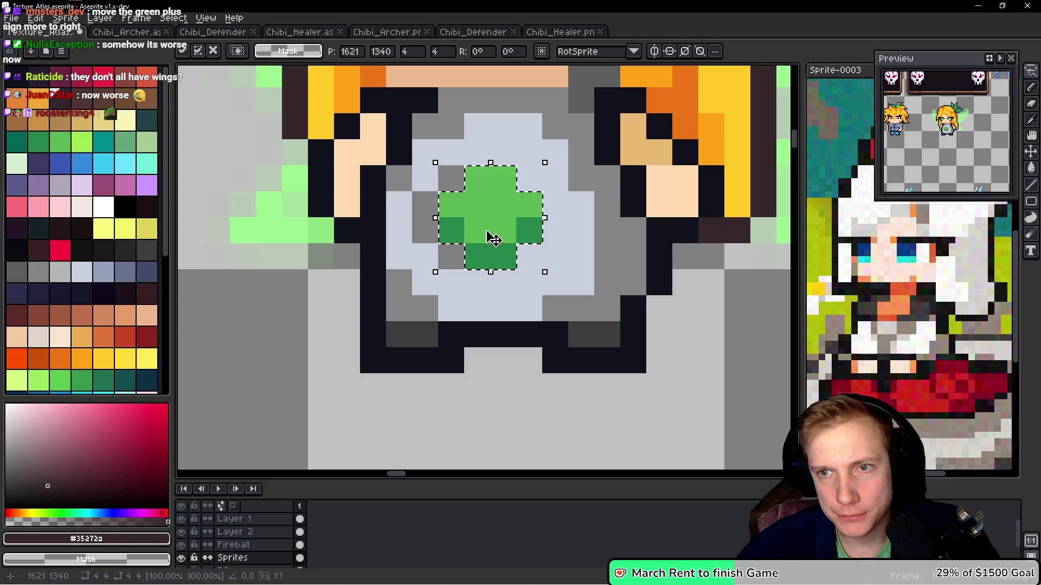
{"action": "key", "text": "ctrl+d"}
Paint light colour left of the plus and shade a grey column on the shirt's left
{"action": "left_click", "coordinate": [448, 256], "text": "alt"}
{"action": "left_click_drag", "start_coordinate": [425, 231], "coordinate": [425, 203]}
{"action": "left_click", "coordinate": [451, 178]}
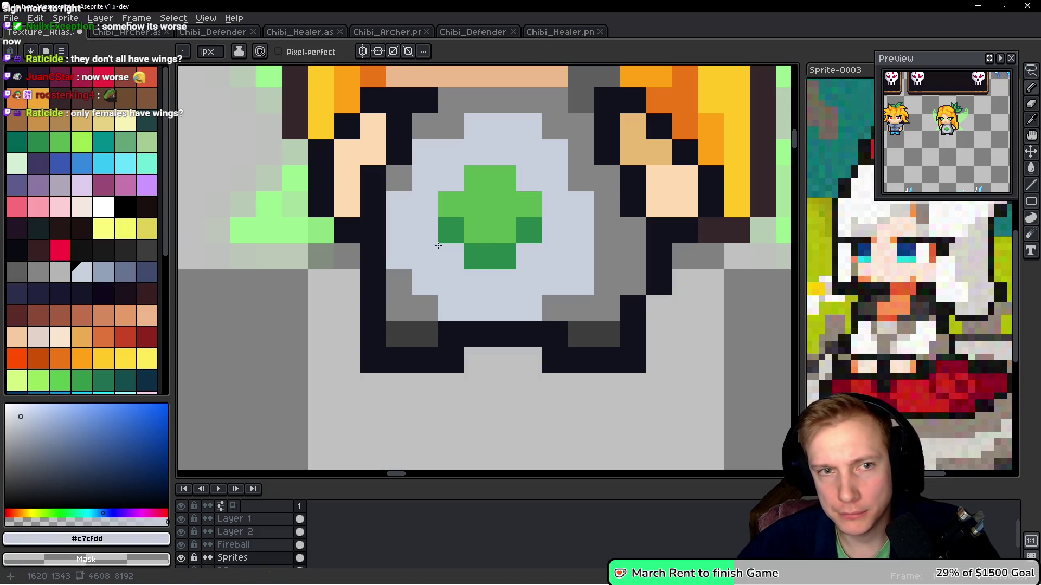
{"action": "left_click", "coordinate": [452, 132], "text": "alt"}
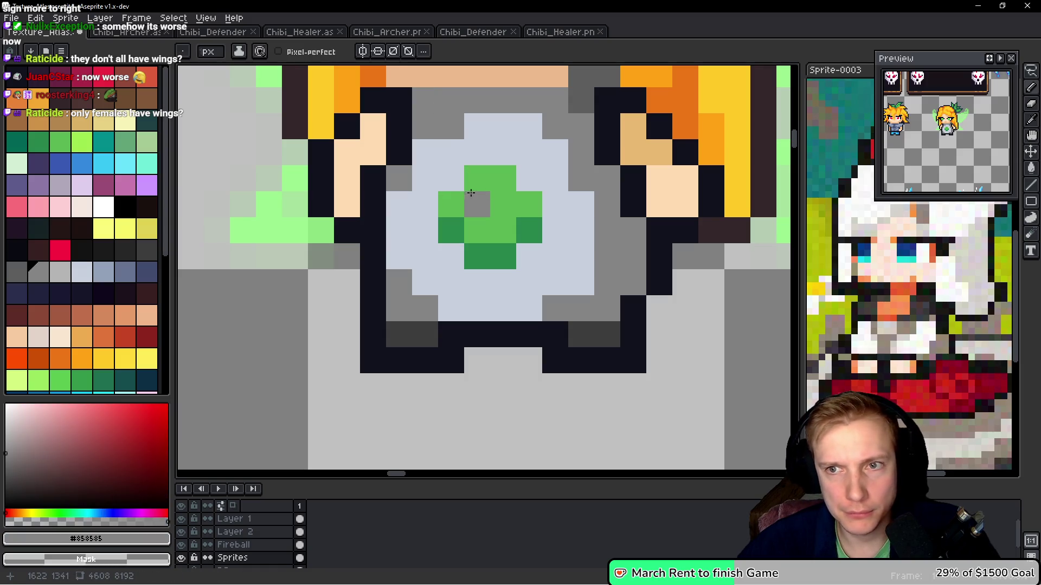
{"action": "left_click", "coordinate": [425, 152]}
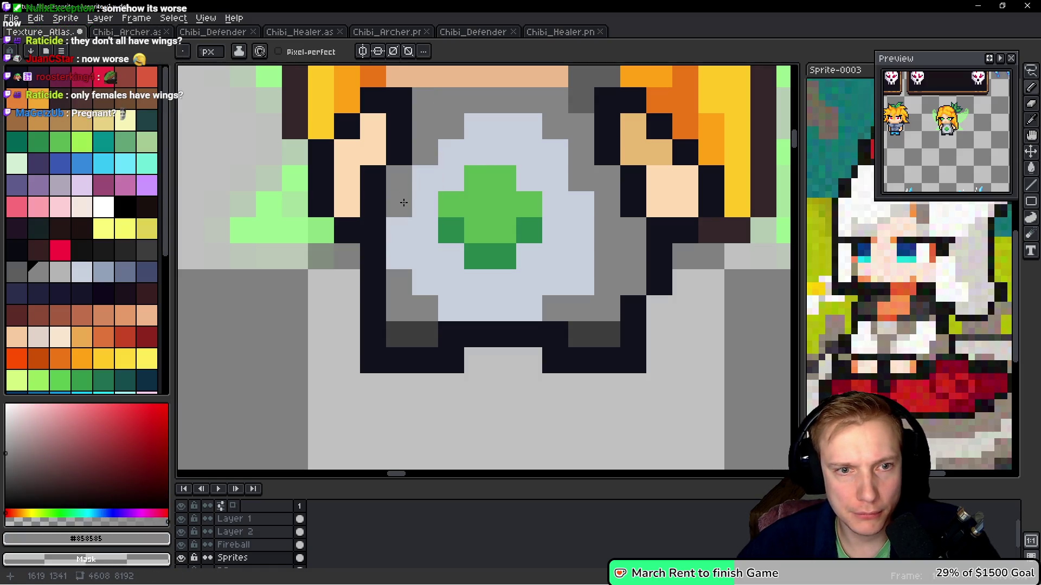
{"action": "left_click_drag", "start_coordinate": [404, 201], "coordinate": [400, 255]}
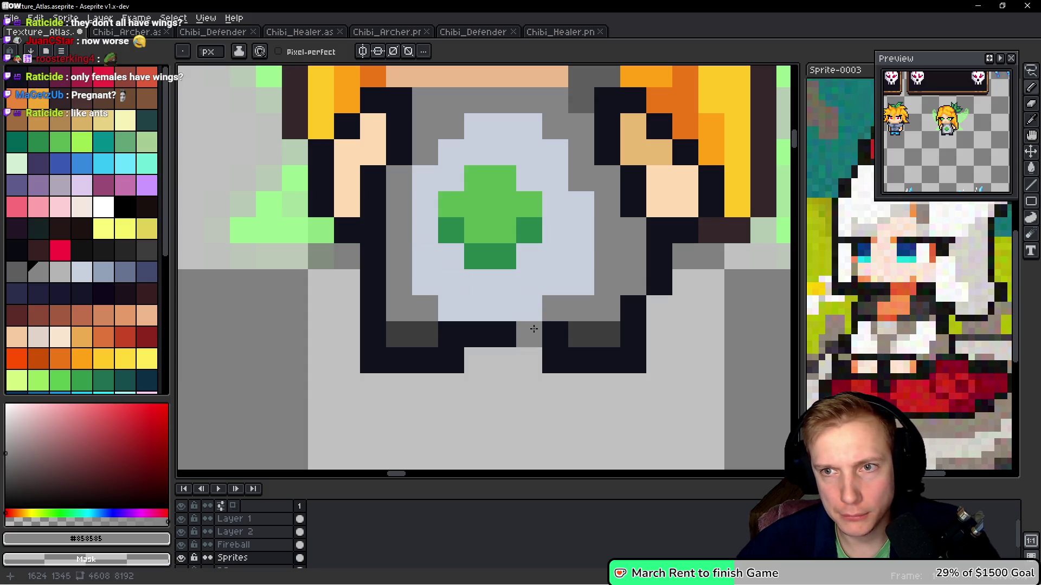
{"action": "left_click", "coordinate": [450, 309]}
{"action": "left_click", "coordinate": [428, 287]}
{"action": "left_click", "coordinate": [575, 285]}
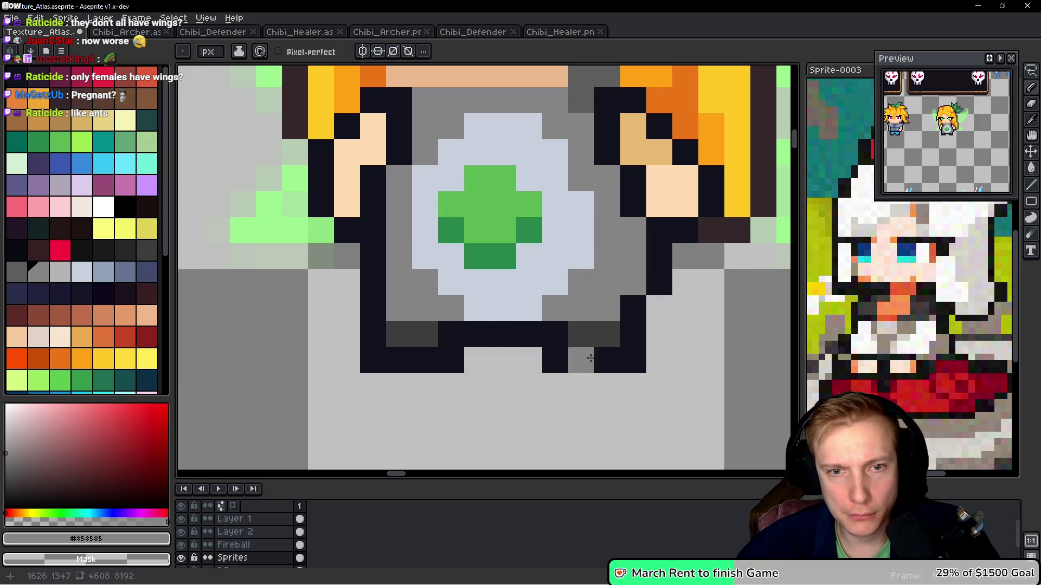
Lighten the leftover grey and dark pixels around the plus and shirt bottom
{"action": "left_click", "coordinate": [574, 266], "text": "alt"}
{"action": "left_click_drag", "start_coordinate": [578, 279], "coordinate": [550, 298]}
{"action": "left_click", "coordinate": [427, 283]}
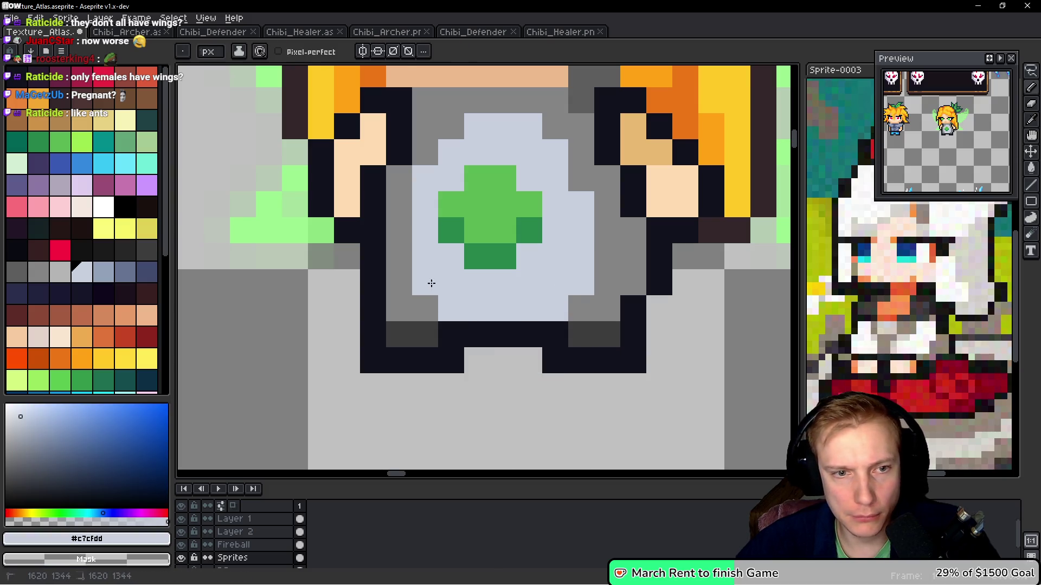
{"action": "left_click", "coordinate": [569, 304]}
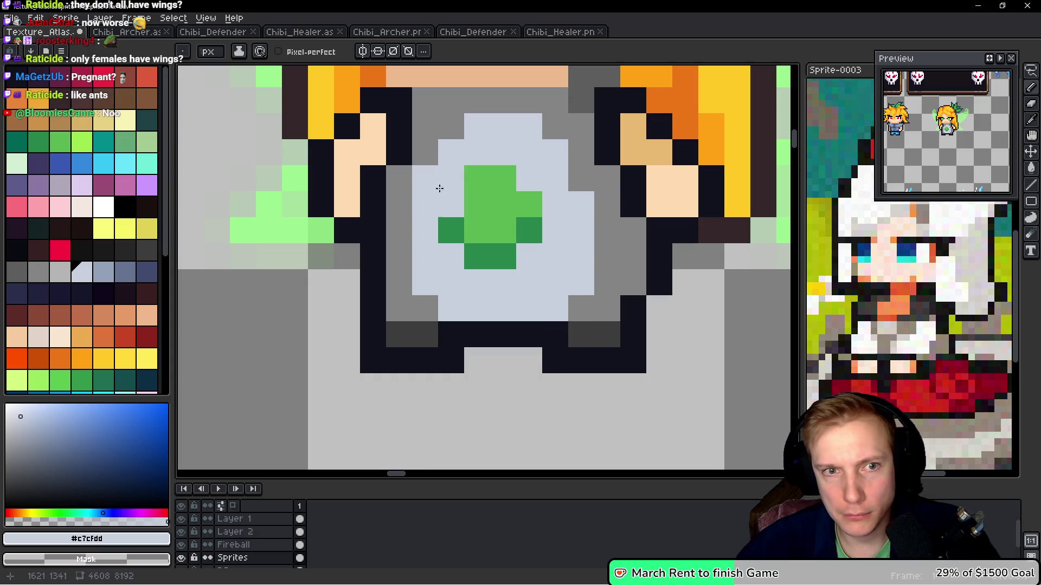
{"action": "left_click", "coordinate": [453, 132]}
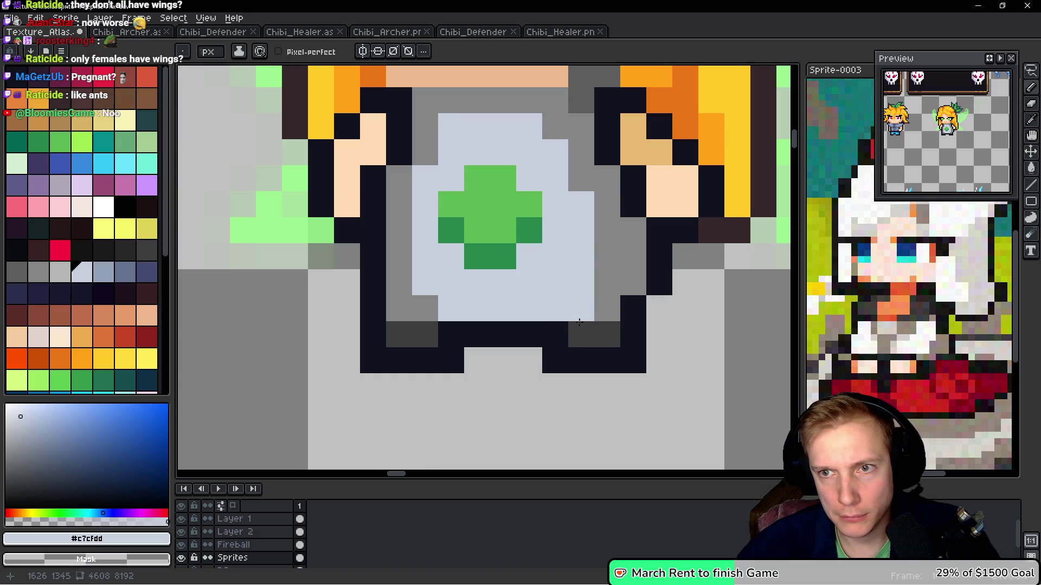
{"action": "left_click", "coordinate": [557, 340]}
{"action": "scroll", "coordinate": [556, 340], "scroll_direction": "down", "scroll_amount": 8}
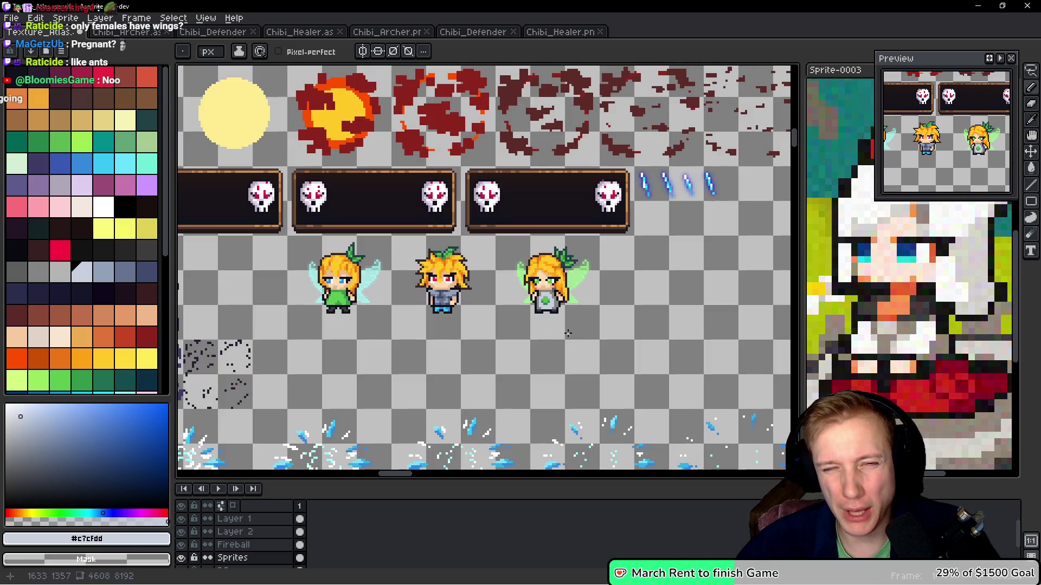
{"action": "scroll", "coordinate": [547, 320], "scroll_direction": "up", "scroll_amount": 3}
Lasso the healer's body, then clear the selection
{"action": "scroll", "coordinate": [548, 320], "scroll_direction": "up", "scroll_amount": 5}
{"action": "key", "text": "m"}
{"action": "mouse_move", "coordinate": [510, 162]}
{"action": "left_mouse_down"}
{"action": "mouse_move", "coordinate": [425, 238]}
{"action": "mouse_move", "coordinate": [661, 225]}
{"action": "mouse_move", "coordinate": [536, 145]}
{"action": "mouse_move", "coordinate": [435, 141]}
{"action": "mouse_move", "coordinate": [425, 144]}
{"action": "mouse_move", "coordinate": [423, 206]}
{"action": "mouse_move", "coordinate": [397, 271]}
{"action": "mouse_move", "coordinate": [606, 399]}
{"action": "mouse_move", "coordinate": [684, 282]}
{"action": "mouse_move", "coordinate": [656, 257]}
{"action": "mouse_move", "coordinate": [615, 150]}
{"action": "left_mouse_up"}
{"action": "key", "text": "ctrl+d"}
{"action": "scroll", "coordinate": [550, 265], "scroll_direction": "up", "scroll_amount": 2}
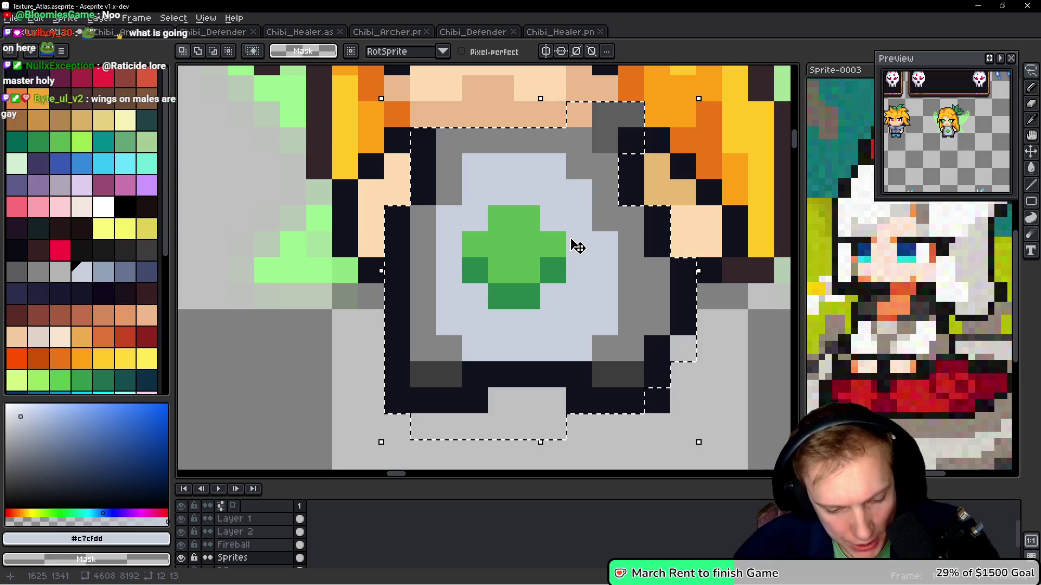
Bucket-fill the inner shirt with cyan Idx-32 and the rim with darker blue Idx-31
{"action": "key", "text": "g"}
{"action": "left_click", "coordinate": [103, 163]}
{"action": "left_click", "coordinate": [461, 203]}
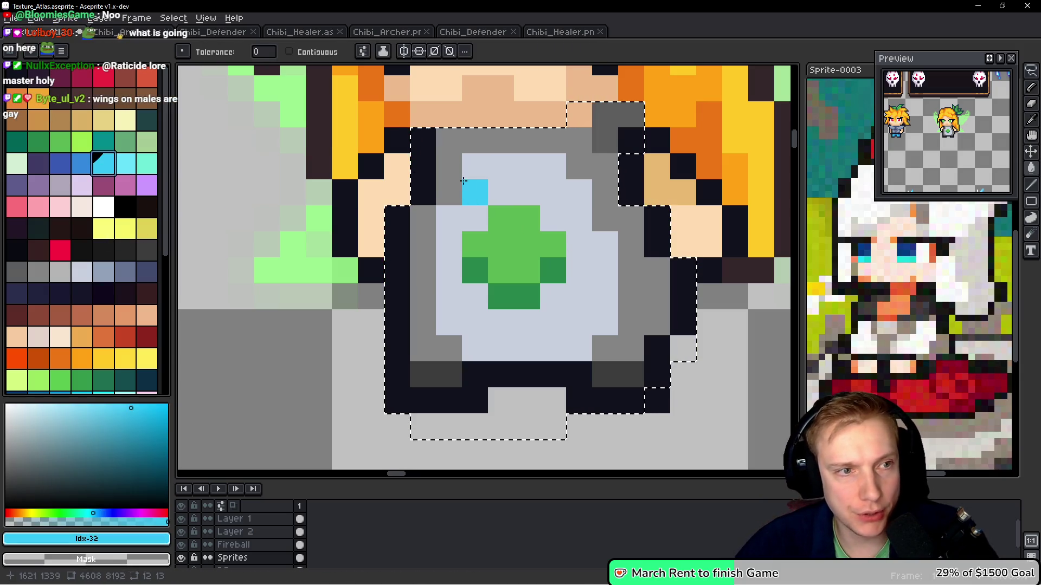
{"action": "left_click", "coordinate": [473, 183]}
{"action": "key", "text": "9"}
{"action": "left_click", "coordinate": [453, 181]}
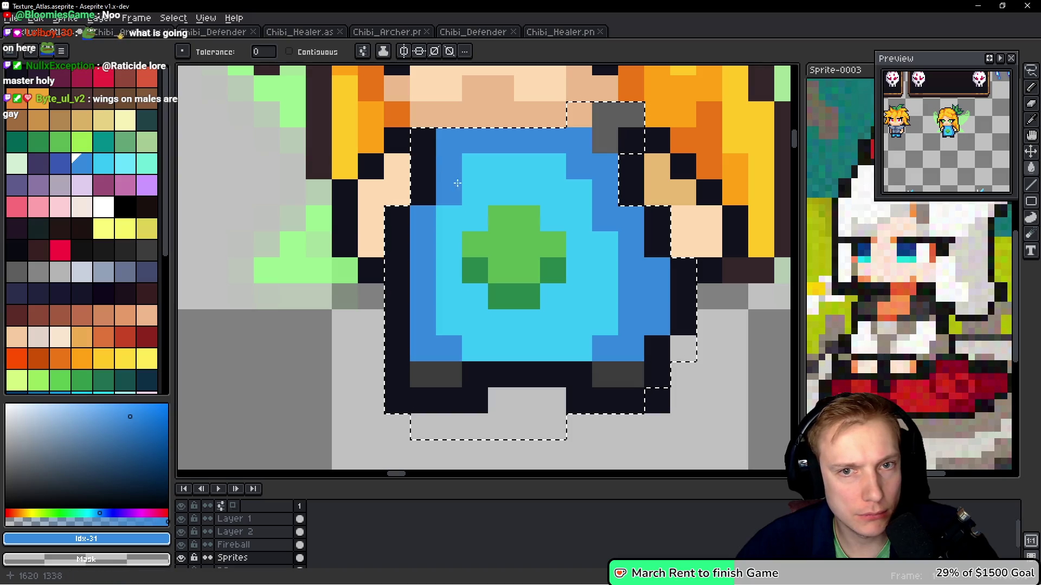
{"action": "left_click", "coordinate": [493, 215]}
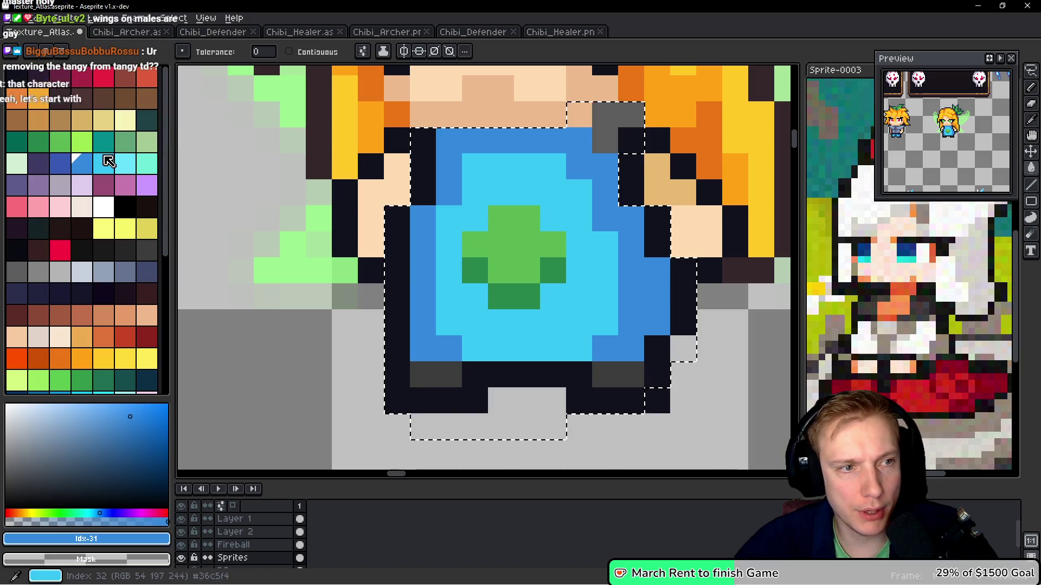
Add dark blue Idx-30 accent pixels to the shirt
{"action": "left_click", "coordinate": [60, 163]}
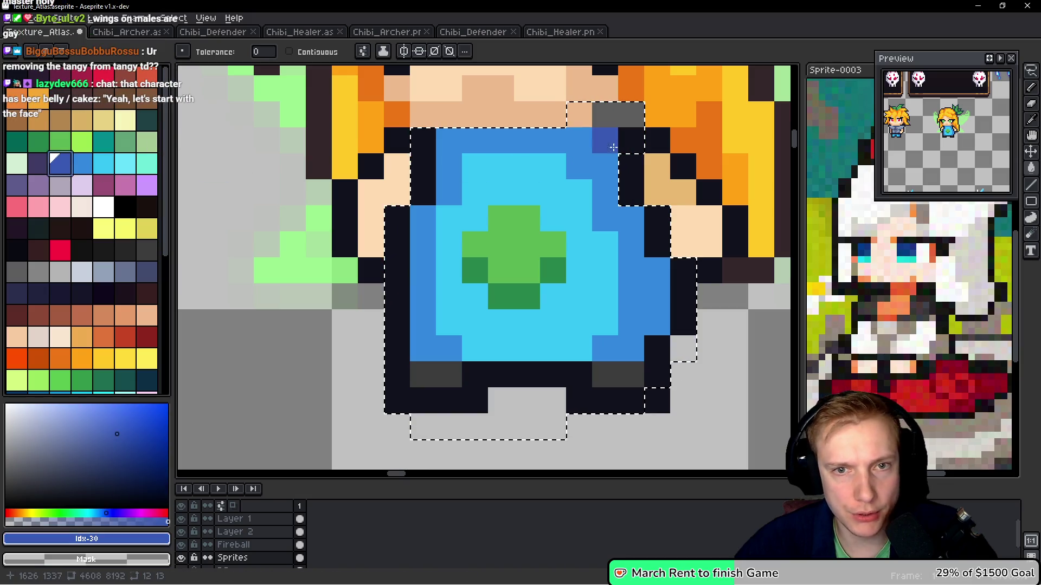
{"action": "left_click", "coordinate": [585, 247]}
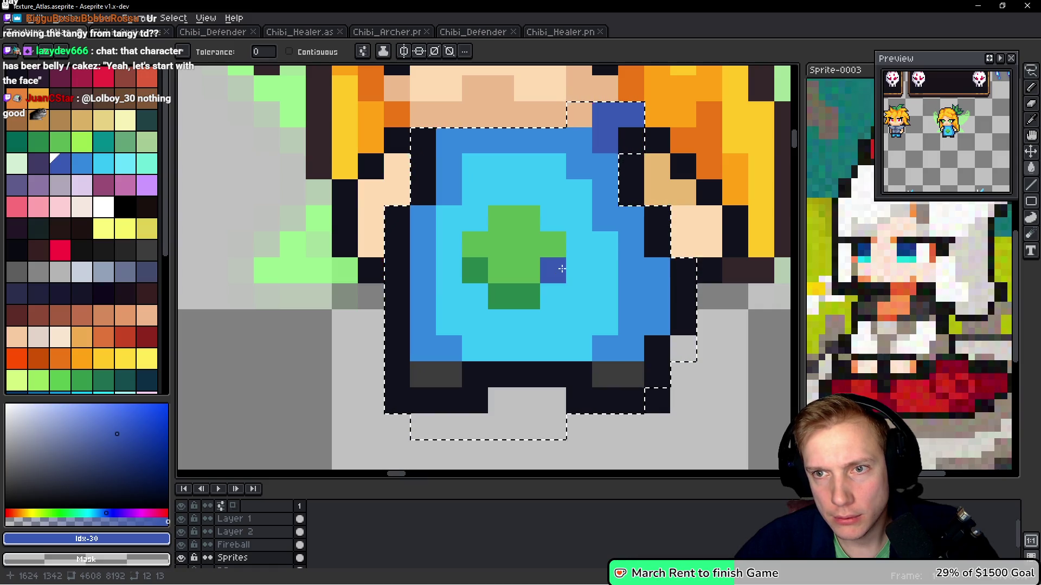
{"action": "scroll", "coordinate": [561, 271], "scroll_direction": "down", "scroll_amount": 5}
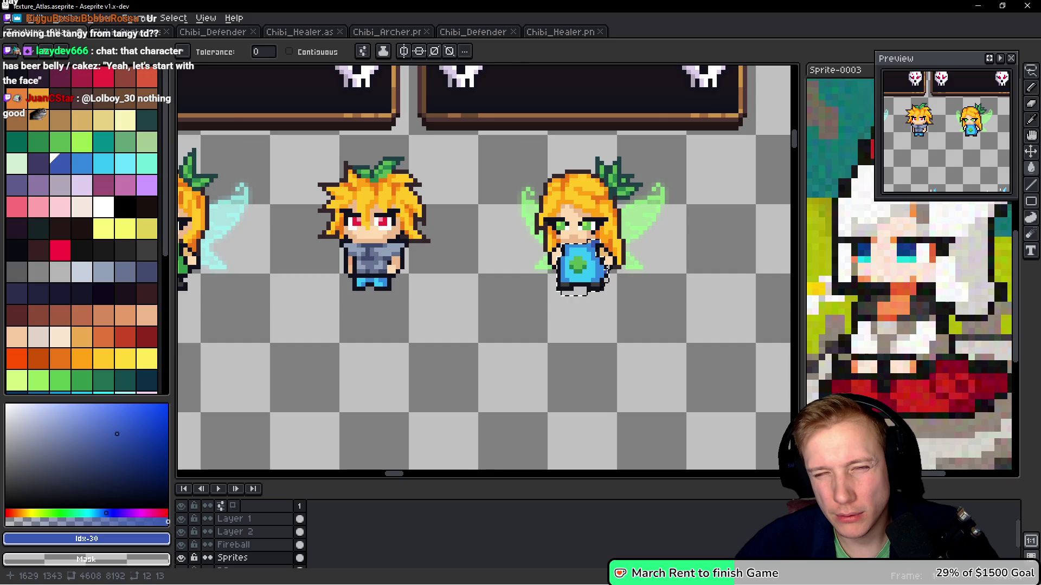
{"action": "scroll", "coordinate": [601, 255], "scroll_direction": "down", "scroll_amount": 1}
{"action": "scroll", "coordinate": [602, 255], "scroll_direction": "up", "scroll_amount": 3}
{"action": "left_click", "coordinate": [81, 142]}
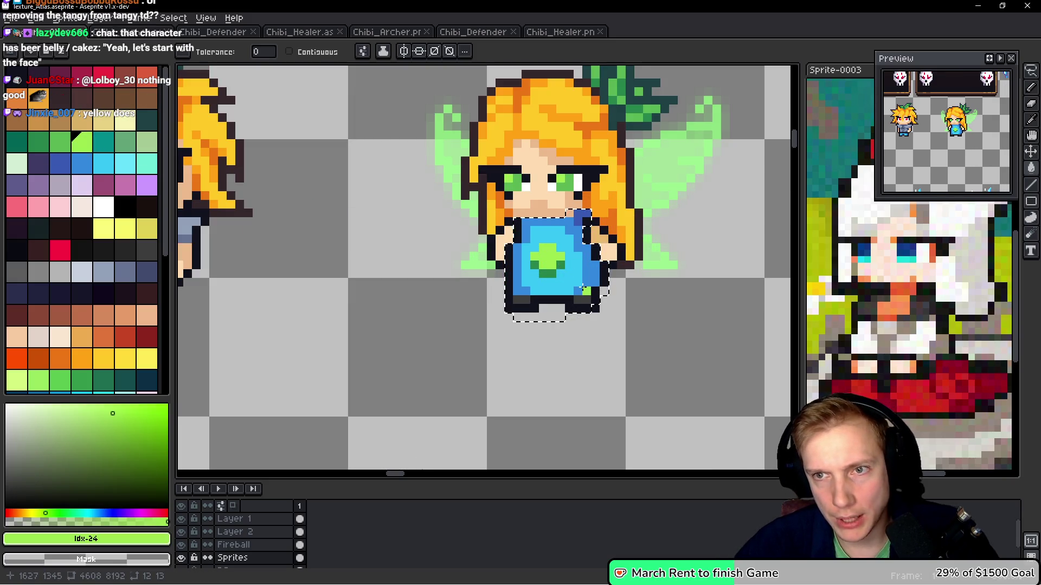
{"action": "scroll", "coordinate": [604, 291], "scroll_direction": "down", "scroll_amount": 5}
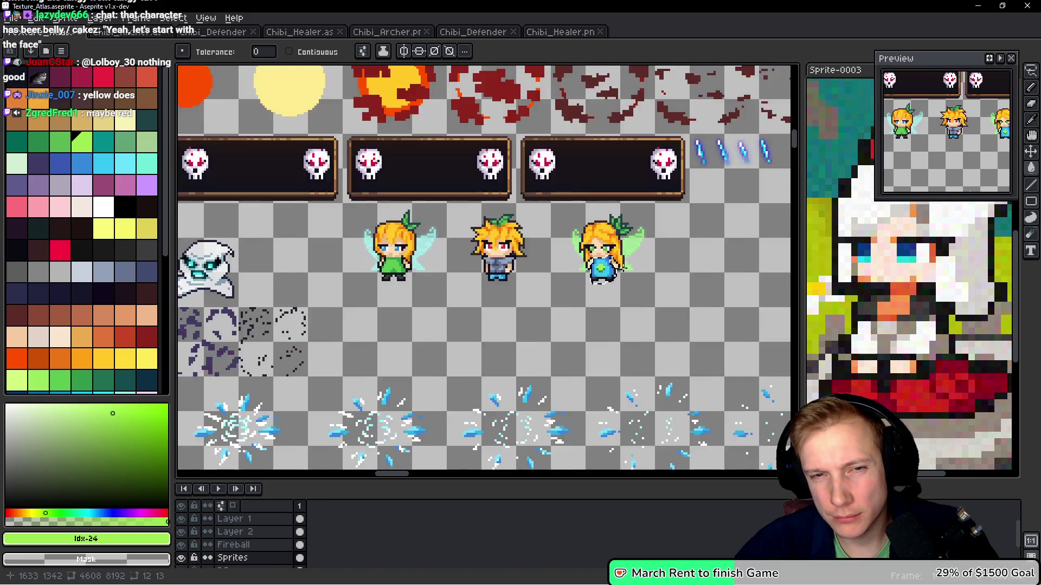
{"action": "scroll", "coordinate": [629, 271], "scroll_direction": "up", "scroll_amount": 3}
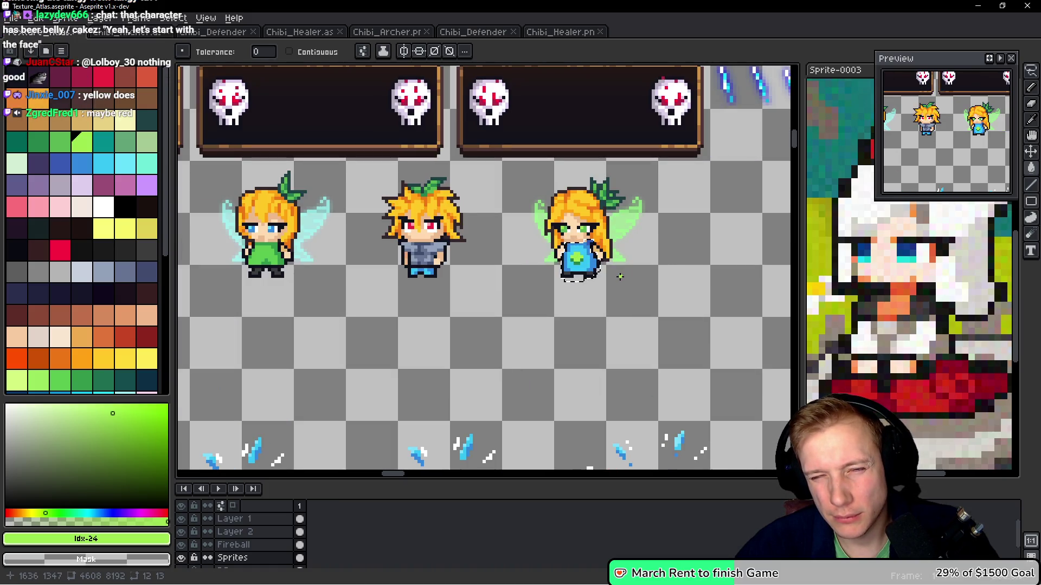
{"action": "scroll", "coordinate": [586, 262], "scroll_direction": "up", "scroll_amount": 3}
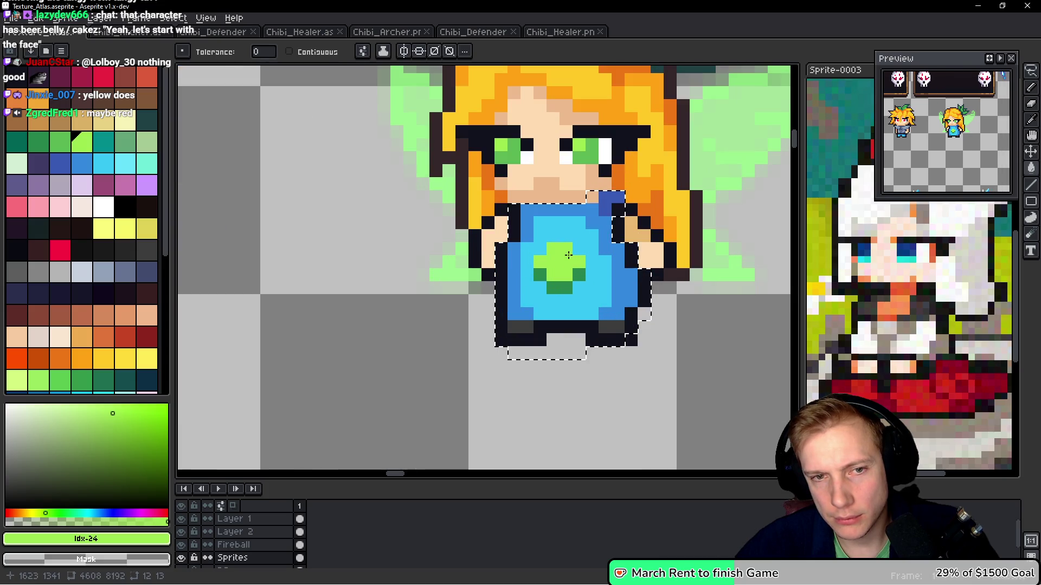
{"action": "scroll", "coordinate": [567, 256], "scroll_direction": "down", "scroll_amount": 2}
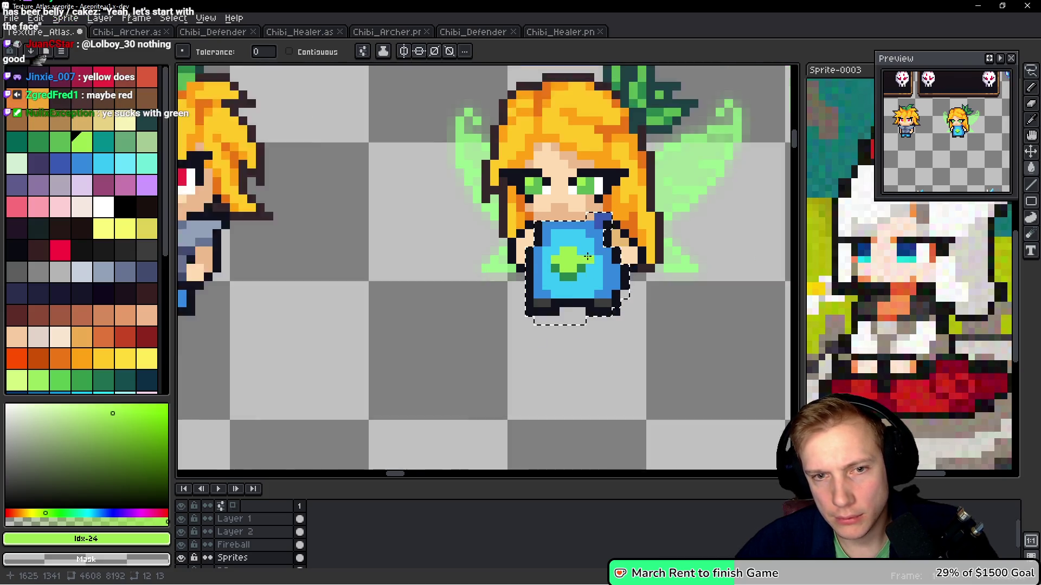
{"action": "scroll", "coordinate": [594, 264], "scroll_direction": "down", "scroll_amount": 1}
{"action": "scroll", "coordinate": [593, 264], "scroll_direction": "up", "scroll_amount": 1}
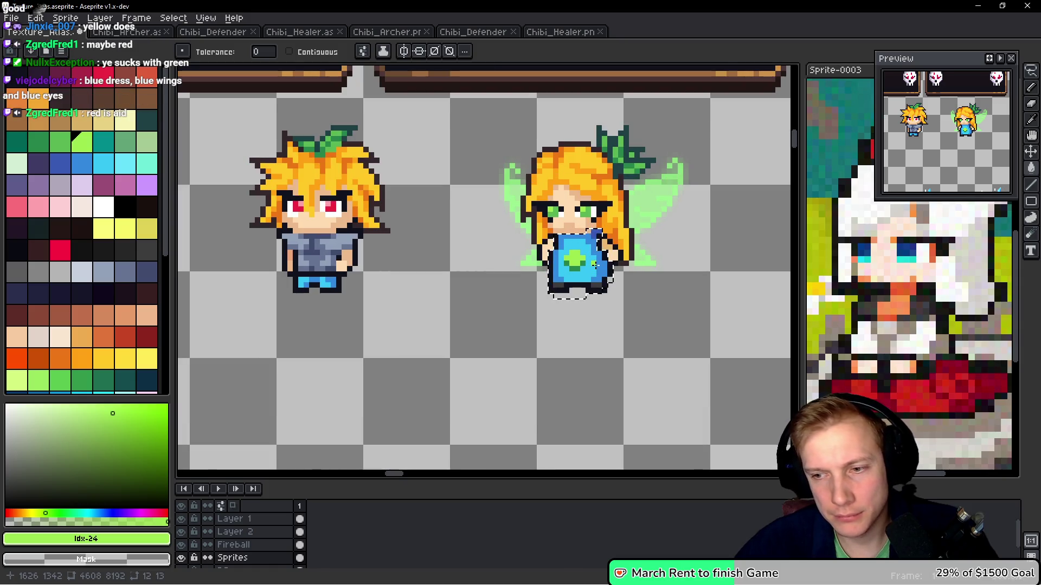
{"action": "scroll", "coordinate": [594, 264], "scroll_direction": "down", "scroll_amount": 1}
{"action": "left_click_drag", "start_coordinate": [353, 233], "coordinate": [472, 232]}
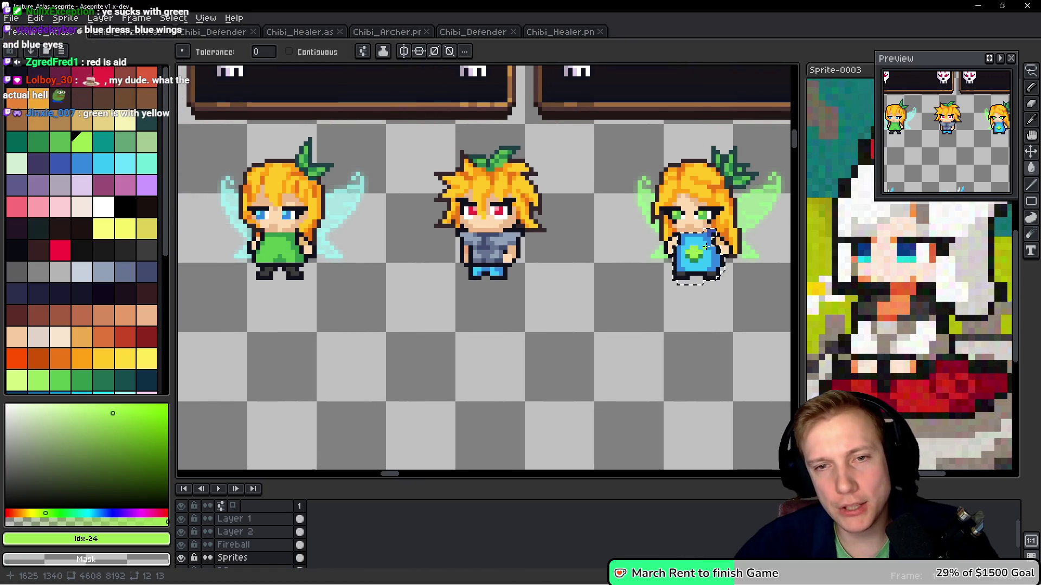
{"action": "left_click_drag", "start_coordinate": [759, 189], "coordinate": [654, 184]}
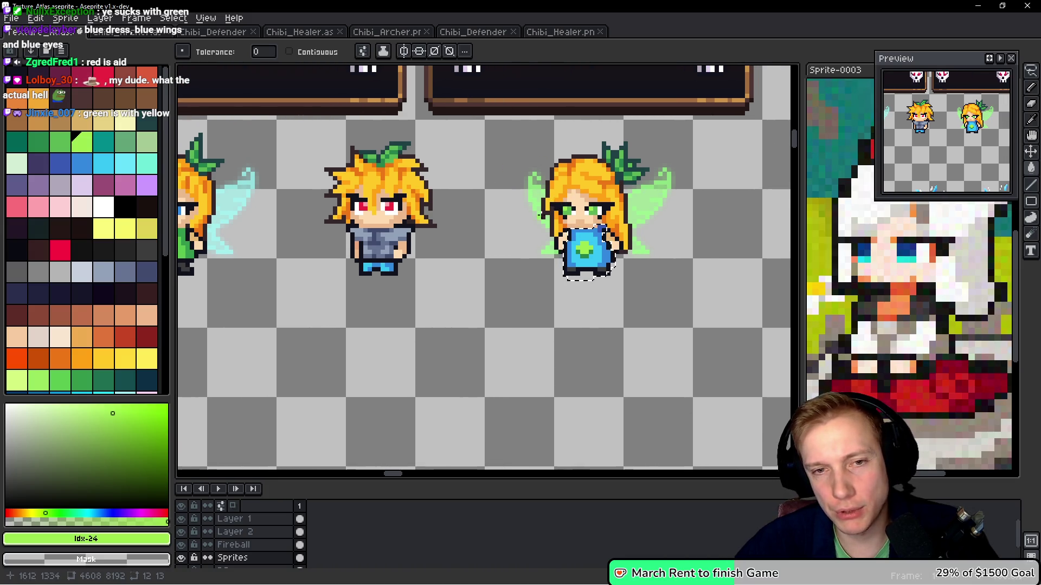
{"action": "scroll", "coordinate": [555, 209], "scroll_direction": "up", "scroll_amount": 1}
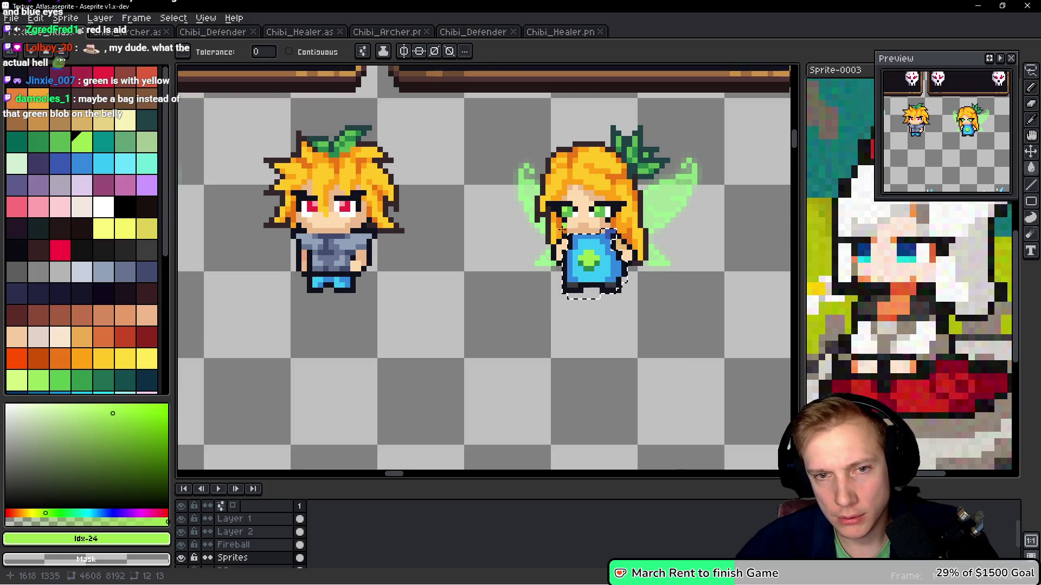
{"action": "scroll", "coordinate": [605, 269], "scroll_direction": "up", "scroll_amount": 3}
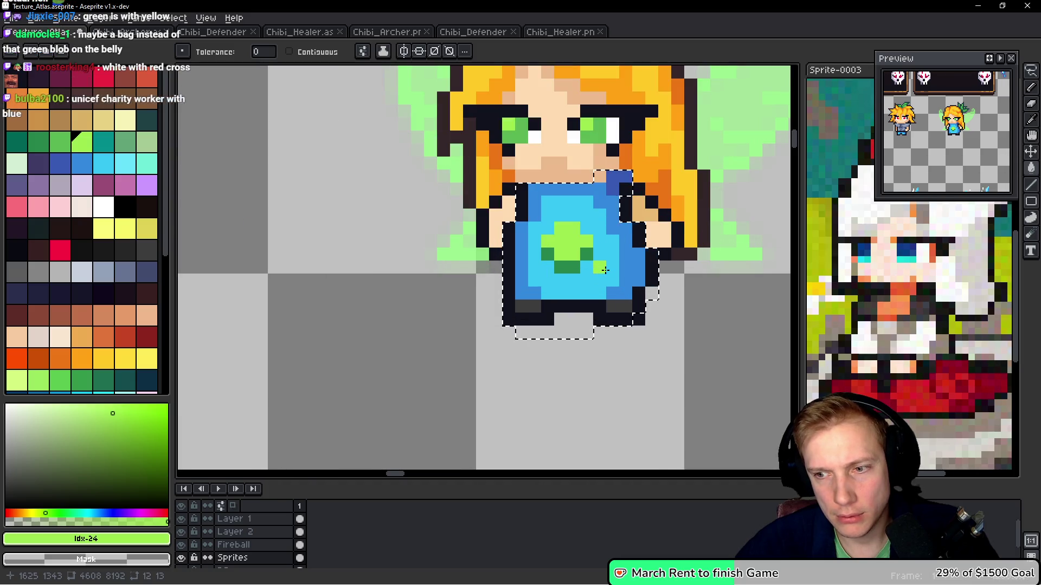
{"action": "scroll", "coordinate": [604, 270], "scroll_direction": "down", "scroll_amount": 1}
{"action": "left_click_drag", "start_coordinate": [600, 266], "coordinate": [571, 285]}
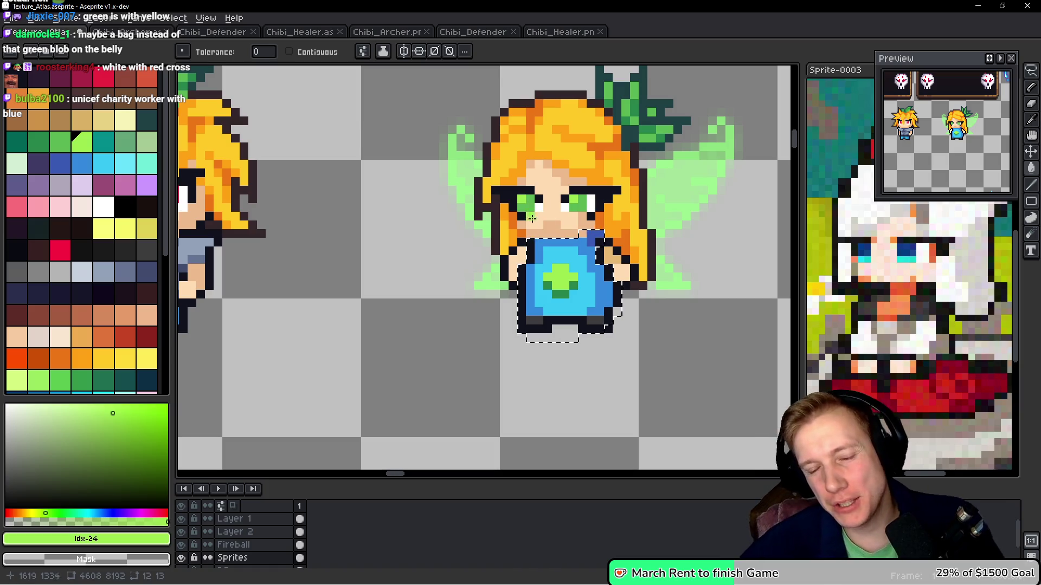
{"action": "scroll", "coordinate": [529, 268], "scroll_direction": "up", "scroll_amount": 4}
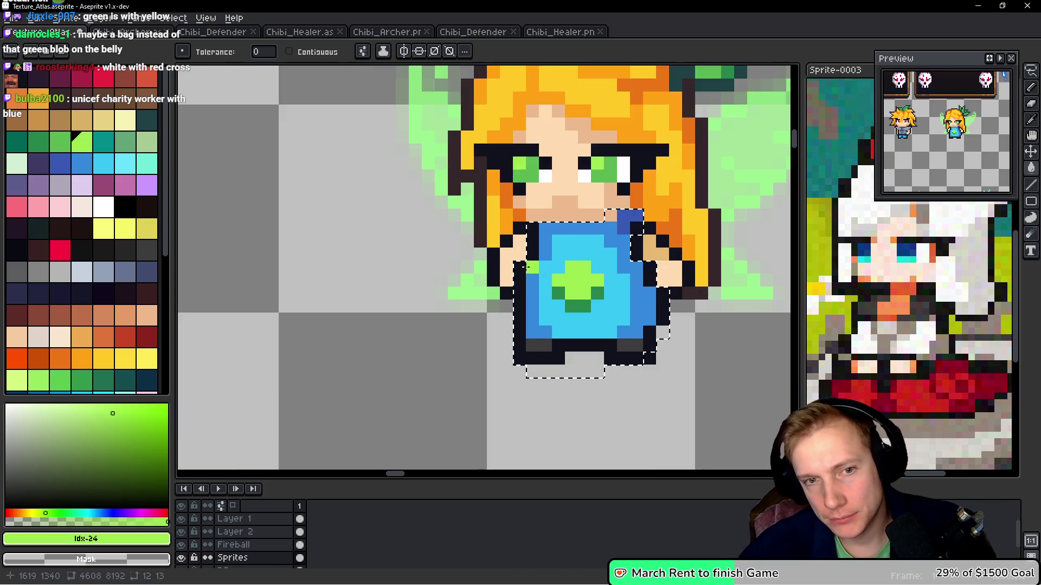
{"action": "scroll", "coordinate": [549, 280], "scroll_direction": "down", "scroll_amount": 1}
{"action": "scroll", "coordinate": [549, 280], "scroll_direction": "down", "scroll_amount": 5}
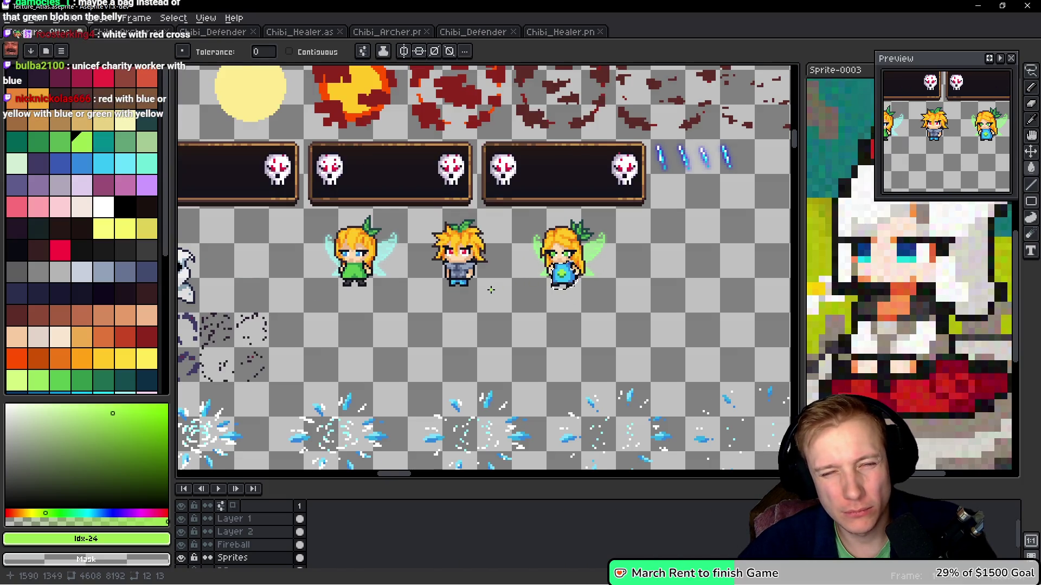
{"action": "scroll", "coordinate": [490, 290], "scroll_direction": "down", "scroll_amount": 2}
{"action": "mouse_move", "coordinate": [491, 290]}
{"action": "left_mouse_down"}
{"action": "mouse_move", "coordinate": [542, 271]}
{"action": "mouse_move", "coordinate": [530, 218]}
{"action": "mouse_move", "coordinate": [681, 217]}
{"action": "left_mouse_up"}
{"action": "scroll", "coordinate": [531, 217], "scroll_direction": "up", "scroll_amount": 2}
{"action": "scroll", "coordinate": [530, 217], "scroll_direction": "down", "scroll_amount": 2}
{"action": "scroll", "coordinate": [681, 217], "scroll_direction": "up", "scroll_amount": 1}
{"action": "mouse_move", "coordinate": [408, 344]}
{"action": "left_mouse_down"}
{"action": "mouse_move", "coordinate": [430, 146]}
{"action": "mouse_move", "coordinate": [453, 461]}
{"action": "mouse_move", "coordinate": [479, 277]}
{"action": "left_mouse_up"}
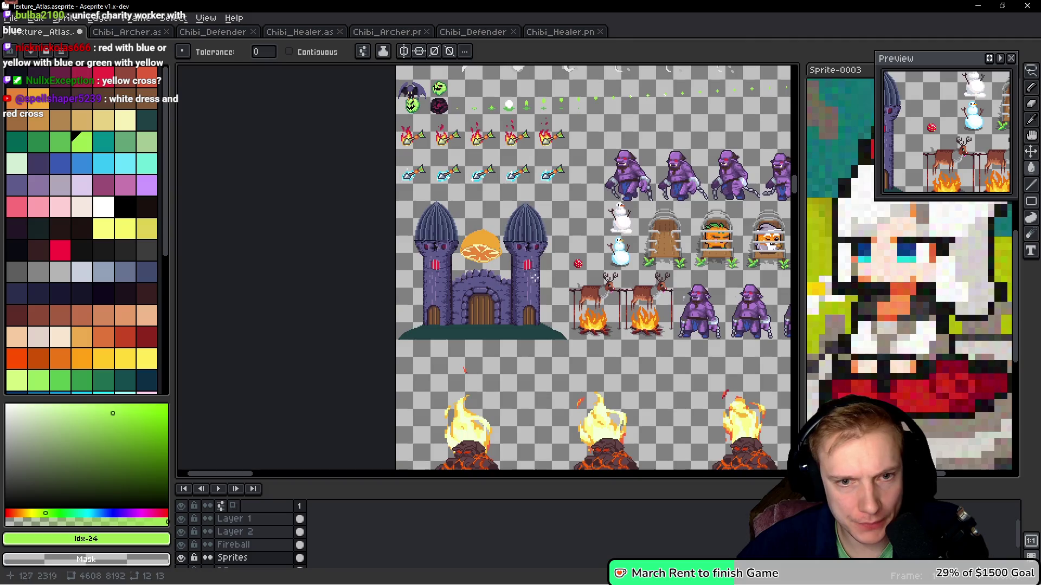
{"action": "left_click_drag", "start_coordinate": [515, 70], "coordinate": [496, 466]}
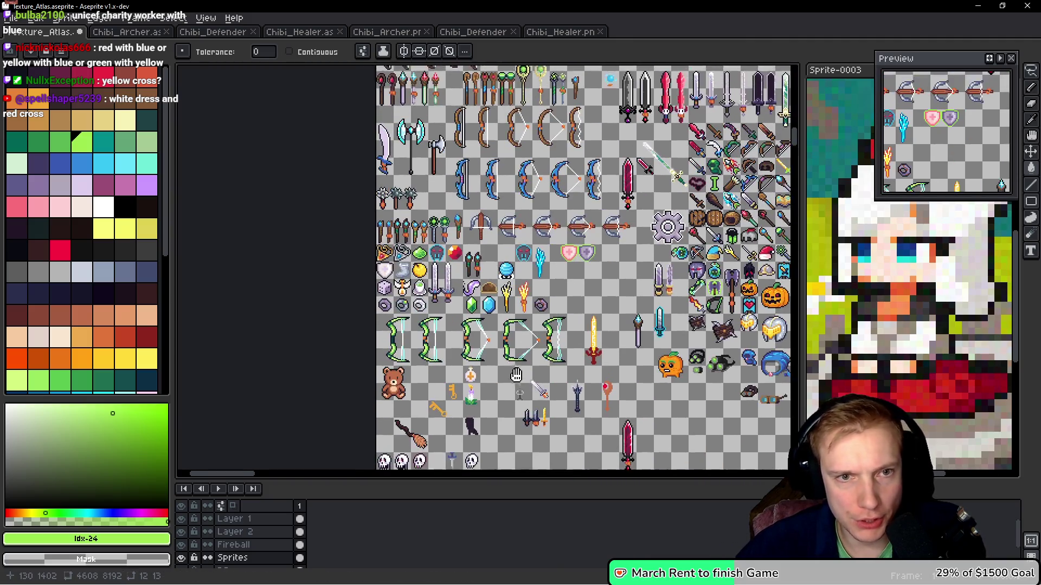
{"action": "scroll", "coordinate": [514, 327], "scroll_direction": "up", "scroll_amount": 3}
{"action": "scroll", "coordinate": [500, 280], "scroll_direction": "up", "scroll_amount": 1}
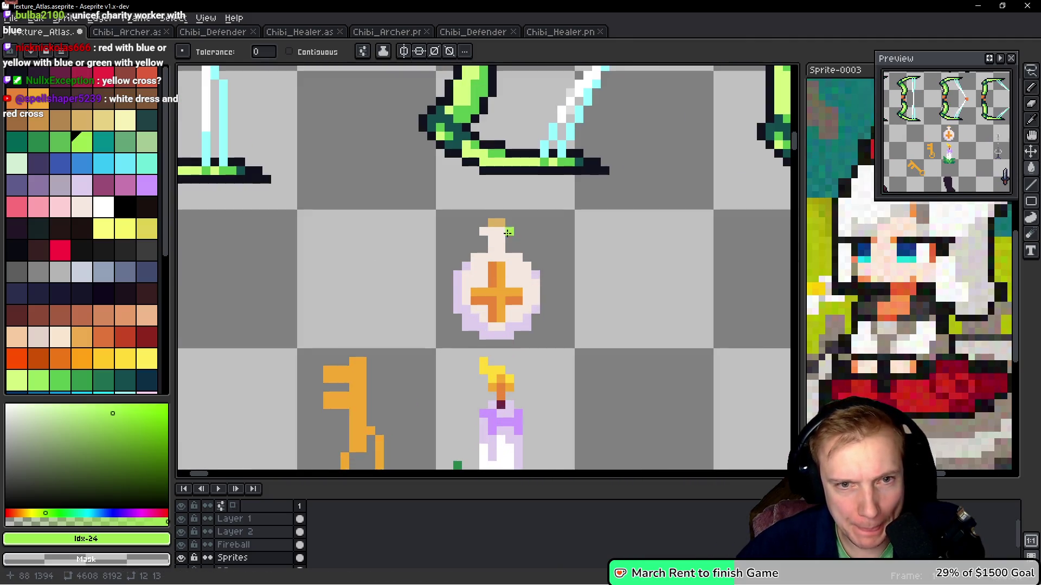
{"action": "scroll", "coordinate": [499, 280], "scroll_direction": "down", "scroll_amount": 2}
{"action": "mouse_move", "coordinate": [515, 221]}
{"action": "left_mouse_down"}
{"action": "mouse_move", "coordinate": [582, 276]}
{"action": "mouse_move", "coordinate": [567, 113]}
{"action": "left_mouse_up"}
{"action": "scroll", "coordinate": [582, 276], "scroll_direction": "down", "scroll_amount": 1}
{"action": "scroll", "coordinate": [516, 191], "scroll_direction": "down", "scroll_amount": 6}
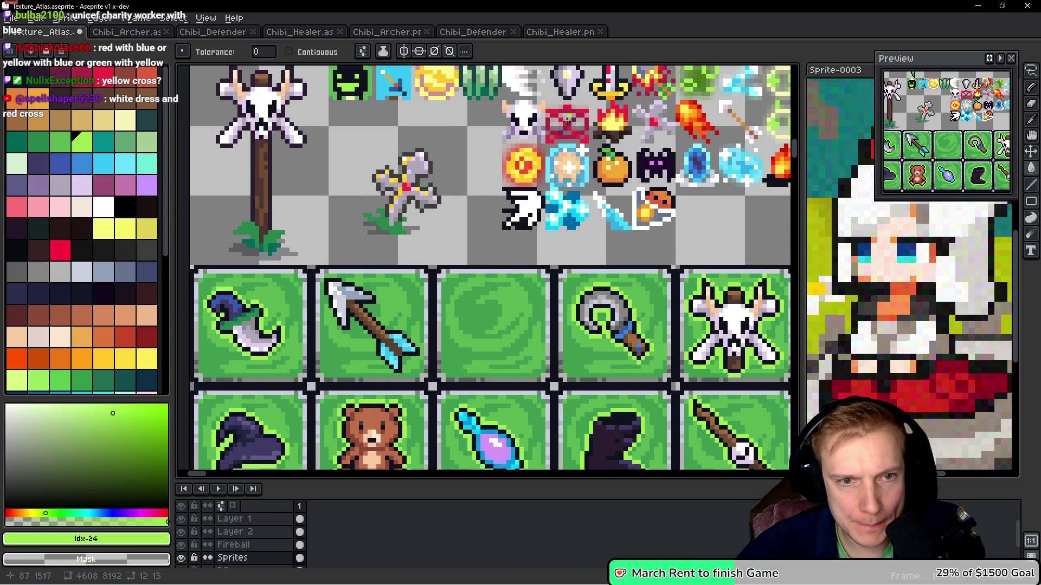
{"action": "scroll", "coordinate": [396, 164], "scroll_direction": "down", "scroll_amount": 8}
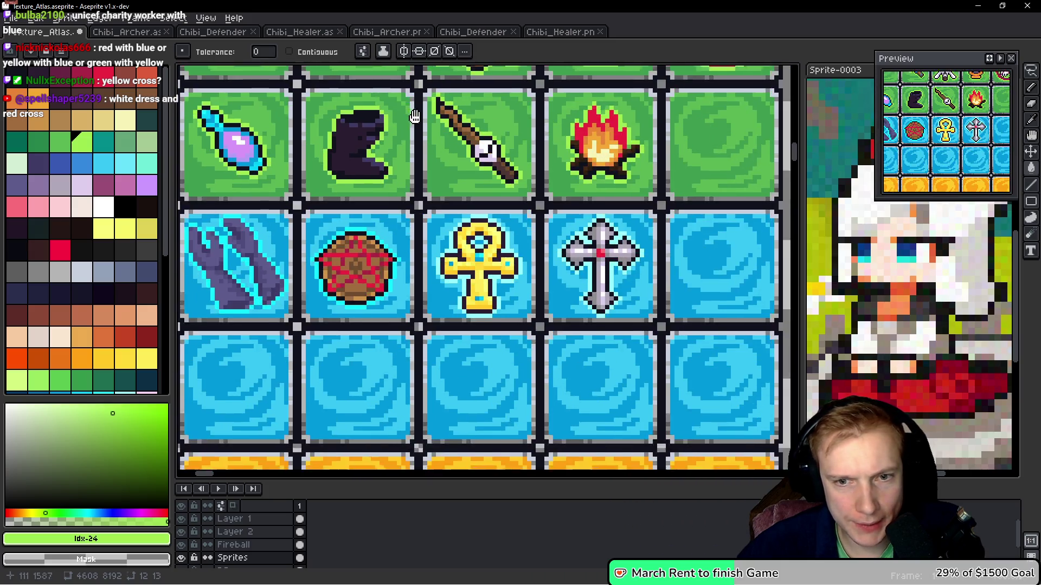
{"action": "scroll", "coordinate": [502, 235], "scroll_direction": "down", "scroll_amount": 1}
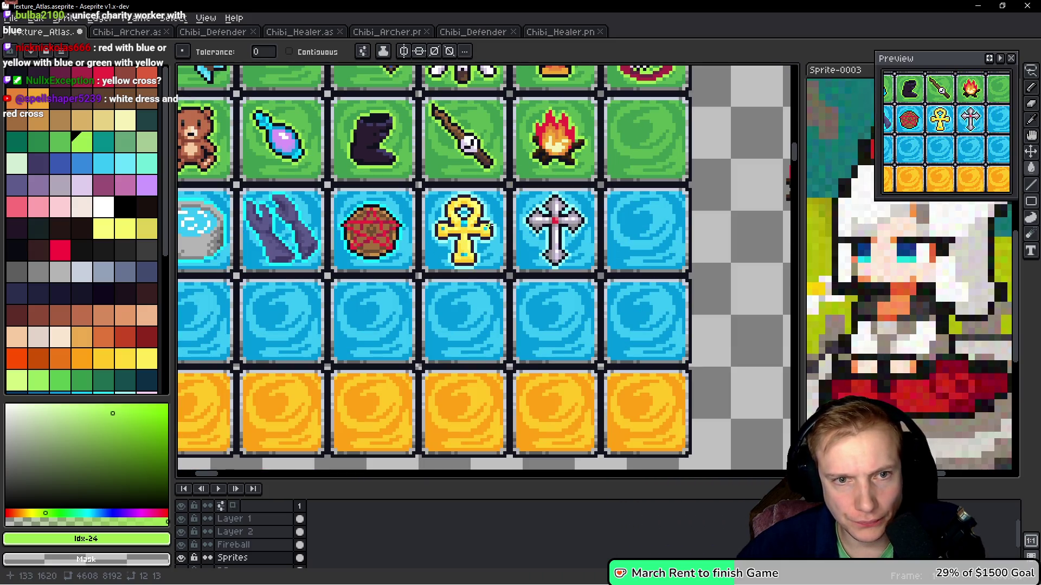
{"action": "scroll", "coordinate": [491, 225], "scroll_direction": "down", "scroll_amount": 1}
{"action": "scroll", "coordinate": [445, 208], "scroll_direction": "down", "scroll_amount": 3}
{"action": "scroll", "coordinate": [615, 266], "scroll_direction": "up", "scroll_amount": 3}
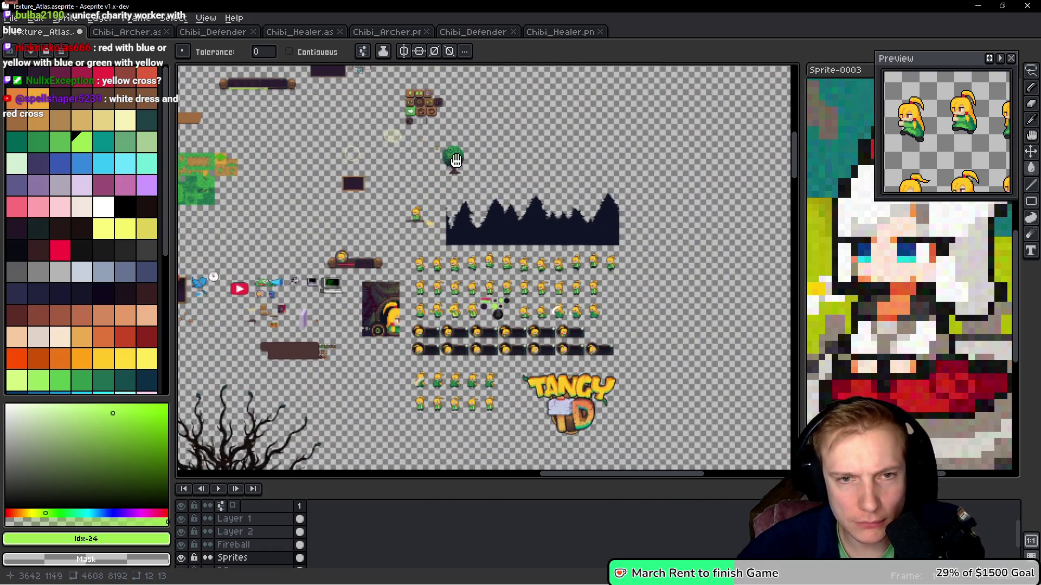
{"action": "scroll", "coordinate": [616, 266], "scroll_direction": "down", "scroll_amount": 2}
{"action": "scroll", "coordinate": [542, 316], "scroll_direction": "up", "scroll_amount": 1}
{"action": "scroll", "coordinate": [542, 316], "scroll_direction": "up", "scroll_amount": 2}
{"action": "mouse_move", "coordinate": [541, 316]}
{"action": "left_mouse_down"}
{"action": "mouse_move", "coordinate": [491, 164]}
{"action": "mouse_move", "coordinate": [502, 325]}
{"action": "mouse_move", "coordinate": [480, 322]}
{"action": "mouse_move", "coordinate": [366, 233]}
{"action": "mouse_move", "coordinate": [201, 176]}
{"action": "left_mouse_up"}
{"action": "scroll", "coordinate": [492, 164], "scroll_direction": "down", "scroll_amount": 1}
{"action": "scroll", "coordinate": [502, 326], "scroll_direction": "down", "scroll_amount": 3}
{"action": "left_click_drag", "start_coordinate": [514, 304], "coordinate": [660, 136]}
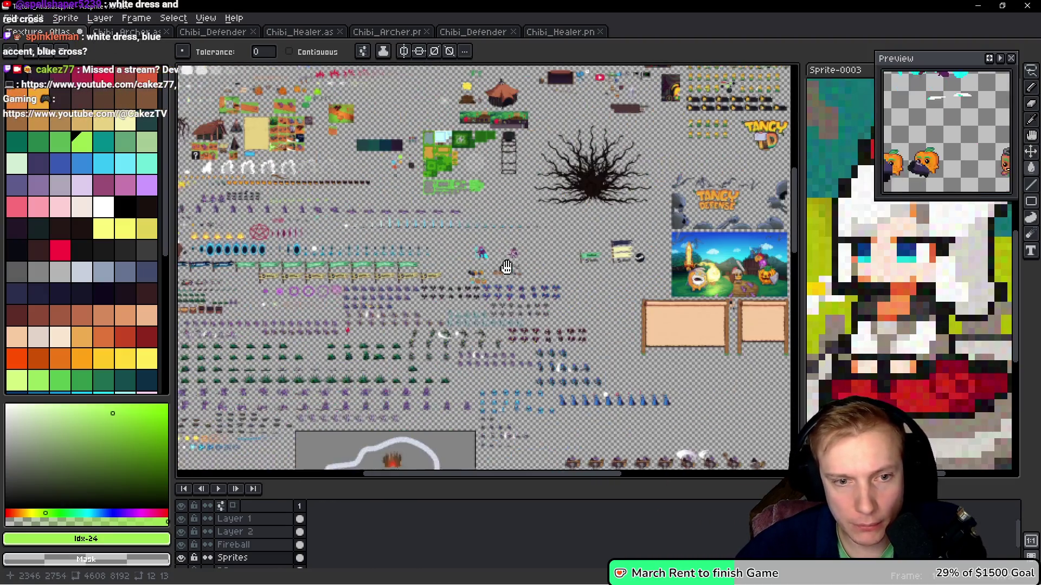
{"action": "scroll", "coordinate": [364, 273], "scroll_direction": "up", "scroll_amount": 1}
{"action": "mouse_move", "coordinate": [364, 273]}
{"action": "left_mouse_down"}
{"action": "mouse_move", "coordinate": [413, 214]}
{"action": "mouse_move", "coordinate": [487, 305]}
{"action": "left_mouse_up"}
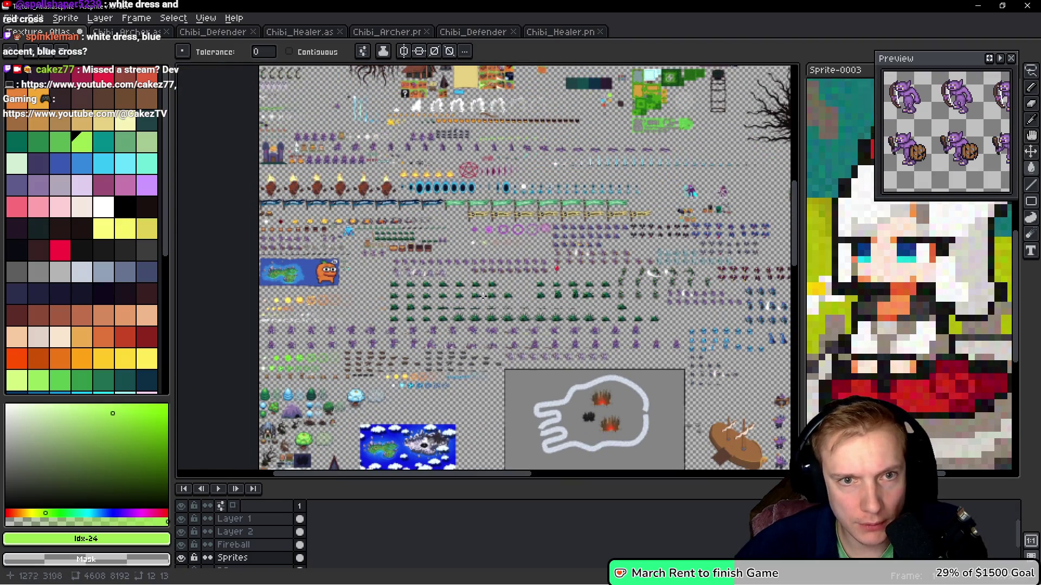
{"action": "mouse_move", "coordinate": [427, 231]}
{"action": "left_mouse_down"}
{"action": "mouse_move", "coordinate": [431, 288]}
{"action": "mouse_move", "coordinate": [596, 171]}
{"action": "left_mouse_up"}
{"action": "scroll", "coordinate": [430, 288], "scroll_direction": "up", "scroll_amount": 1}
{"action": "scroll", "coordinate": [551, 163], "scroll_direction": "up", "scroll_amount": 3}
Cover the old green cross and its leftover green pixels with the shirt's light blue
{"action": "left_click_drag", "start_coordinate": [789, 179], "coordinate": [509, 179]}
{"action": "scroll", "coordinate": [509, 217], "scroll_direction": "up", "scroll_amount": 1}
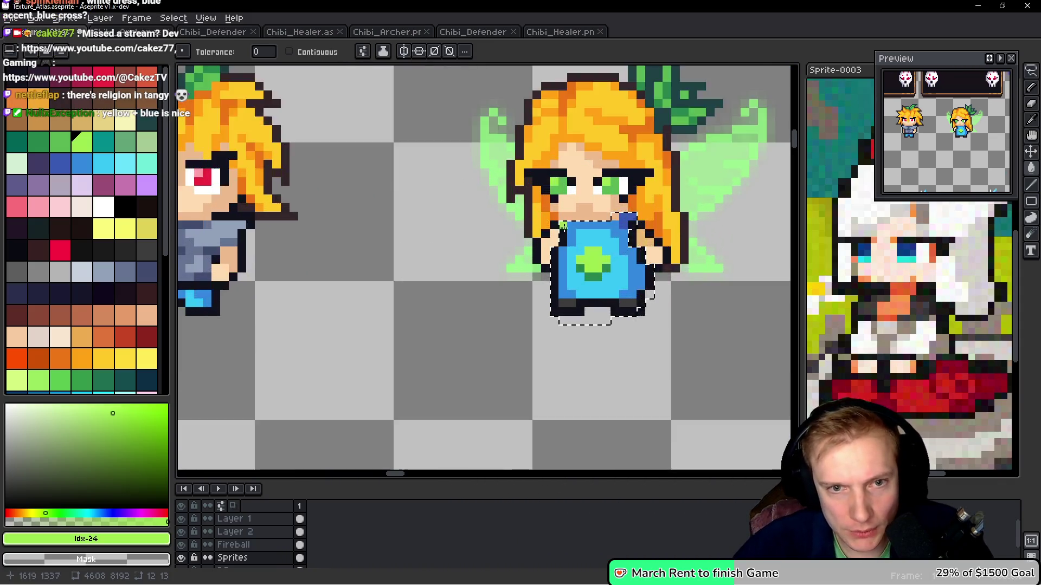
{"action": "scroll", "coordinate": [533, 231], "scroll_direction": "up", "scroll_amount": 1}
{"action": "left_click_drag", "start_coordinate": [533, 231], "coordinate": [474, 211]}
{"action": "left_click", "coordinate": [534, 232], "text": "alt"}
{"action": "left_click", "coordinate": [466, 219]}
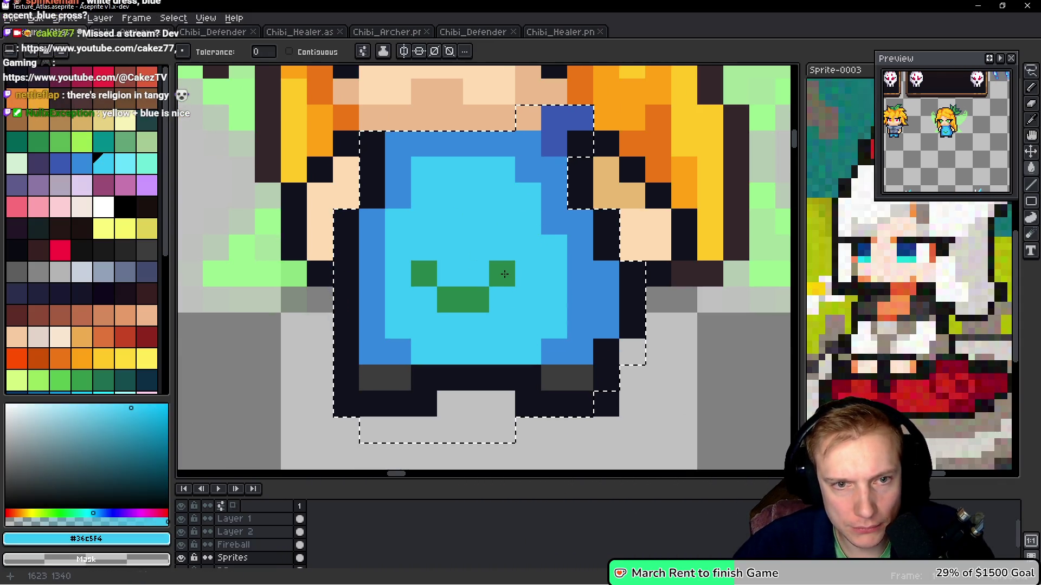
{"action": "key", "text": "b"}
{"action": "left_click", "coordinate": [505, 264]}
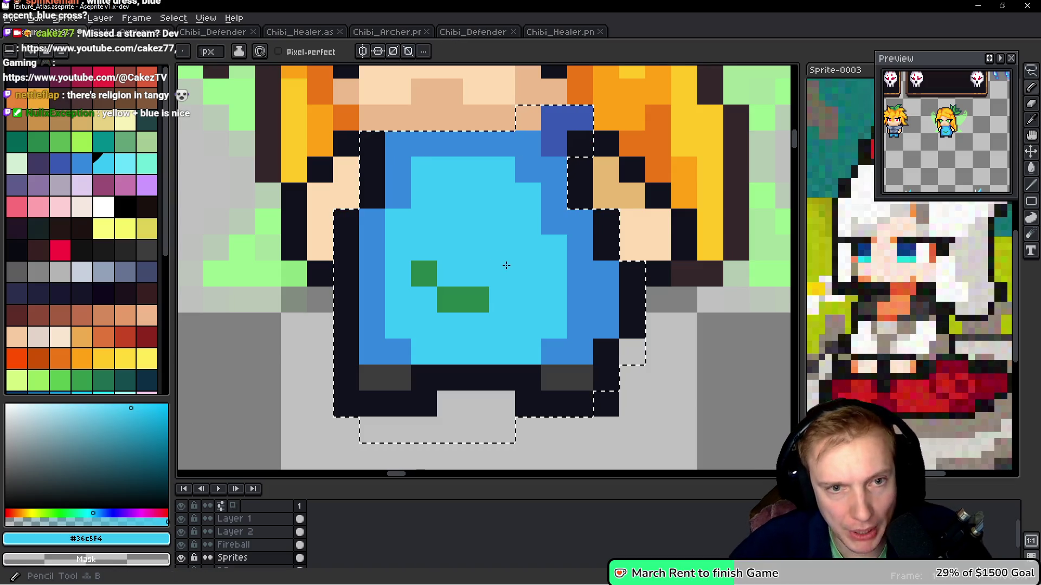
{"action": "left_click", "coordinate": [476, 299]}
Place the first yellow #F7F366 pixels of the emblem near the top of the shirt
{"action": "left_click", "coordinate": [125, 229]}
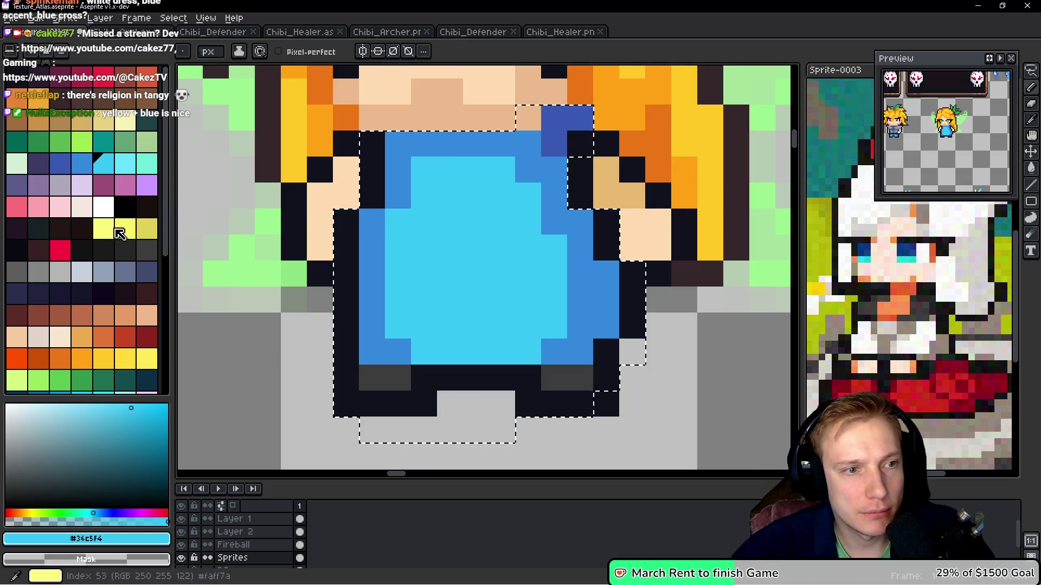
{"action": "left_click", "coordinate": [476, 221]}
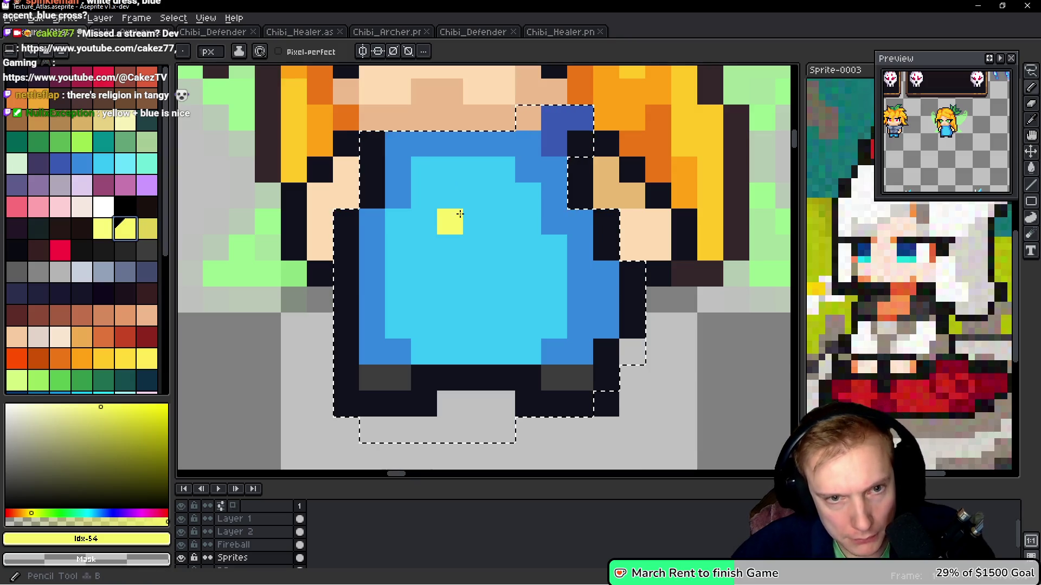
{"action": "key", "text": "ctrl+z"}
{"action": "left_click", "coordinate": [476, 221]}
{"action": "key", "text": "ctrl+z"}
{"action": "left_click_drag", "start_coordinate": [450, 195], "coordinate": [476, 195]}
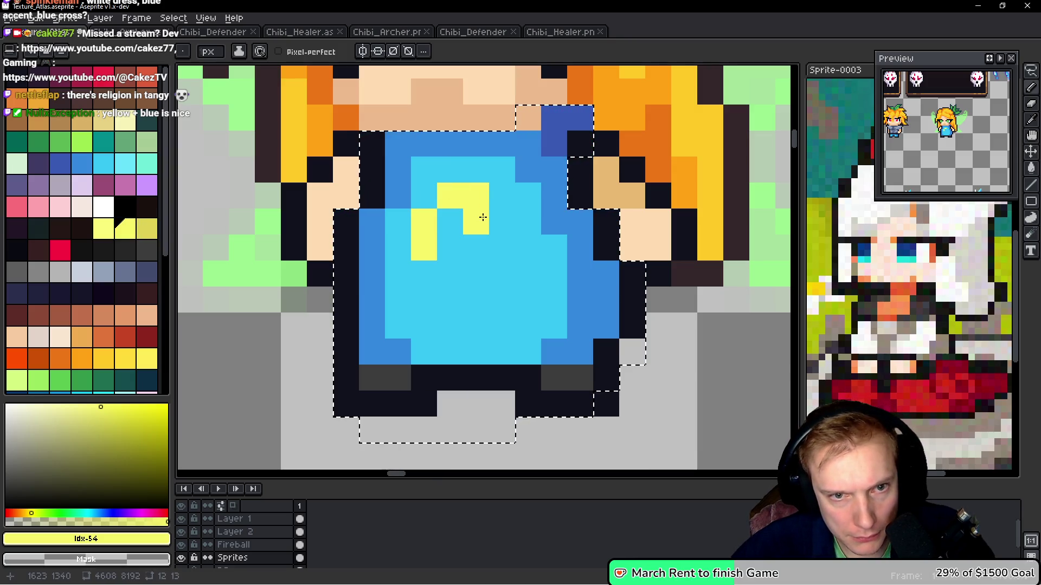
Extend the yellow emblem downward and sideways, fixing stray pixels with cyan #36C5F4
{"action": "left_click", "coordinate": [425, 279], "text": "alt"}
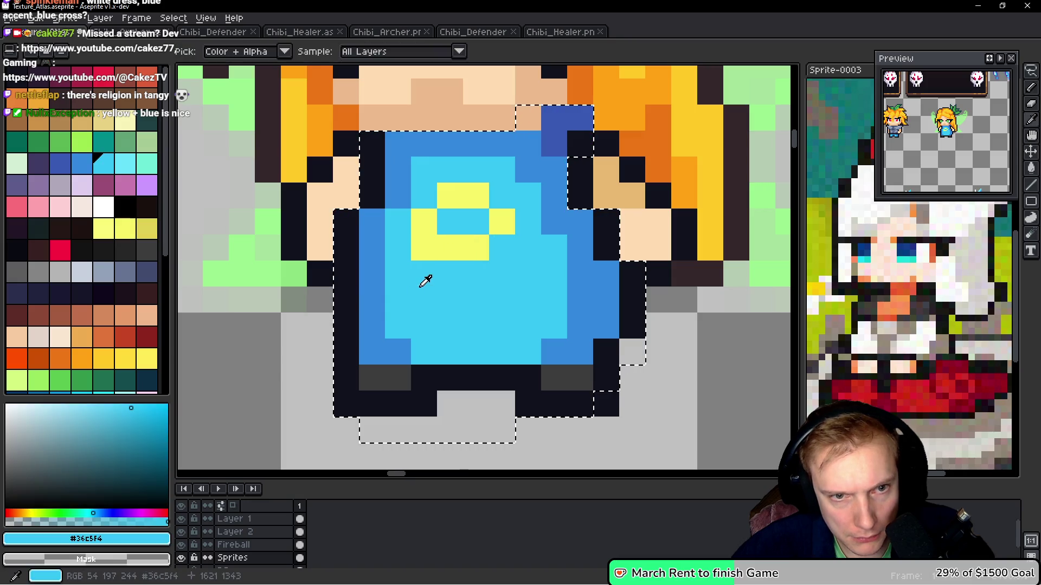
{"action": "left_click", "coordinate": [424, 248]}
{"action": "left_click", "coordinate": [464, 242], "text": "alt"}
{"action": "left_click", "coordinate": [454, 274]}
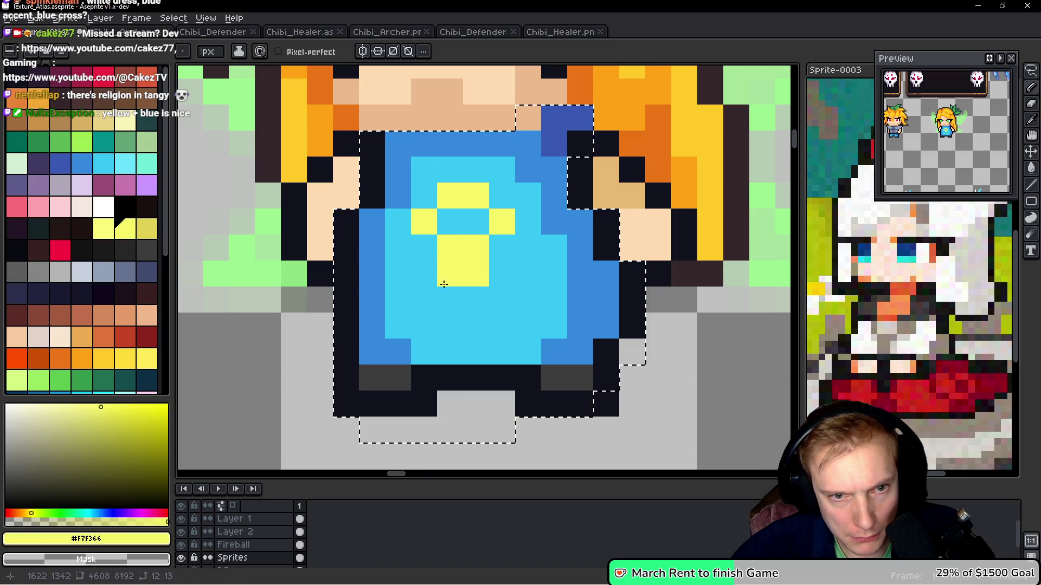
{"action": "left_click", "coordinate": [424, 326]}
{"action": "left_click", "coordinate": [502, 288]}
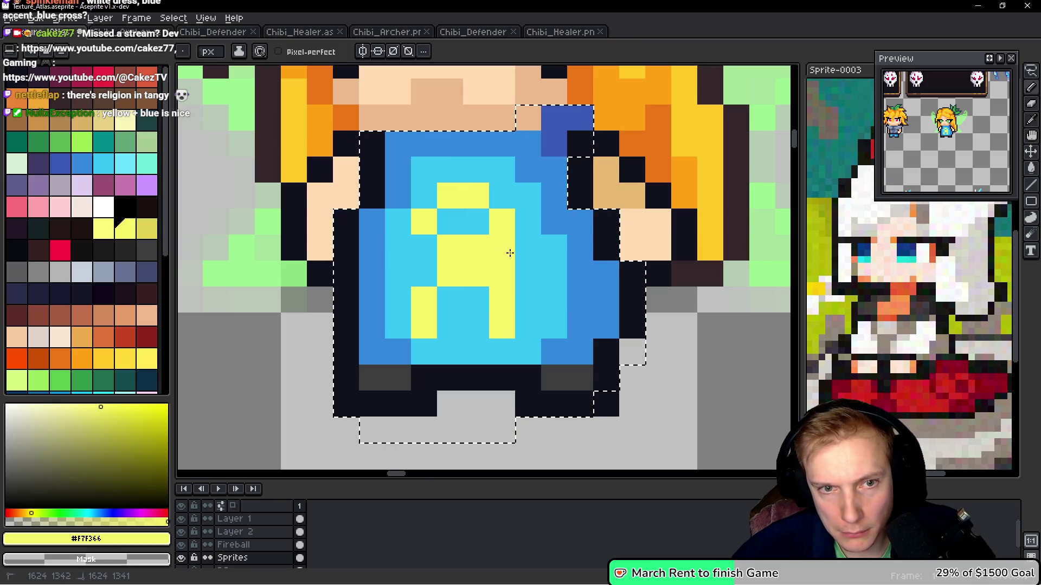
{"action": "left_click", "coordinate": [534, 271], "text": "alt"}
{"action": "left_click", "coordinate": [502, 274]}
{"action": "left_click", "coordinate": [516, 238], "text": "alt"}
{"action": "left_click", "coordinate": [433, 251]}
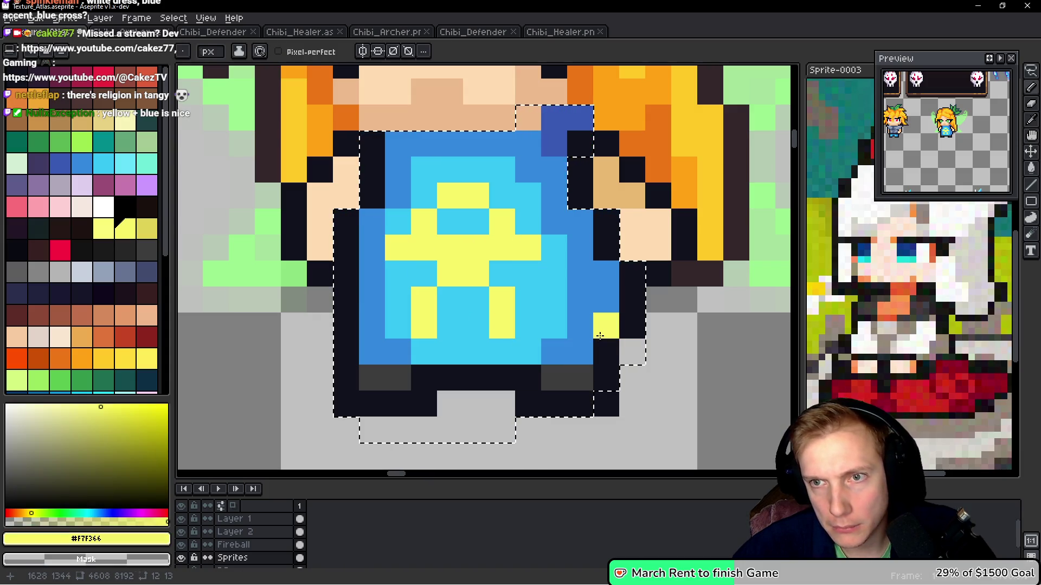
Clear stray yellow pixels with cyan and move the emblem's top pixel one row lower
{"action": "left_click", "coordinate": [551, 284], "text": "alt"}
{"action": "left_click", "coordinate": [554, 299]}
{"action": "left_click", "coordinate": [502, 222]}
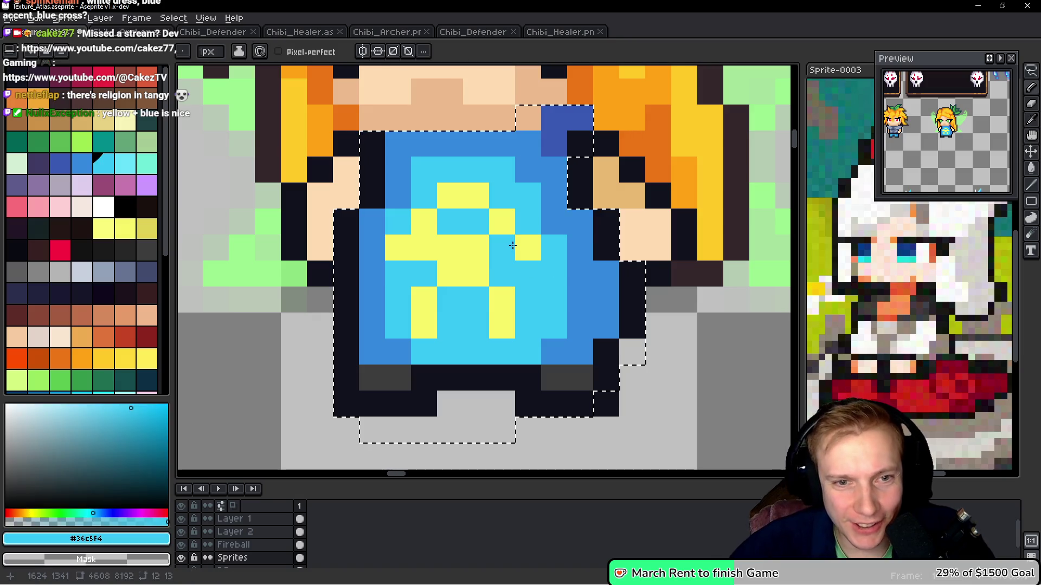
{"action": "left_click", "coordinate": [507, 239]}
{"action": "left_click", "coordinate": [529, 247]}
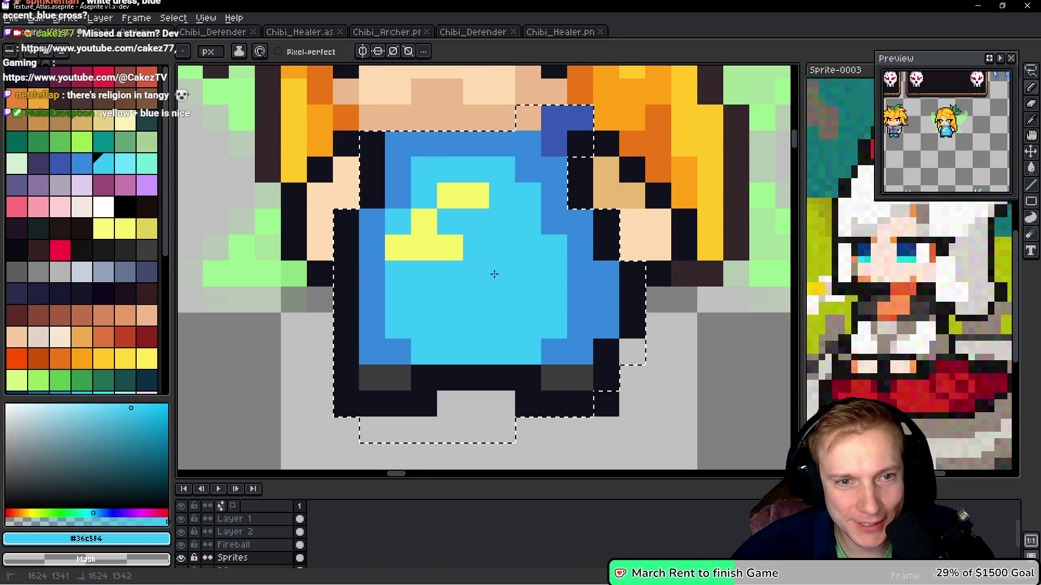
{"action": "left_click", "coordinate": [476, 196], "text": "alt"}
{"action": "left_click", "coordinate": [476, 221]}
{"action": "left_click", "coordinate": [502, 200], "text": "alt"}
{"action": "left_click", "coordinate": [476, 196]}
{"action": "left_click", "coordinate": [398, 248]}
{"action": "left_click", "coordinate": [424, 248]}
{"action": "left_click", "coordinate": [475, 222], "text": "alt"}
{"action": "left_click", "coordinate": [470, 270]}
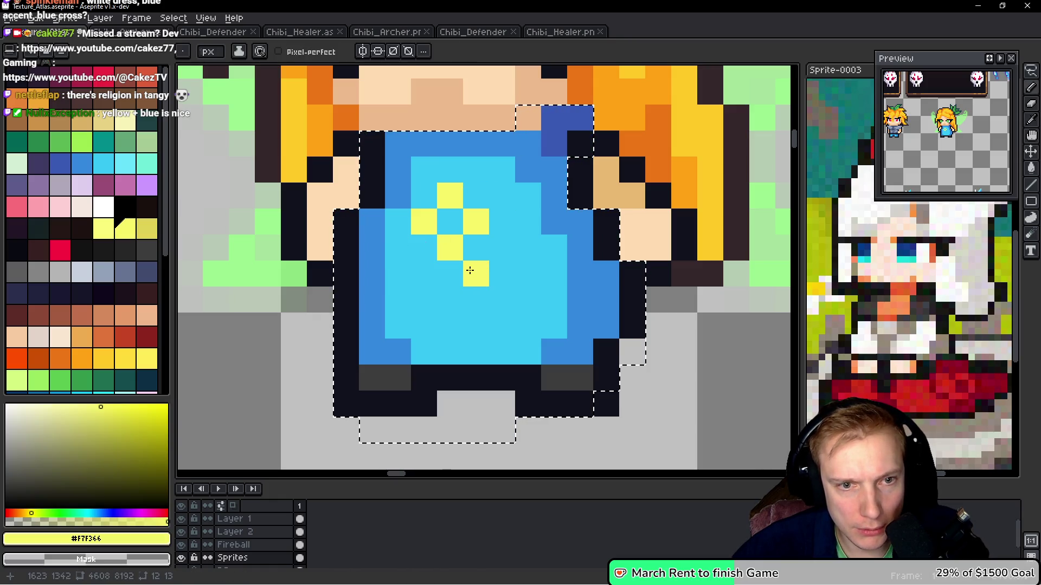
{"action": "left_click", "coordinate": [553, 329]}
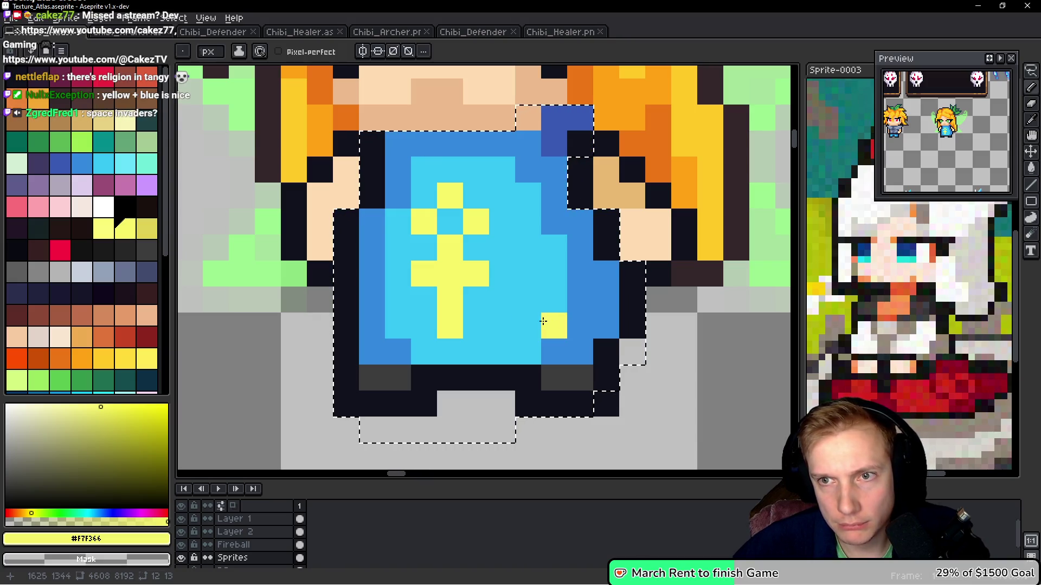
Trim the cross bar's right end and fill yellow beside the cross top
{"action": "scroll", "coordinate": [525, 313], "scroll_direction": "down", "scroll_amount": 2}
{"action": "scroll", "coordinate": [523, 313], "scroll_direction": "up", "scroll_amount": 2}
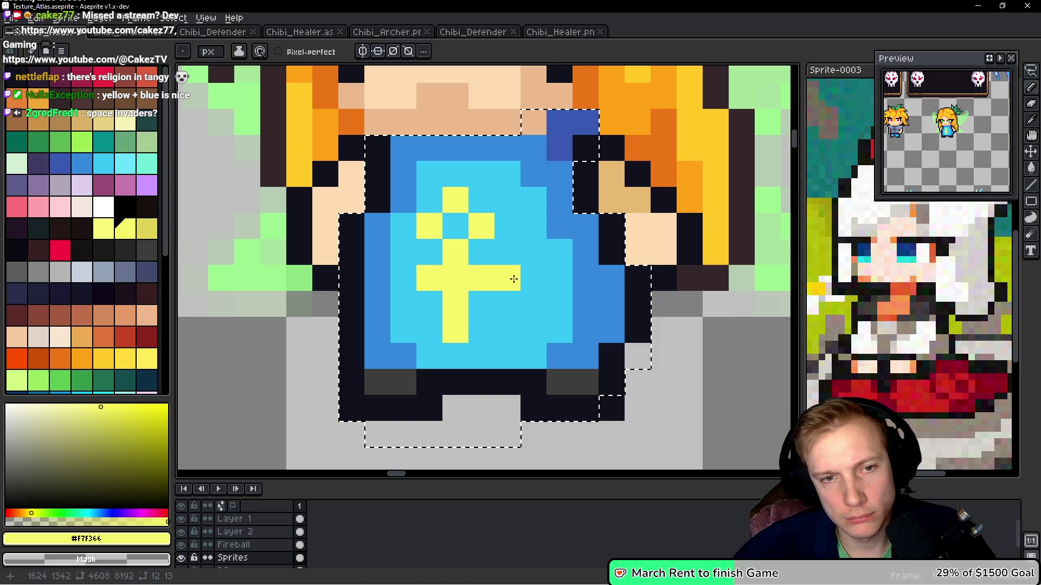
{"action": "left_click", "coordinate": [530, 325], "text": "alt"}
{"action": "left_click", "coordinate": [510, 277]}
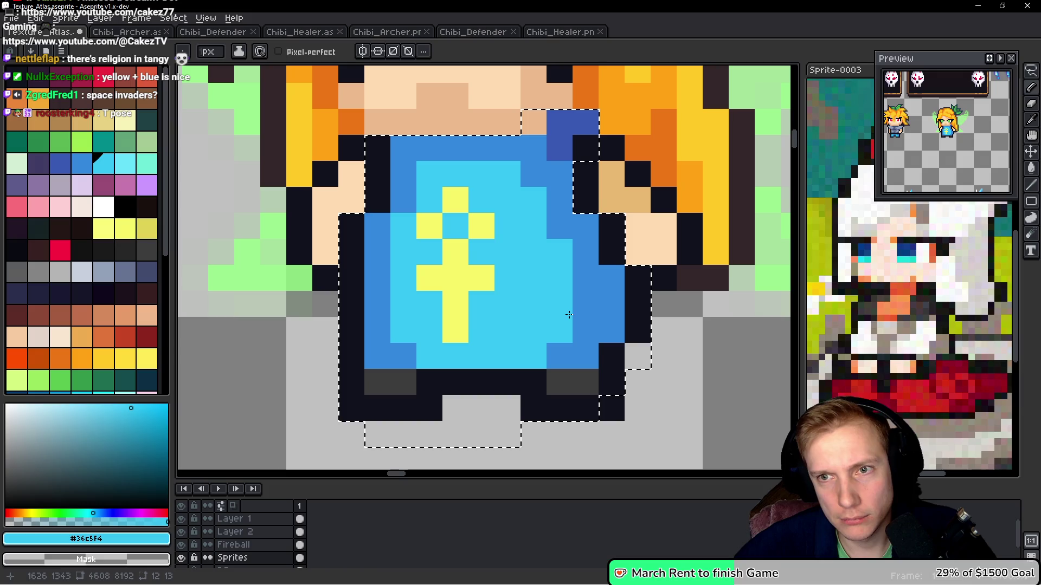
{"action": "left_click", "coordinate": [476, 226], "text": "alt"}
{"action": "left_click", "coordinate": [485, 204]}
{"action": "left_click", "coordinate": [605, 309]}
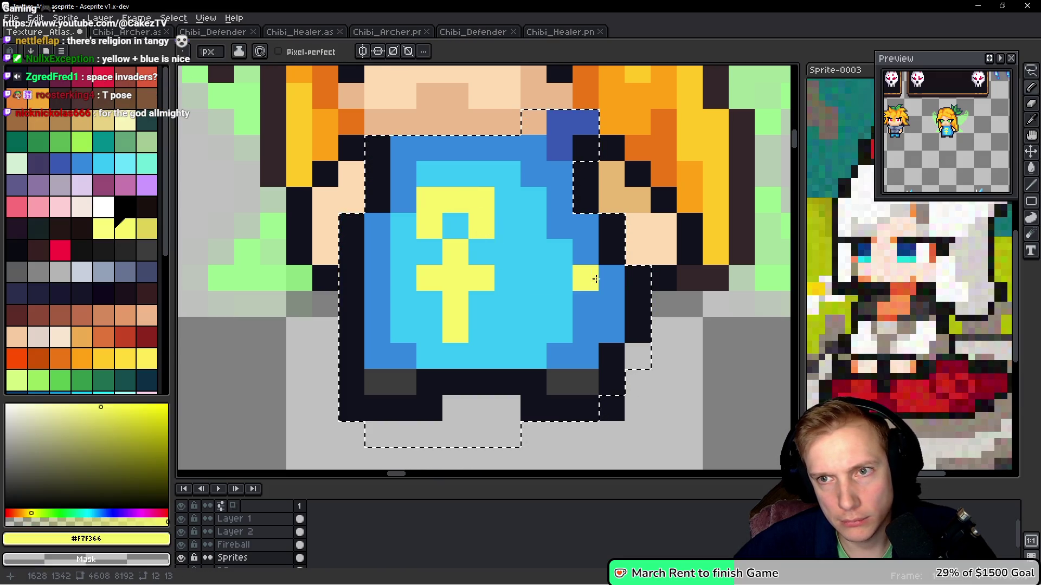
{"action": "scroll", "coordinate": [585, 275], "scroll_direction": "down", "scroll_amount": 8}
{"action": "scroll", "coordinate": [575, 262], "scroll_direction": "up", "scroll_amount": 5}
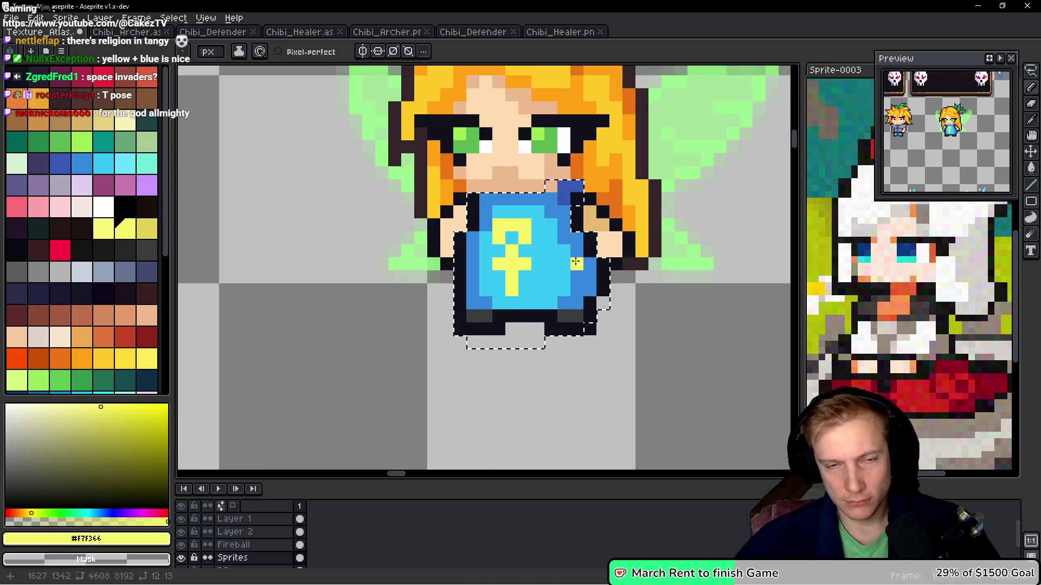
{"action": "scroll", "coordinate": [533, 245], "scroll_direction": "up", "scroll_amount": 3}
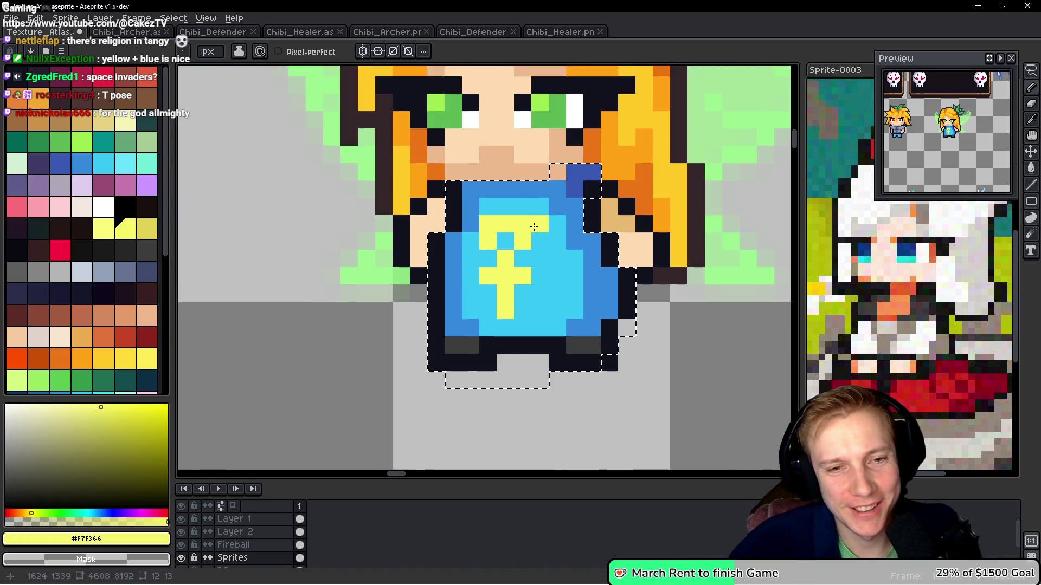
Try a plain cross without the loop, then undo back to the looped cross
{"action": "left_click", "coordinate": [539, 267], "text": "alt"}
{"action": "left_click_drag", "start_coordinate": [539, 267], "coordinate": [483, 221]}
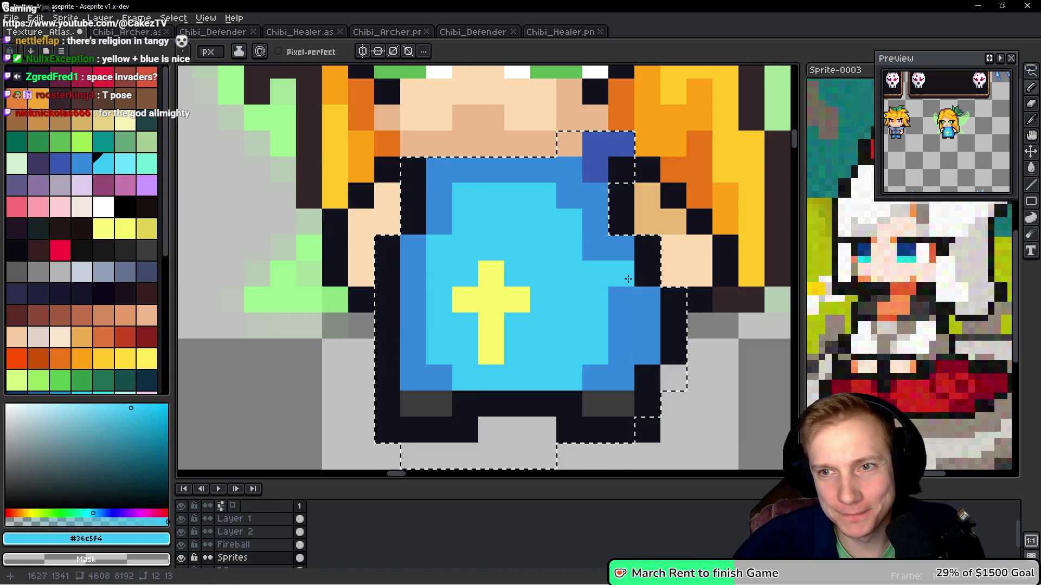
{"action": "left_click", "coordinate": [514, 303]}
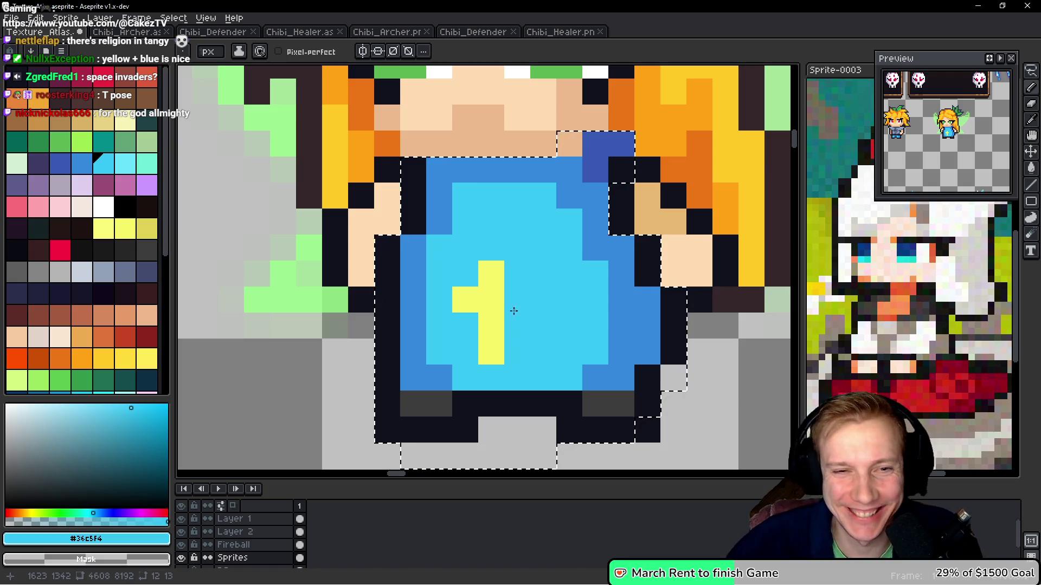
{"action": "key", "text": "ctrl+z"}
{"action": "scroll", "coordinate": [514, 310], "scroll_direction": "down", "scroll_amount": 3}
{"action": "scroll", "coordinate": [542, 303], "scroll_direction": "up", "scroll_amount": 2}
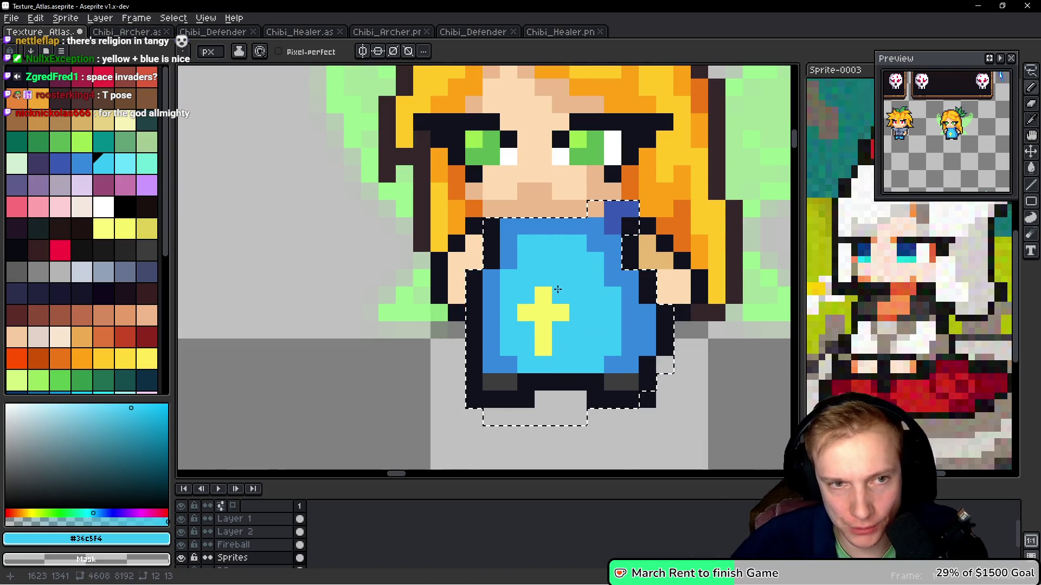
{"action": "scroll", "coordinate": [558, 289], "scroll_direction": "up", "scroll_amount": 1}
{"action": "key", "text": "ctrl+z"}
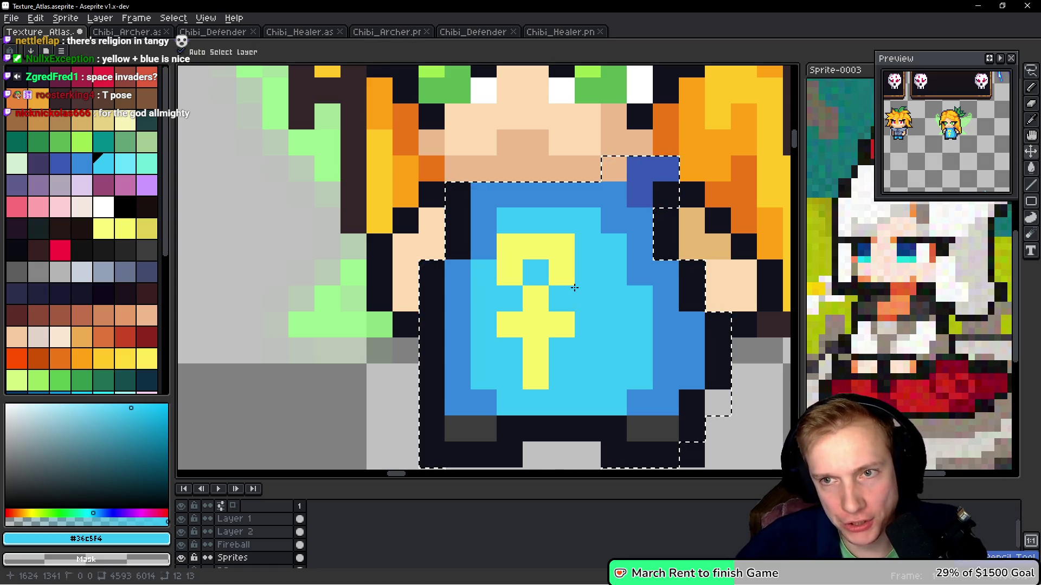
{"action": "key", "text": "ctrl+z"}
{"action": "key", "text": "ctrl+z"}
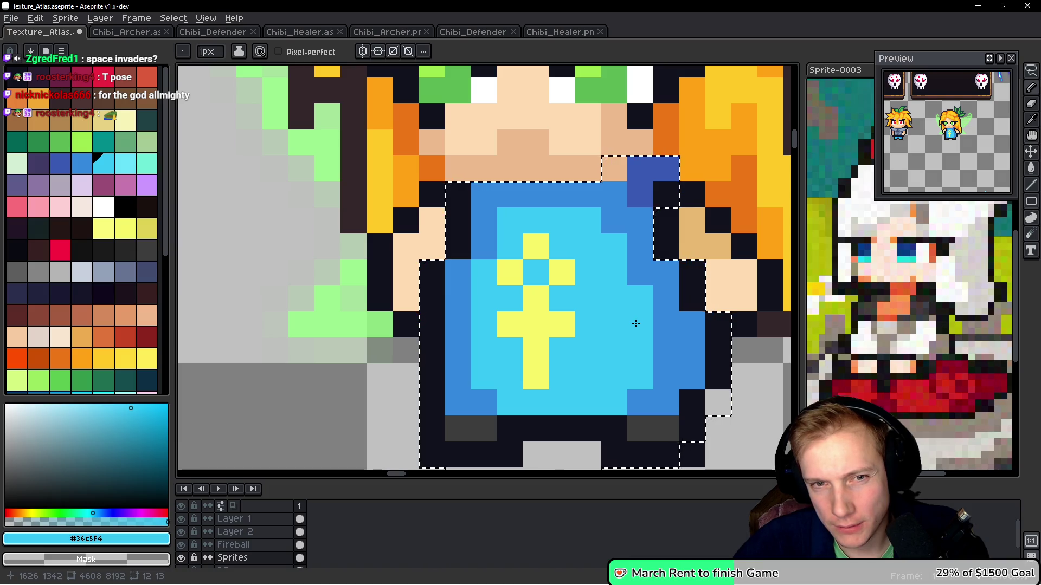
{"action": "scroll", "coordinate": [636, 323], "scroll_direction": "down", "scroll_amount": 5}
{"action": "scroll", "coordinate": [637, 293], "scroll_direction": "up", "scroll_amount": 2}
{"action": "scroll", "coordinate": [651, 350], "scroll_direction": "down", "scroll_amount": 2}
{"action": "scroll", "coordinate": [629, 288], "scroll_direction": "up", "scroll_amount": 2}
{"action": "scroll", "coordinate": [590, 213], "scroll_direction": "up", "scroll_amount": 1}
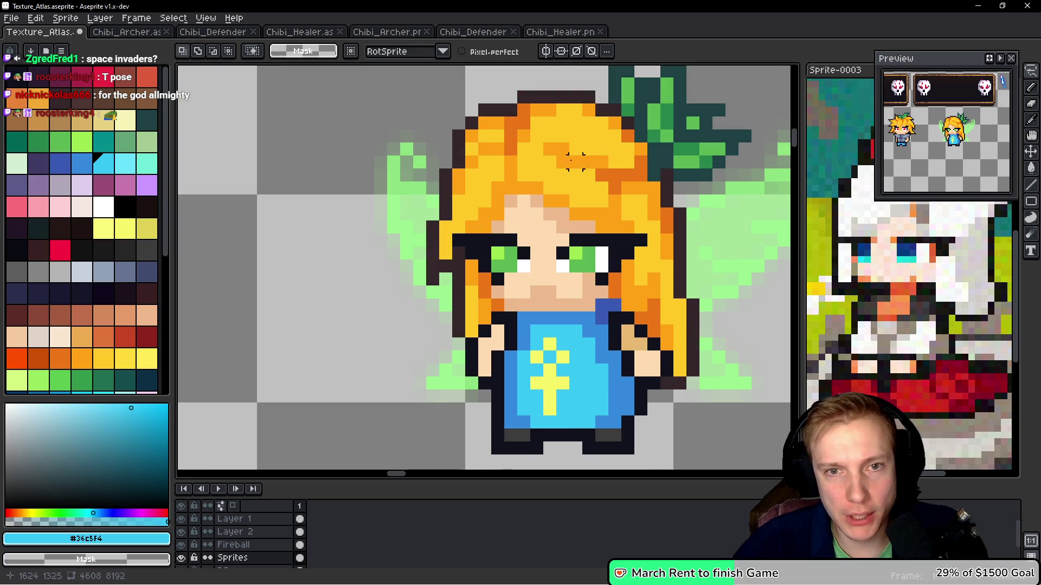
{"action": "key", "text": "m"}
{"action": "scroll", "coordinate": [575, 161], "scroll_direction": "down", "scroll_amount": 2}
{"action": "scroll", "coordinate": [664, 175], "scroll_direction": "up", "scroll_amount": 1}
{"action": "mouse_move", "coordinate": [682, 106]}
{"action": "left_mouse_down"}
{"action": "mouse_move", "coordinate": [528, 125]}
{"action": "mouse_move", "coordinate": [490, 224]}
{"action": "left_mouse_up"}
{"action": "mouse_move", "coordinate": [482, 259]}
{"action": "left_mouse_down"}
{"action": "mouse_move", "coordinate": [602, 127]}
{"action": "mouse_move", "coordinate": [683, 95]}
{"action": "mouse_move", "coordinate": [413, 341]}
{"action": "mouse_move", "coordinate": [675, 114]}
{"action": "left_mouse_up"}
{"action": "key", "text": "ctrl+d"}
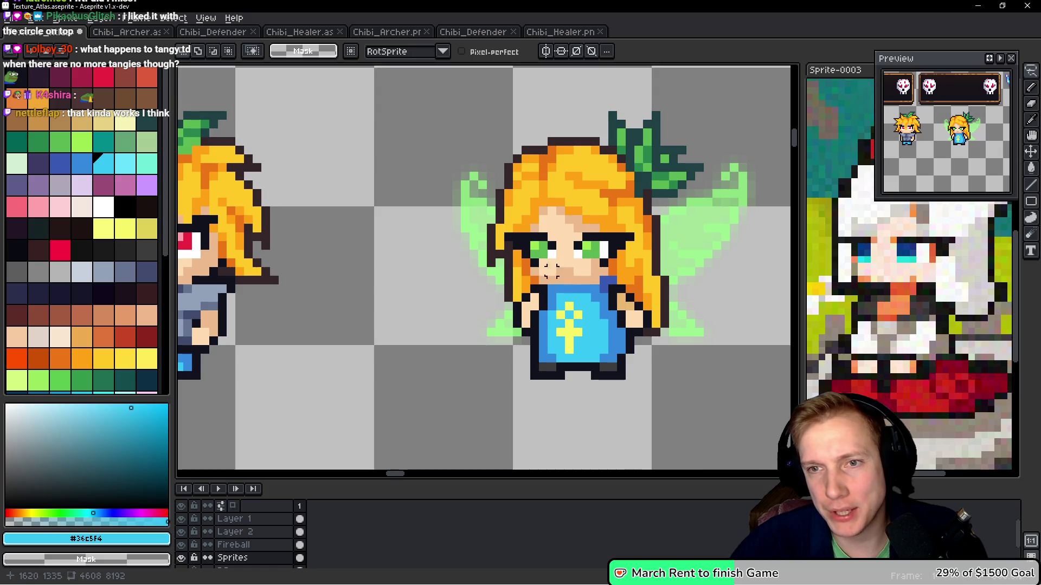
{"action": "scroll", "coordinate": [588, 297], "scroll_direction": "down", "scroll_amount": 2}
{"action": "scroll", "coordinate": [600, 298], "scroll_direction": "down", "scroll_amount": 1}
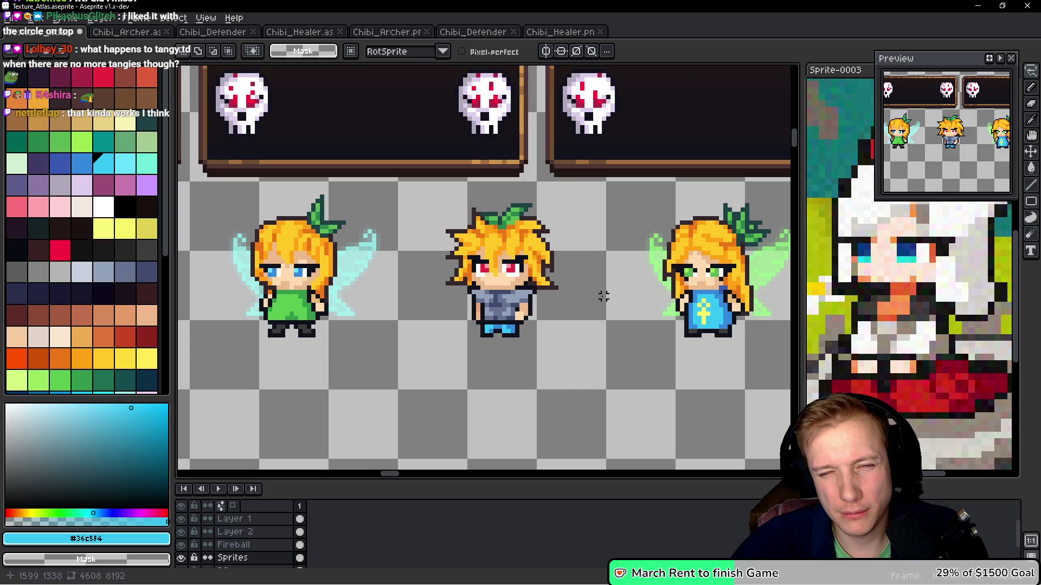
{"action": "left_click_drag", "start_coordinate": [604, 296], "coordinate": [557, 283]}
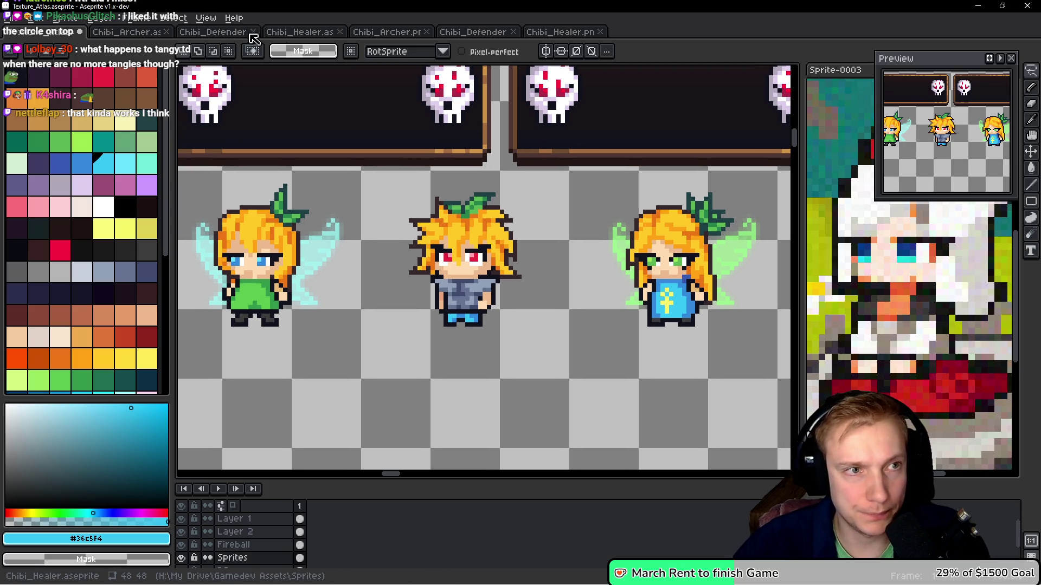
{"action": "left_click", "coordinate": [298, 34]}
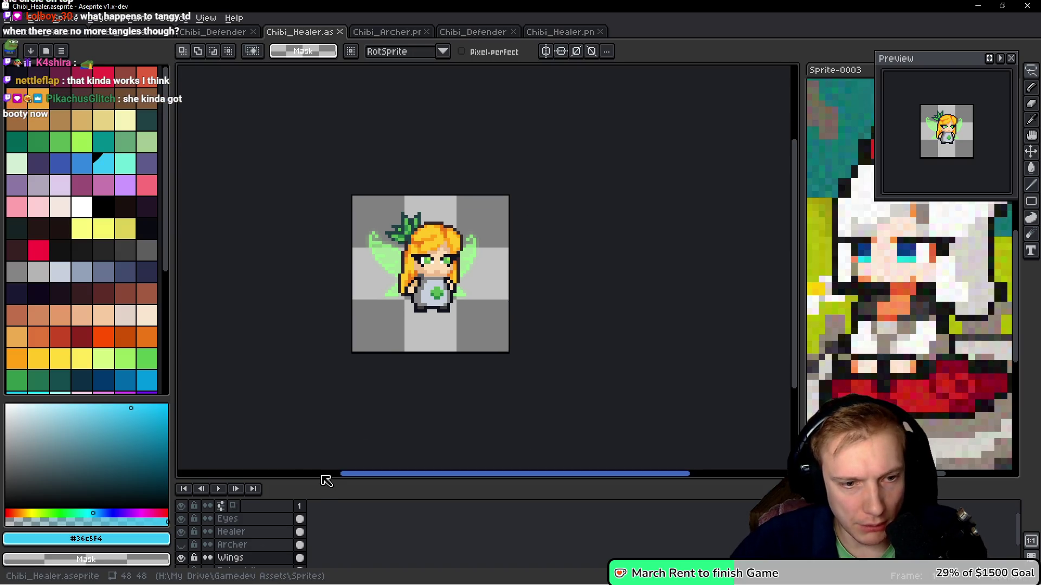
Delete the hidden Archer layer
{"action": "left_click_drag", "start_coordinate": [320, 480], "coordinate": [341, 425]}
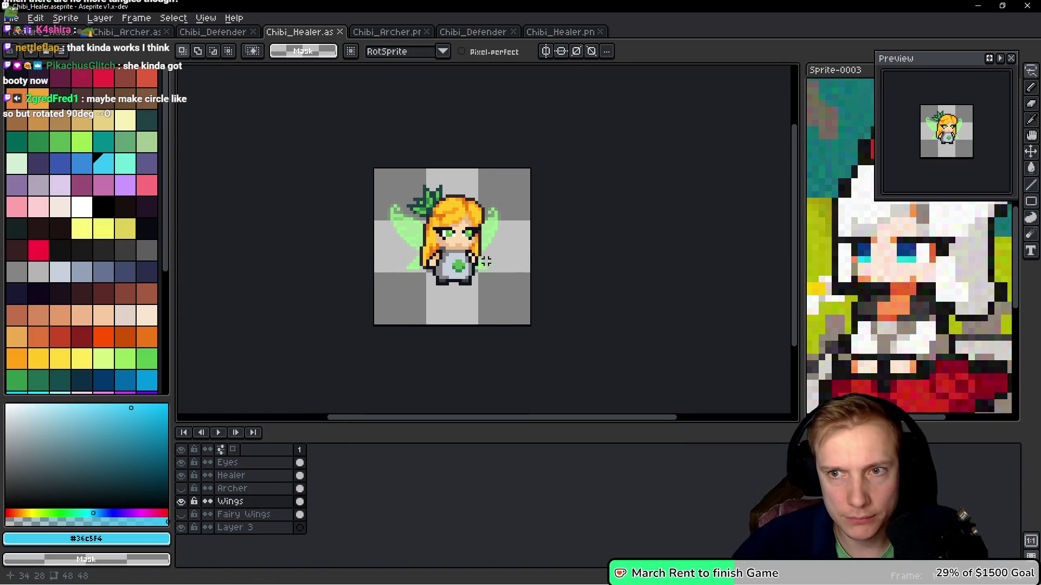
{"action": "scroll", "coordinate": [459, 286], "scroll_direction": "up", "scroll_amount": 1}
{"action": "left_click_drag", "start_coordinate": [459, 286], "coordinate": [464, 260]}
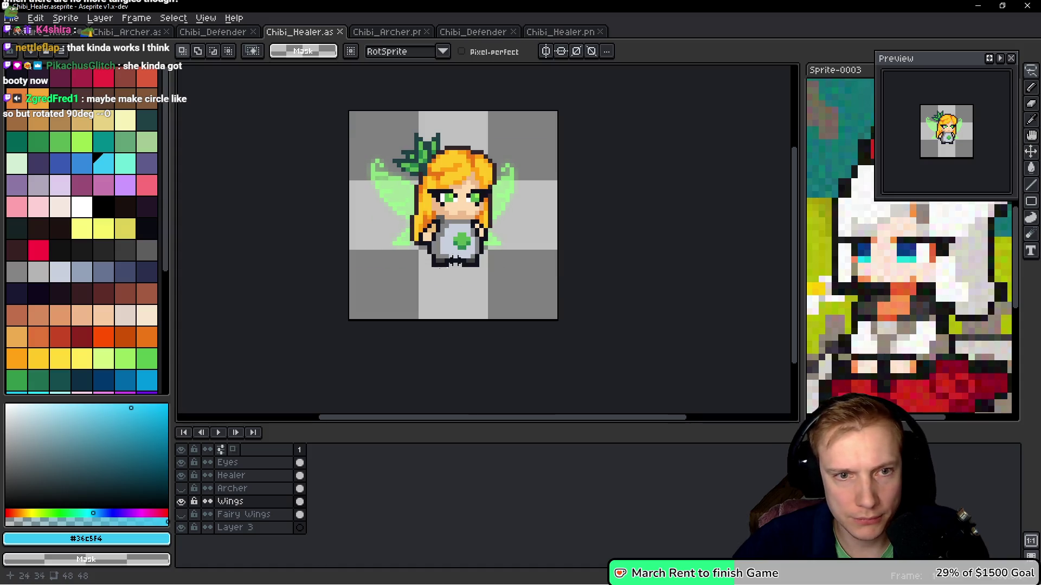
{"action": "left_click", "coordinate": [256, 488]}
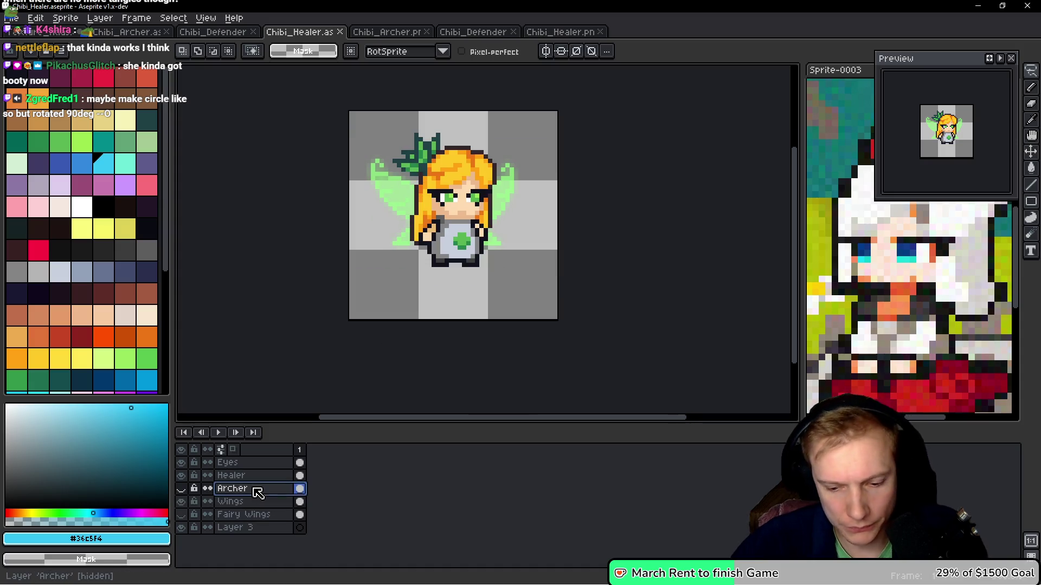
{"action": "key", "text": "Delete"}
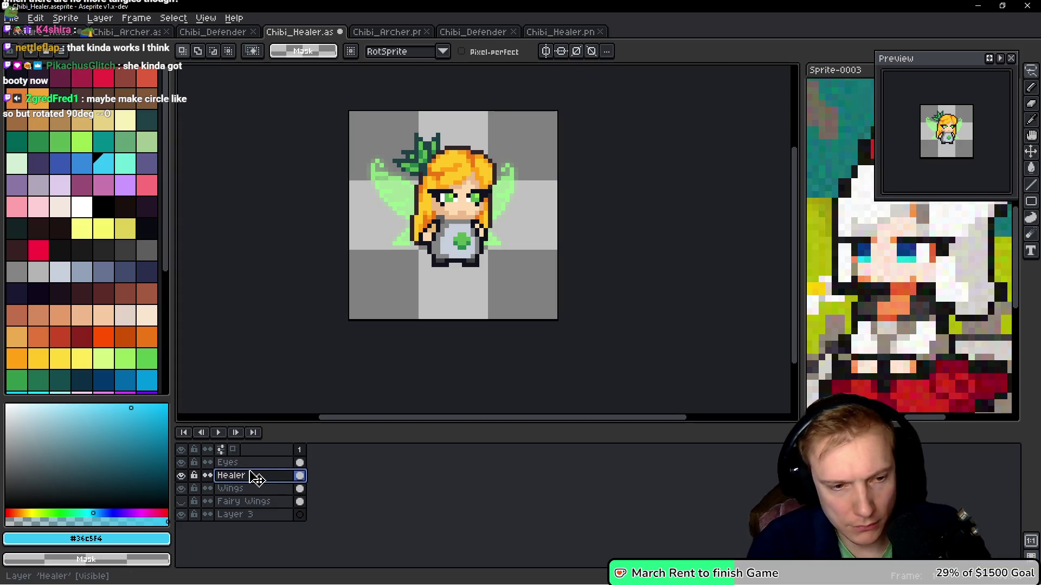
Paste the blue-dress fairy onto a new layer, nudge it one pixel left, commit, and hide Eyes
{"action": "key", "text": "shift+n"}
{"action": "key", "text": "ctrl+v"}
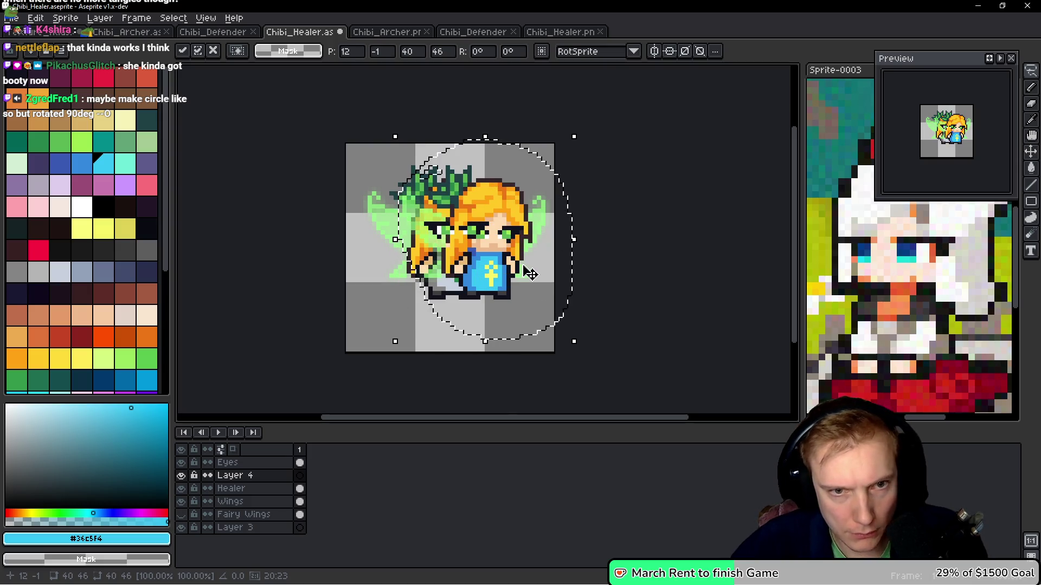
{"action": "key", "text": "Left"}
{"action": "key", "text": "Left"}
{"action": "key", "text": "Left"}
{"action": "key", "text": "Left"}
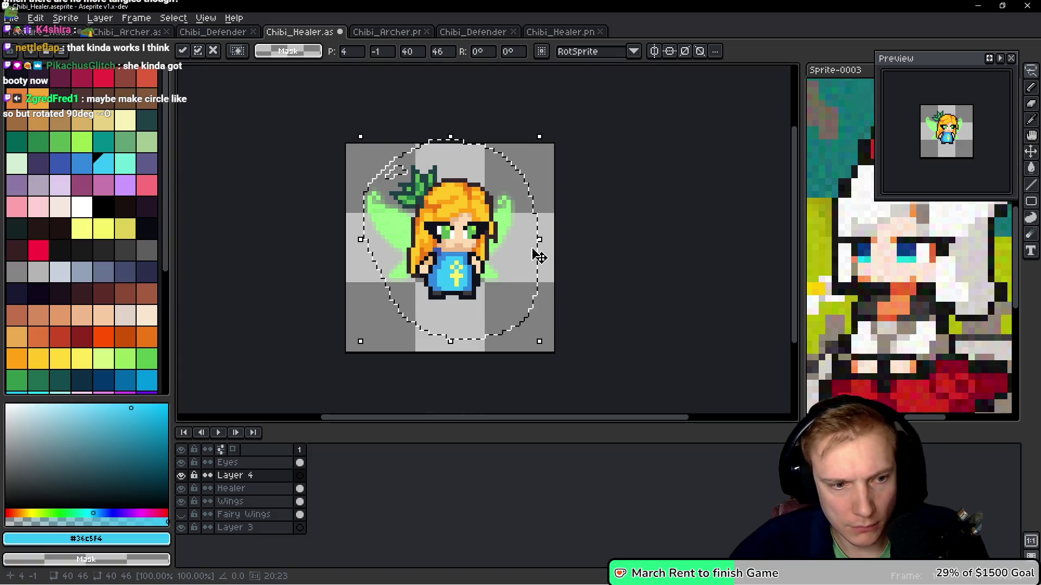
{"action": "key", "text": "ctrl+d"}
{"action": "left_click", "coordinate": [181, 463]}
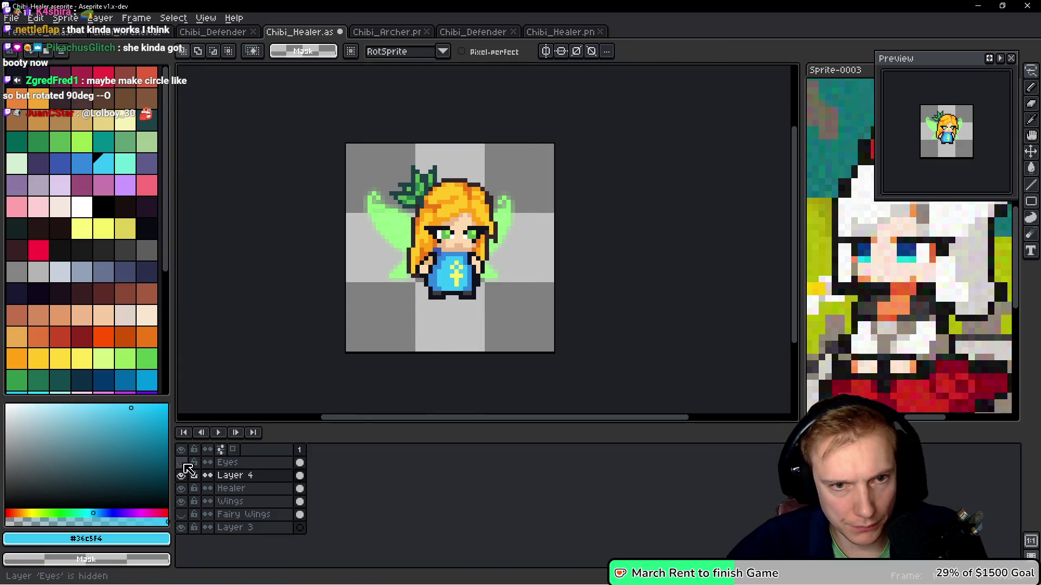
Rename Layer 4 to 'Healer #2'
{"action": "double_click", "coordinate": [254, 476]}
{"action": "type", "text": "Healer"}
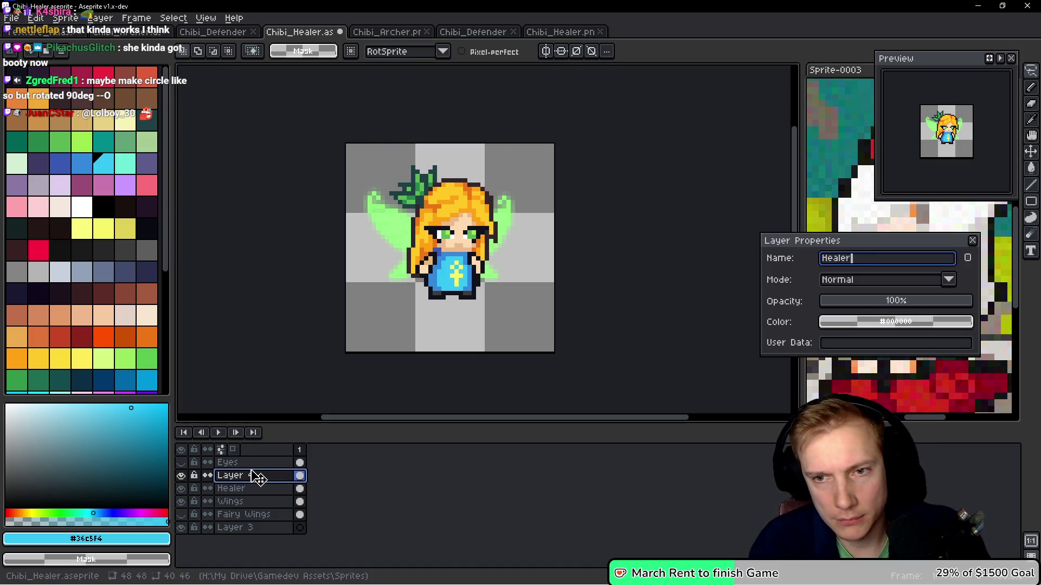
{"action": "type", "text": "#2"}
{"action": "key", "text": "Return"}
{"action": "scroll", "coordinate": [490, 278], "scroll_direction": "left", "scroll_amount": 1}
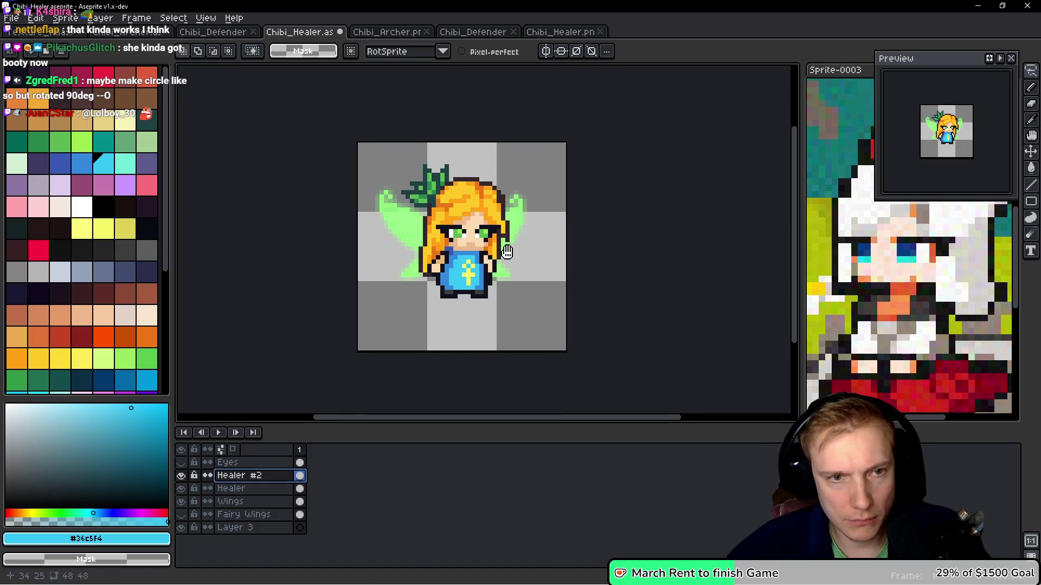
{"action": "scroll", "coordinate": [489, 278], "scroll_direction": "up", "scroll_amount": 1}
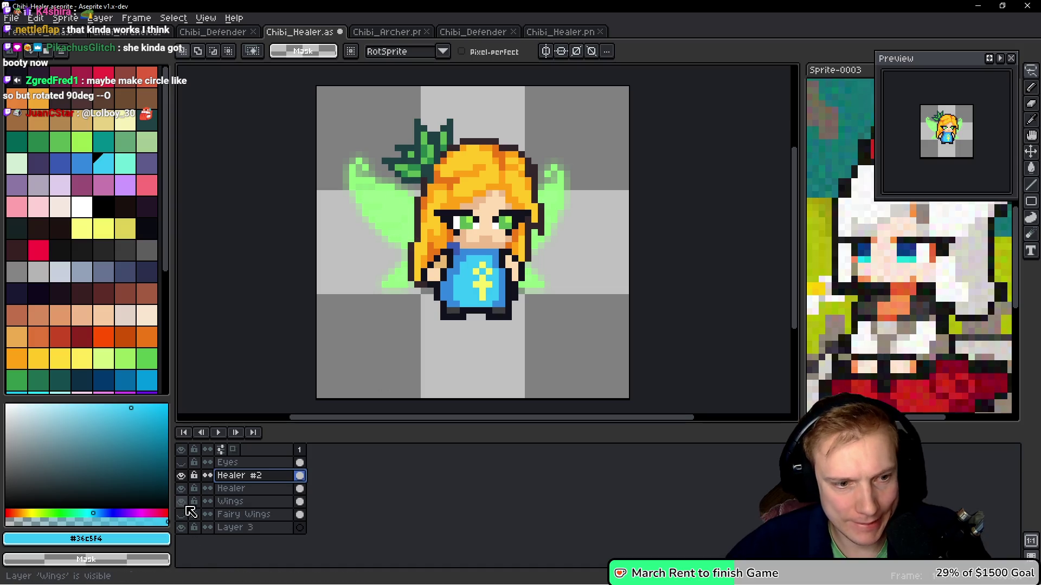
{"action": "scroll", "coordinate": [360, 232], "scroll_direction": "up", "scroll_amount": 3}
Make the Fairy Wings and Wings layers visible on the canvas
{"action": "key", "text": "g"}
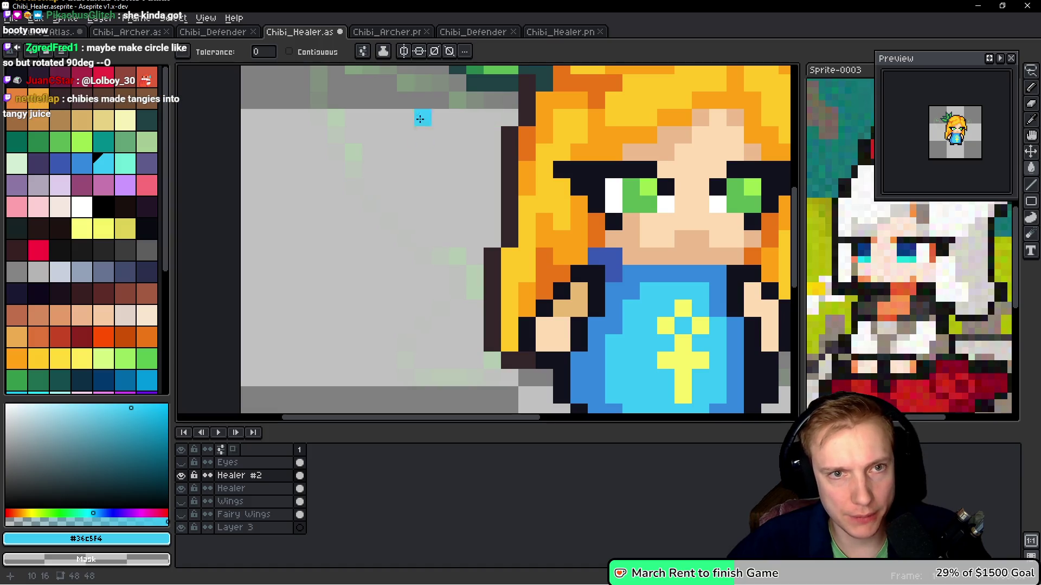
{"action": "scroll", "coordinate": [419, 207], "scroll_direction": "up", "scroll_amount": 2}
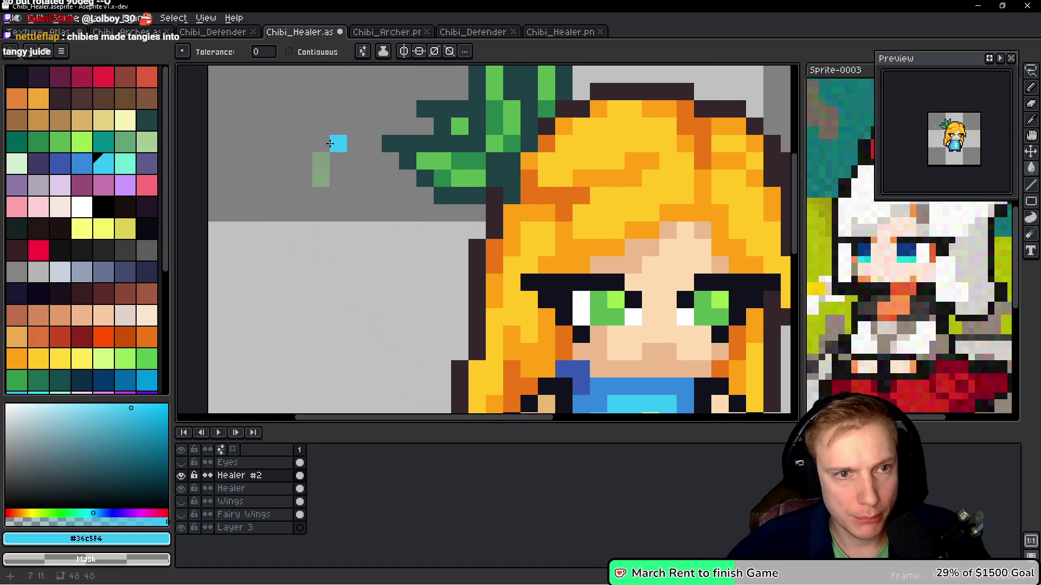
{"action": "scroll", "coordinate": [325, 161], "scroll_direction": "down", "scroll_amount": 3}
{"action": "scroll", "coordinate": [460, 307], "scroll_direction": "up", "scroll_amount": 2}
{"action": "scroll", "coordinate": [459, 307], "scroll_direction": "down", "scroll_amount": 2}
{"action": "left_click", "coordinate": [181, 514]}
{"action": "left_click_drag", "start_coordinate": [523, 254], "coordinate": [515, 290]}
{"action": "key", "text": "Down"}
{"action": "key", "text": "Down"}
{"action": "key", "text": "Down"}
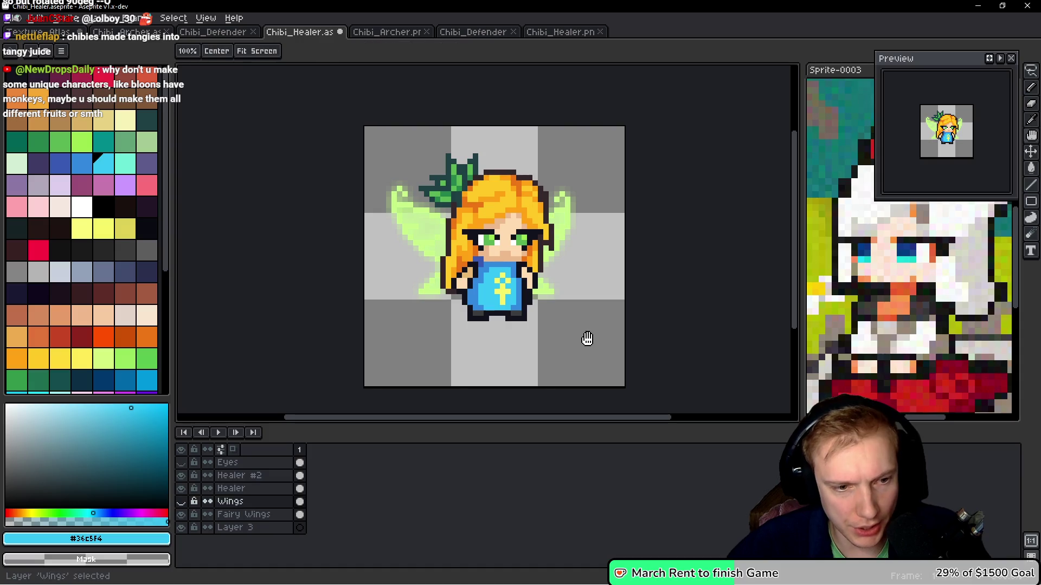
{"action": "key", "text": "ctrl"}
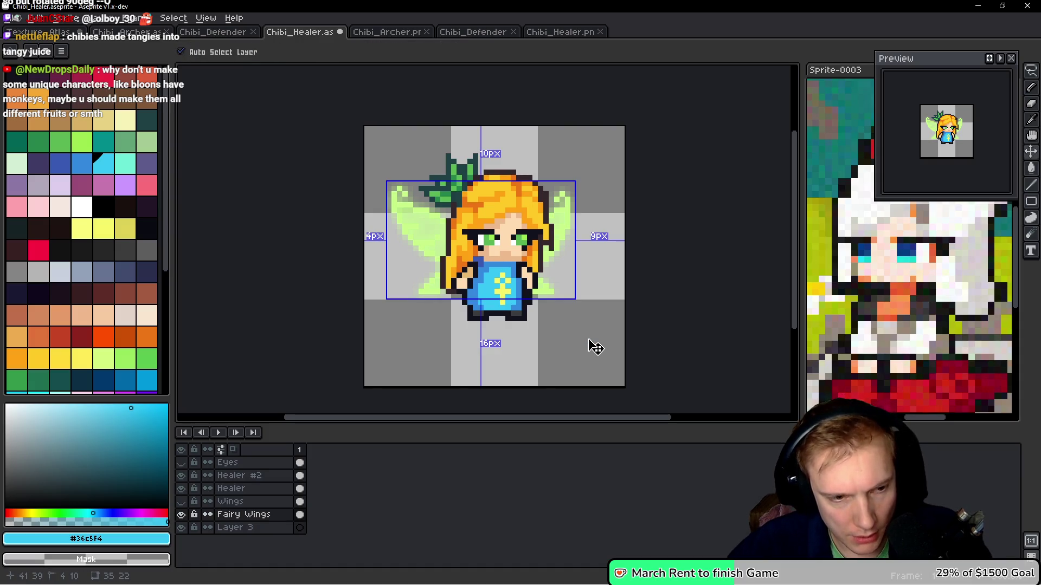
{"action": "key", "text": "Up"}
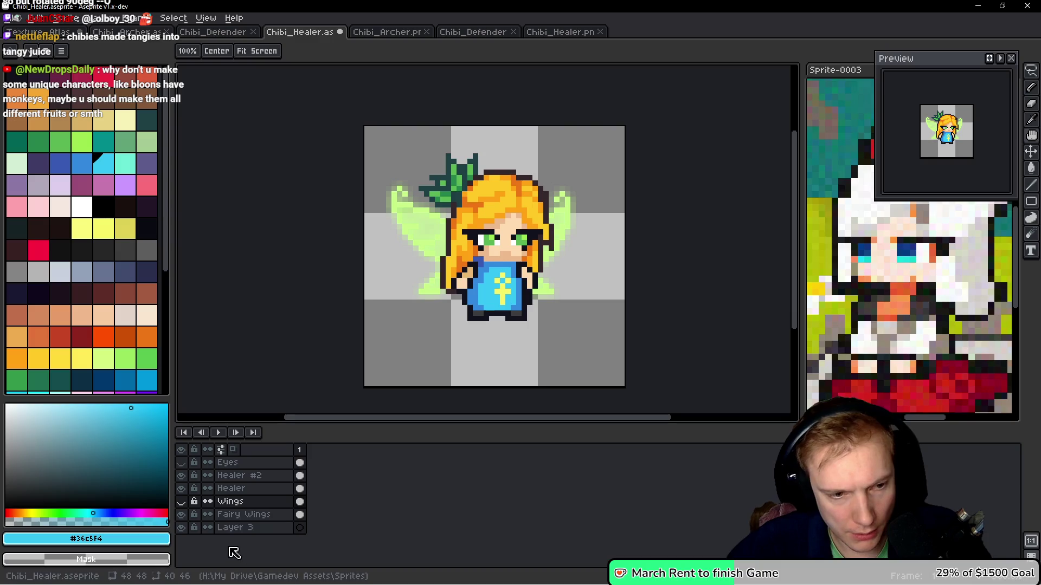
{"action": "left_click", "coordinate": [181, 501]}
Delete the extra pixels around the fairy from the Wings layer
{"action": "key", "text": "ctrl"}
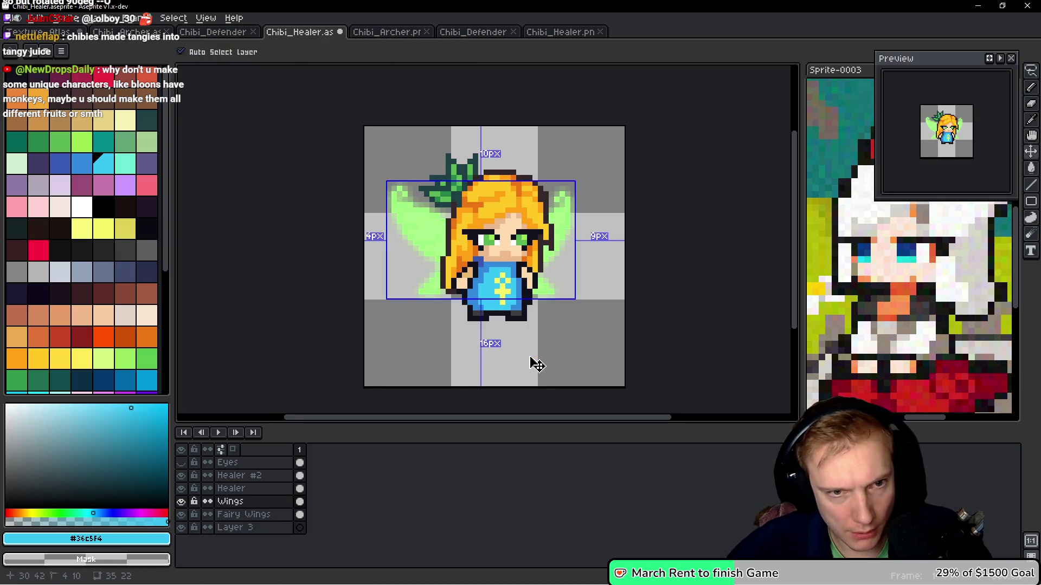
{"action": "left_click_drag", "start_coordinate": [533, 361], "coordinate": [524, 355]}
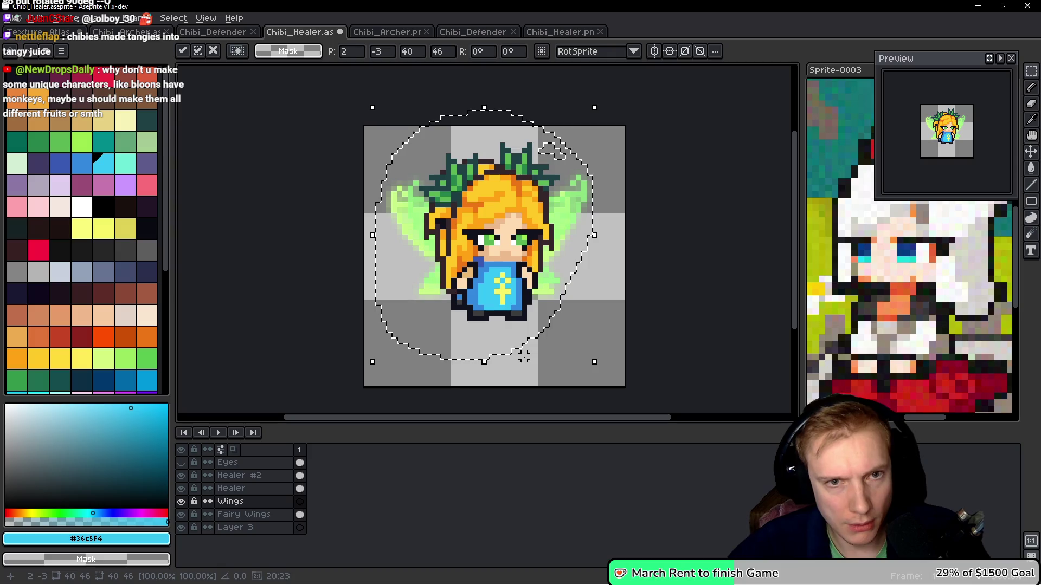
{"action": "key", "text": "Delete"}
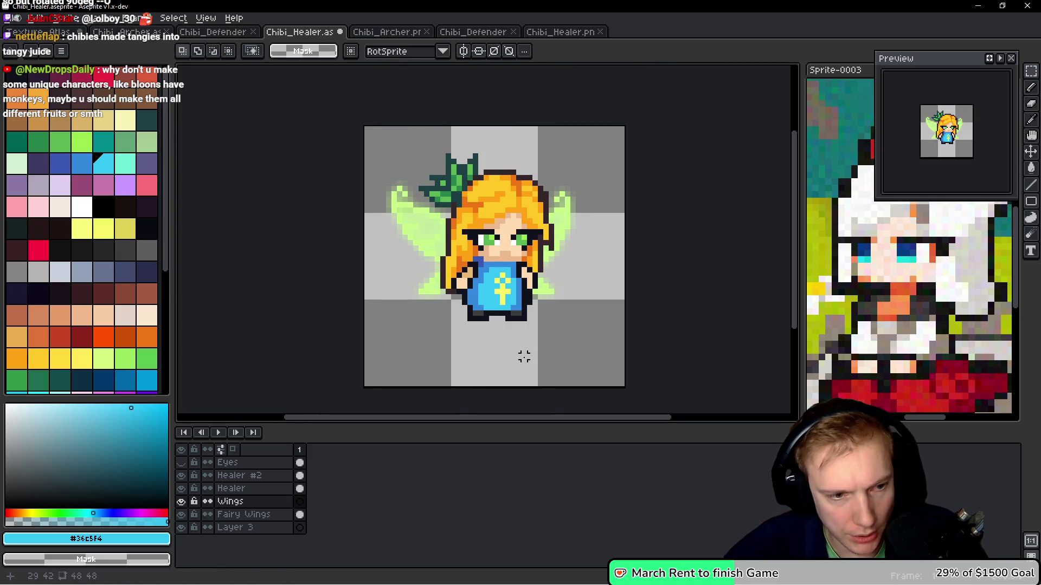
{"action": "key", "text": "alt+Down"}
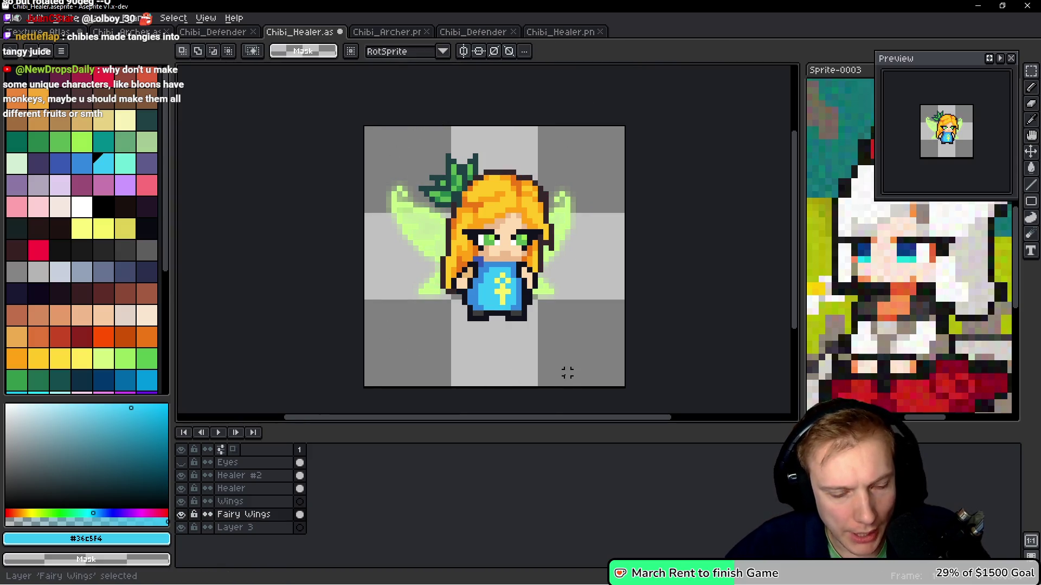
{"action": "key", "text": "ctrl+a"}
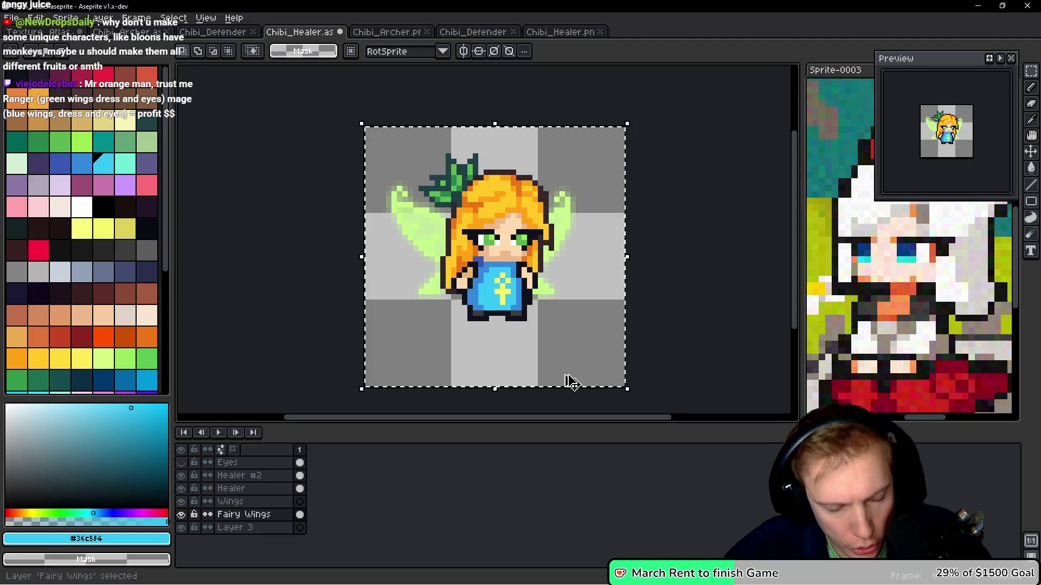
{"action": "key", "text": "alt+Up"}
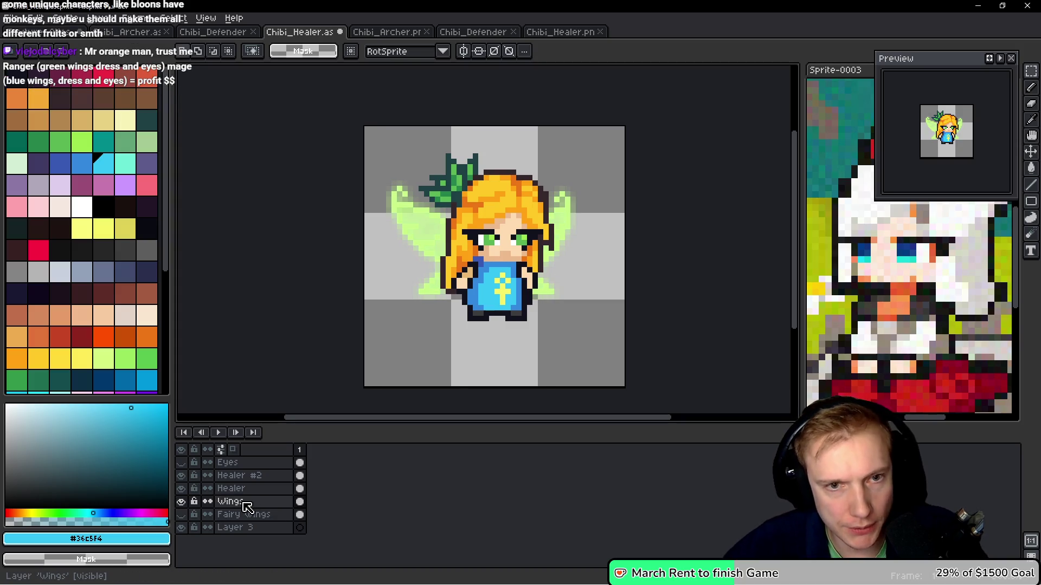
Rename the Wings layer to 'Wings #2'
{"action": "double_click", "coordinate": [244, 503]}
{"action": "type", "text": "Wings"}
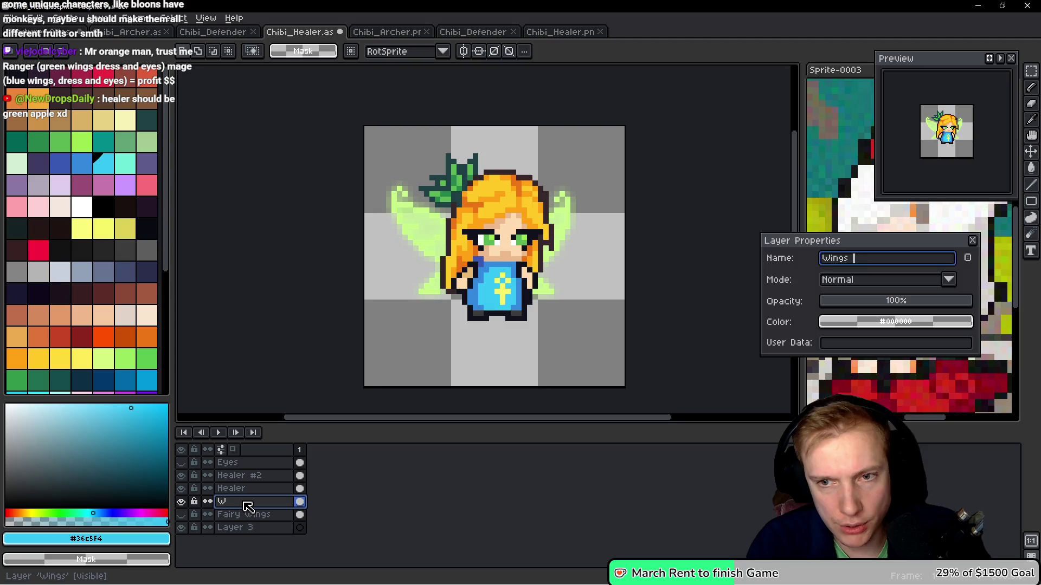
{"action": "type", "text": "#2"}
{"action": "key", "text": "Return"}
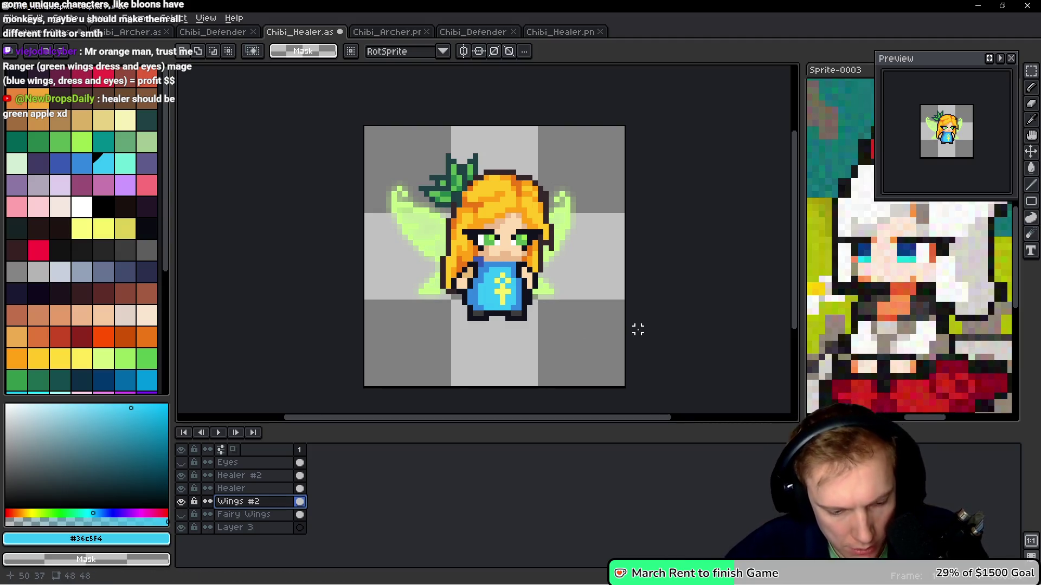
Hue-shift the wings by 95 in Hue/Saturation so they turn light blue
{"action": "key", "text": "ctrl+u"}
{"action": "mouse_move", "coordinate": [861, 252]}
{"action": "left_mouse_down"}
{"action": "mouse_move", "coordinate": [832, 249]}
{"action": "mouse_move", "coordinate": [900, 247]}
{"action": "left_mouse_up"}
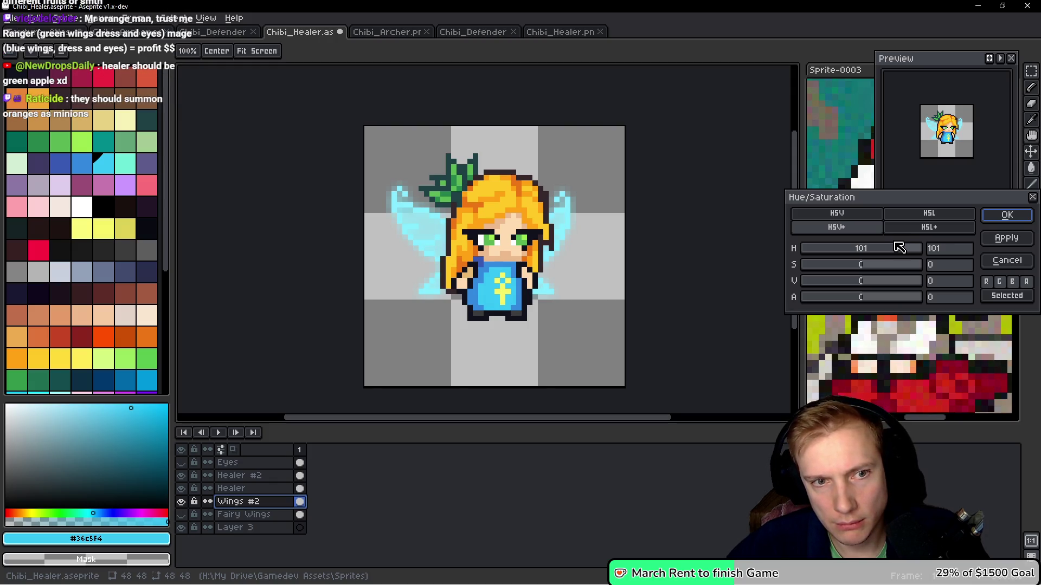
{"action": "left_click_drag", "start_coordinate": [893, 242], "coordinate": [893, 238]}
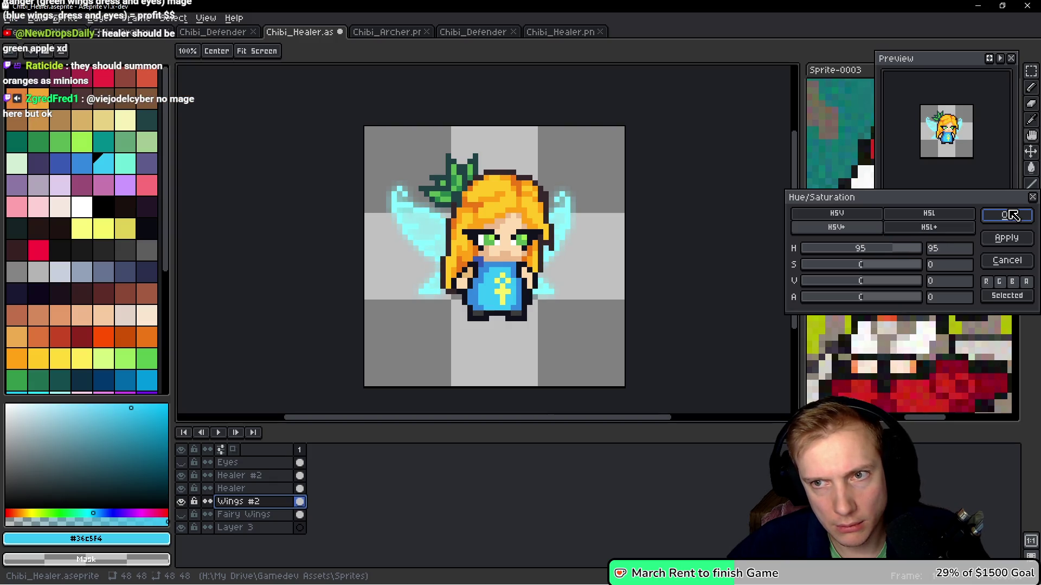
{"action": "left_click", "coordinate": [1009, 214]}
{"action": "scroll", "coordinate": [520, 259], "scroll_direction": "up", "scroll_amount": 1}
{"action": "scroll", "coordinate": [523, 256], "scroll_direction": "up", "scroll_amount": 2}
{"action": "key", "text": "q"}
{"action": "left_click", "coordinate": [531, 259], "text": "ctrl"}
{"action": "mouse_move", "coordinate": [563, 188]}
{"action": "left_mouse_down"}
{"action": "mouse_move", "coordinate": [417, 238]}
{"action": "mouse_move", "coordinate": [568, 251]}
{"action": "left_mouse_up"}
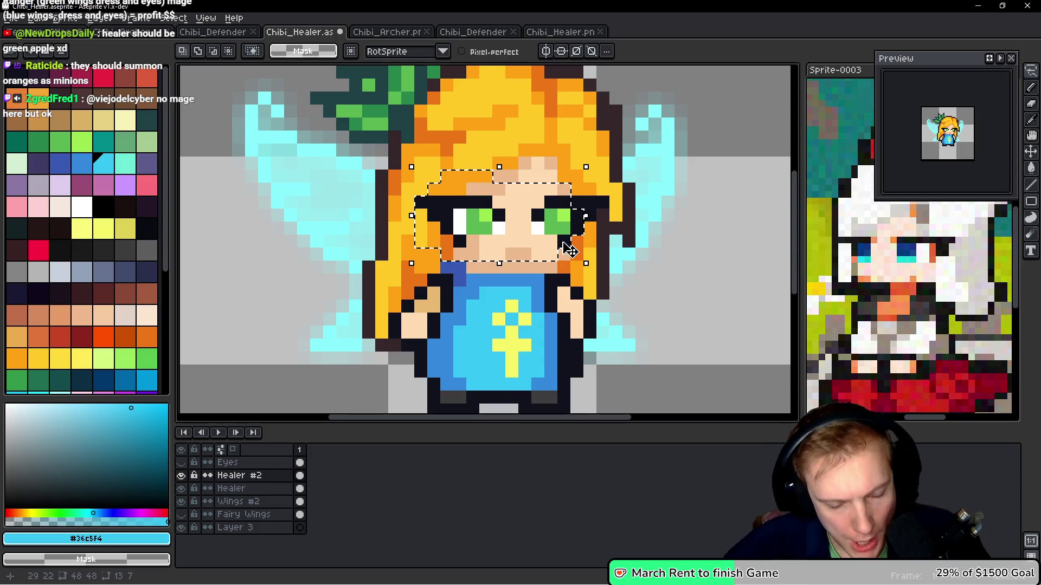
{"action": "key", "text": "g"}
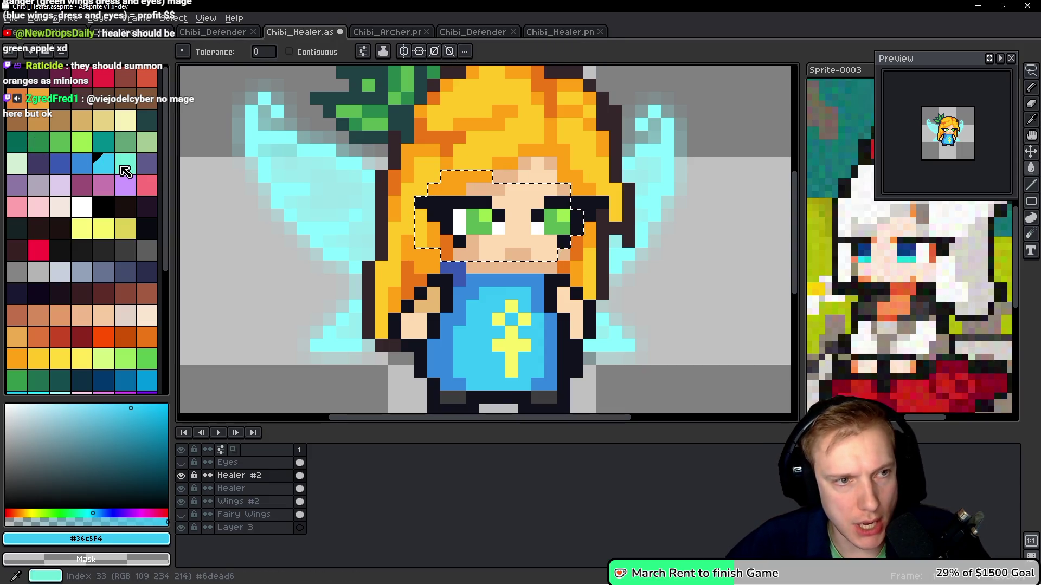
{"action": "left_click", "coordinate": [123, 170]}
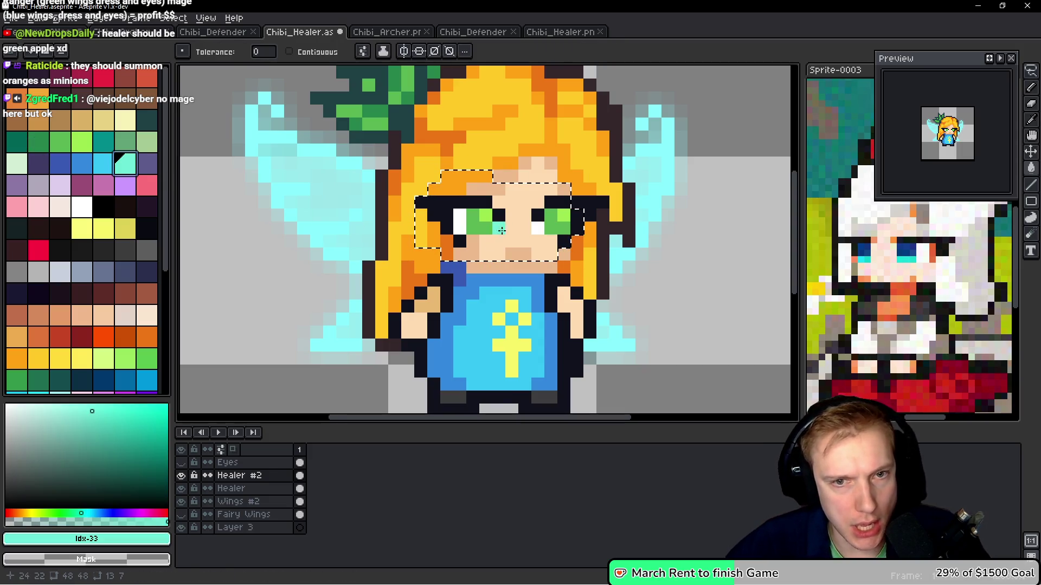
{"action": "left_click", "coordinate": [103, 163]}
{"action": "left_click", "coordinate": [472, 222]}
{"action": "left_click", "coordinate": [551, 222]}
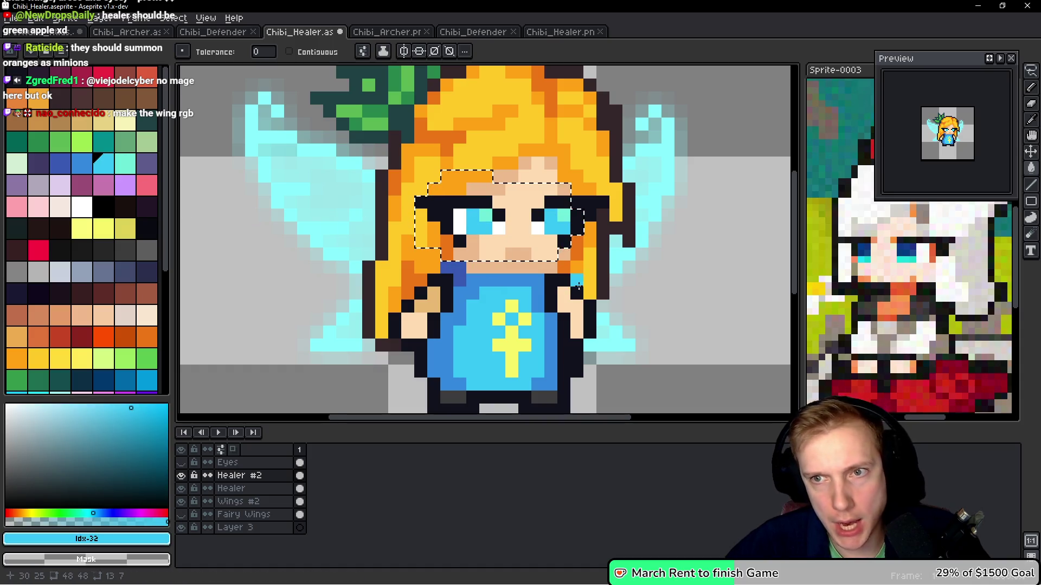
{"action": "scroll", "coordinate": [578, 286], "scroll_direction": "down", "scroll_amount": 4}
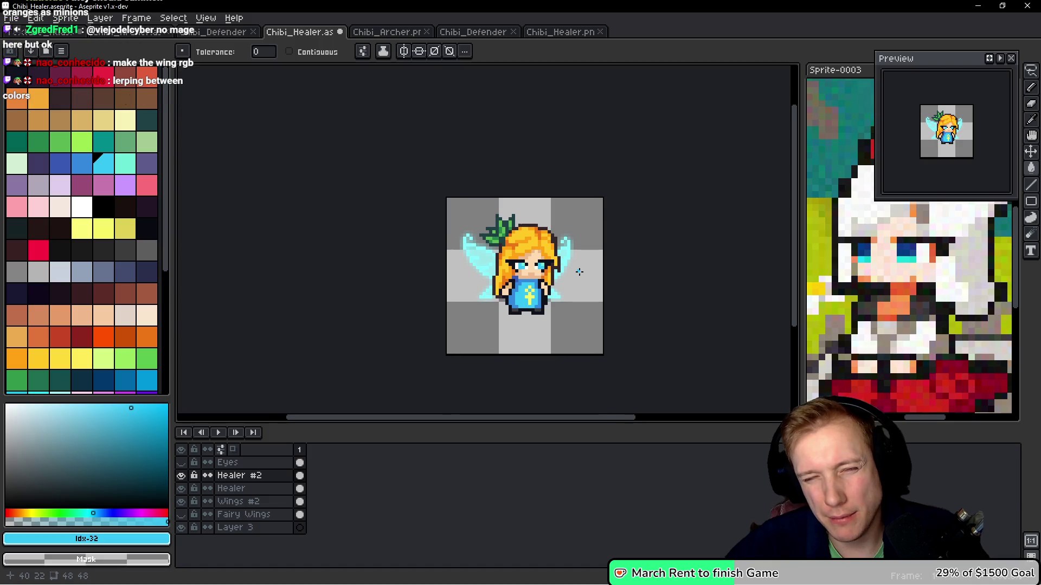
{"action": "scroll", "coordinate": [579, 272], "scroll_direction": "down", "scroll_amount": 1}
{"action": "scroll", "coordinate": [579, 271], "scroll_direction": "up", "scroll_amount": 4}
{"action": "left_click_drag", "start_coordinate": [579, 269], "coordinate": [570, 267]}
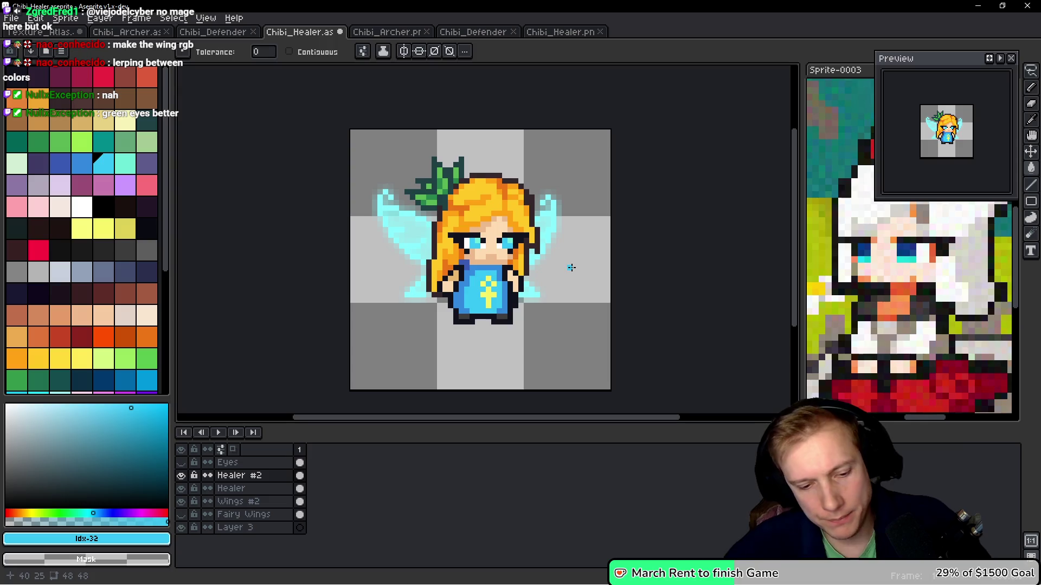
{"action": "key", "text": "ctrl+z"}
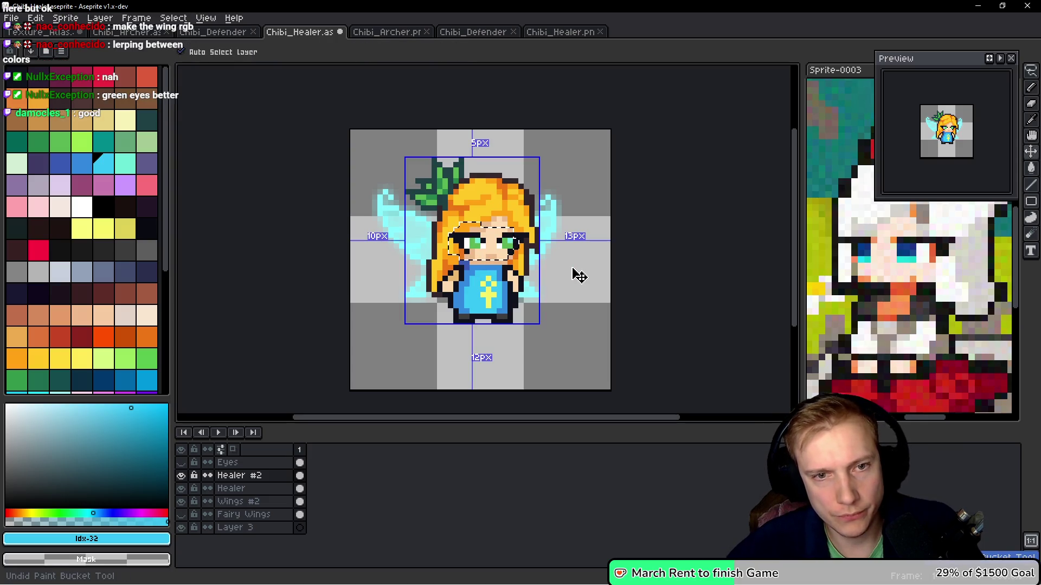
{"action": "key", "text": "ctrl+d"}
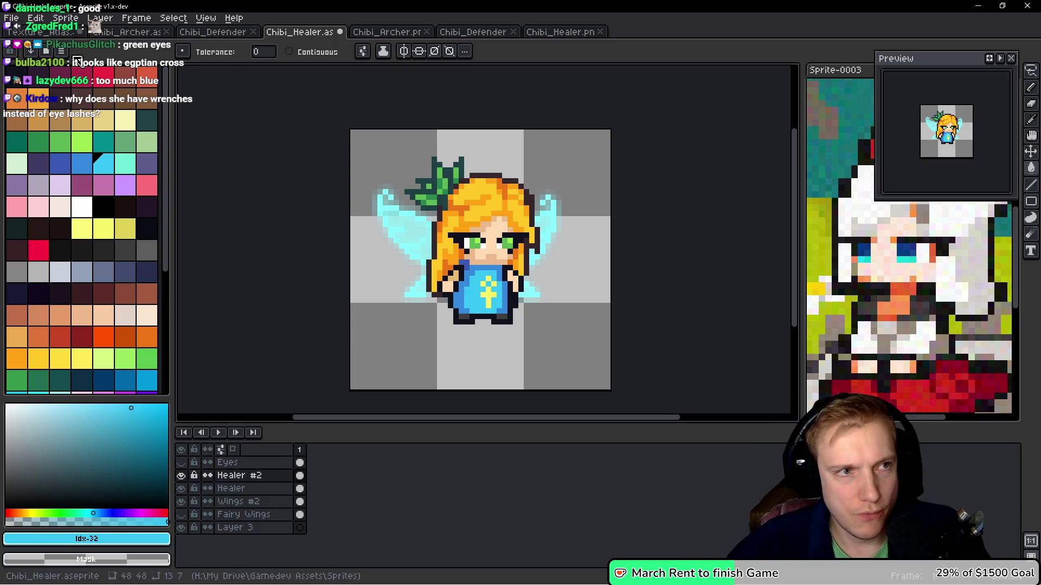
{"action": "left_click", "coordinate": [48, 31]}
Zoom around the Texture_Atlas, then return to the Chibi_Healer.aseprite tab
{"action": "scroll", "coordinate": [384, 223], "scroll_direction": "down", "scroll_amount": 3}
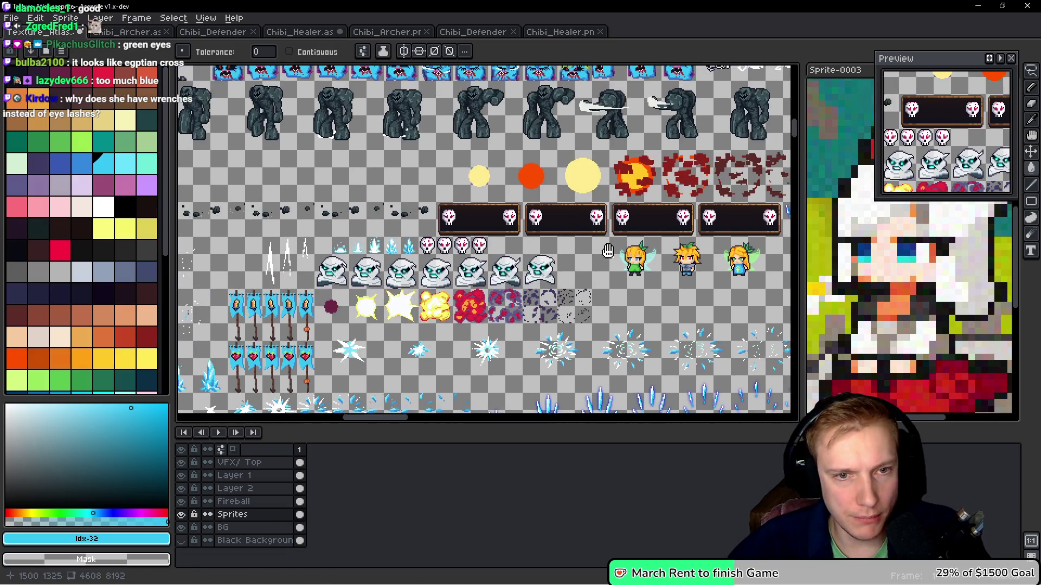
{"action": "scroll", "coordinate": [373, 194], "scroll_direction": "up", "scroll_amount": 2}
{"action": "scroll", "coordinate": [373, 194], "scroll_direction": "down", "scroll_amount": 3}
{"action": "scroll", "coordinate": [416, 263], "scroll_direction": "up", "scroll_amount": 3}
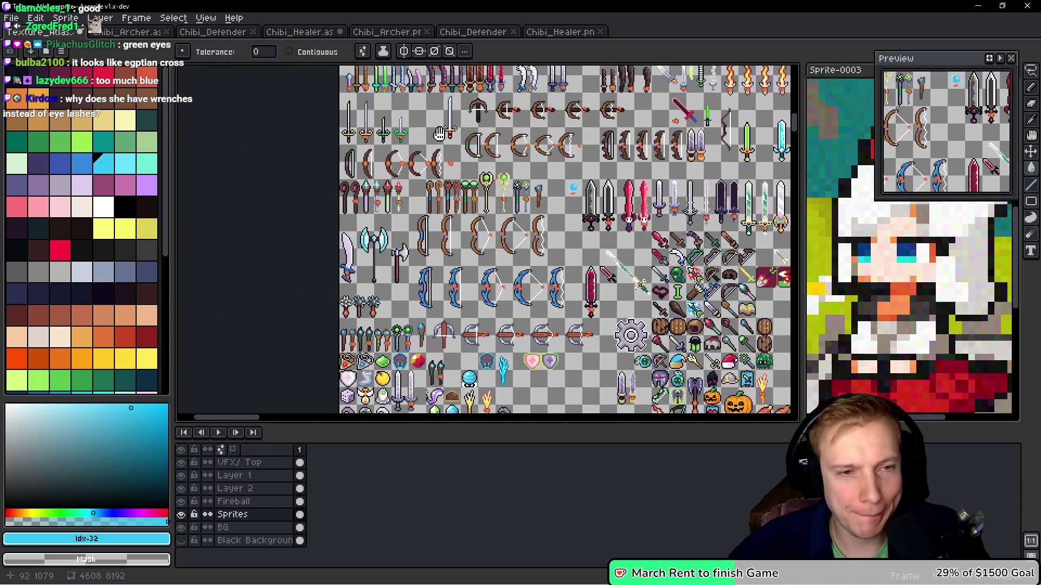
{"action": "scroll", "coordinate": [417, 240], "scroll_direction": "down", "scroll_amount": 5}
{"action": "scroll", "coordinate": [483, 288], "scroll_direction": "up", "scroll_amount": 2}
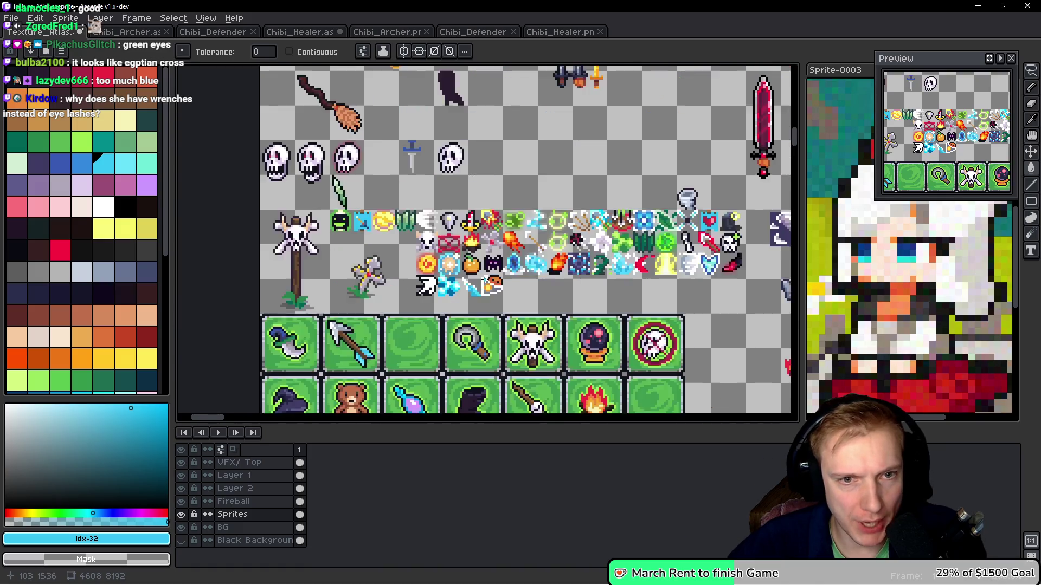
{"action": "scroll", "coordinate": [494, 284], "scroll_direction": "up", "scroll_amount": 1}
{"action": "scroll", "coordinate": [554, 220], "scroll_direction": "up", "scroll_amount": 1}
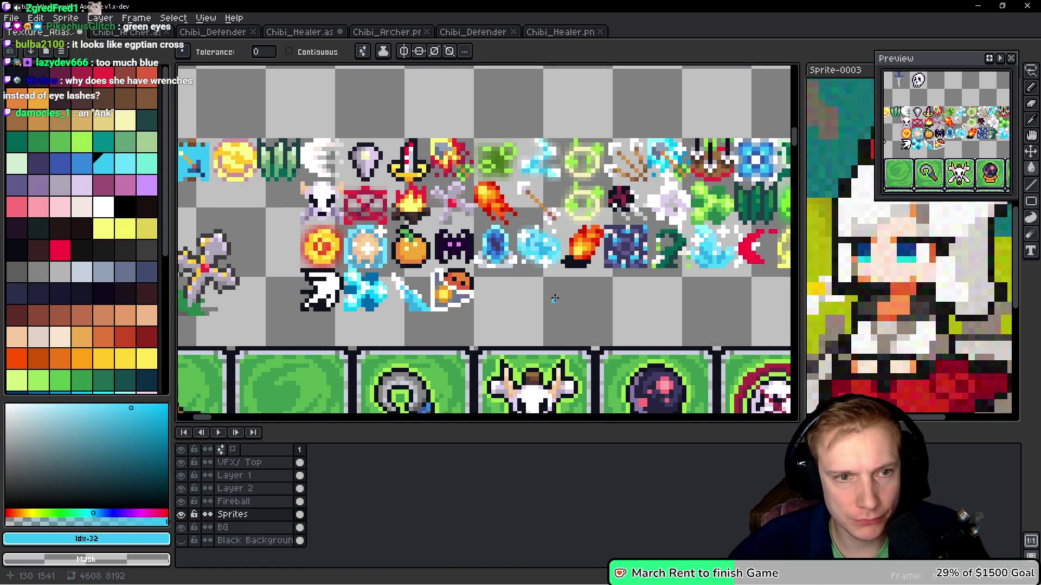
{"action": "scroll", "coordinate": [541, 289], "scroll_direction": "down", "scroll_amount": 2}
{"action": "scroll", "coordinate": [588, 286], "scroll_direction": "up", "scroll_amount": 1}
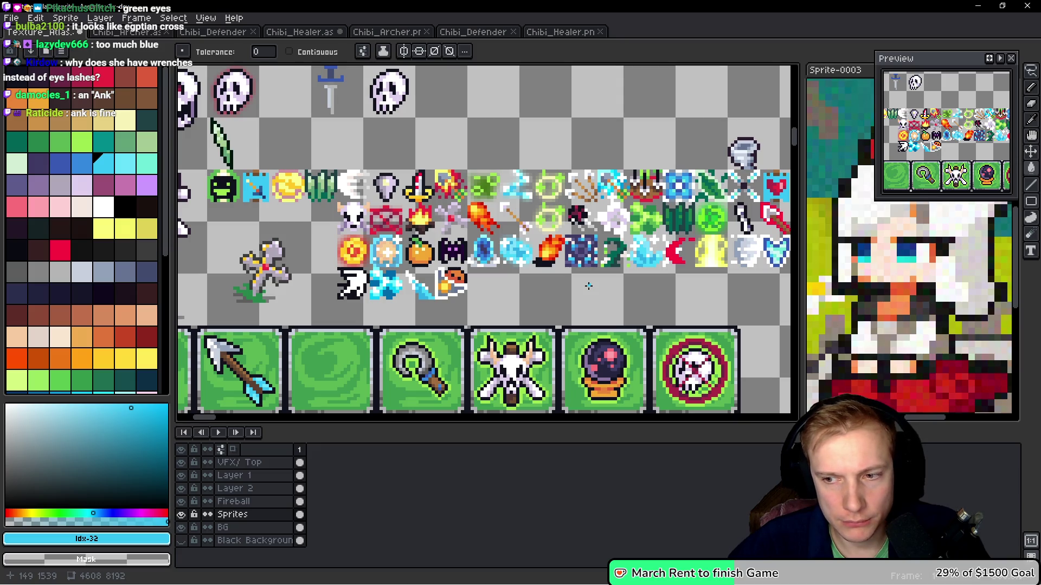
{"action": "scroll", "coordinate": [542, 277], "scroll_direction": "down", "scroll_amount": 5}
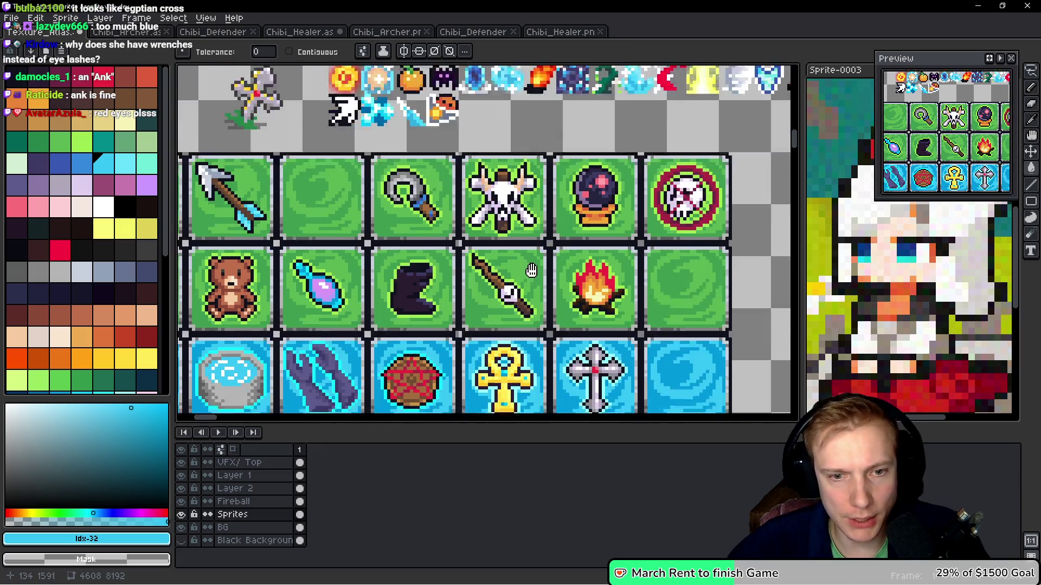
{"action": "scroll", "coordinate": [518, 265], "scroll_direction": "up", "scroll_amount": 2}
{"action": "scroll", "coordinate": [517, 265], "scroll_direction": "up", "scroll_amount": 1}
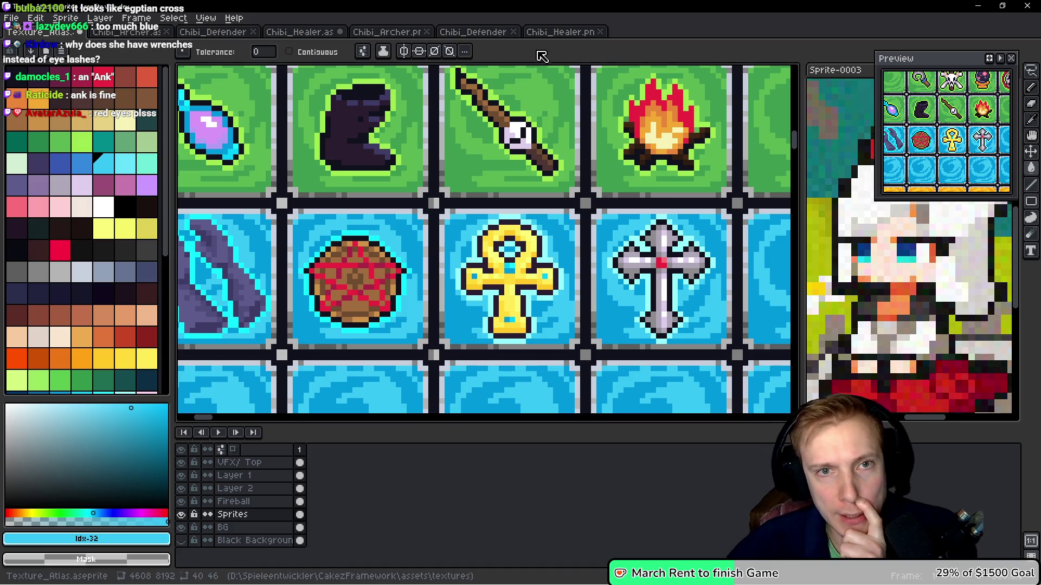
{"action": "left_click", "coordinate": [309, 33]}
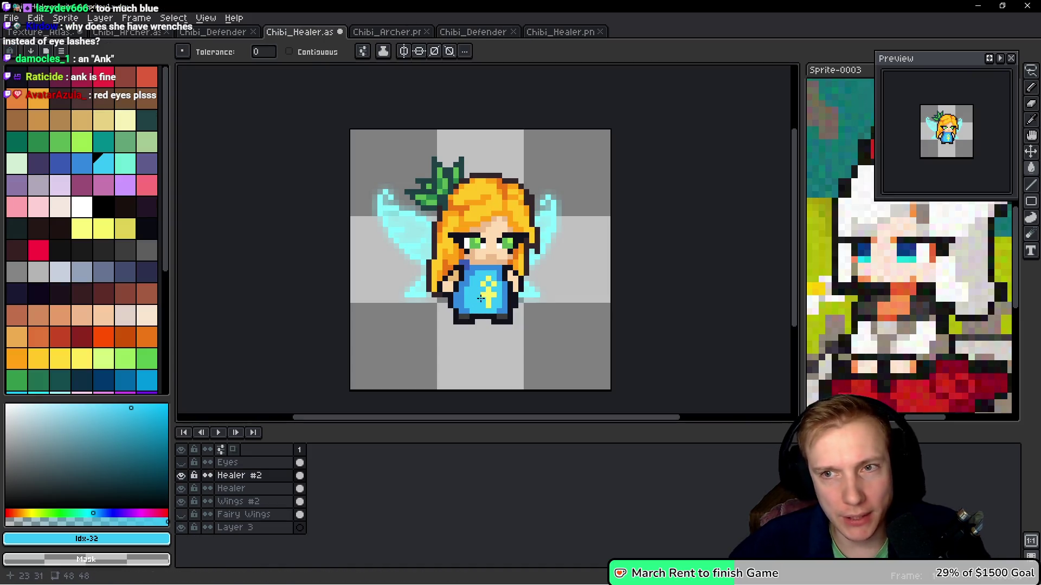
Try a yellow shirt fill and an extra yellow cross pixel, then undo both
{"action": "scroll", "coordinate": [504, 301], "scroll_direction": "up", "scroll_amount": 4}
{"action": "key", "text": "alt"}
{"action": "left_click", "coordinate": [504, 301]}
{"action": "key", "text": "g"}
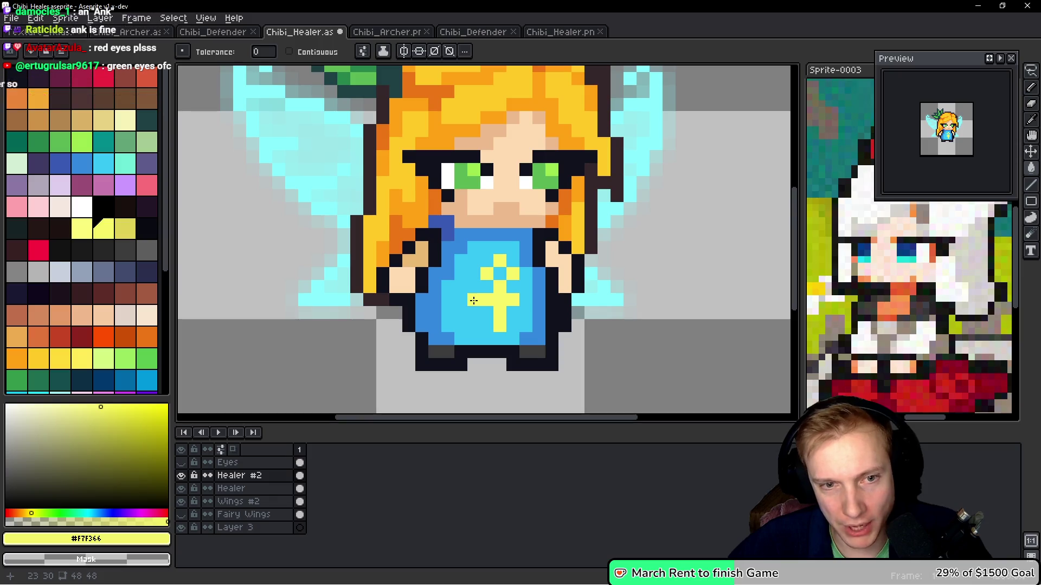
{"action": "left_click", "coordinate": [526, 299]}
{"action": "key", "text": "ctrl+z"}
{"action": "key", "text": "b"}
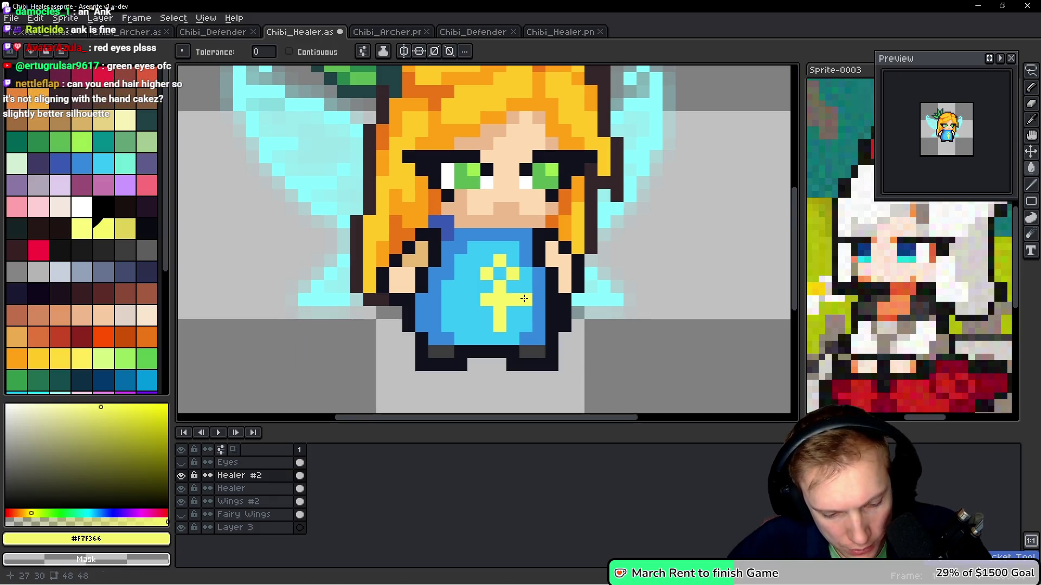
{"action": "left_click", "coordinate": [474, 300]}
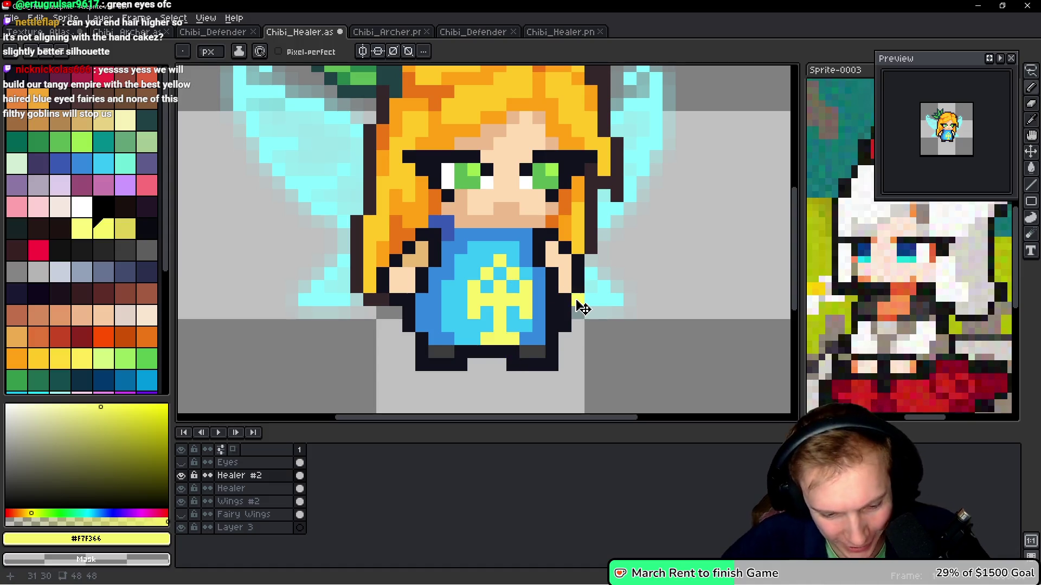
{"action": "key", "text": "ctrl+z"}
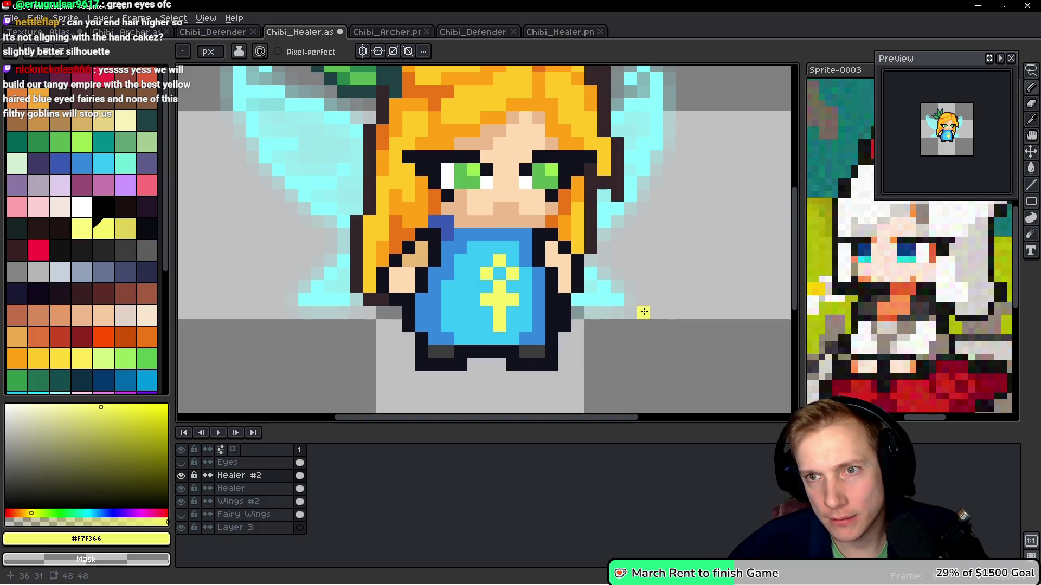
{"action": "scroll", "coordinate": [683, 299], "scroll_direction": "down", "scroll_amount": 6}
{"action": "scroll", "coordinate": [690, 286], "scroll_direction": "up", "scroll_amount": 2}
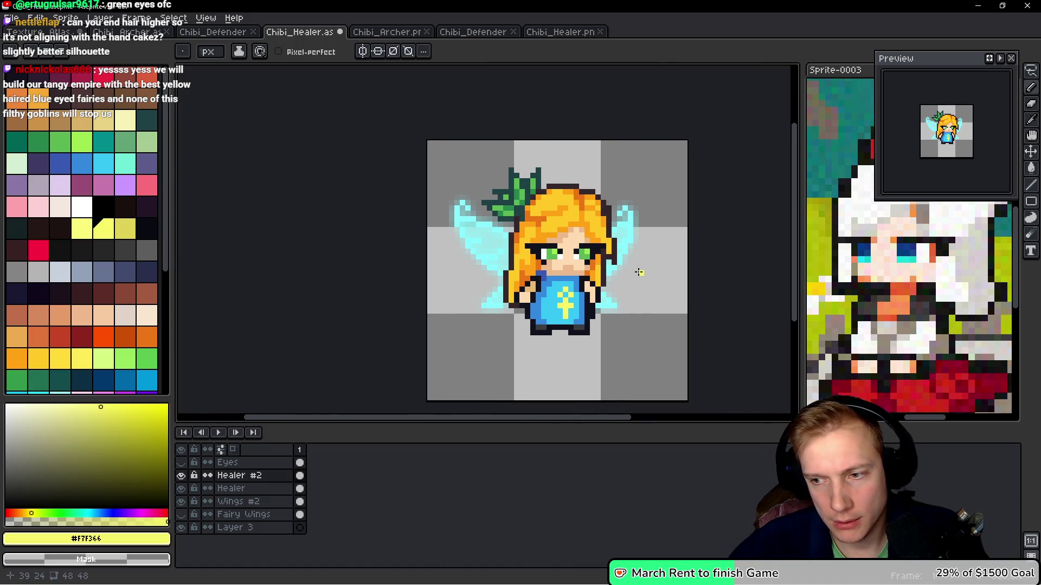
Export the healer sprite sheet to Chibi_Healer.png and close that document
{"action": "key", "text": "v"}
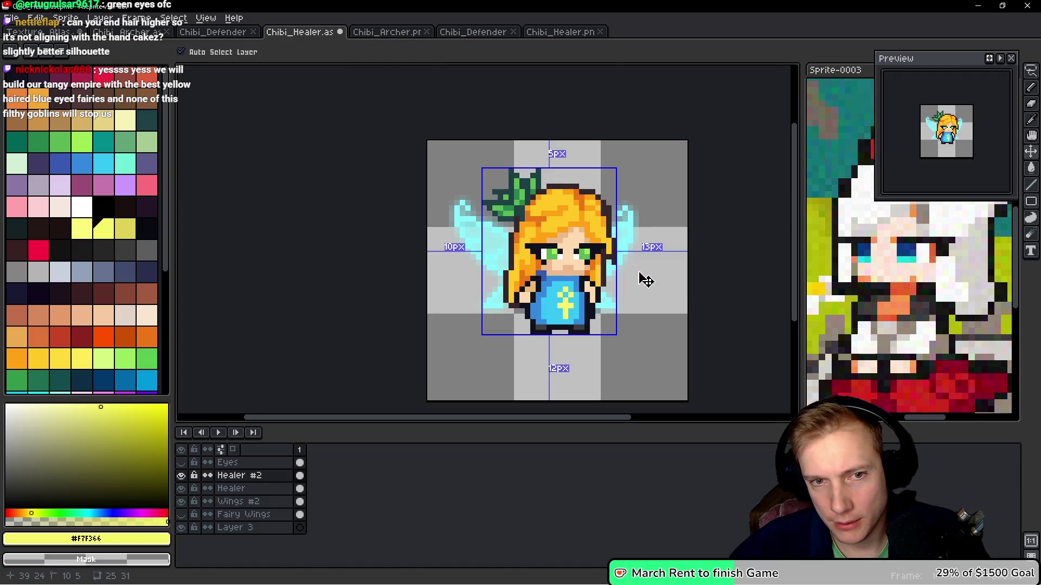
{"action": "key", "text": "ctrl+e"}
{"action": "left_click", "coordinate": [507, 287]}
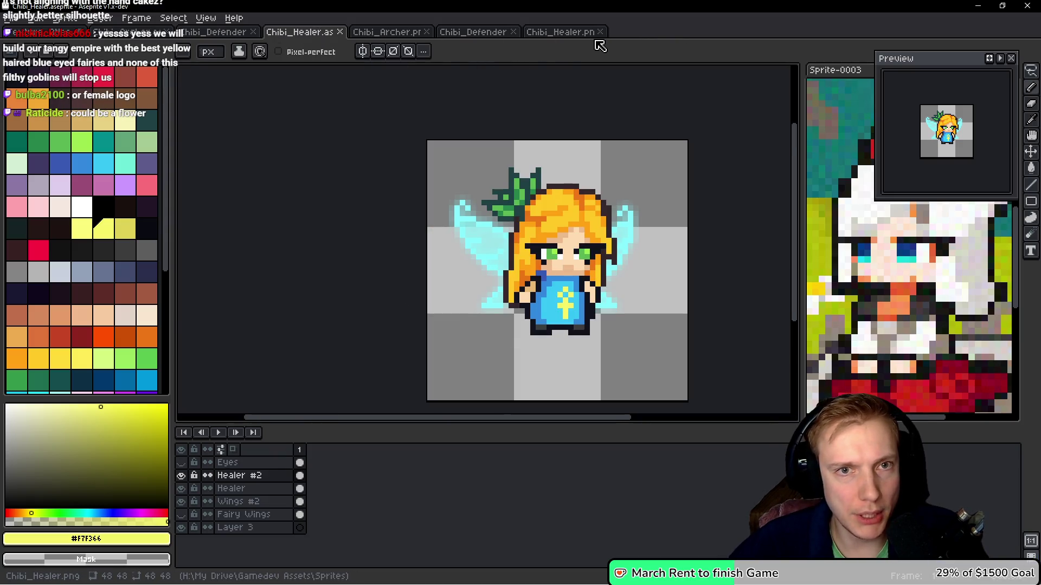
{"action": "middle_click", "coordinate": [561, 35]}
Reopen the freshly exported Chibi_Healer.png from the recent files list
{"action": "left_click", "coordinate": [17, 18]}
{"action": "mouse_move", "coordinate": [41, 57]}
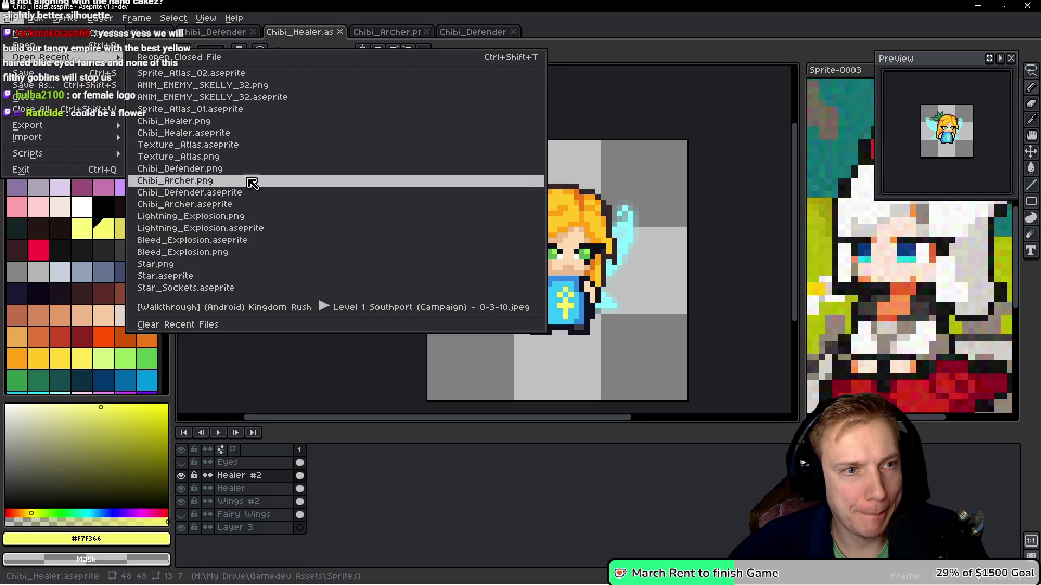
{"action": "left_click", "coordinate": [198, 121]}
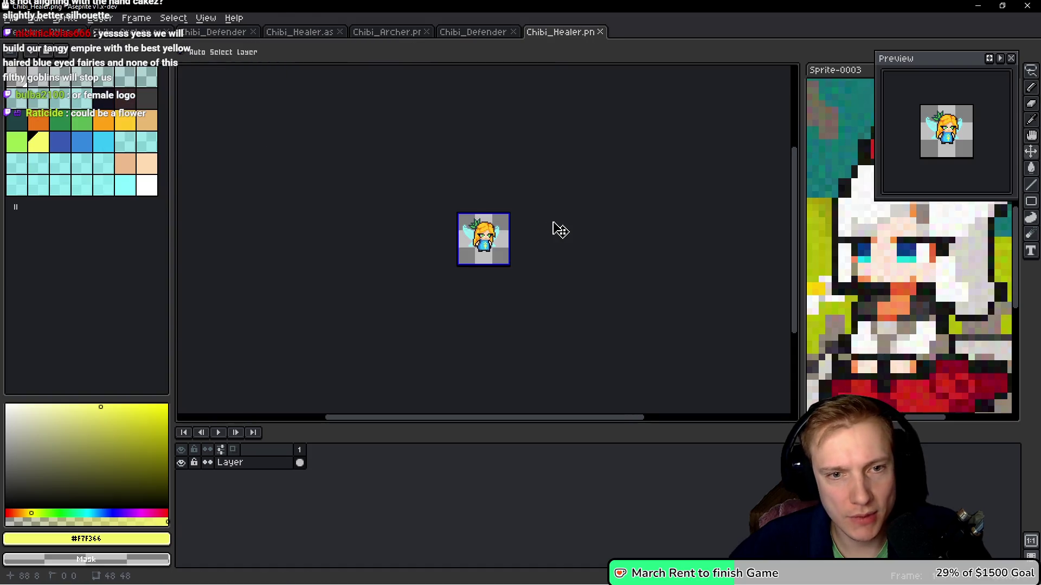
Switch to Texture_Atlas and bring the old fairy into view
{"action": "key", "text": "ctrl+Tab"}
{"action": "scroll", "coordinate": [579, 226], "scroll_direction": "down", "scroll_amount": 4}
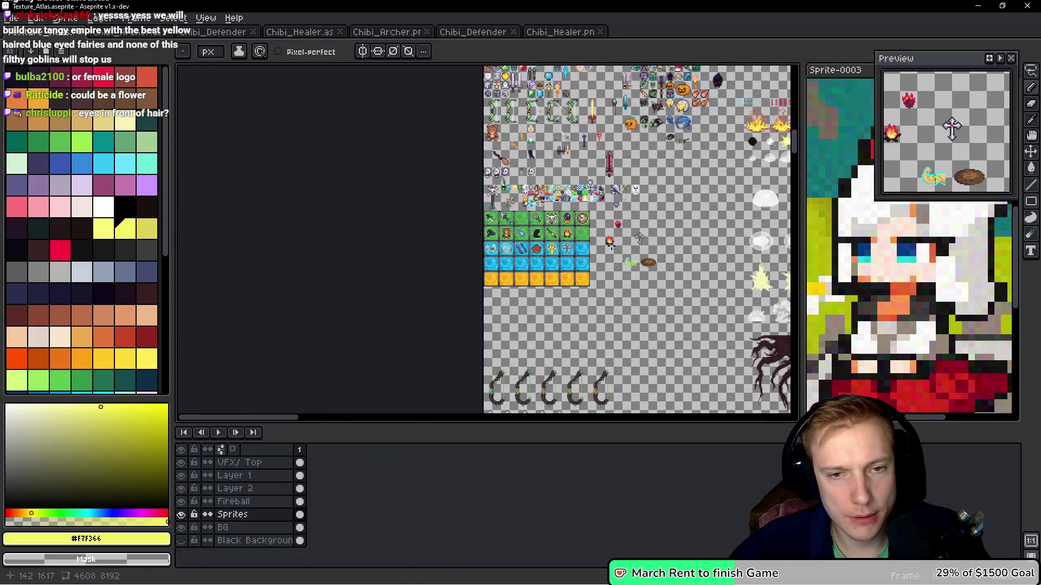
{"action": "left_click_drag", "start_coordinate": [579, 226], "coordinate": [205, 180]}
{"action": "left_click_drag", "start_coordinate": [303, 304], "coordinate": [258, 118]}
{"action": "mouse_move", "coordinate": [512, 122]}
{"action": "left_mouse_down"}
{"action": "mouse_move", "coordinate": [334, 231]}
{"action": "mouse_move", "coordinate": [487, 336]}
{"action": "left_mouse_up"}
{"action": "left_click_drag", "start_coordinate": [412, 163], "coordinate": [423, 228]}
{"action": "mouse_move", "coordinate": [488, 136]}
{"action": "left_mouse_down"}
{"action": "mouse_move", "coordinate": [515, 217]}
{"action": "mouse_move", "coordinate": [581, 249]}
{"action": "left_mouse_up"}
{"action": "scroll", "coordinate": [484, 225], "scroll_direction": "up", "scroll_amount": 10}
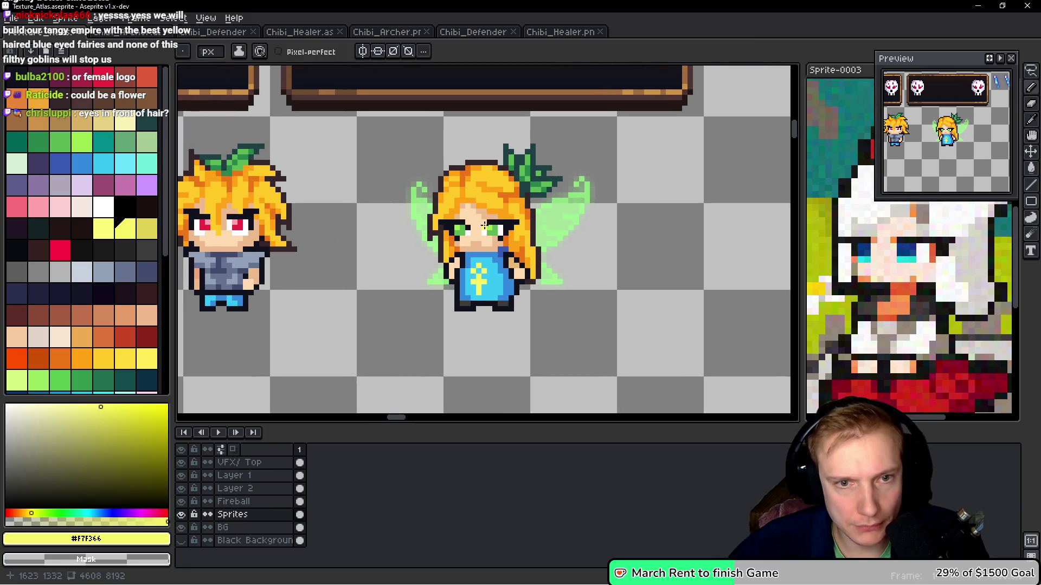
{"action": "left_click_drag", "start_coordinate": [535, 250], "coordinate": [543, 241]}
Replace the old fairy with the pasted blue-winged fairy, mirrored horizontally and nudged right
{"action": "key", "text": "m"}
{"action": "left_click_drag", "start_coordinate": [358, 349], "coordinate": [661, 118]}
{"action": "key", "text": "Delete"}
{"action": "key", "text": "ctrl+v"}
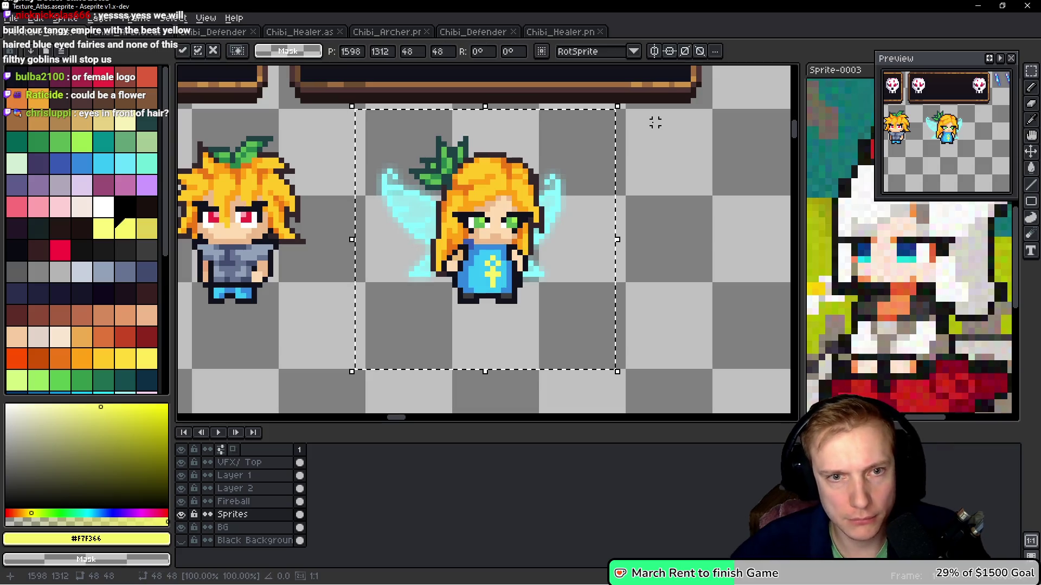
{"action": "key", "text": "shift+h"}
{"action": "key", "text": "Right"}
{"action": "key", "text": "Right"}
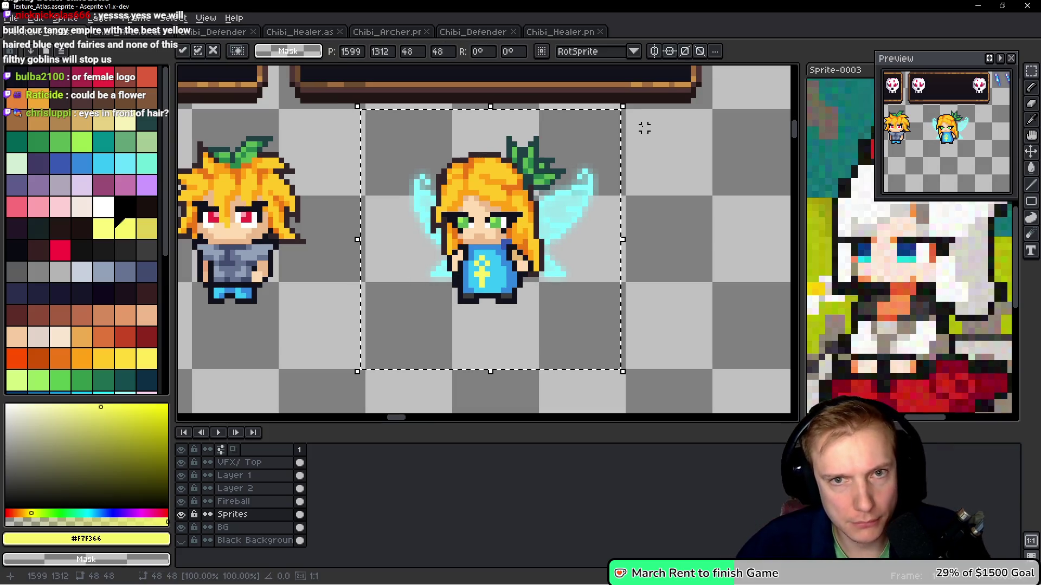
{"action": "left_click", "coordinate": [644, 128]}
{"action": "scroll", "coordinate": [638, 149], "scroll_direction": "down", "scroll_amount": 1}
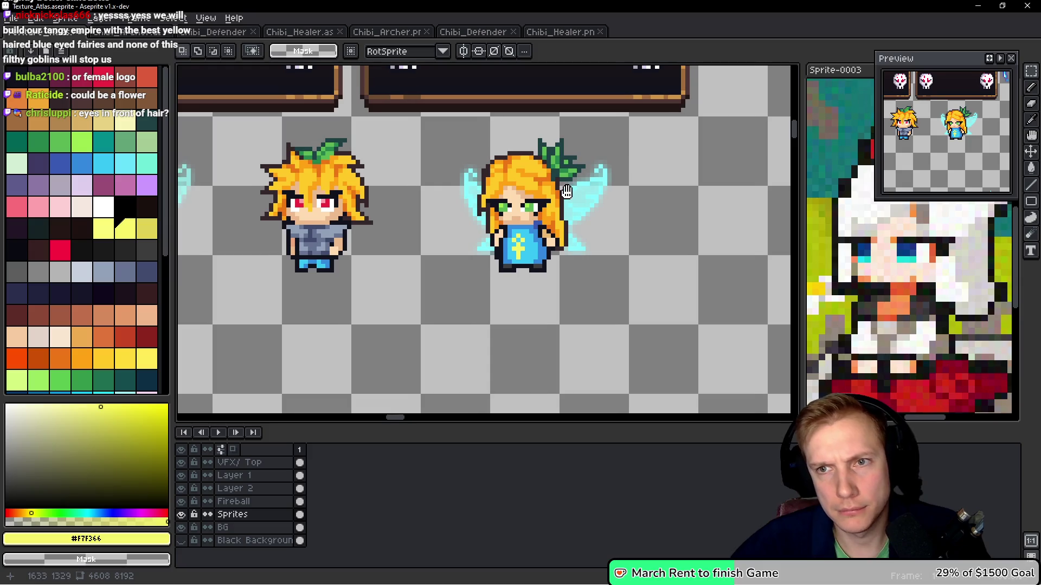
{"action": "left_click_drag", "start_coordinate": [566, 191], "coordinate": [617, 191]}
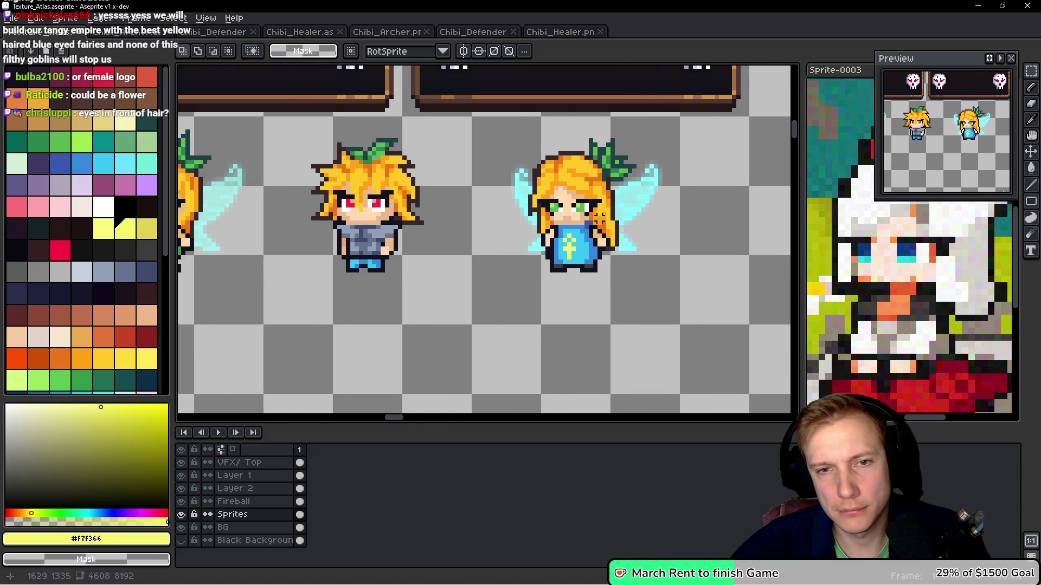
{"action": "scroll", "coordinate": [609, 214], "scroll_direction": "down", "scroll_amount": 1}
{"action": "scroll", "coordinate": [461, 220], "scroll_direction": "up", "scroll_amount": 1}
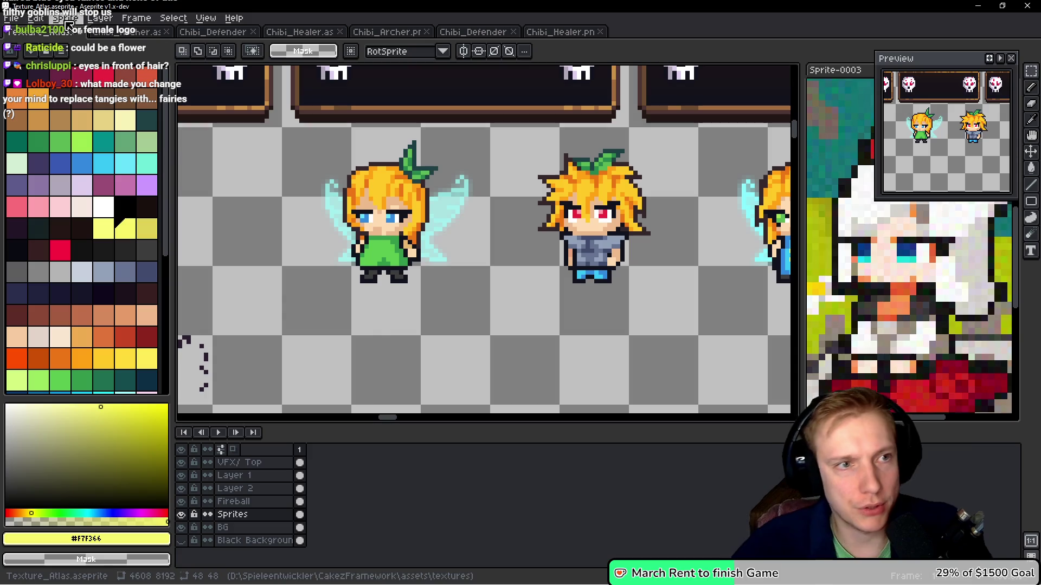
Lower the saturation of the archer's Wings layer to make them soft green
{"action": "left_click", "coordinate": [379, 35]}
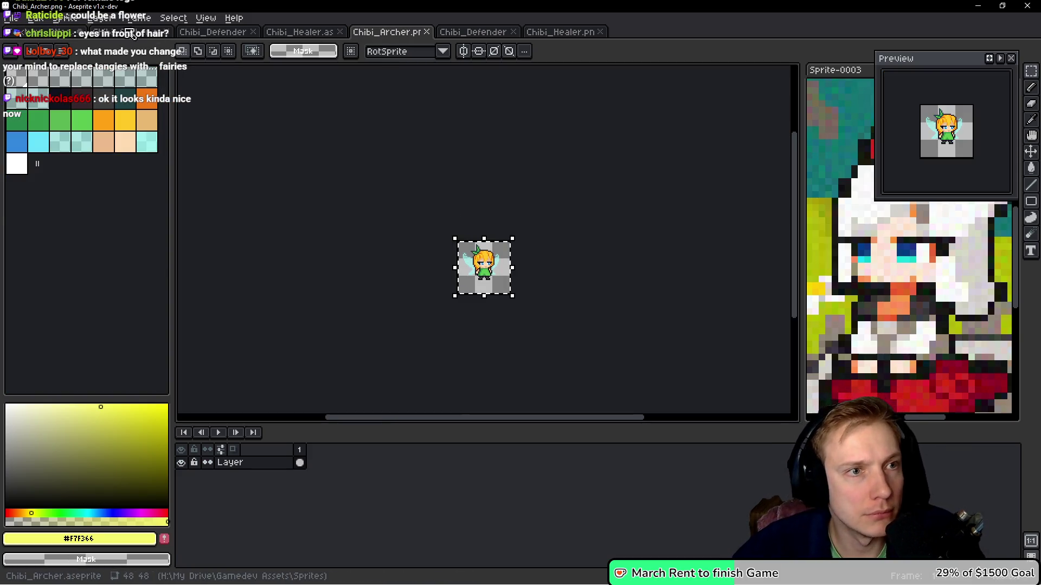
{"action": "left_click", "coordinate": [130, 32]}
{"action": "left_click", "coordinate": [504, 270], "text": "ctrl"}
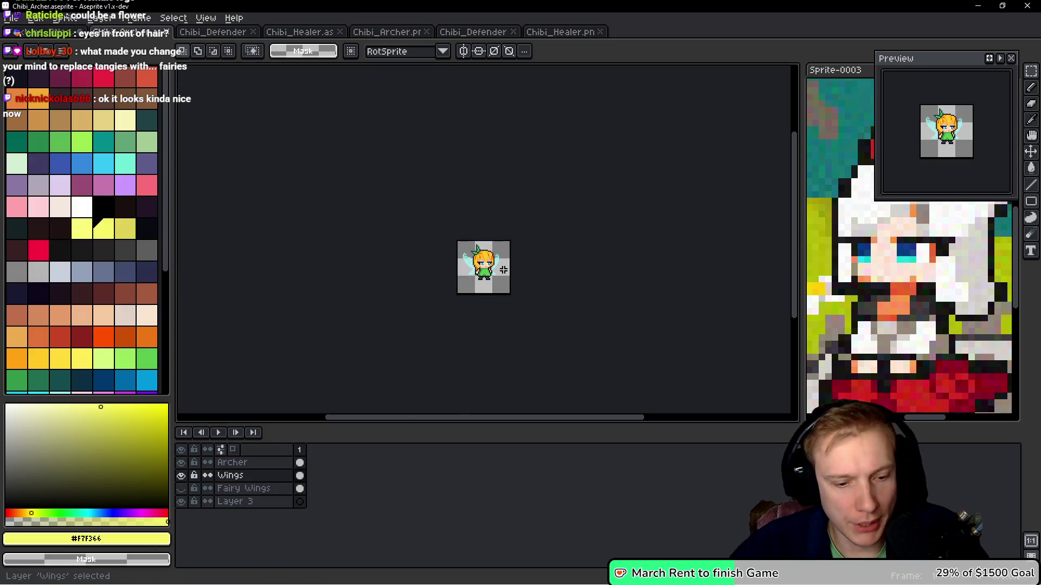
{"action": "key", "text": "ctrl+u"}
{"action": "scroll", "coordinate": [507, 271], "scroll_direction": "up", "scroll_amount": 4}
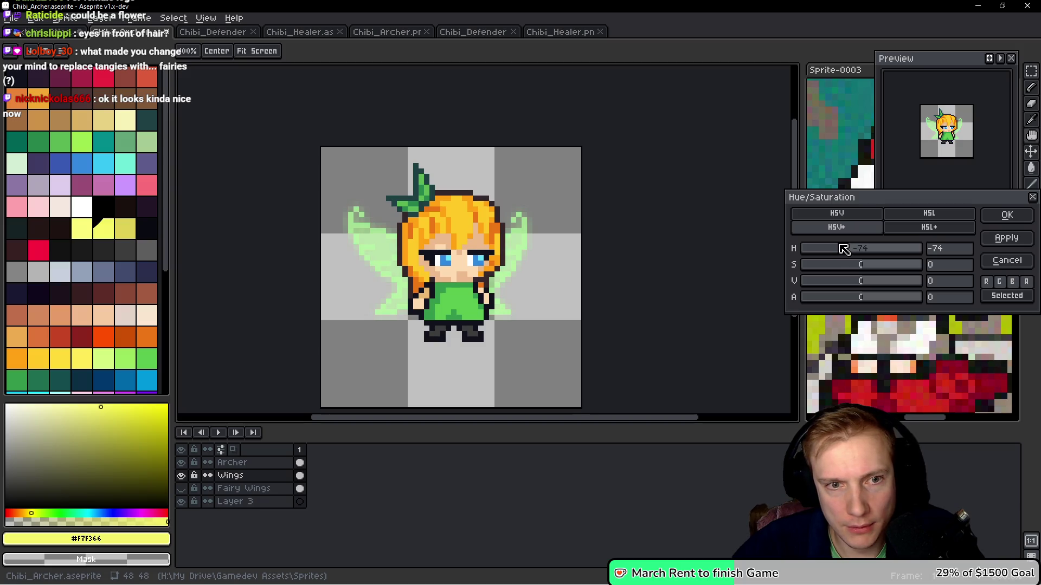
{"action": "left_click", "coordinate": [863, 264]}
{"action": "left_click_drag", "start_coordinate": [879, 268], "coordinate": [867, 266]}
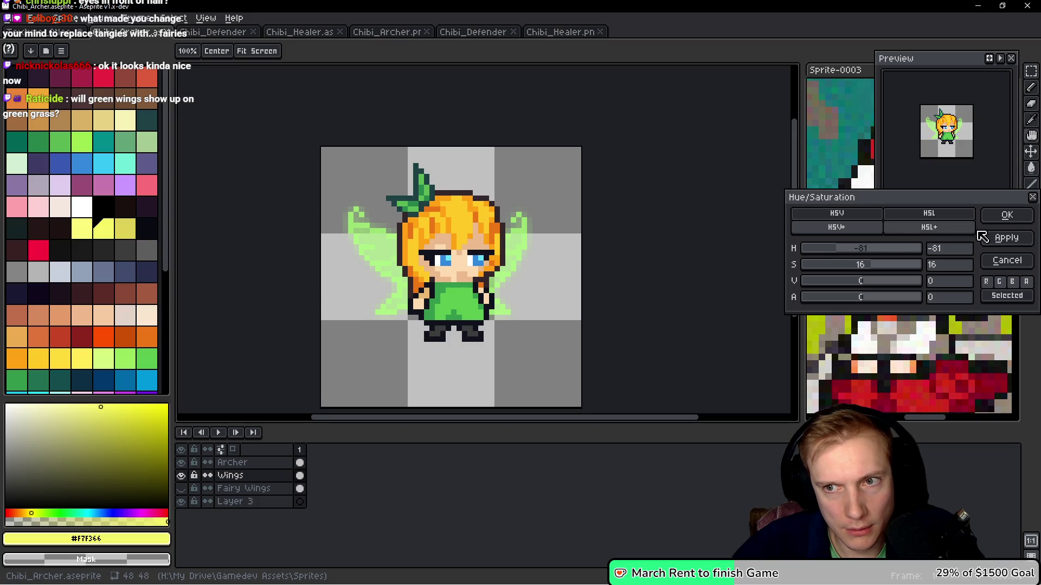
{"action": "left_click", "coordinate": [1006, 215]}
Save Chibi_Archer.aseprite and export it as Chibi_Archer.png
{"action": "key", "text": "ctrl+s"}
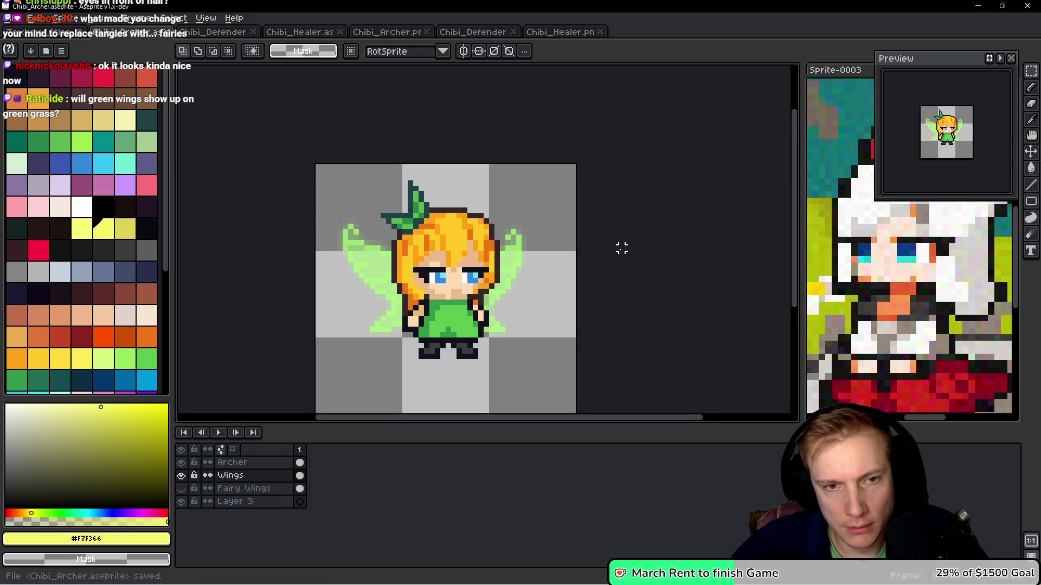
{"action": "key", "text": "ctrl+e"}
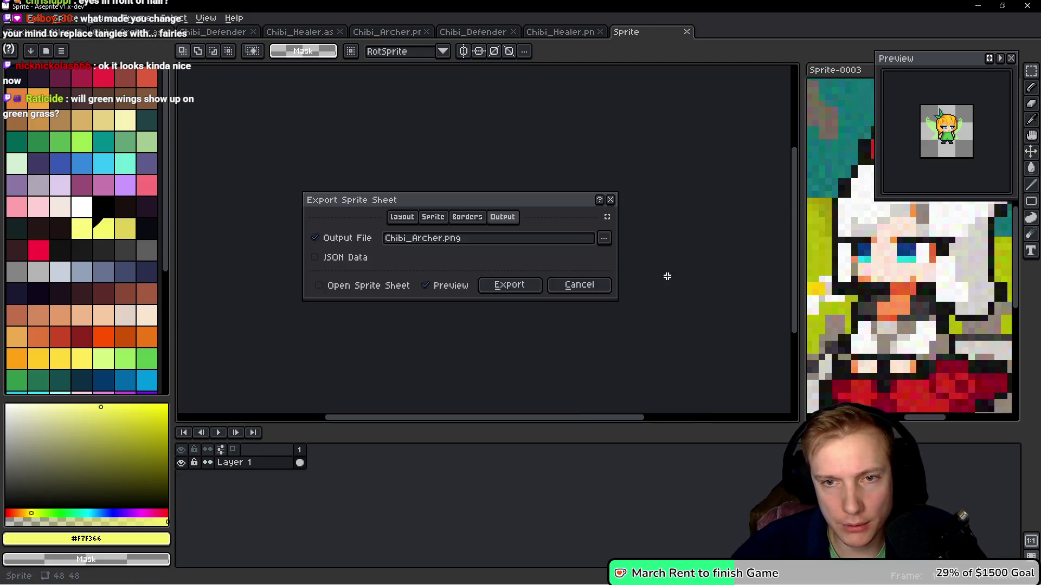
{"action": "left_click", "coordinate": [509, 285]}
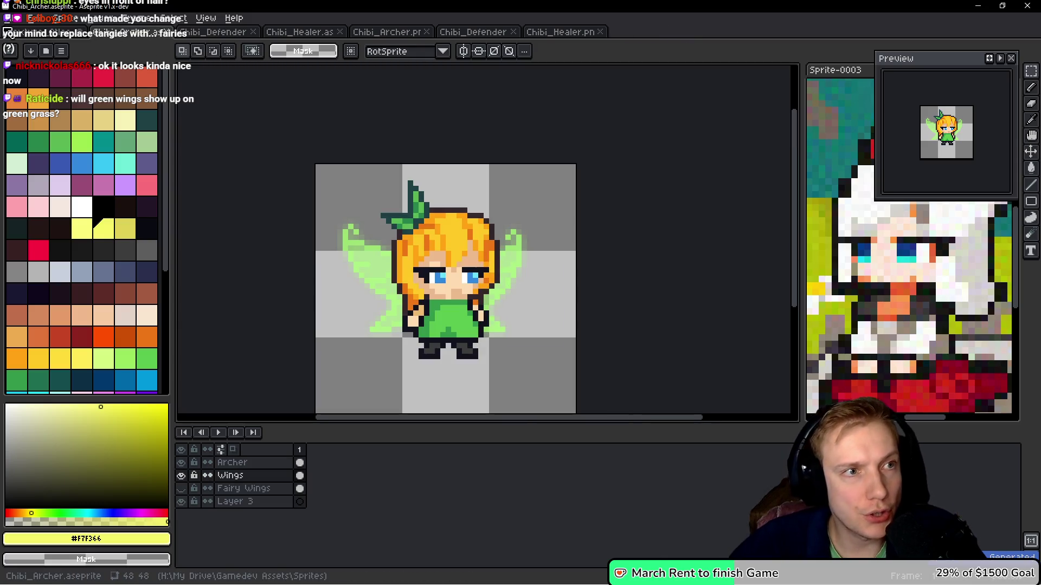
{"action": "left_click", "coordinate": [11, 18]}
Open Chibi_Archer.png from recent files and select the whole archer sprite
{"action": "mouse_move", "coordinate": [41, 57]}
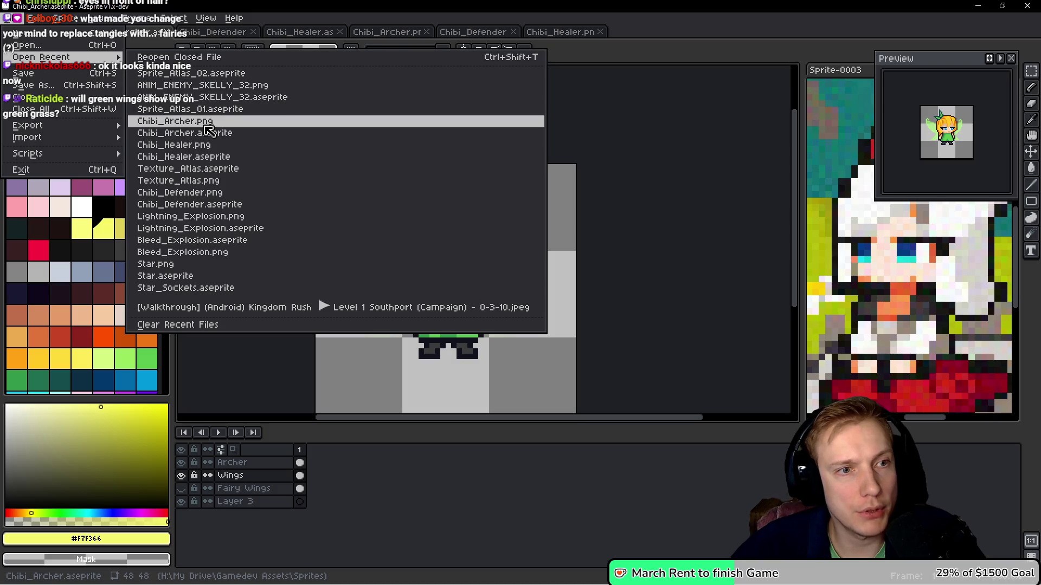
{"action": "left_click", "coordinate": [206, 121]}
{"action": "key", "text": "ctrl+a"}
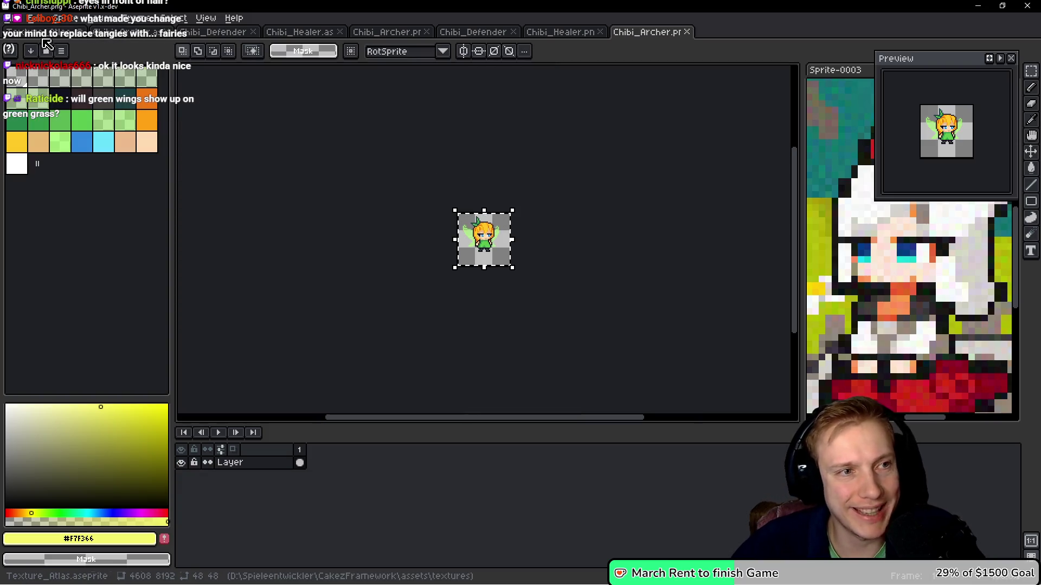
{"action": "left_click", "coordinate": [44, 32]}
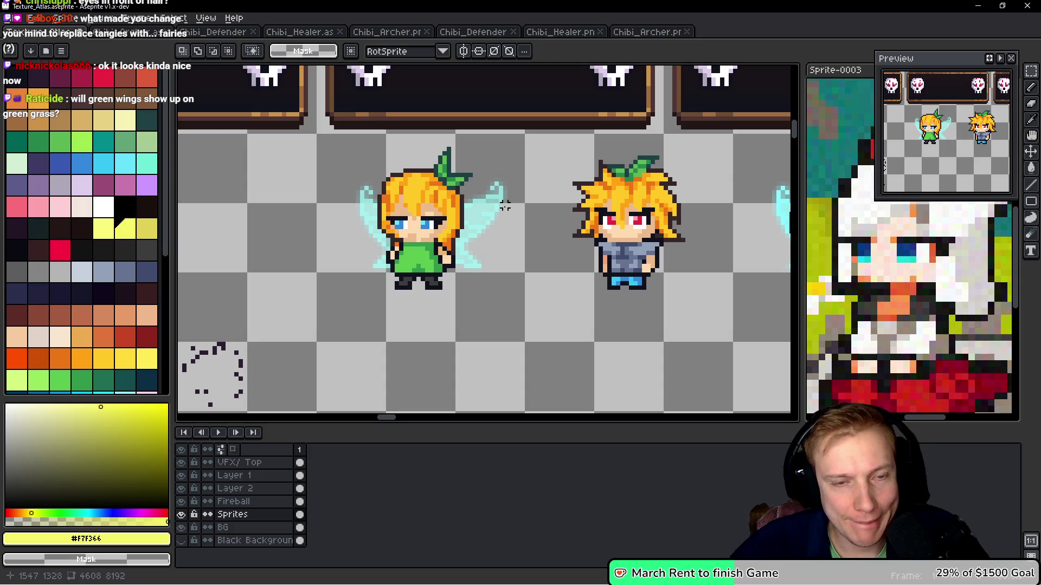
Replace the cyan-winged fairy in the atlas with the green-winged archer, nudged 15 px left
{"action": "key", "text": "q"}
{"action": "mouse_move", "coordinate": [531, 217]}
{"action": "left_mouse_down"}
{"action": "mouse_move", "coordinate": [441, 155]}
{"action": "mouse_move", "coordinate": [325, 254]}
{"action": "mouse_move", "coordinate": [537, 206]}
{"action": "left_mouse_up"}
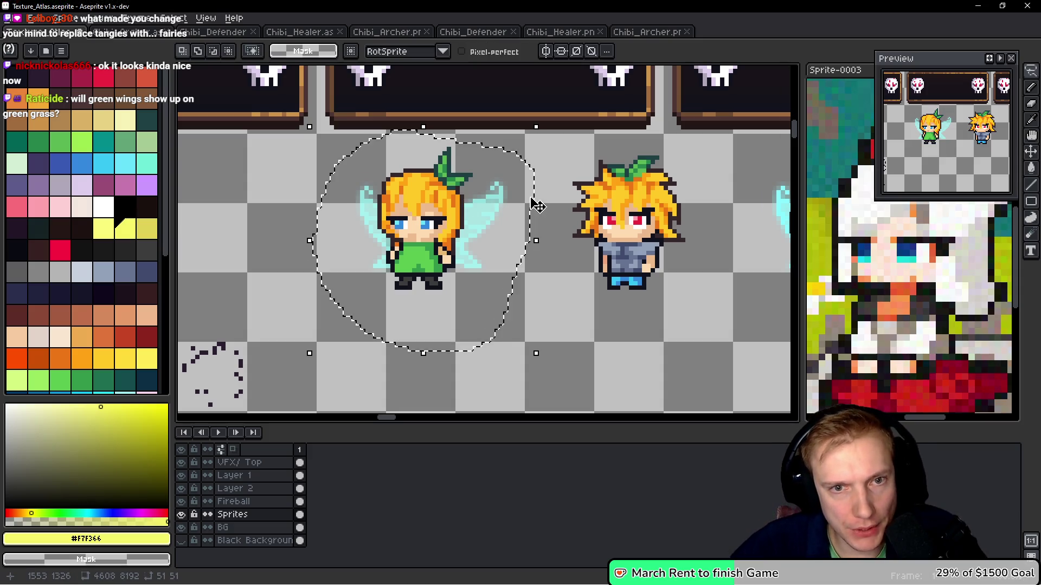
{"action": "key", "text": "Delete"}
{"action": "key", "text": "ctrl+v"}
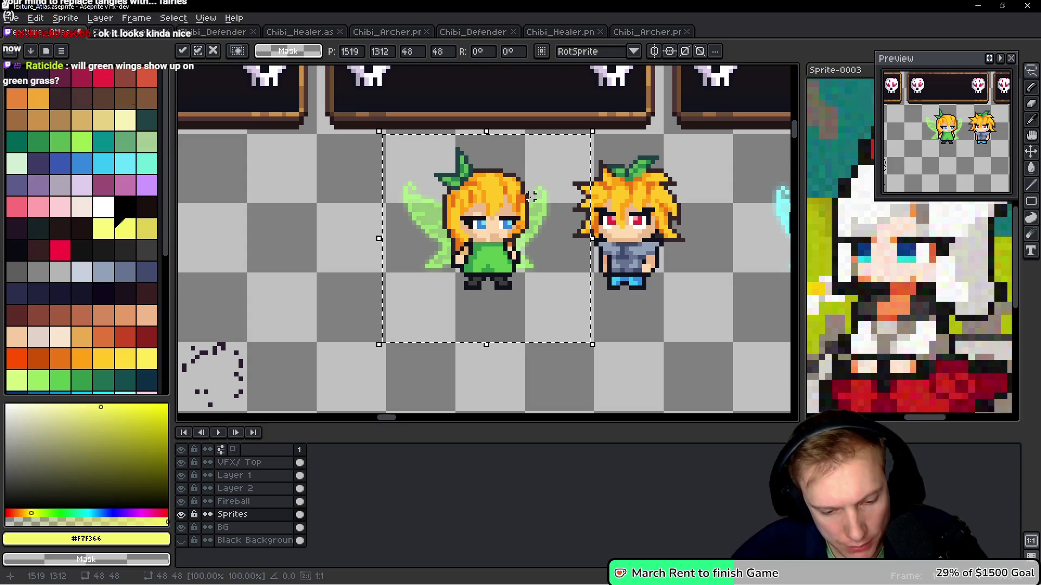
{"action": "key", "text": "Left"}
{"action": "key", "text": "Left"}
{"action": "key", "text": "Left"}
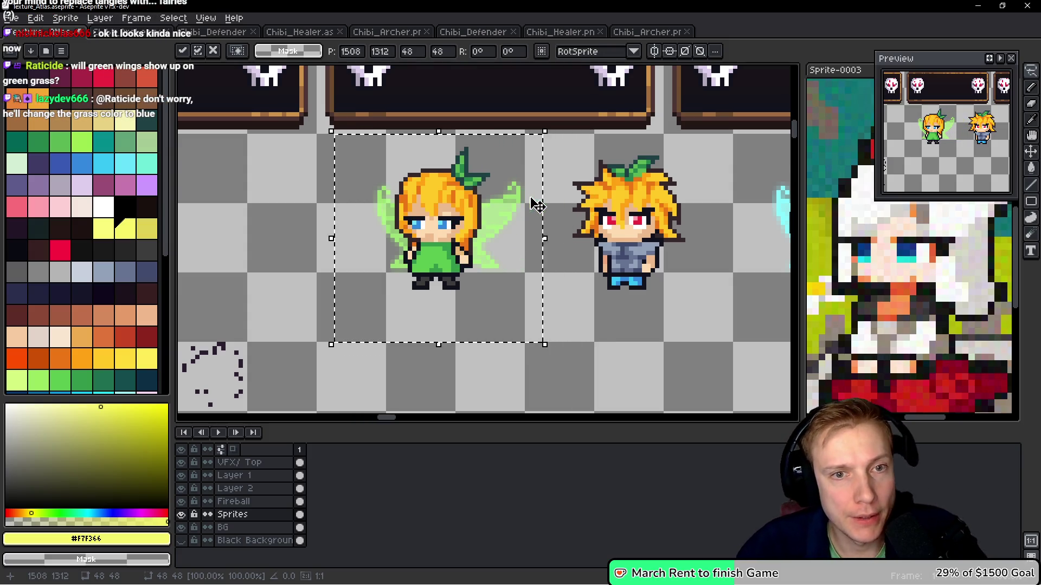
Save the atlas and export it as Texture_Atlas.png
{"action": "key", "text": "ctrl+s"}
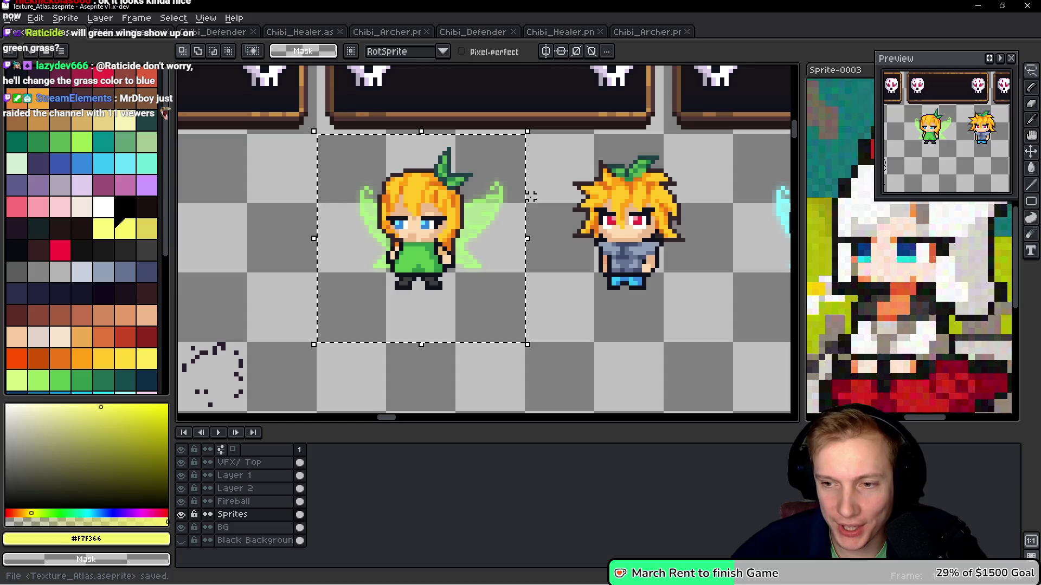
{"action": "key", "text": "ctrl+e"}
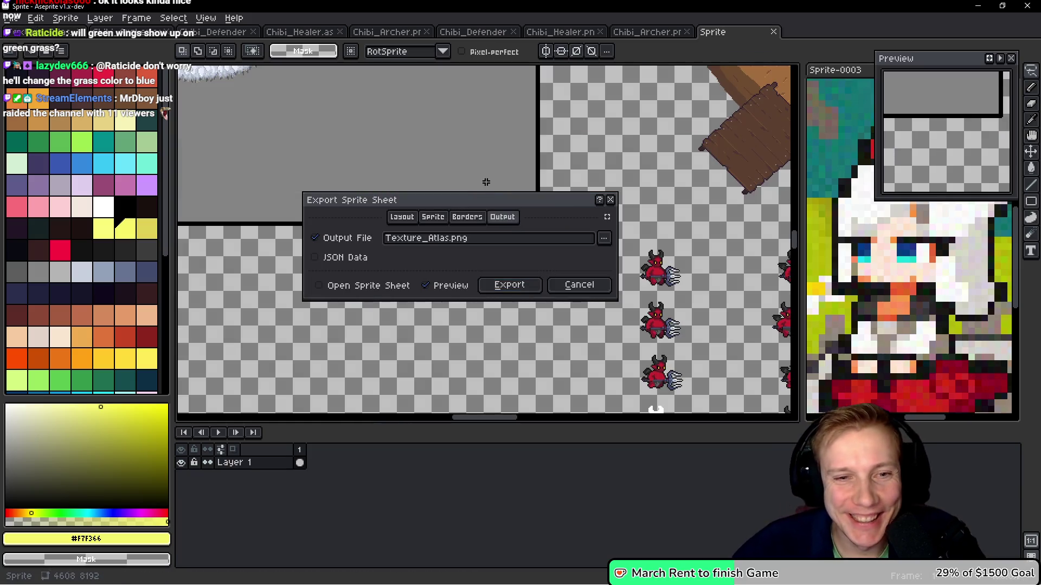
{"action": "left_click", "coordinate": [509, 283]}
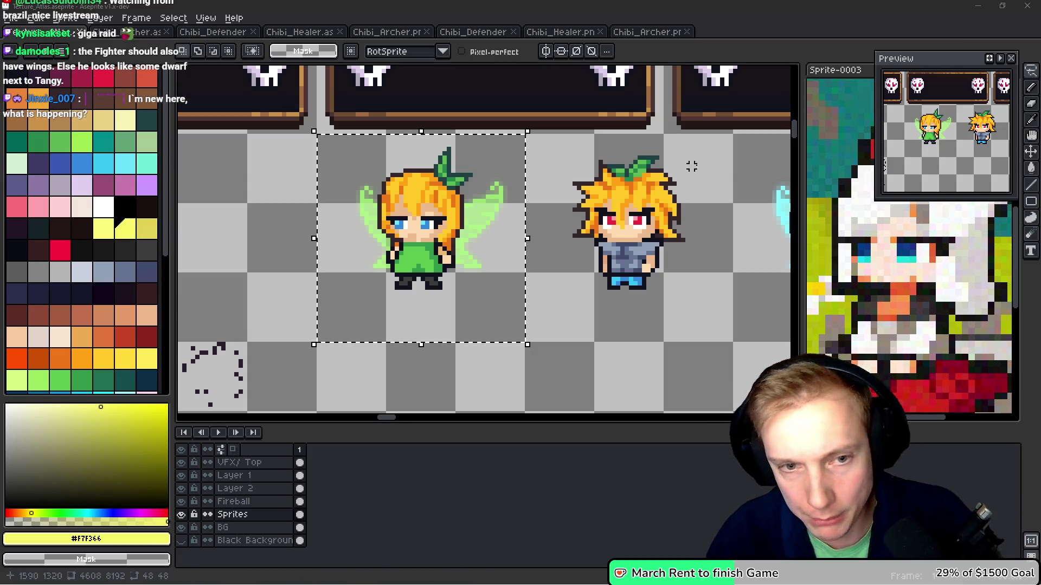
Save Texture_Atlas, re-export its sprite sheet, and switch to the running game
{"action": "left_click_drag", "start_coordinate": [609, 344], "coordinate": [602, 307]}
{"action": "key", "text": "ctrl+s"}
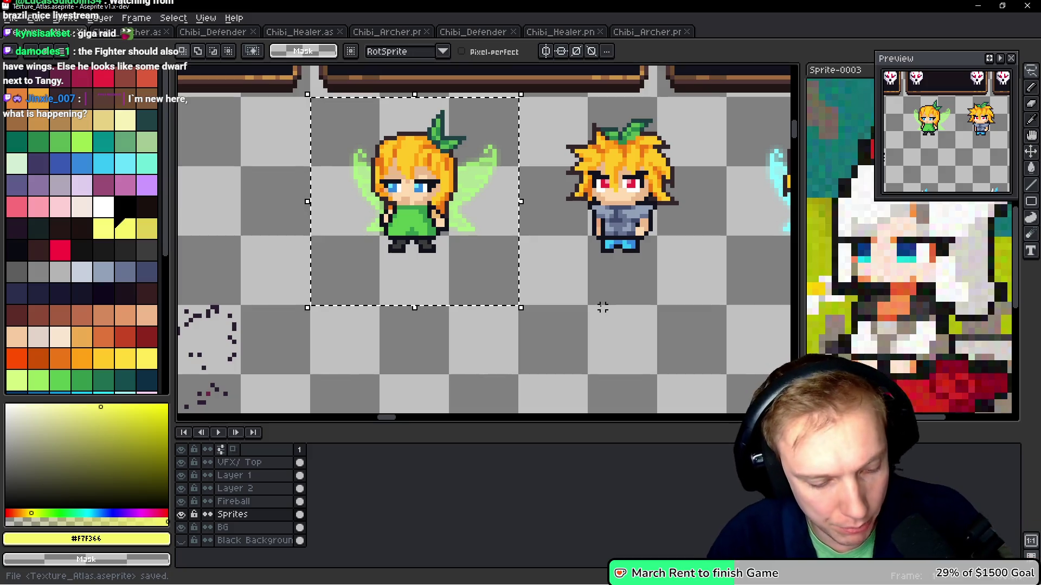
{"action": "key", "text": "ctrl+e"}
{"action": "left_click", "coordinate": [509, 285]}
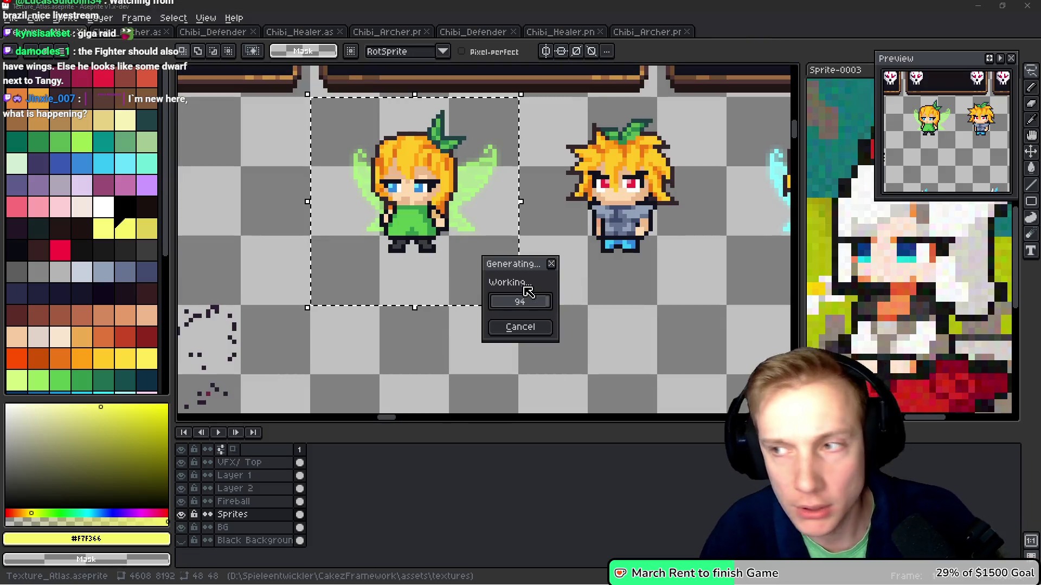
{"action": "key", "text": "i"}
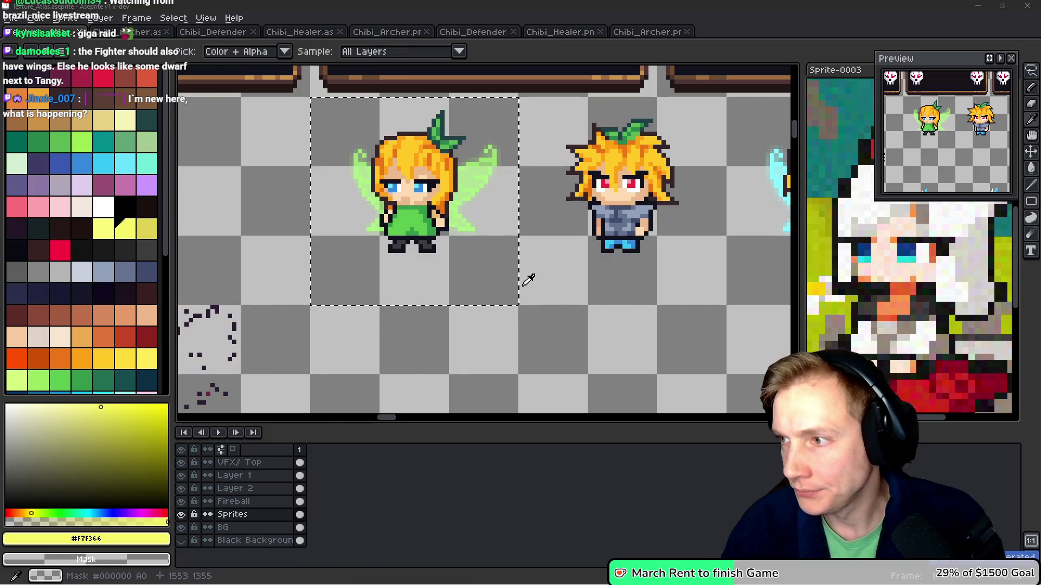
{"action": "key", "text": "alt+Tab"}
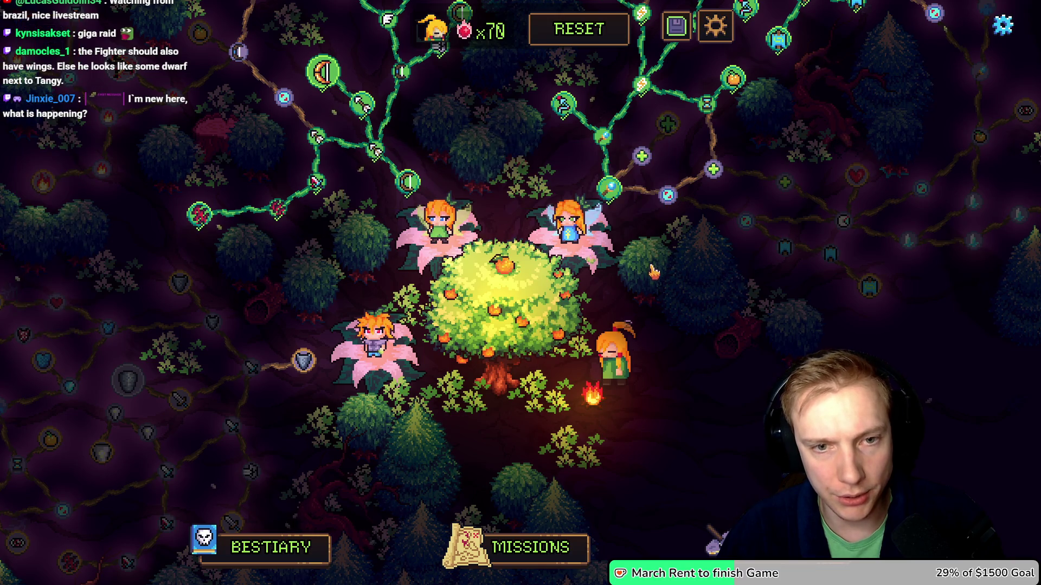
Pan the skill tree to view the Ranger fairy's tooltip, then return to Aseprite
{"action": "left_click_drag", "start_coordinate": [657, 272], "coordinate": [647, 309]}
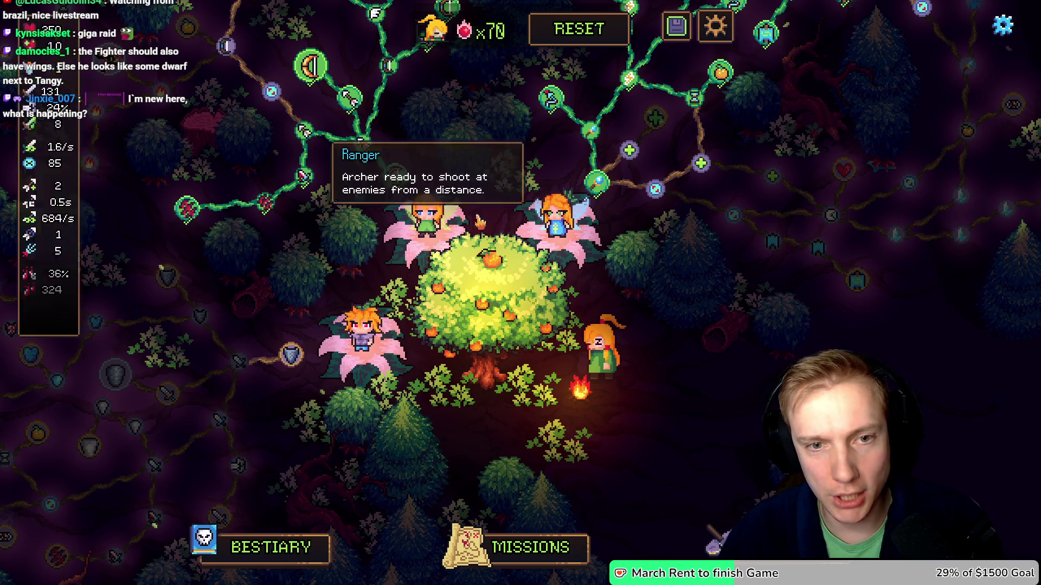
{"action": "mouse_move", "coordinate": [412, 216]}
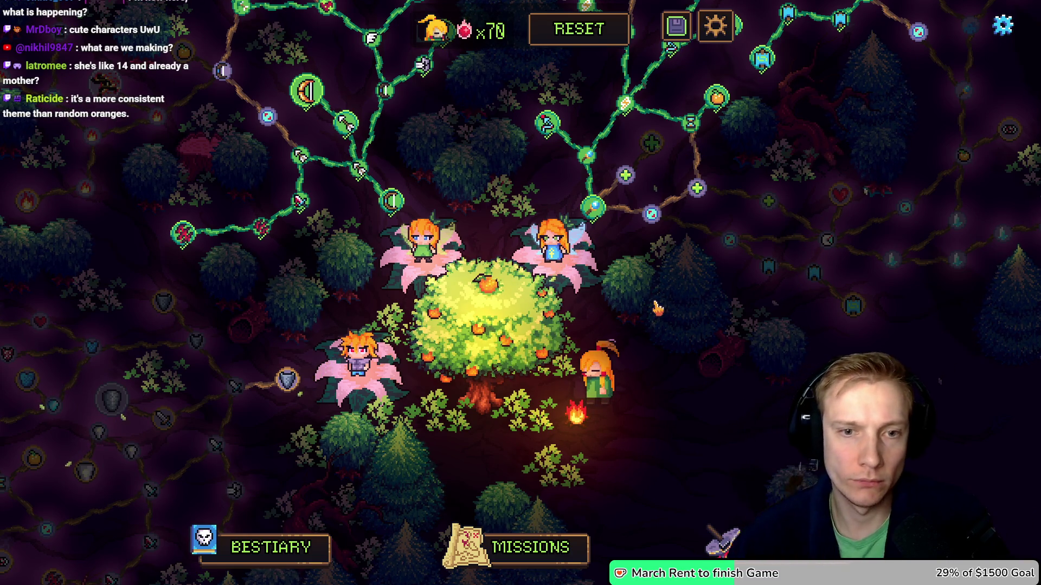
{"action": "key", "text": "alt+Tab"}
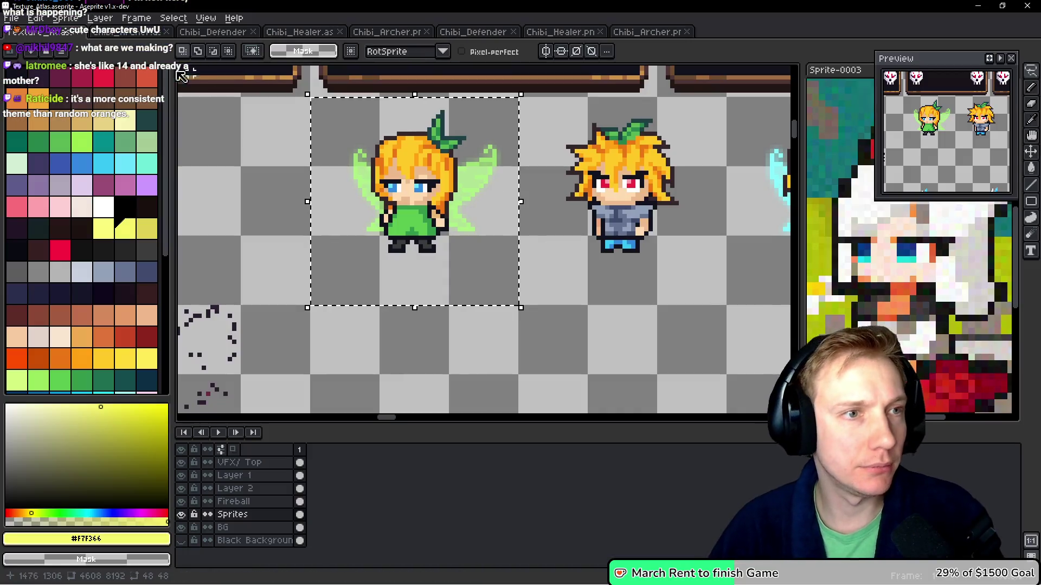
Sample the dress blue in Chibi_Healer and paint a trial blue strand down the hair
{"action": "left_click", "coordinate": [299, 32]}
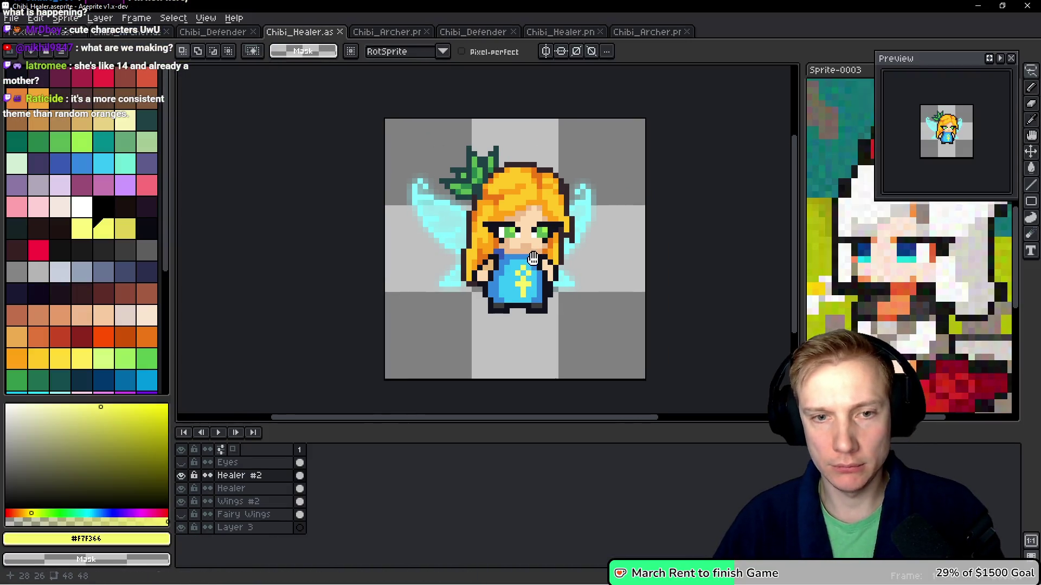
{"action": "scroll", "coordinate": [463, 205], "scroll_direction": "up", "scroll_amount": 4}
{"action": "key", "text": "alt"}
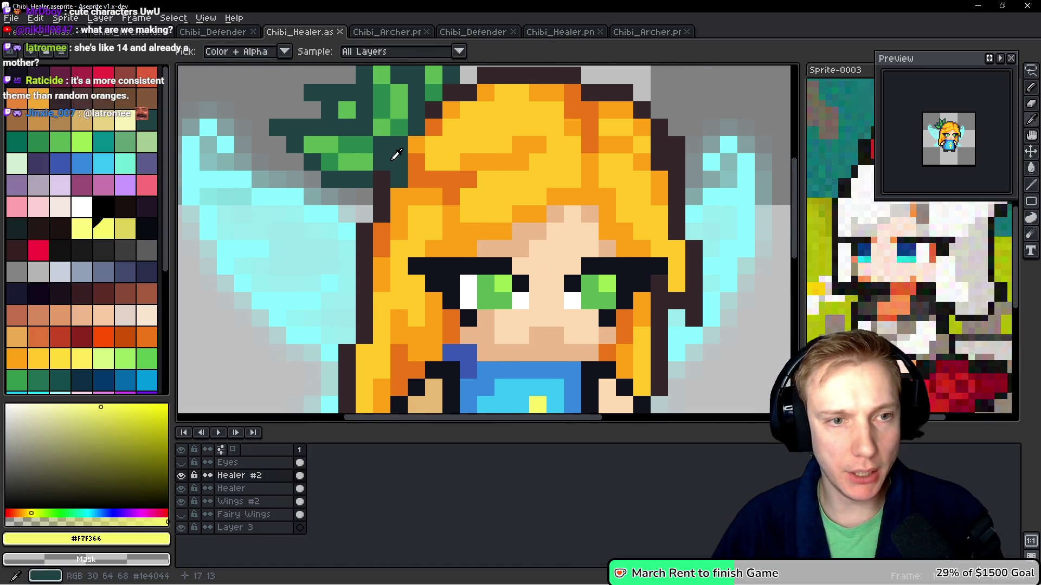
{"action": "left_click", "coordinate": [499, 365], "text": "alt"}
{"action": "left_click", "coordinate": [381, 231]}
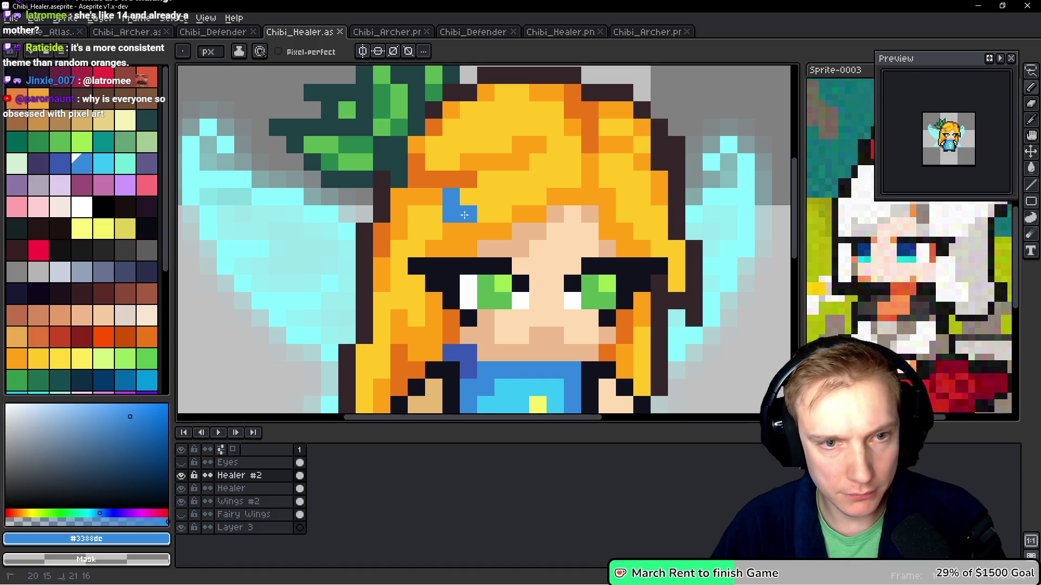
{"action": "left_click_drag", "start_coordinate": [464, 216], "coordinate": [479, 235]}
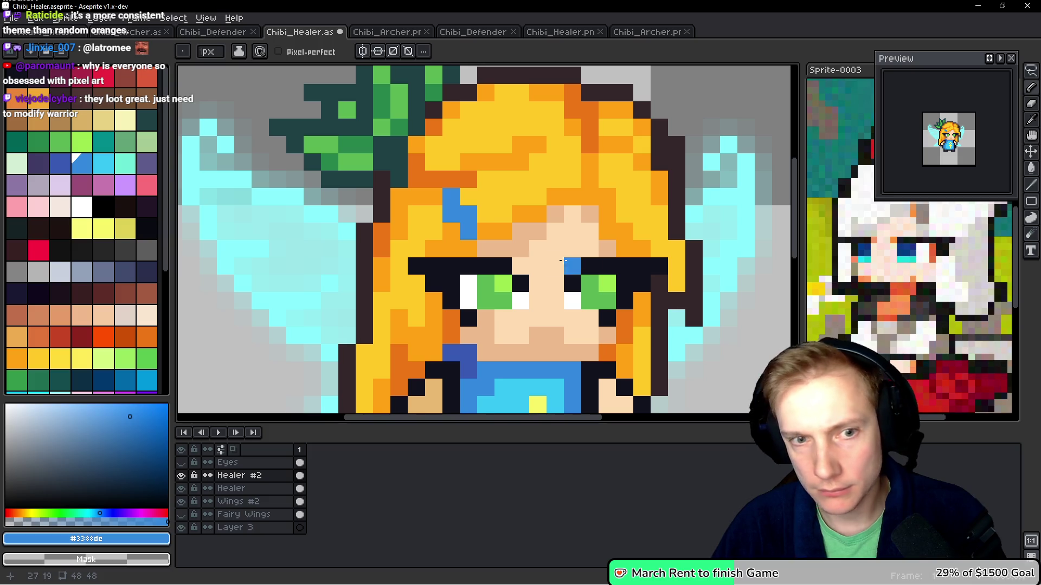
{"action": "key", "text": "ctrl+z"}
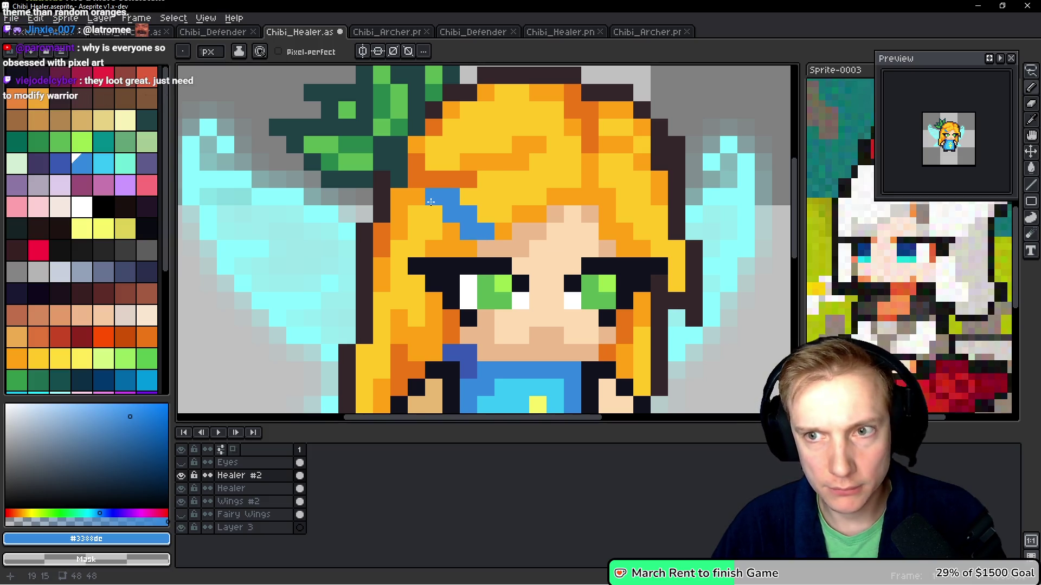
{"action": "mouse_move", "coordinate": [434, 195]}
{"action": "left_mouse_down"}
{"action": "mouse_move", "coordinate": [455, 186]}
{"action": "mouse_move", "coordinate": [477, 248]}
{"action": "left_mouse_up"}
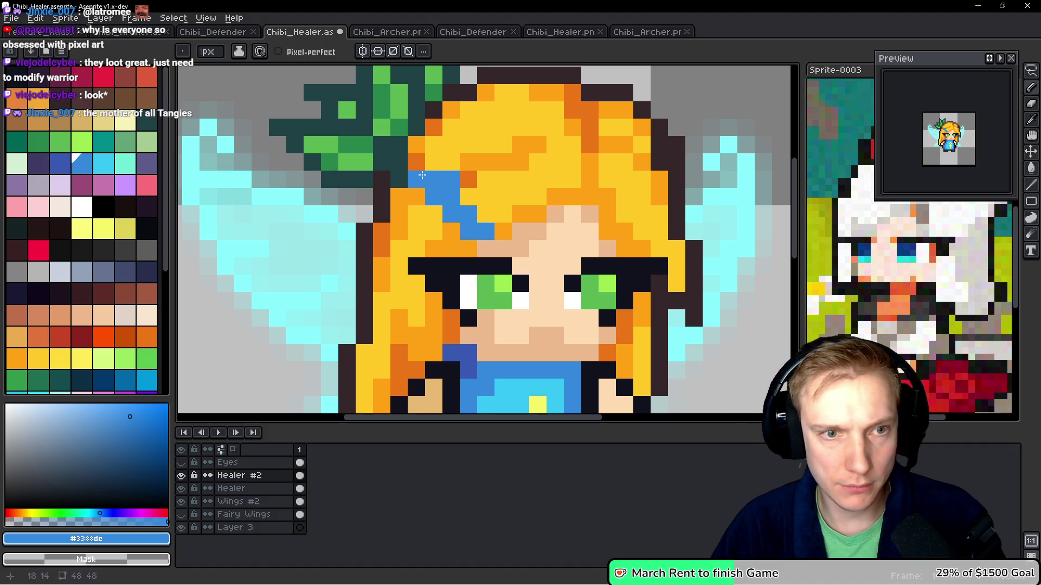
Undo the blue strand, try a few stray blue hair pixels, and undo those too
{"action": "key", "text": "v"}
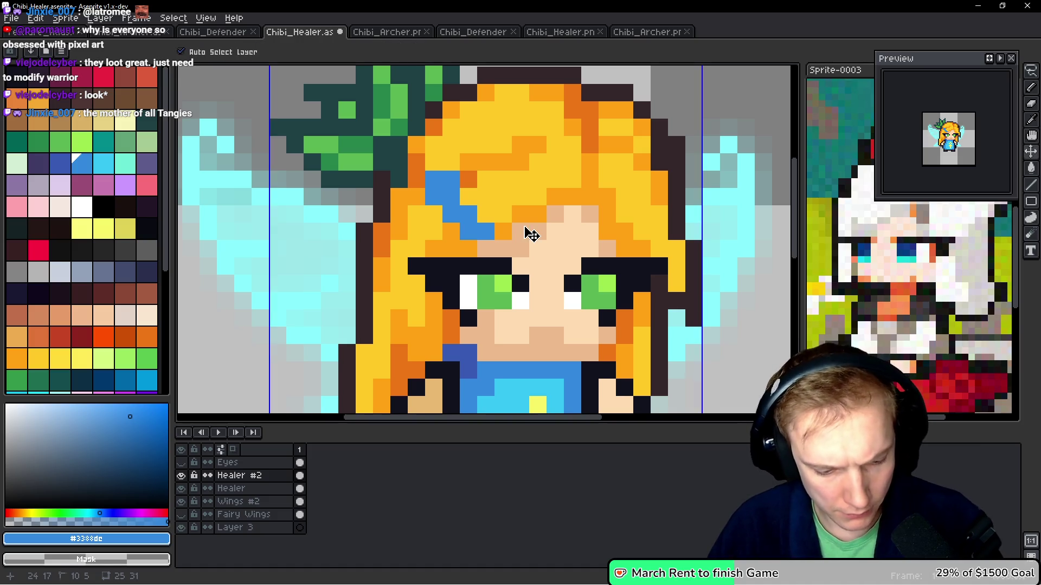
{"action": "key", "text": "ctrl+z"}
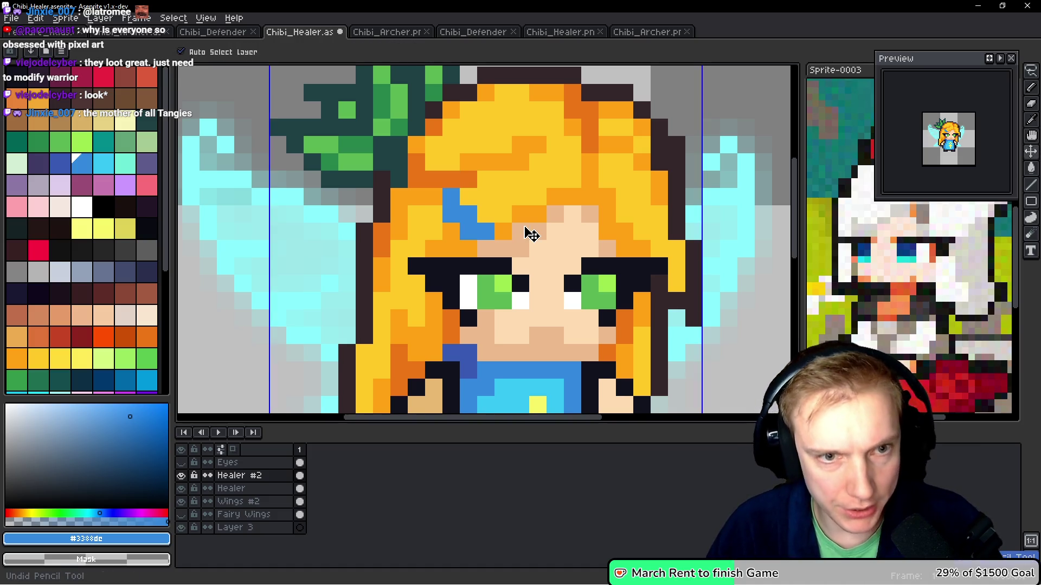
{"action": "key", "text": "ctrl+z"}
{"action": "key", "text": "b"}
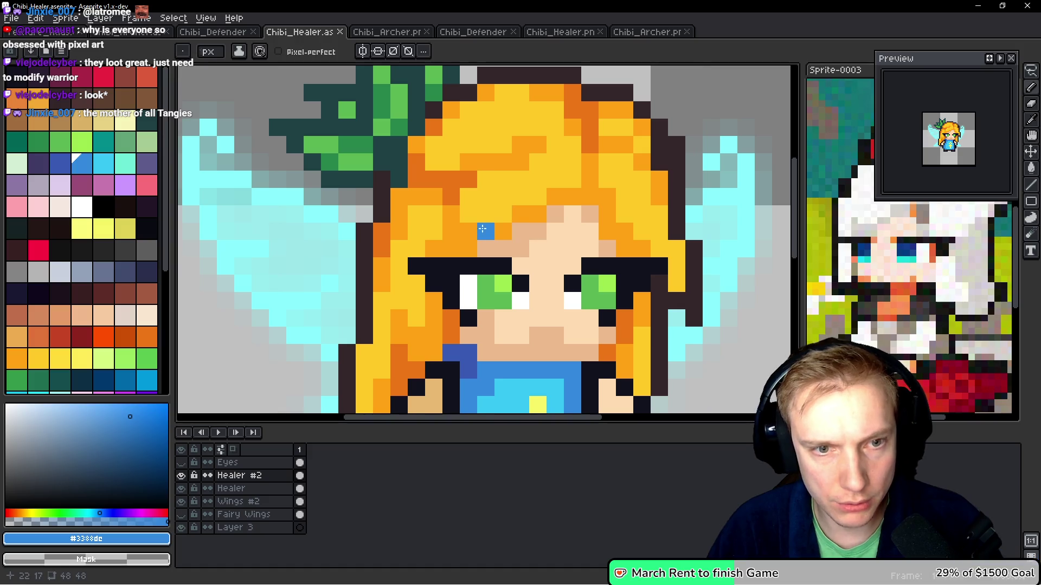
{"action": "left_click_drag", "start_coordinate": [479, 226], "coordinate": [473, 213]}
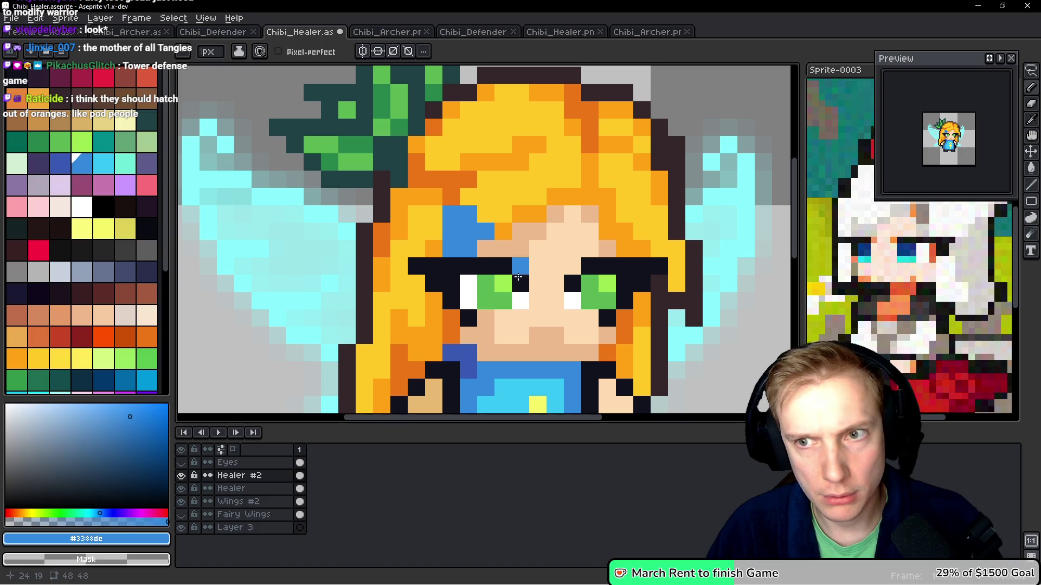
{"action": "key", "text": "v"}
{"action": "key", "text": "ctrl+z"}
{"action": "key", "text": "ctrl+z"}
{"action": "key", "text": "ctrl+z"}
{"action": "key", "text": "b"}
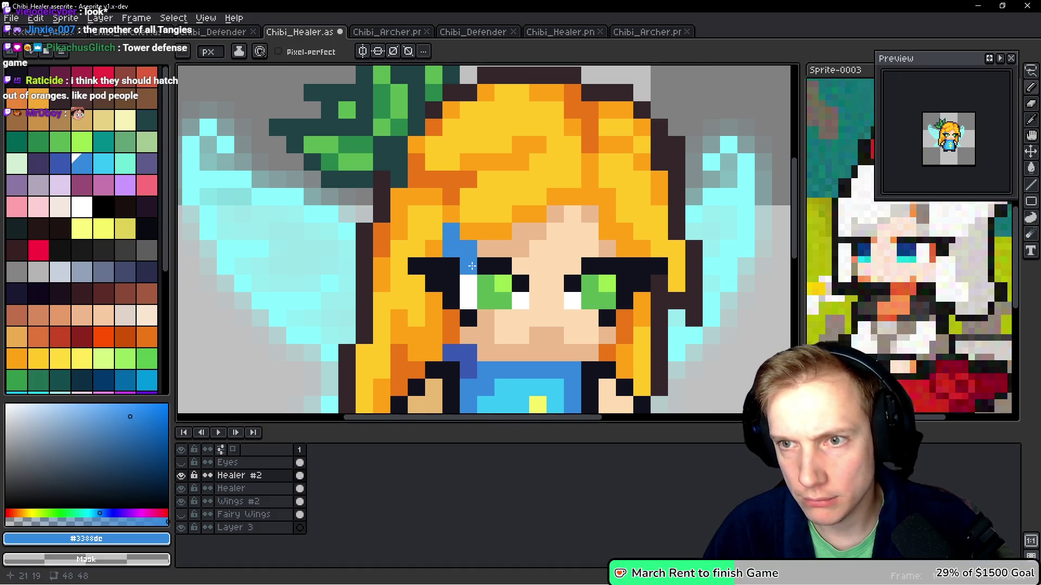
{"action": "left_click", "coordinate": [451, 213]}
{"action": "left_click", "coordinate": [477, 230]}
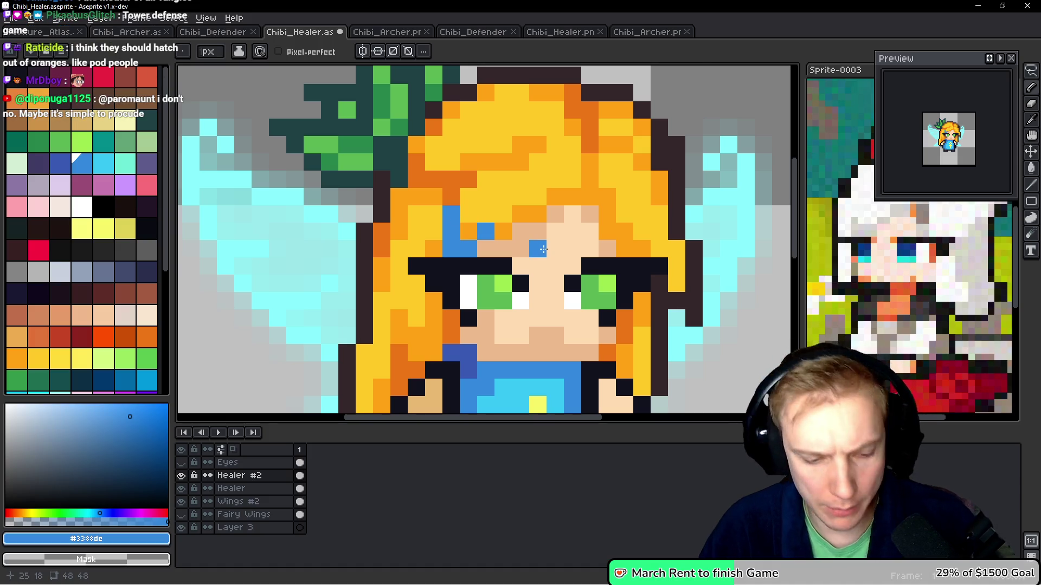
{"action": "key", "text": "ctrl+z"}
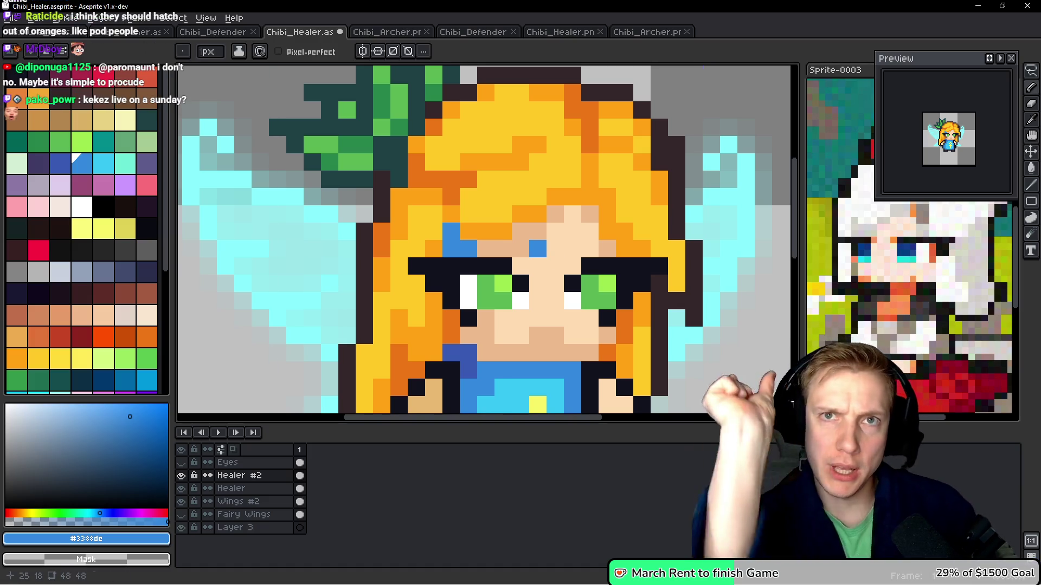
{"action": "key", "text": "ctrl"}
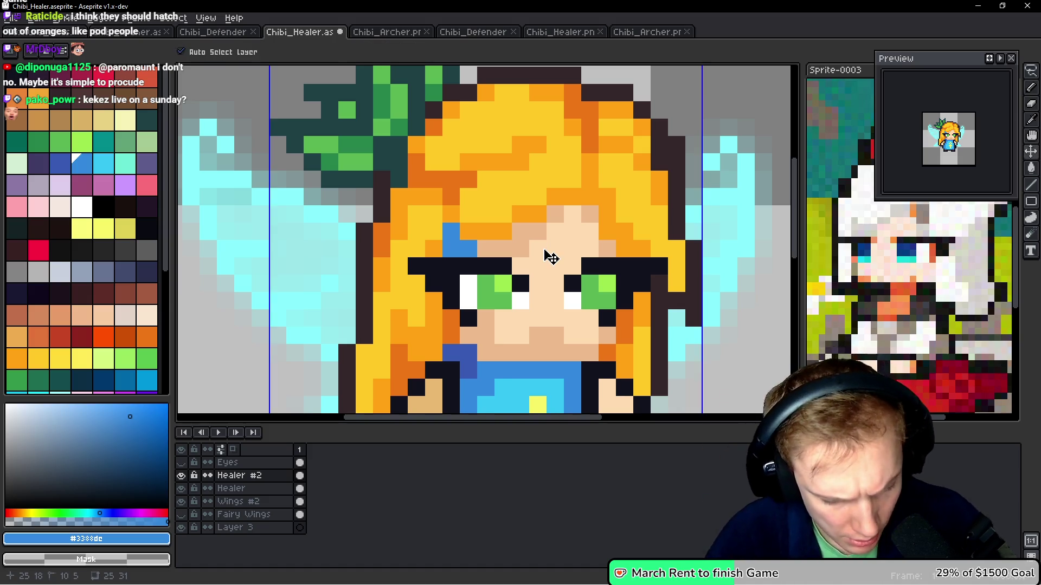
{"action": "key", "text": "ctrl+z"}
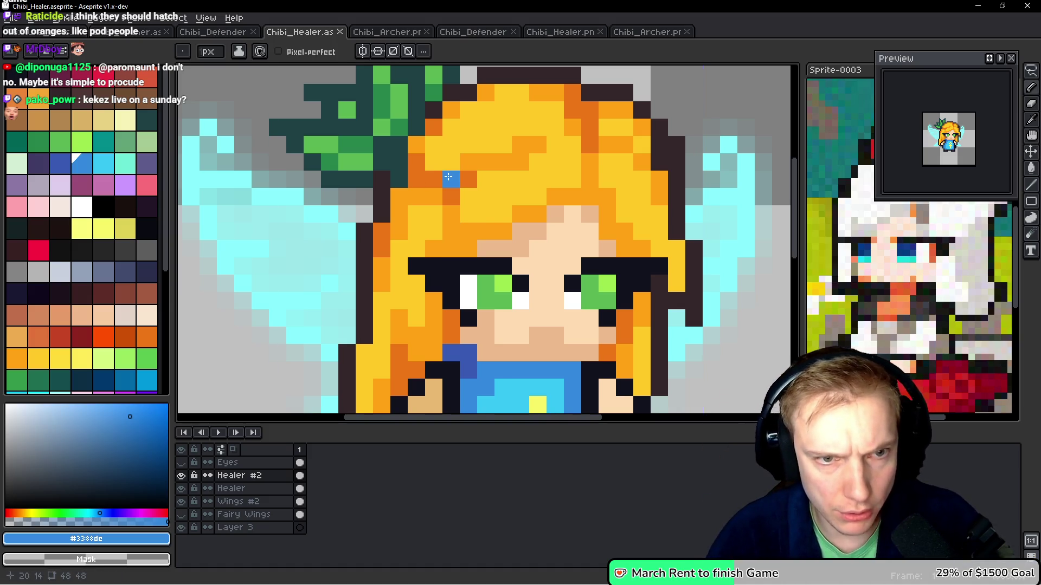
Undo a trial blue band across the front hair, leaving one blue pixel above the forehead
{"action": "left_click", "coordinate": [455, 175]}
{"action": "left_click_drag", "start_coordinate": [434, 179], "coordinate": [460, 162]}
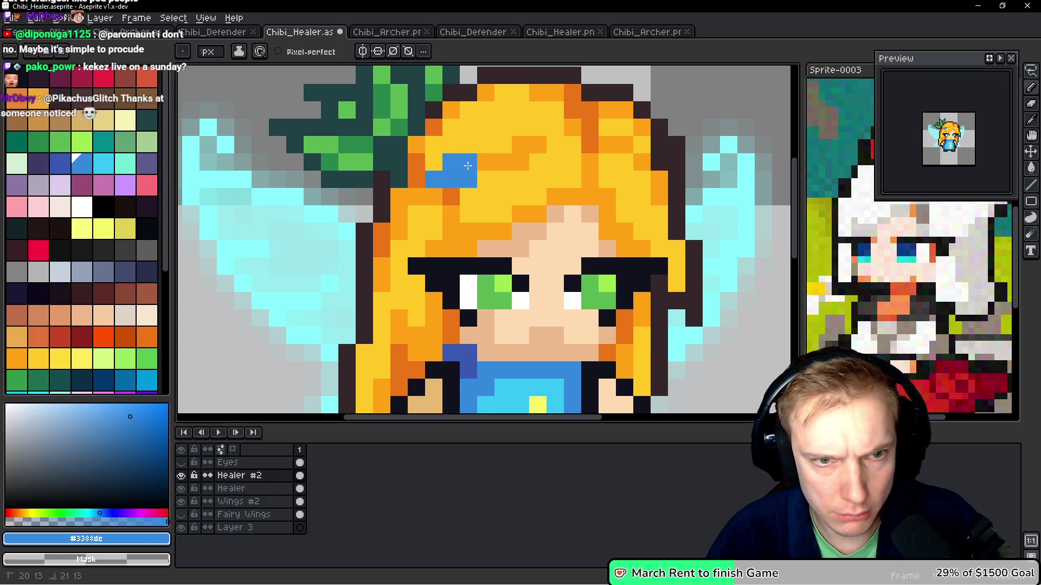
{"action": "left_click", "coordinate": [579, 250]}
{"action": "key", "text": "ctrl+z"}
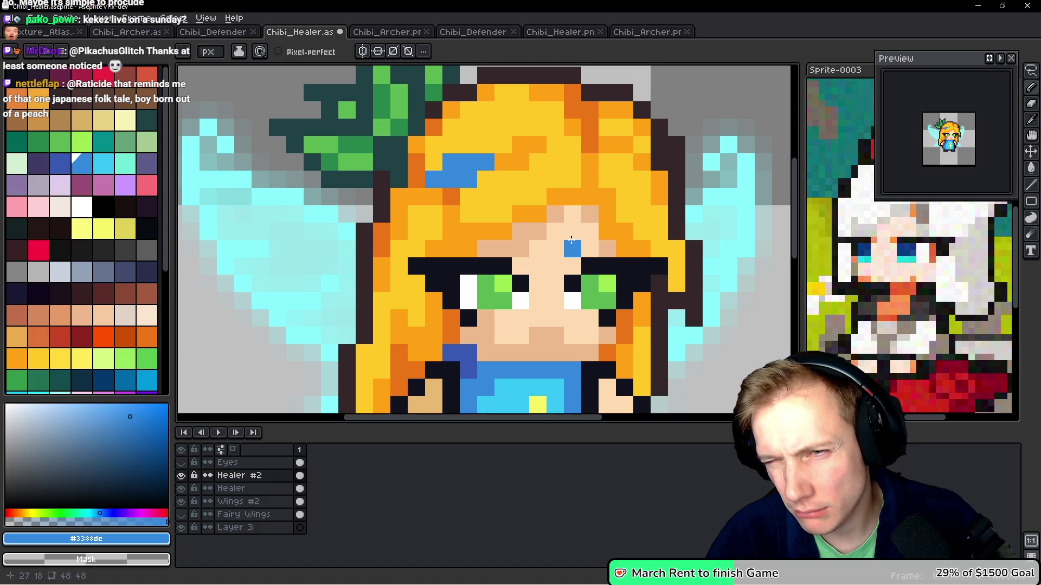
{"action": "key", "text": "v"}
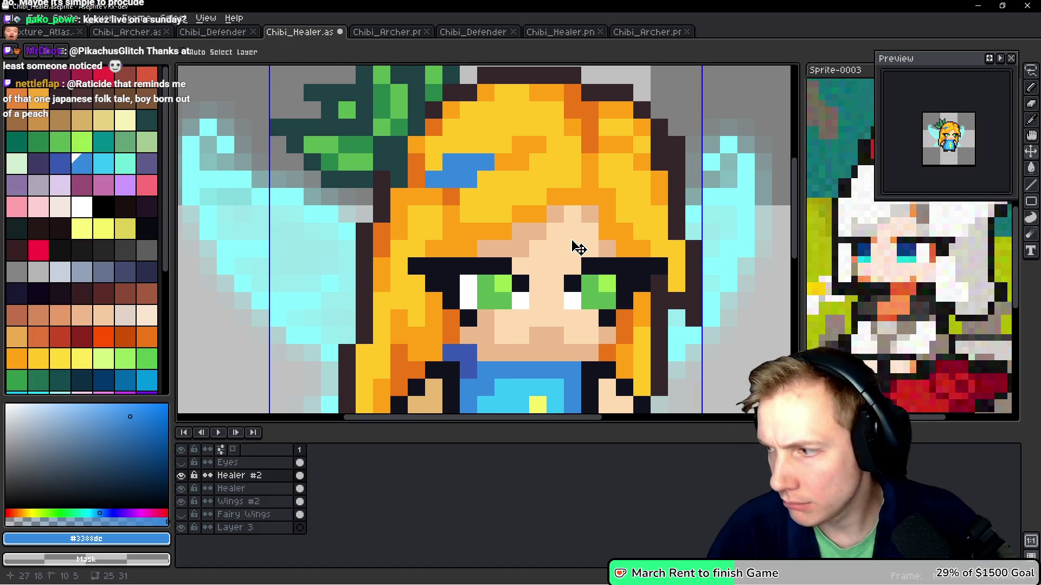
{"action": "key", "text": "ctrl+z"}
{"action": "key", "text": "ctrl+z"}
{"action": "key", "text": "ctrl+z"}
{"action": "key", "text": "b"}
{"action": "left_click", "coordinate": [579, 248]}
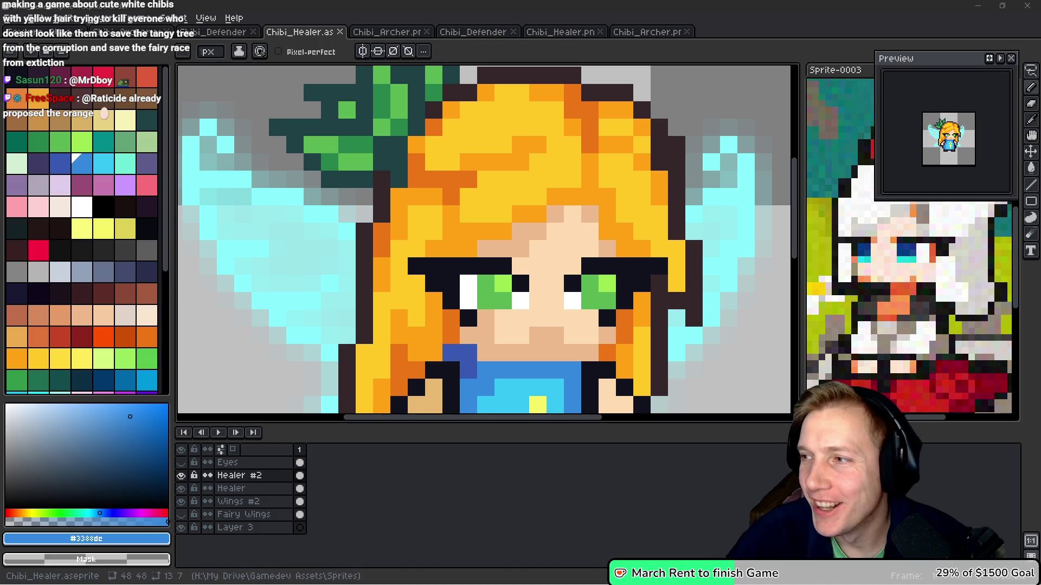
Paint a trial blue streak across the front hair, undoing part of it
{"action": "left_click", "coordinate": [522, 199]}
{"action": "left_click", "coordinate": [503, 180]}
{"action": "left_click", "coordinate": [485, 180]}
{"action": "left_click", "coordinate": [537, 214]}
{"action": "key", "text": "ctrl+z"}
{"action": "key", "text": "ctrl+z"}
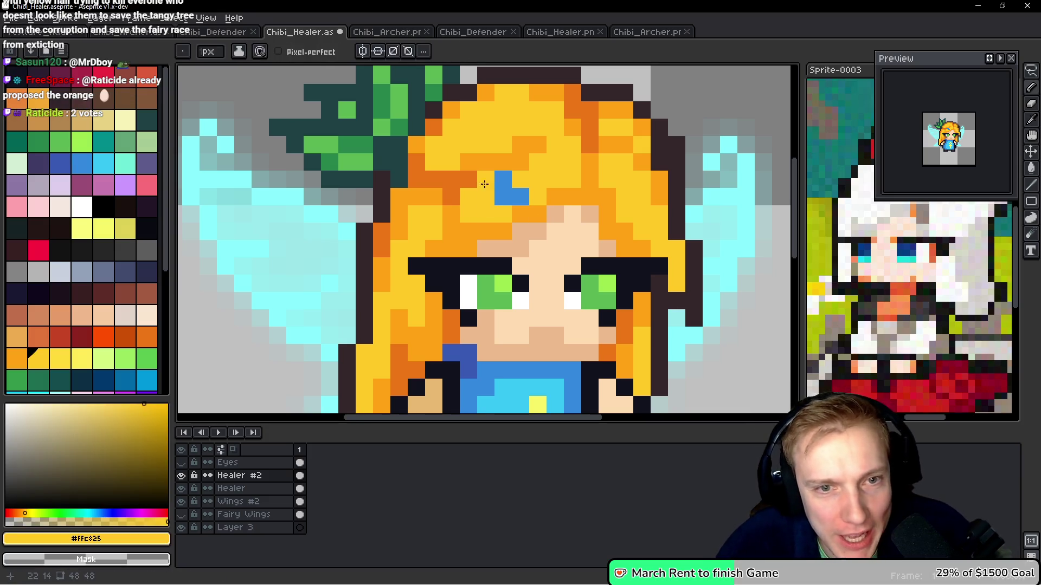
{"action": "key", "text": "b"}
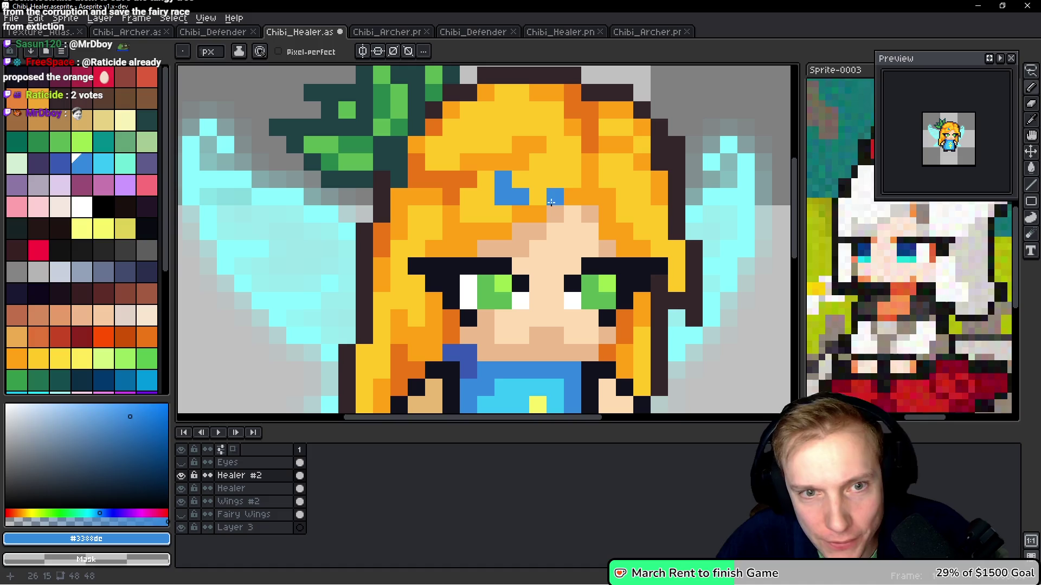
{"action": "left_click", "coordinate": [538, 197]}
{"action": "left_click", "coordinate": [521, 180]}
Rework the streak by swapping pixels between the yellow hair colour and the blue accent
{"action": "left_click", "coordinate": [488, 198], "text": "alt"}
{"action": "left_click", "coordinate": [503, 197]}
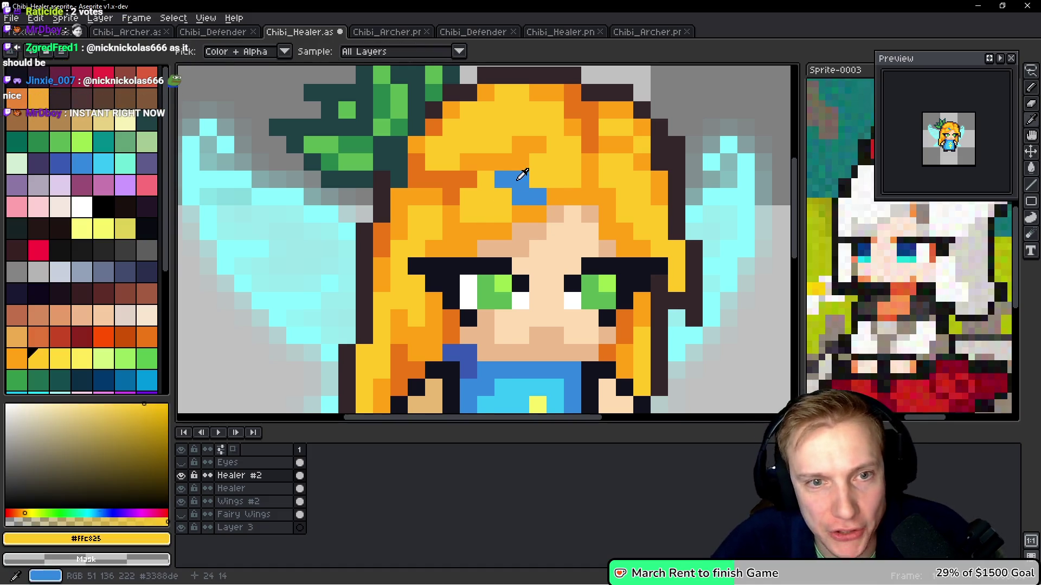
{"action": "left_click", "coordinate": [522, 179], "text": "alt"}
{"action": "left_click", "coordinate": [486, 164]}
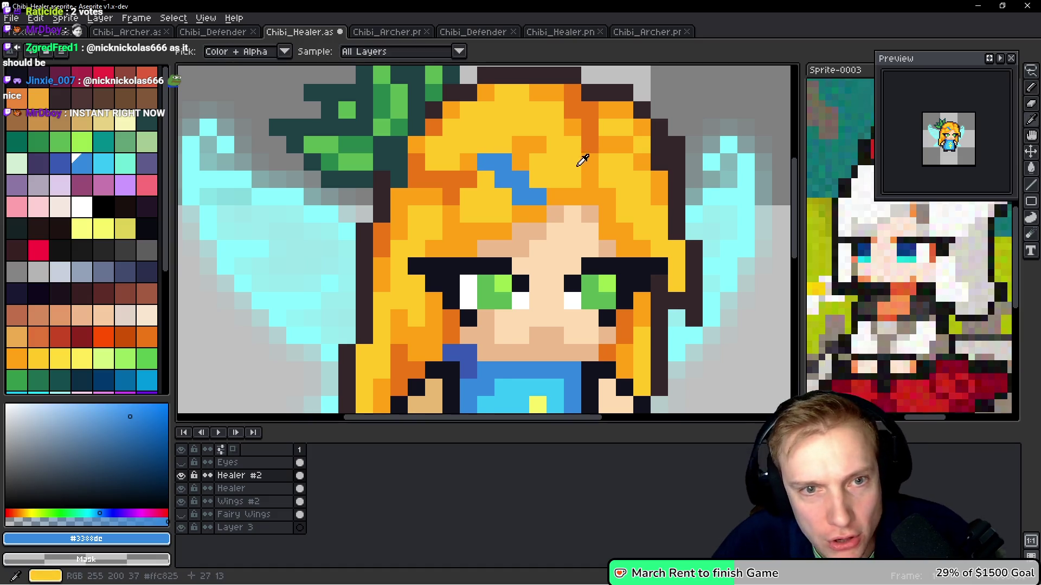
{"action": "left_click", "coordinate": [581, 158], "text": "alt"}
{"action": "left_click", "coordinate": [527, 181]}
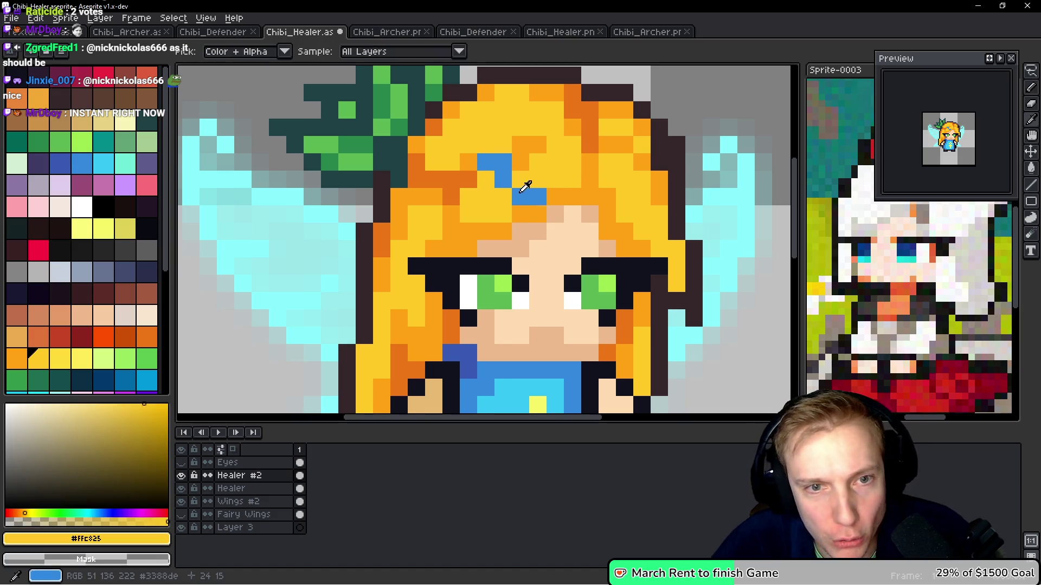
{"action": "left_click", "coordinate": [520, 197], "text": "alt"}
{"action": "left_click", "coordinate": [536, 197]}
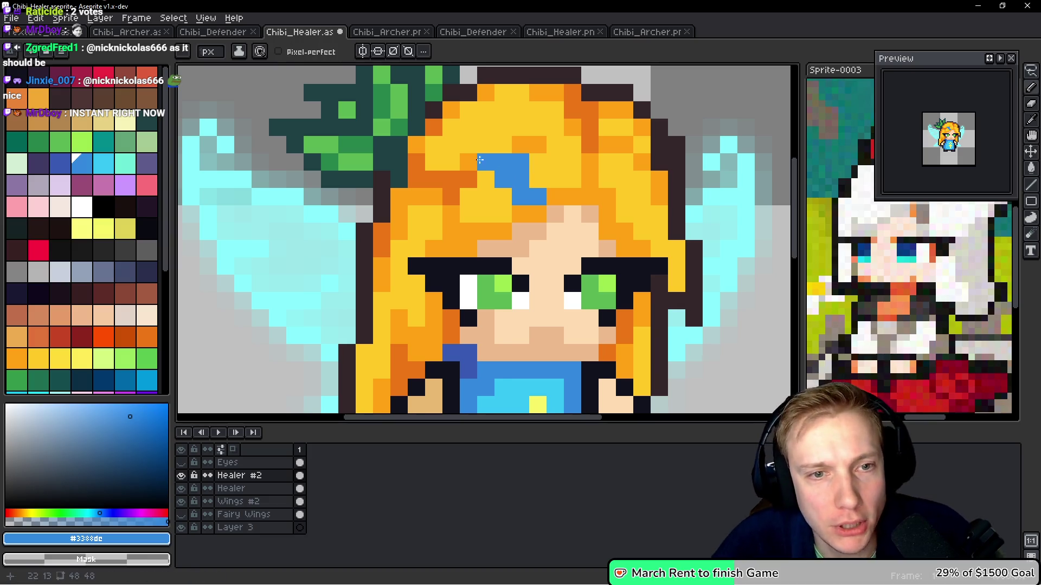
Repaint blue hair pixels orange, then undo the recent streak edits
{"action": "left_click", "coordinate": [533, 143], "text": "alt"}
{"action": "left_click", "coordinate": [519, 162]}
{"action": "left_click", "coordinate": [486, 163]}
{"action": "left_click", "coordinate": [598, 238], "text": "alt"}
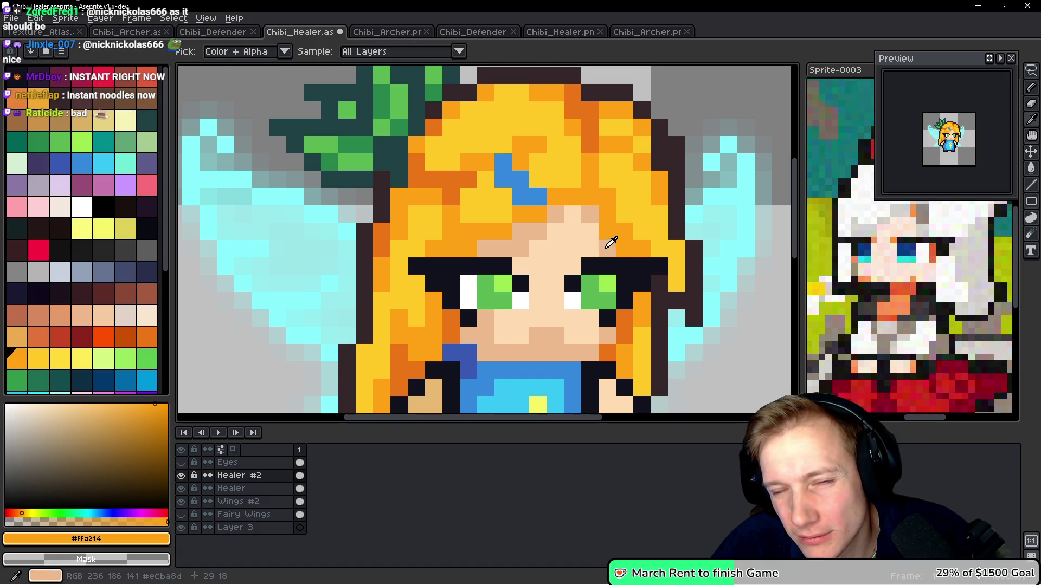
{"action": "left_click", "coordinate": [539, 174], "text": "alt"}
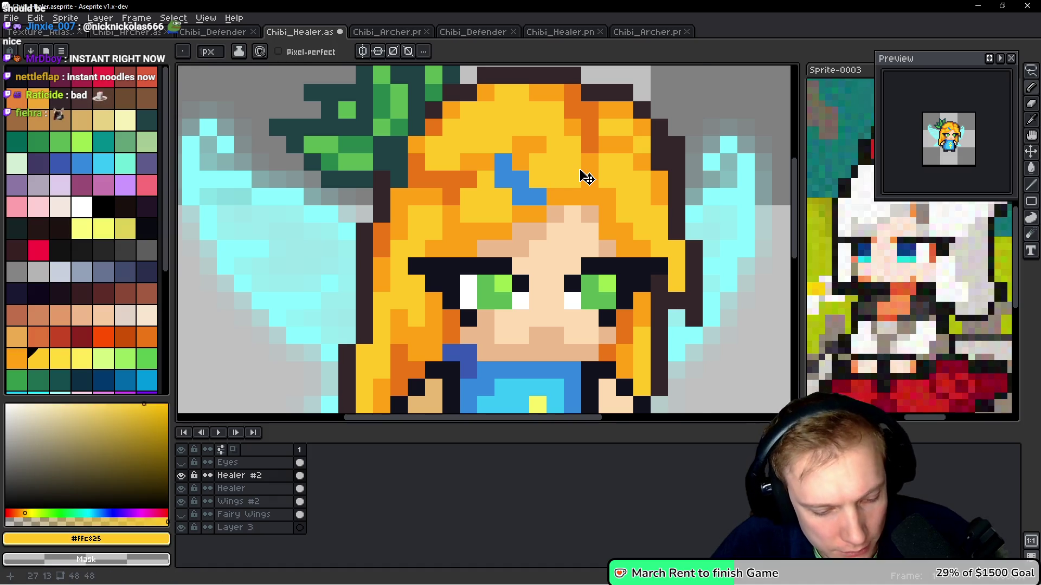
{"action": "key", "text": "ctrl+z"}
{"action": "key", "text": "ctrl+z"}
{"action": "key", "text": "ctrl+z"}
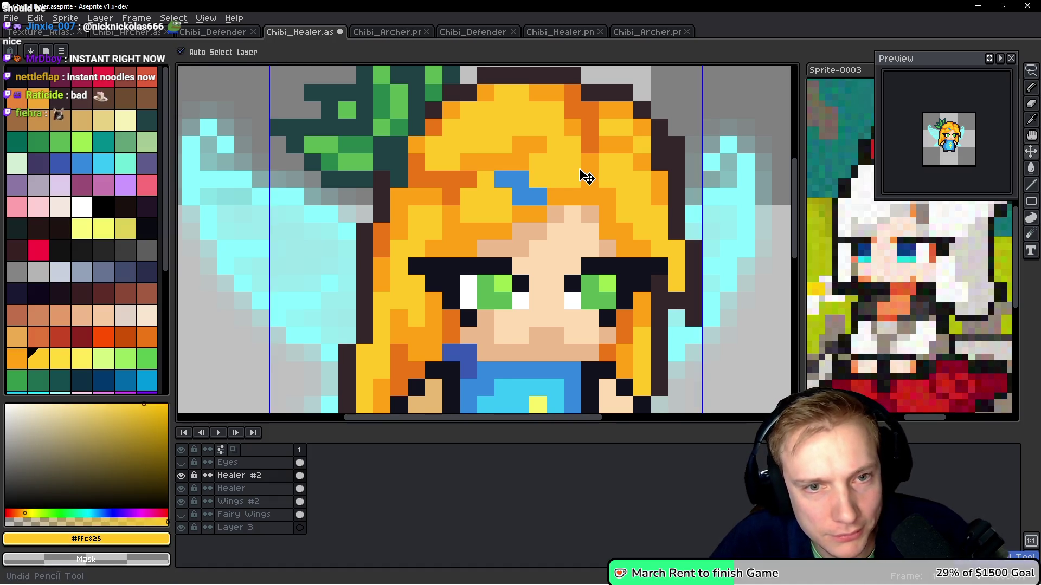
{"action": "key", "text": "ctrl+z"}
{"action": "key", "text": "ctrl+z"}
{"action": "key", "text": "ctrl+z"}
{"action": "key", "text": "ctrl+z"}
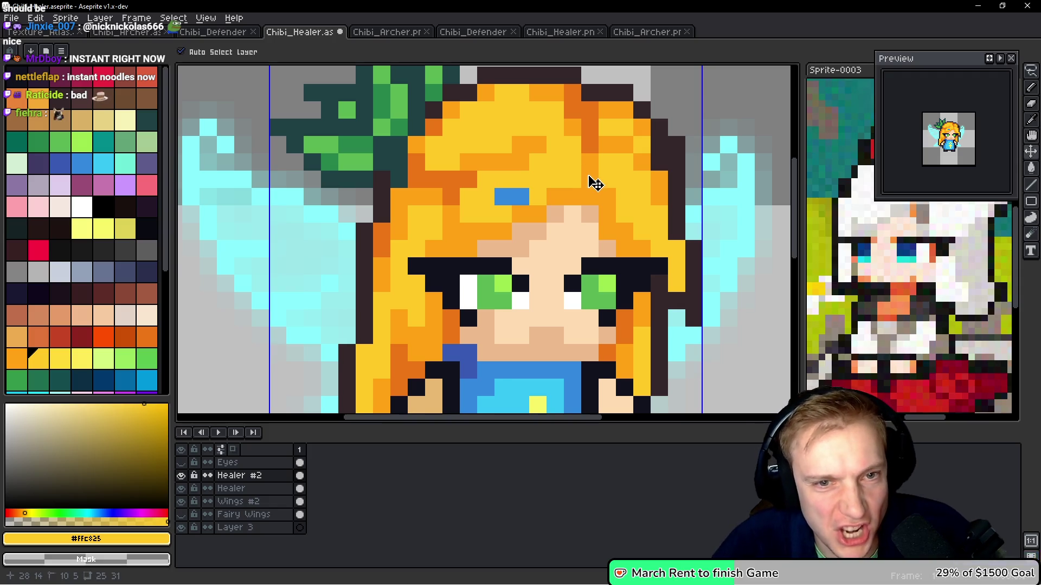
Paint a two-pixel blue accent on the hair's right edge, bordered with orange
{"action": "left_click", "coordinate": [542, 366], "text": "alt"}
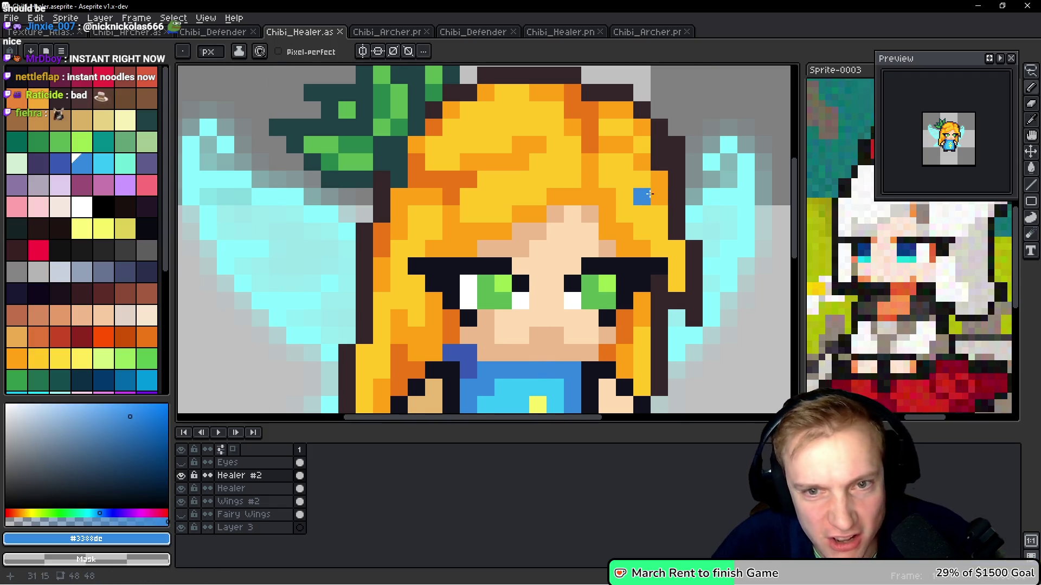
{"action": "mouse_move", "coordinate": [658, 179]}
{"action": "left_mouse_down"}
{"action": "mouse_move", "coordinate": [654, 194]}
{"action": "mouse_move", "coordinate": [639, 182]}
{"action": "mouse_move", "coordinate": [629, 205]}
{"action": "left_mouse_up"}
{"action": "left_click", "coordinate": [643, 160], "text": "alt"}
{"action": "left_click", "coordinate": [659, 196]}
{"action": "left_click", "coordinate": [673, 236]}
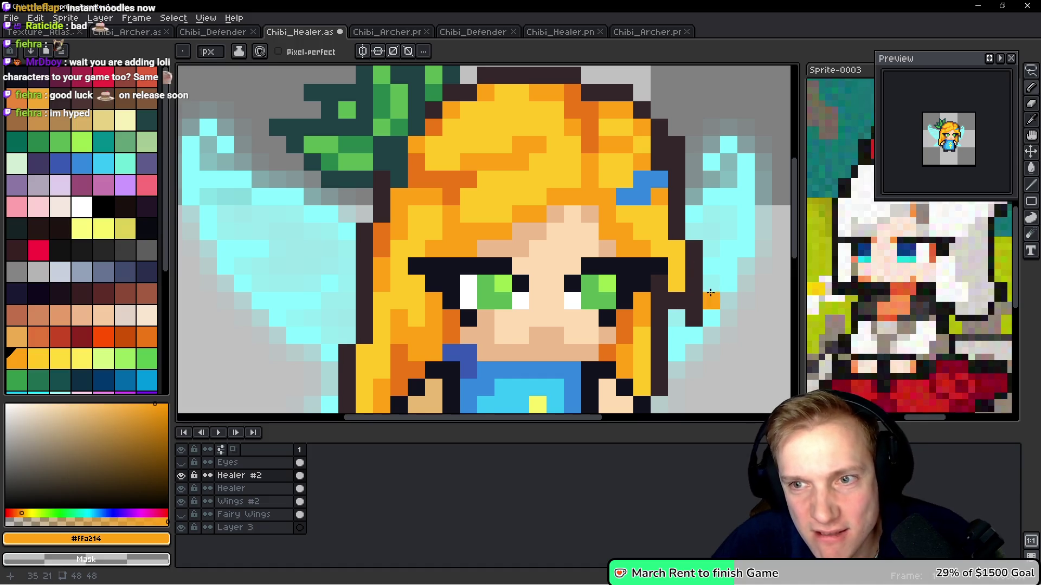
{"action": "left_click", "coordinate": [642, 185], "text": "alt"}
{"action": "left_click", "coordinate": [627, 230]}
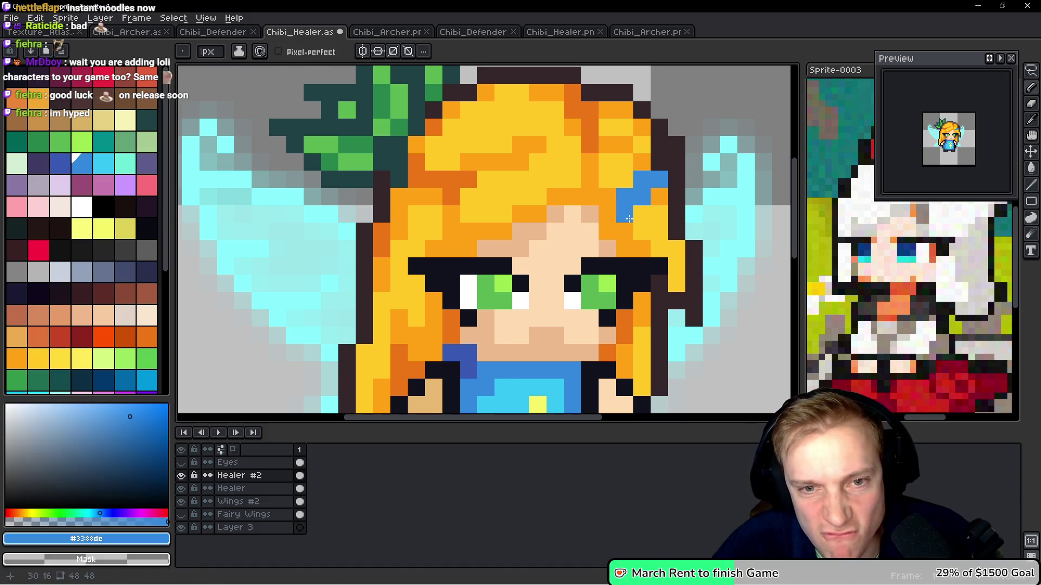
{"action": "left_click", "coordinate": [676, 266]}
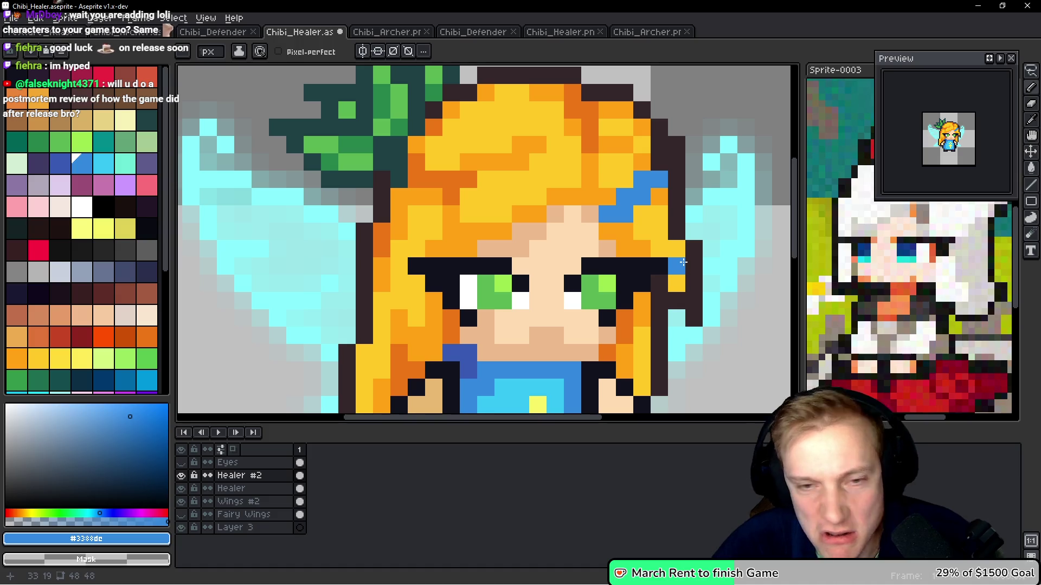
{"action": "key", "text": "ctrl+z"}
{"action": "key", "text": "ctrl+z"}
{"action": "key", "text": "ctrl+z"}
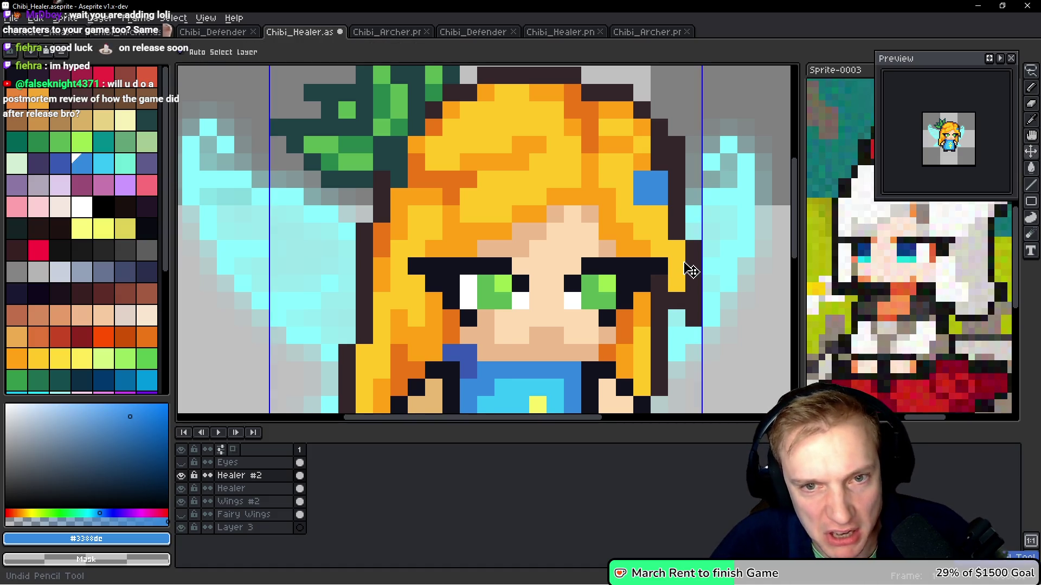
Save Chibi_Healer and export its sprite sheet
{"action": "scroll", "coordinate": [627, 201], "scroll_direction": "down", "scroll_amount": 3}
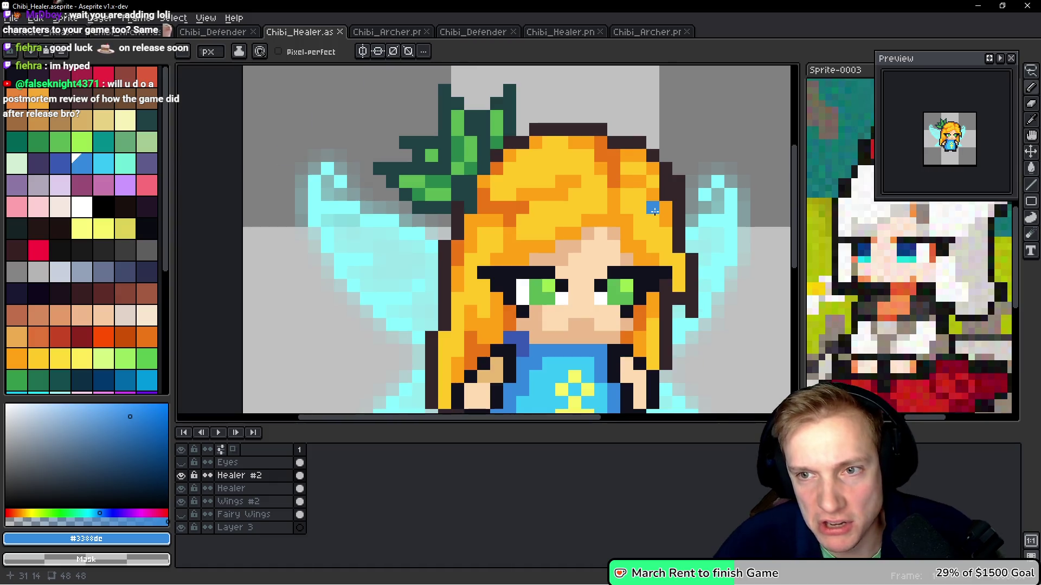
{"action": "scroll", "coordinate": [627, 202], "scroll_direction": "up", "scroll_amount": 3}
{"action": "key", "text": "ctrl+s"}
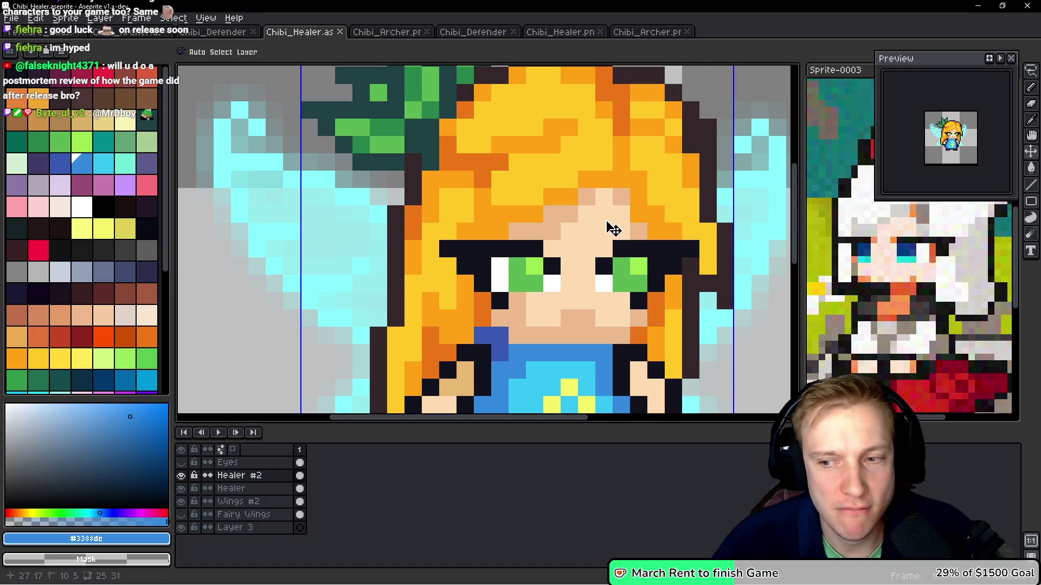
{"action": "key", "text": "e"}
{"action": "scroll", "coordinate": [746, 250], "scroll_direction": "down", "scroll_amount": 3}
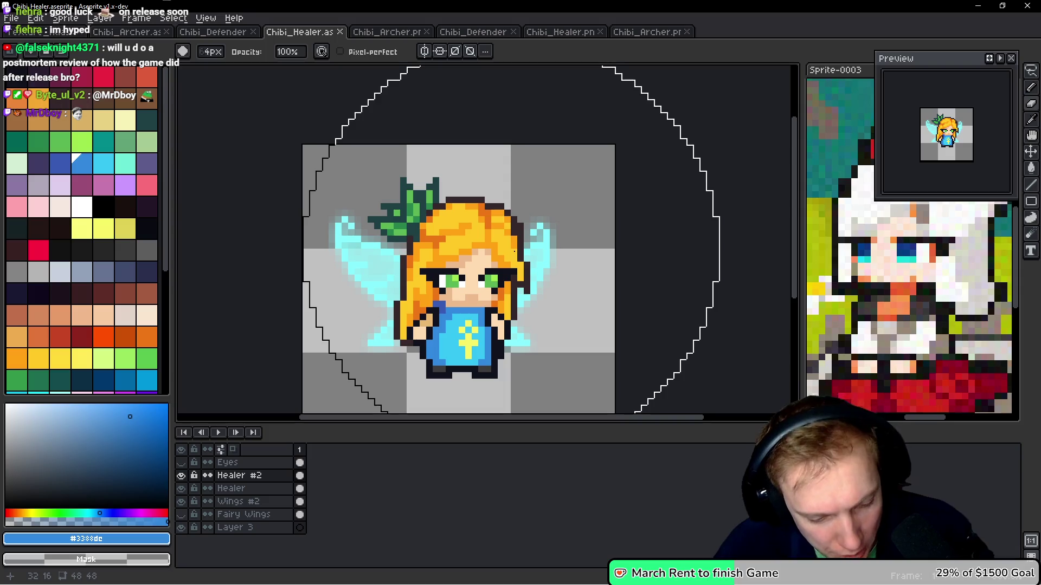
{"action": "left_click_drag", "start_coordinate": [537, 252], "coordinate": [535, 230]}
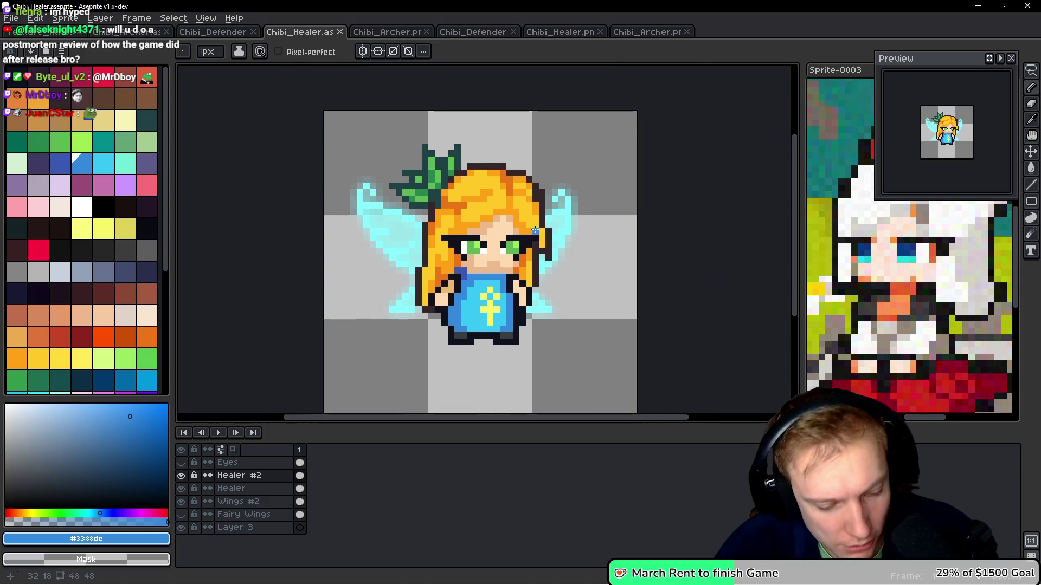
{"action": "key", "text": "ctrl+e"}
{"action": "left_click", "coordinate": [529, 288]}
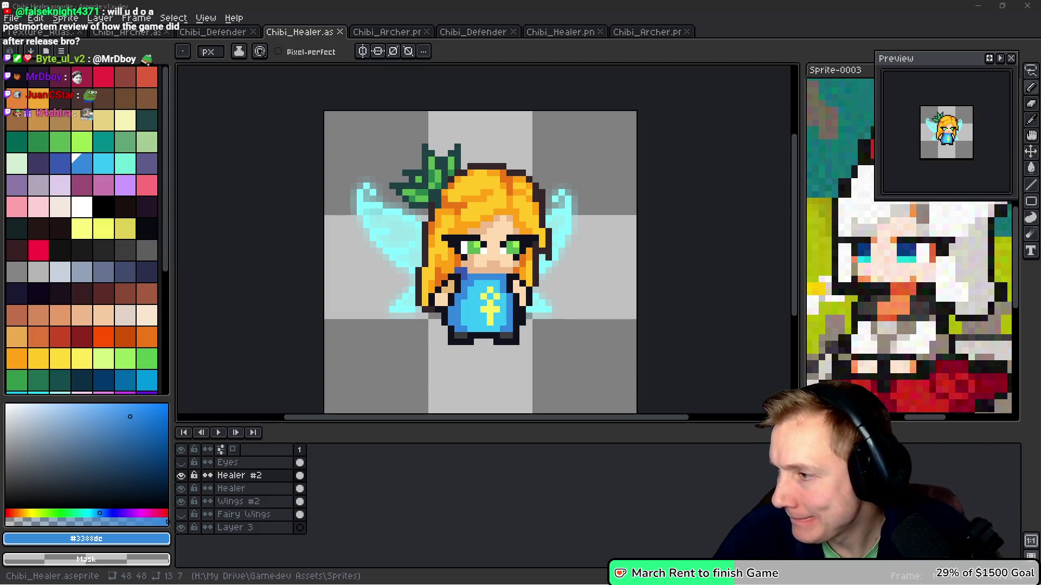
Add a dark orange pixel beside the left eyebrow and pick up the orange hair shade
{"action": "scroll", "coordinate": [568, 260], "scroll_direction": "down", "scroll_amount": 1}
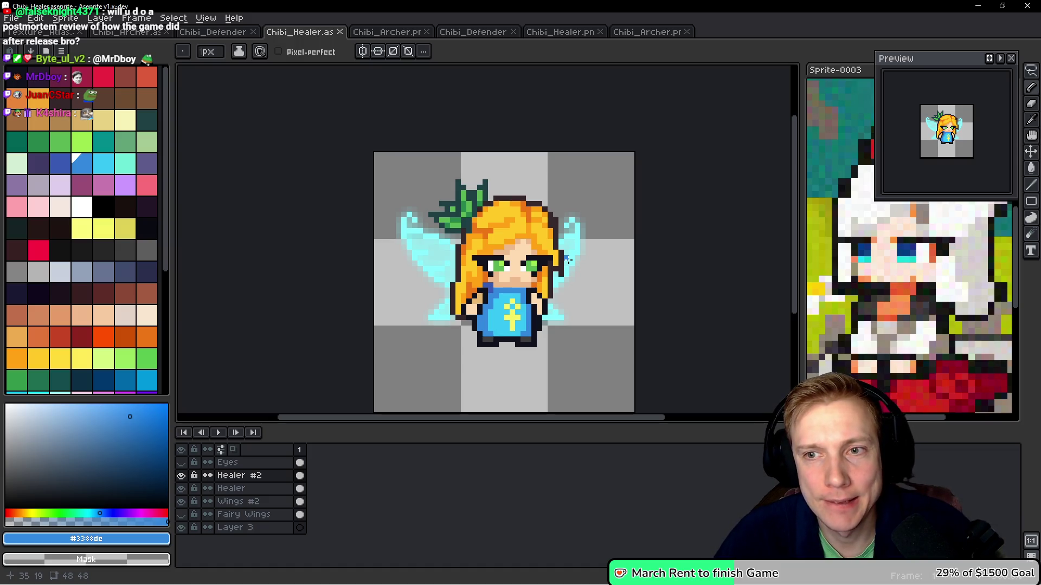
{"action": "scroll", "coordinate": [451, 245], "scroll_direction": "up", "scroll_amount": 3}
{"action": "left_click", "coordinate": [558, 204], "text": "alt"}
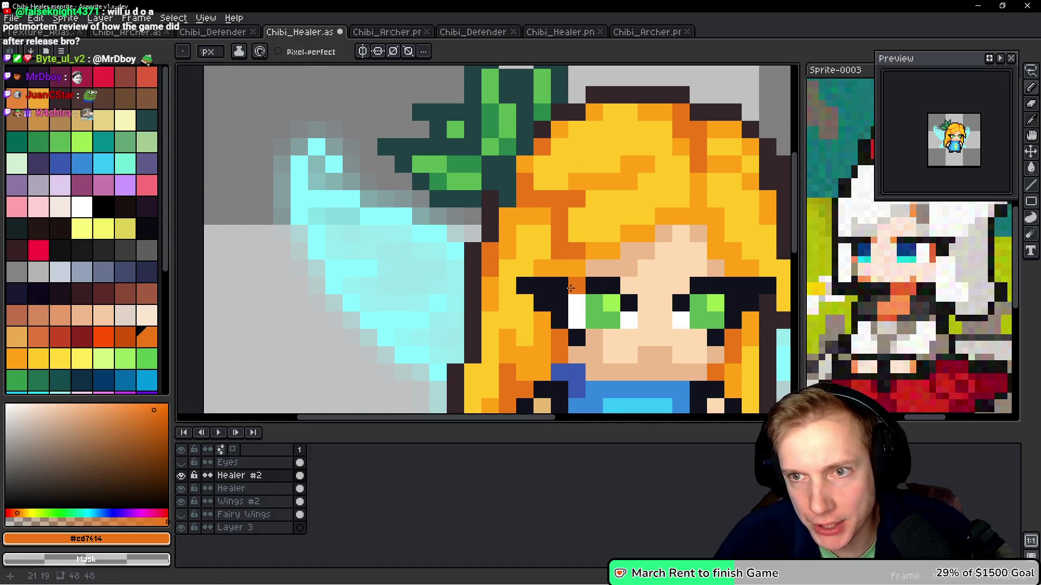
{"action": "left_click", "coordinate": [519, 299]}
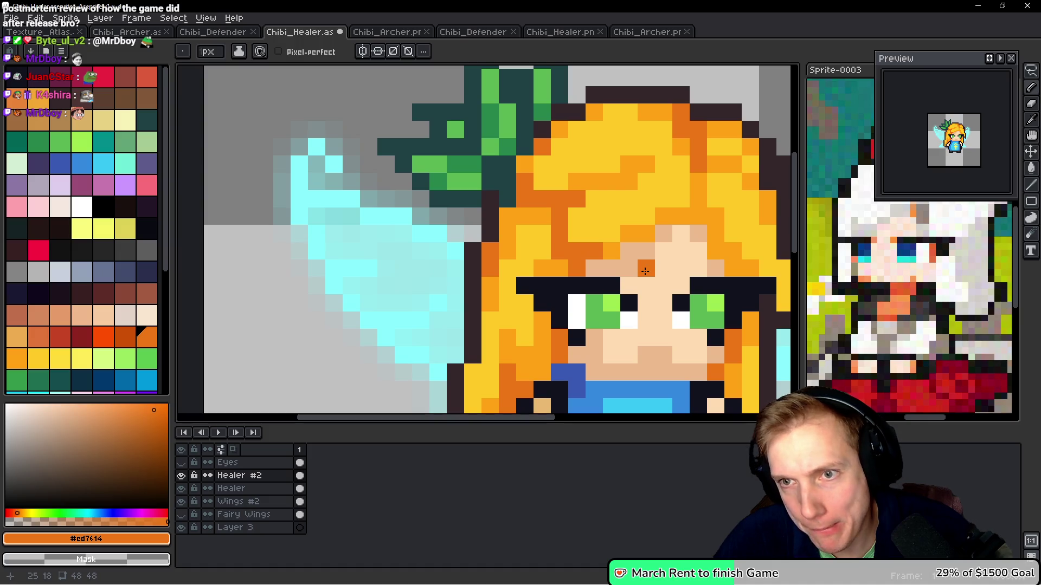
{"action": "key", "text": "i"}
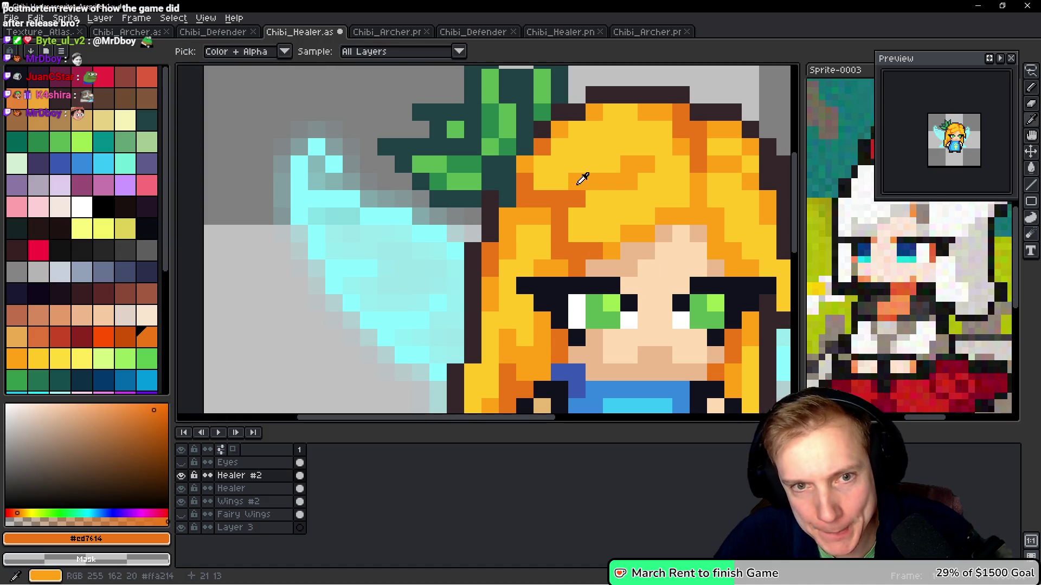
{"action": "left_click", "coordinate": [584, 176]}
{"action": "key", "text": "b"}
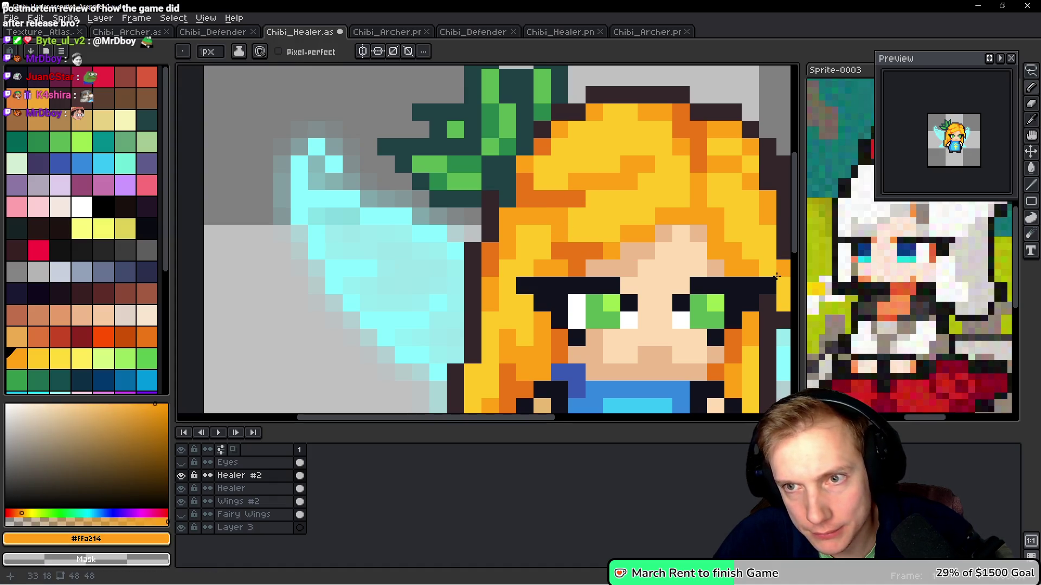
Save Chibi_Healer.aseprite, export its sprite sheet, and switch to the running game
{"action": "scroll", "coordinate": [776, 277], "scroll_direction": "down", "scroll_amount": 5}
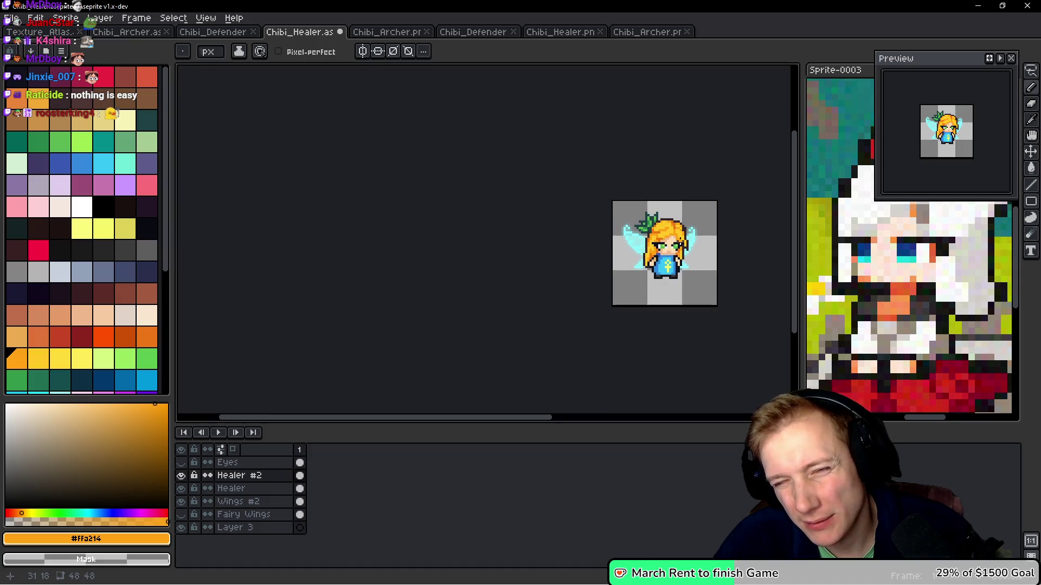
{"action": "scroll", "coordinate": [593, 232], "scroll_direction": "up", "scroll_amount": 8}
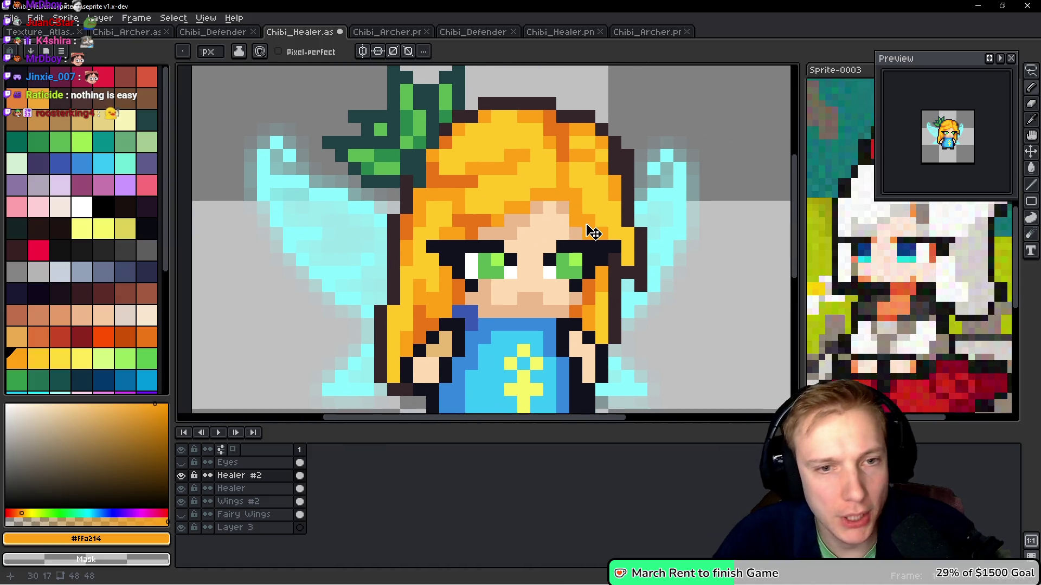
{"action": "key", "text": "ctrl+s"}
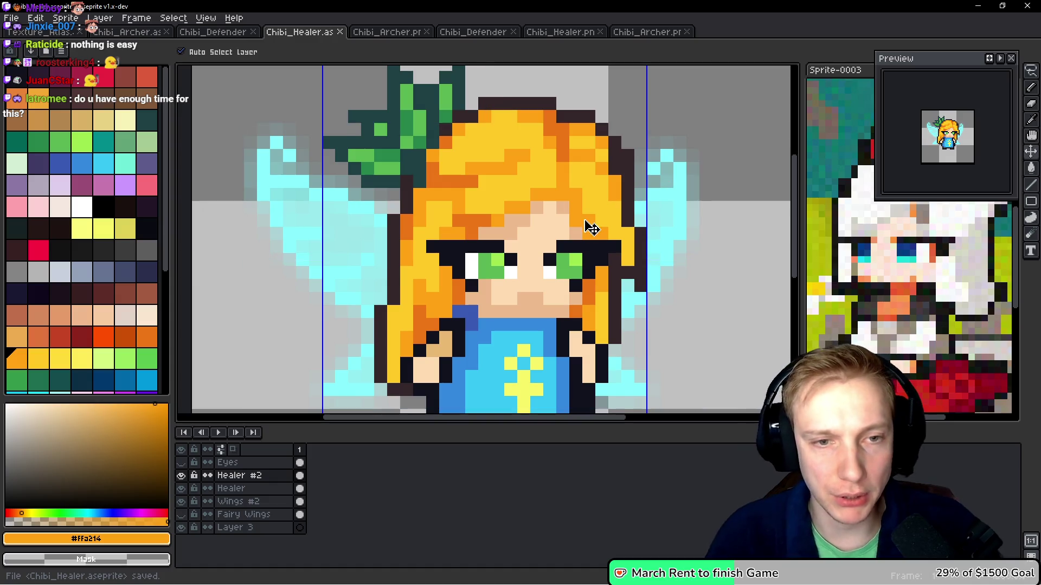
{"action": "key", "text": "ctrl+e"}
{"action": "left_click", "coordinate": [509, 285]}
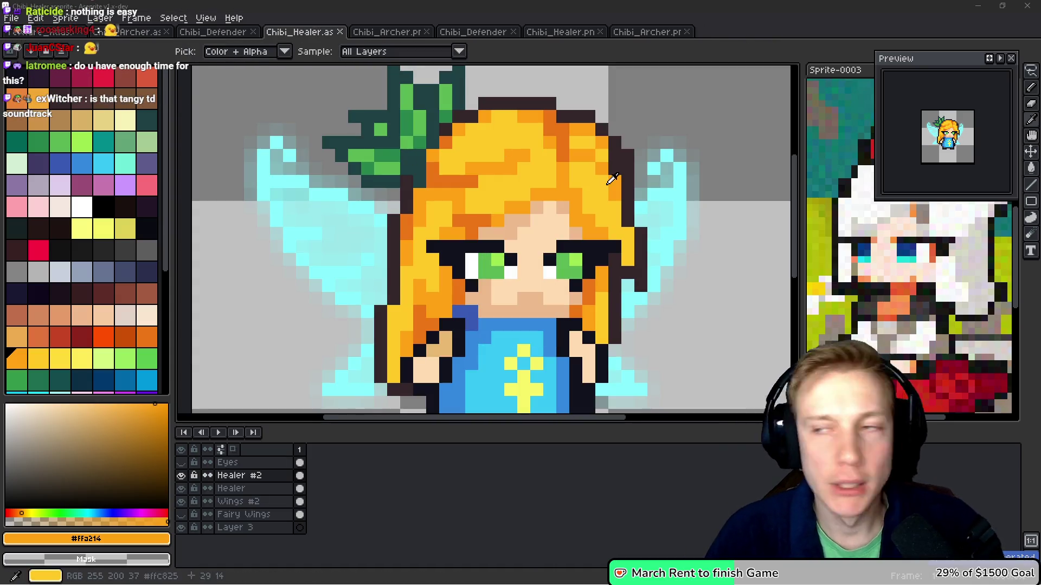
{"action": "key", "text": "alt+Tab"}
{"action": "scroll", "coordinate": [661, 286], "scroll_direction": "down", "scroll_amount": 2}
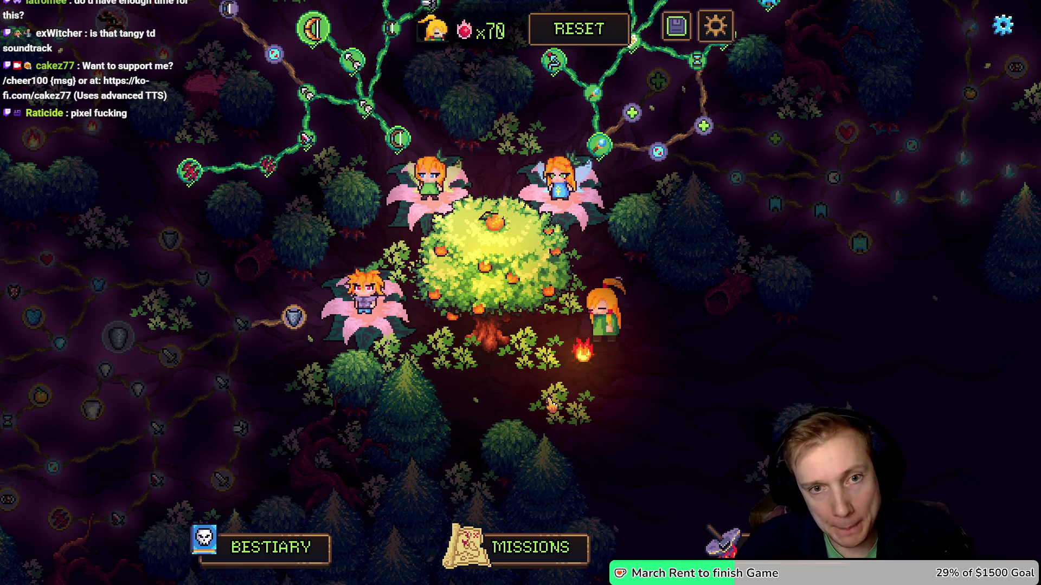
Launch the Crossroads mission from the missions map, then switch to VS Code beside the game
{"action": "left_click", "coordinate": [547, 561]}
{"action": "left_click", "coordinate": [585, 325]}
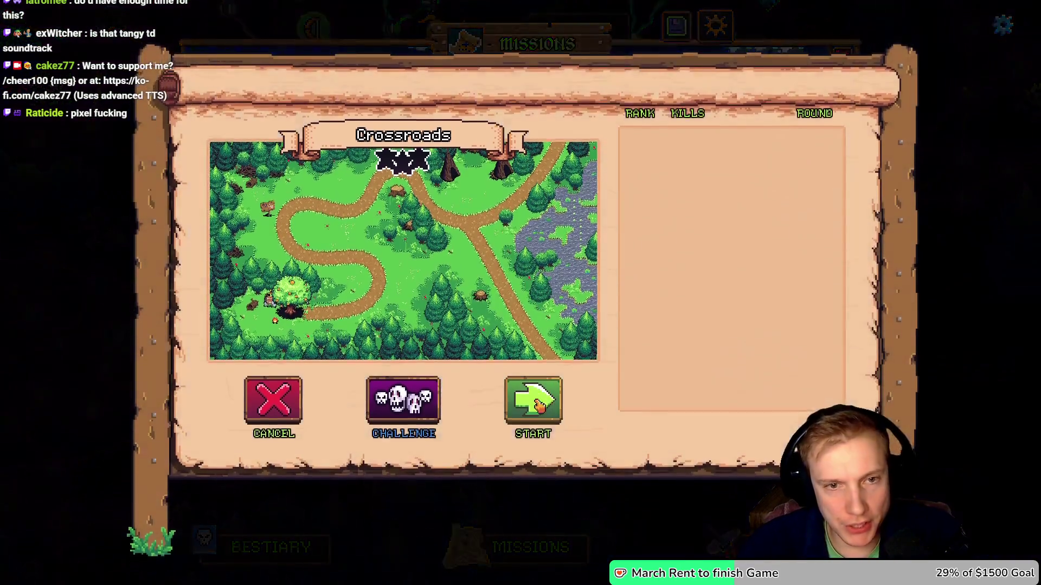
{"action": "left_click", "coordinate": [535, 397]}
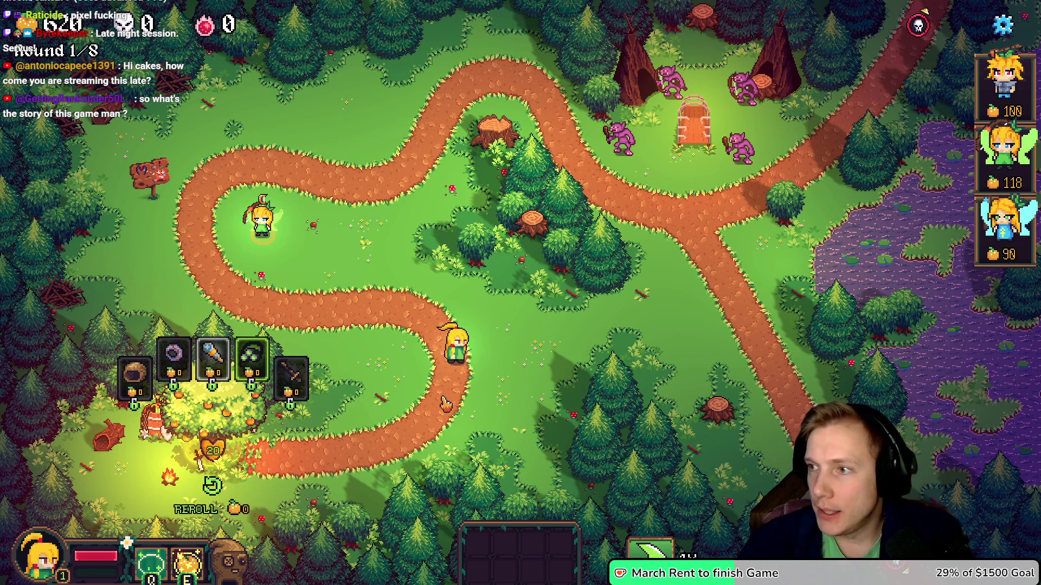
{"action": "key", "text": "alt+Tab"}
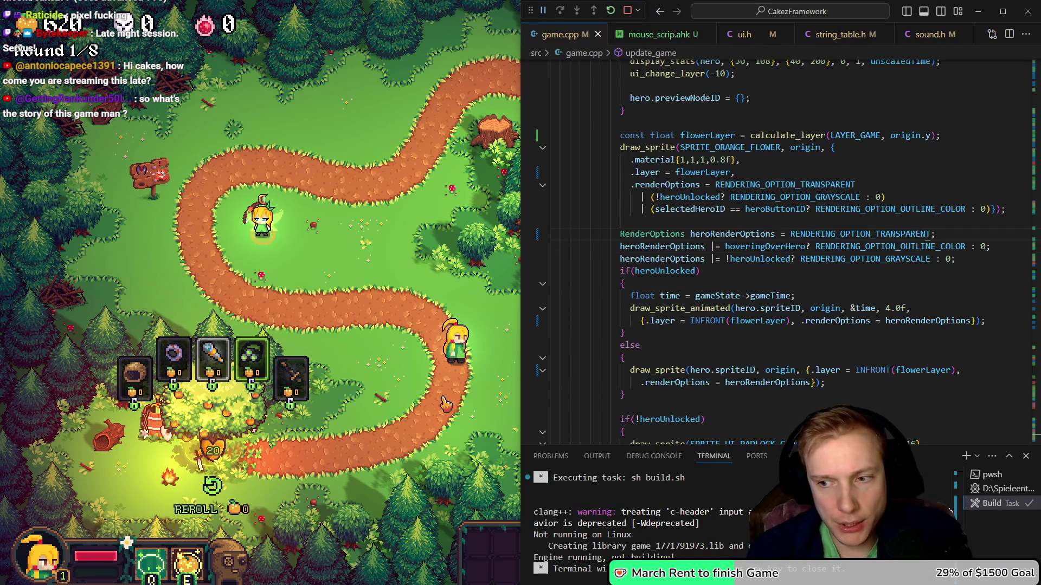
Place the cursor in game.cpp's hero list loop code
{"action": "scroll", "coordinate": [642, 251], "scroll_direction": "up", "scroll_amount": 10}
{"action": "left_click", "coordinate": [643, 252]}
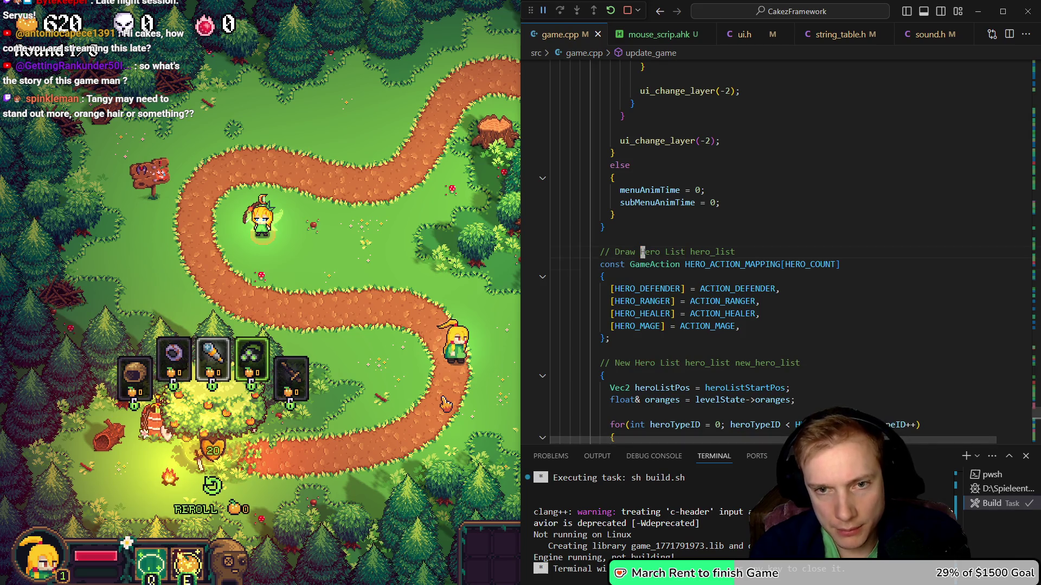
{"action": "key", "text": "Down"}
{"action": "key", "text": "Down"}
{"action": "key", "text": "Down"}
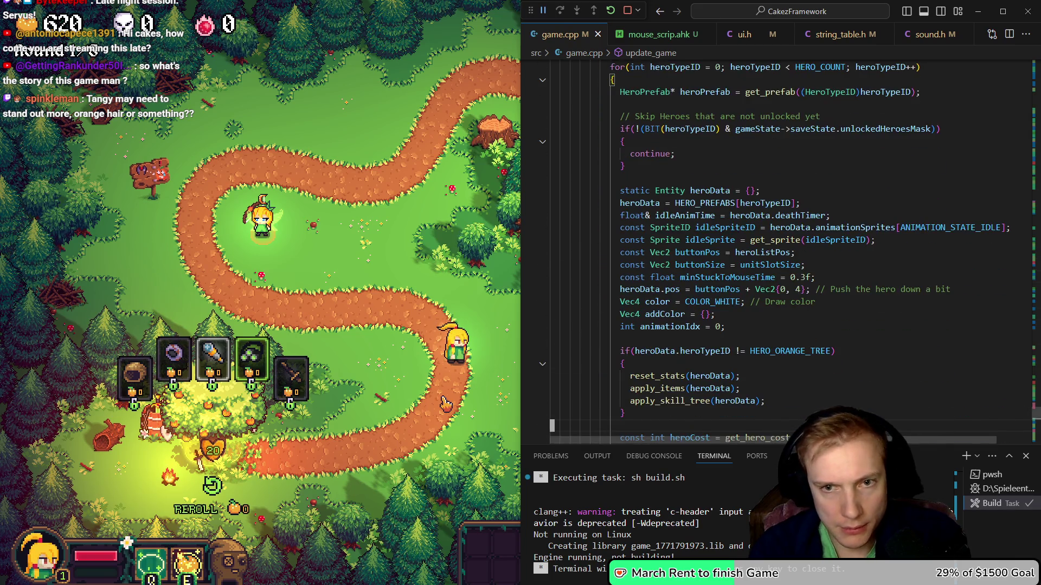
{"action": "key", "text": "Down"}
{"action": "key", "text": "shift+Right"}
{"action": "key", "text": "shift+Right"}
{"action": "key", "text": "shift+Right"}
{"action": "key", "text": "Up"}
{"action": "key", "text": "Up"}
{"action": "key", "text": "Up"}
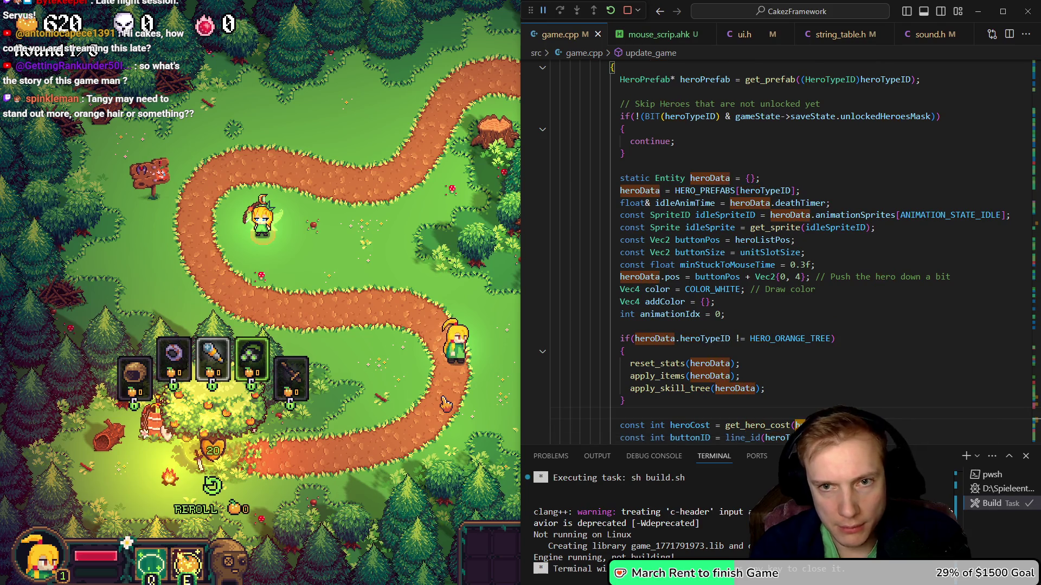
{"action": "key", "text": "Down"}
{"action": "key", "text": "Down"}
{"action": "key", "text": "Down"}
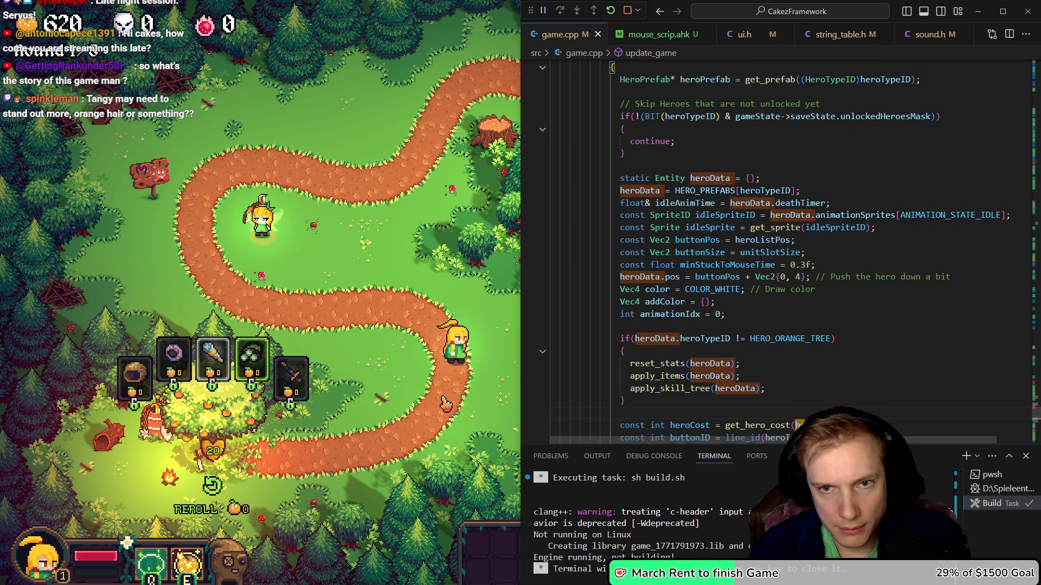
{"action": "key", "text": "Up"}
{"action": "key", "text": "Up"}
{"action": "key", "text": "Up"}
{"action": "key", "text": "Down"}
{"action": "key", "text": "Down"}
{"action": "key", "text": "Down"}
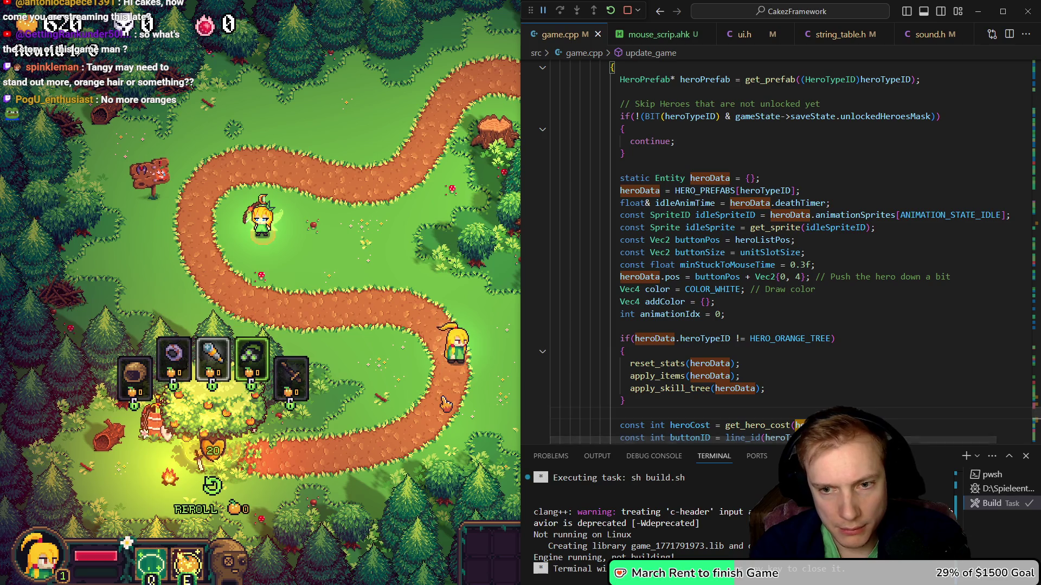
{"action": "key", "text": "Up"}
{"action": "key", "text": "Up"}
{"action": "key", "text": "Up"}
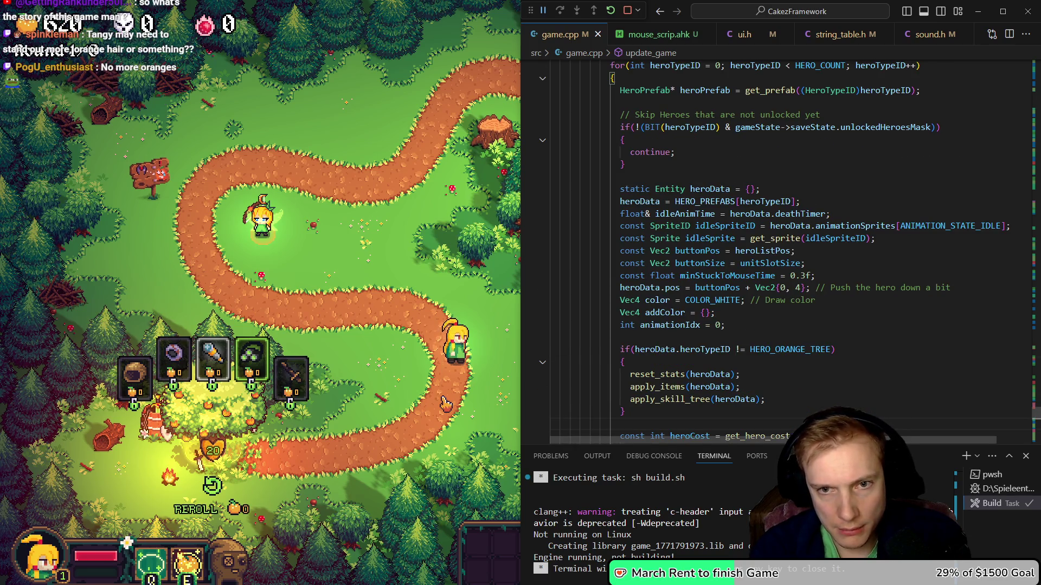
At '// Draw Hero & aggro indicator', fold the stuck-to-mouse if block and highlight idleSpriteID and renderOptions
{"action": "scroll", "coordinate": [718, 352], "scroll_direction": "down", "scroll_amount": 10}
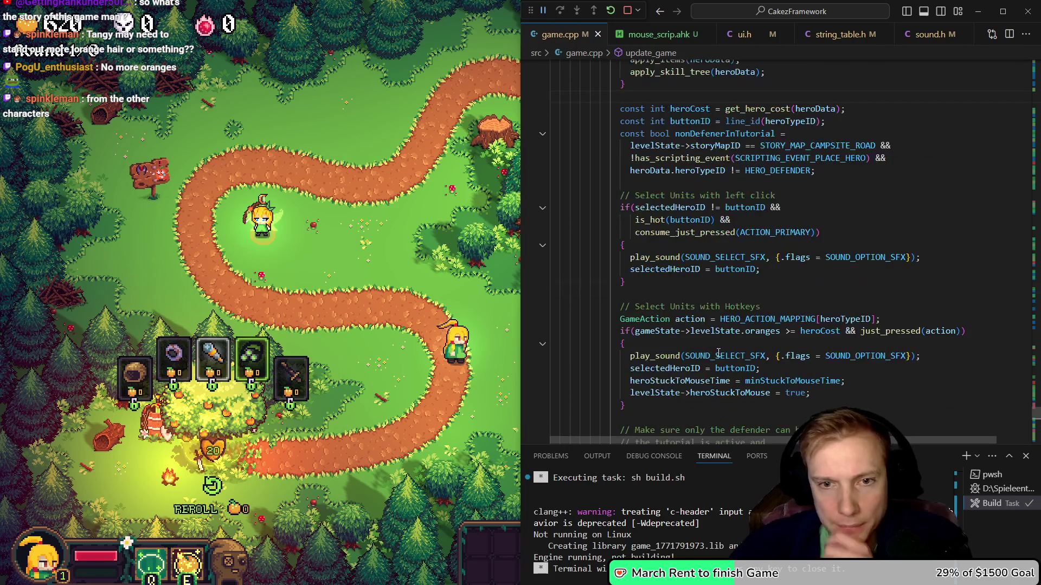
{"action": "scroll", "coordinate": [752, 204], "scroll_direction": "down", "scroll_amount": 15}
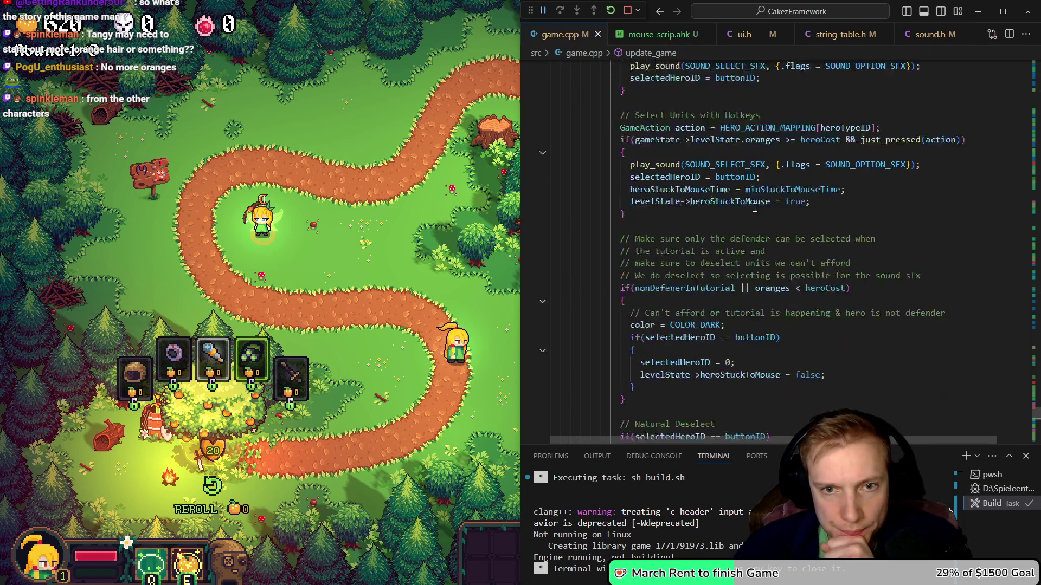
{"action": "scroll", "coordinate": [742, 211], "scroll_direction": "down", "scroll_amount": 7}
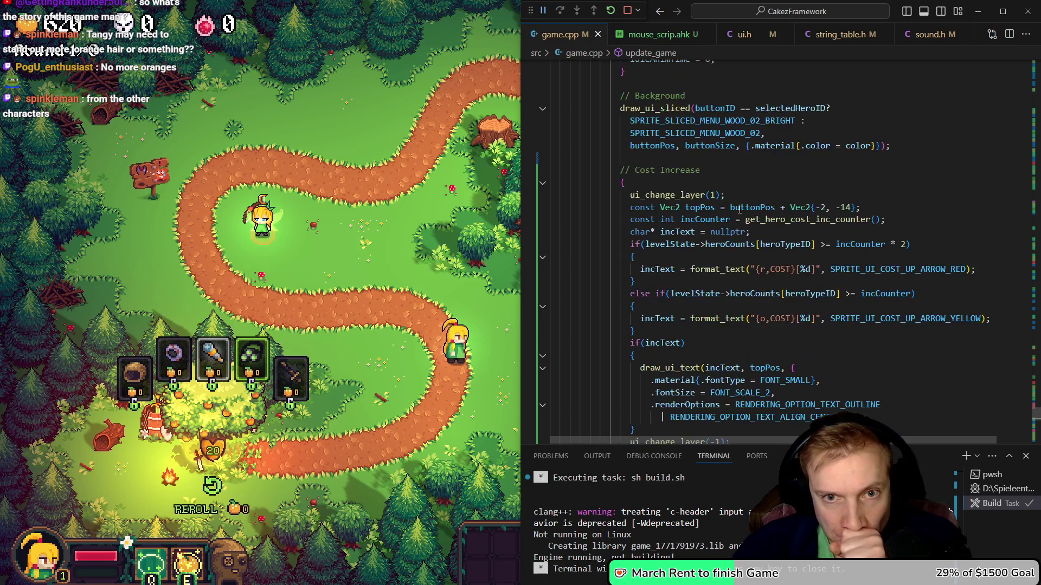
{"action": "scroll", "coordinate": [677, 163], "scroll_direction": "down", "scroll_amount": 7}
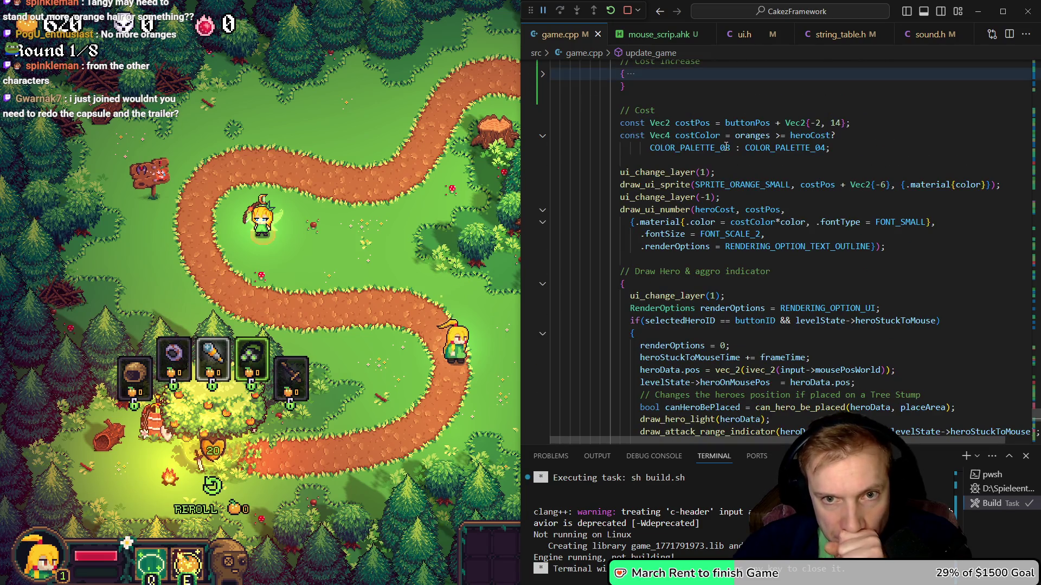
{"action": "scroll", "coordinate": [716, 224], "scroll_direction": "down", "scroll_amount": 2}
{"action": "left_click", "coordinate": [619, 229]}
{"action": "scroll", "coordinate": [686, 234], "scroll_direction": "down", "scroll_amount": 4}
{"action": "left_click", "coordinate": [642, 144]}
{"action": "left_click", "coordinate": [542, 143]}
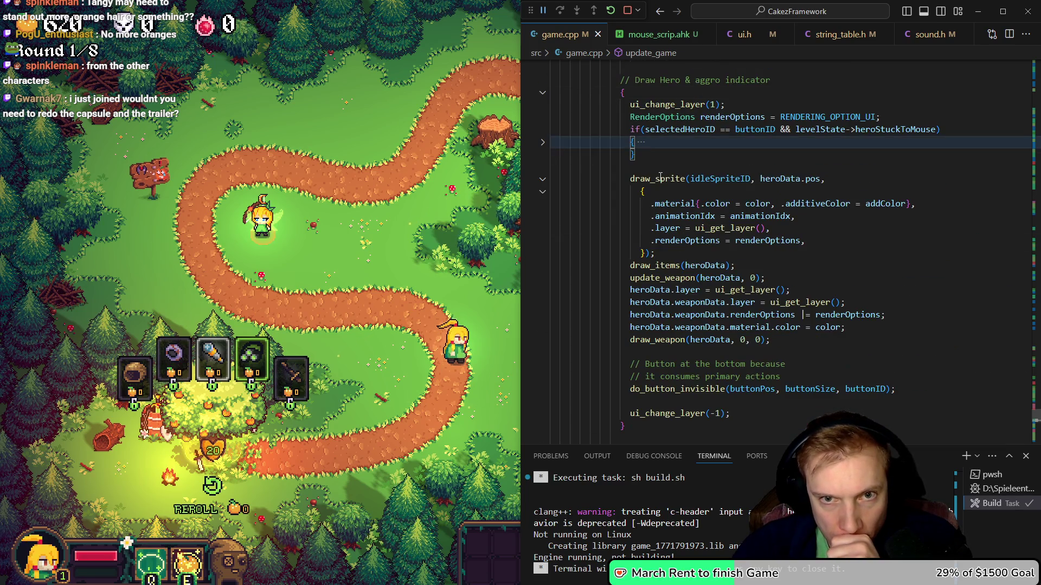
{"action": "left_click", "coordinate": [710, 179]}
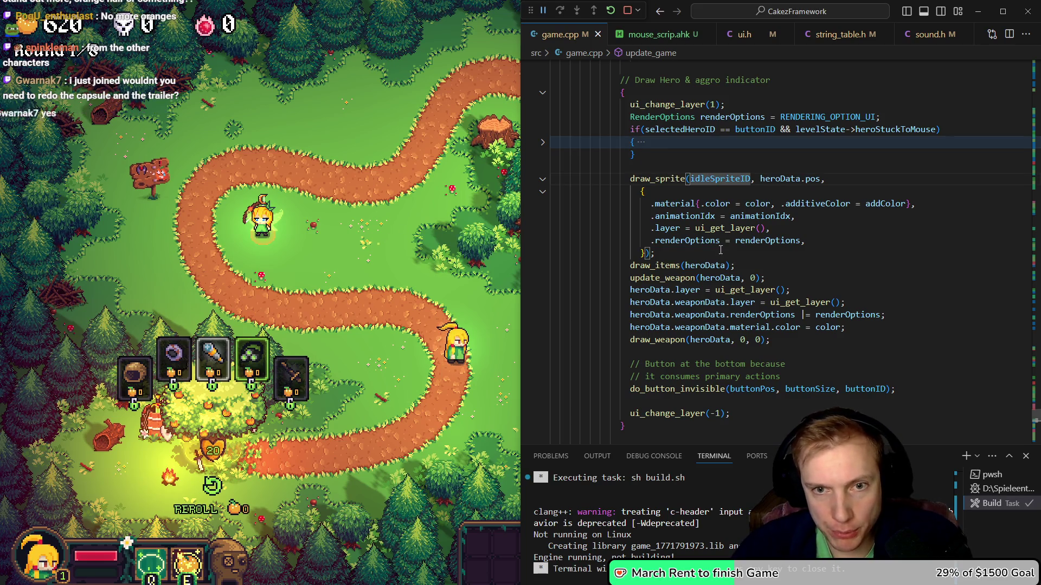
{"action": "left_click", "coordinate": [757, 240]}
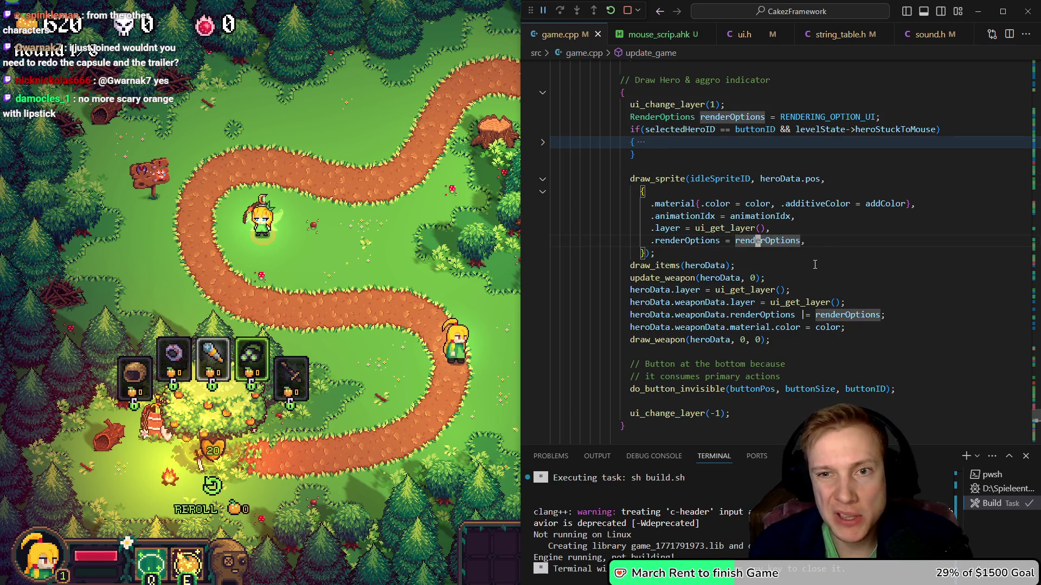
Append '| RENDERING_OPTION_TRANSPARENT' to the hero renderOptions line, save game.cpp to rebuild, and return to the game
{"action": "key", "text": "Up"}
{"action": "key", "text": "Up"}
{"action": "key", "text": "Up"}
{"action": "key", "text": "Up"}
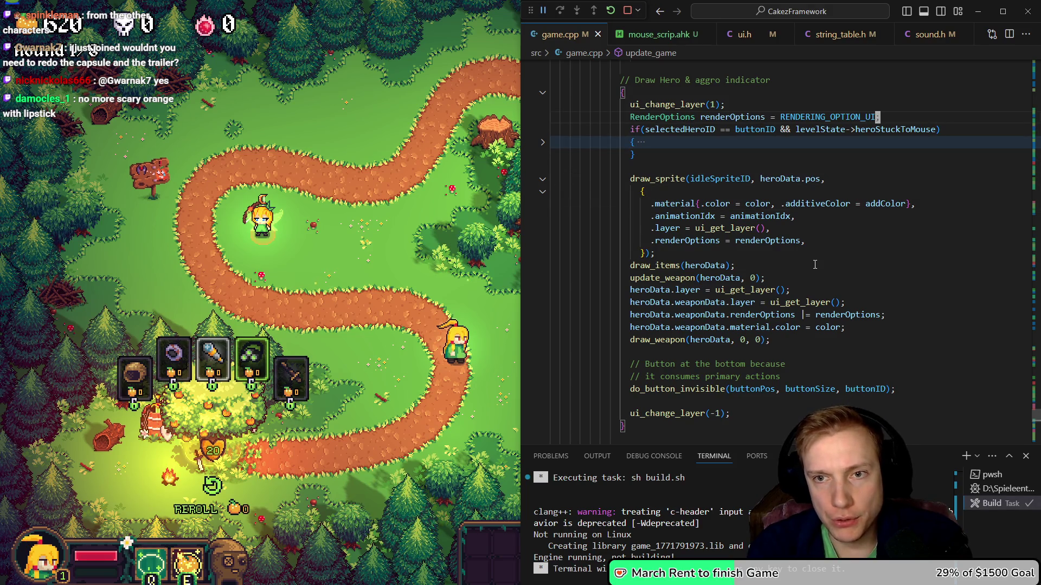
{"action": "key", "text": "End"}
{"action": "key", "text": "Left"}
{"action": "type", "text": "| t"}
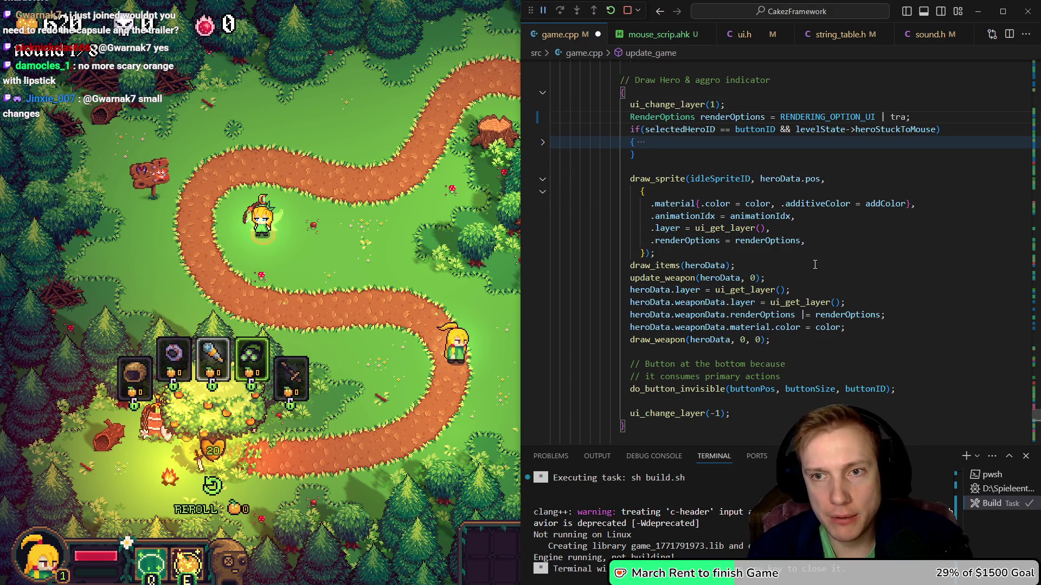
{"action": "key", "text": "Down"}
{"action": "key", "text": "Down"}
{"action": "key", "text": "Down"}
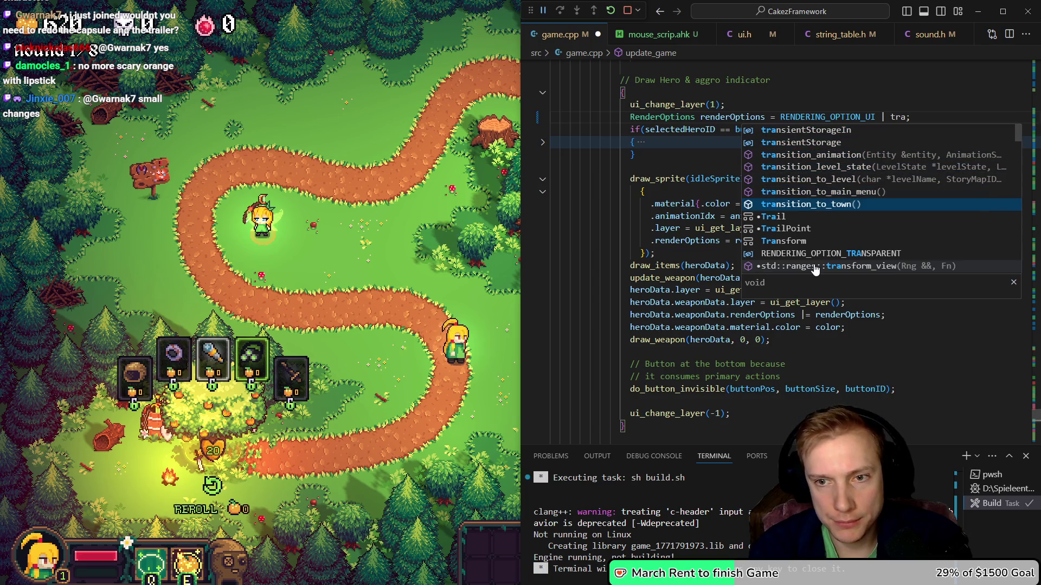
{"action": "key", "text": "Return"}
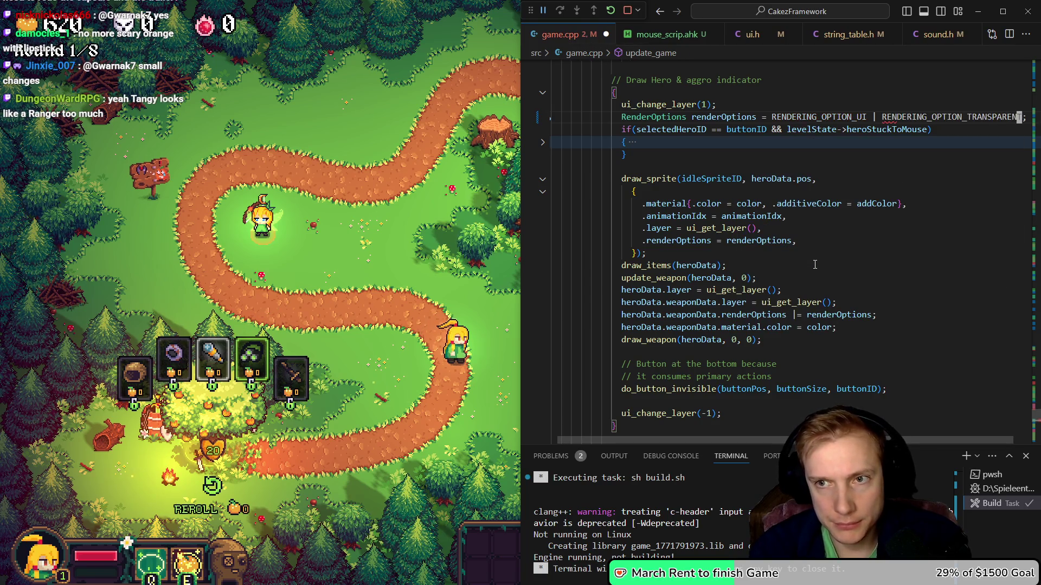
{"action": "key", "text": "ctrl+s"}
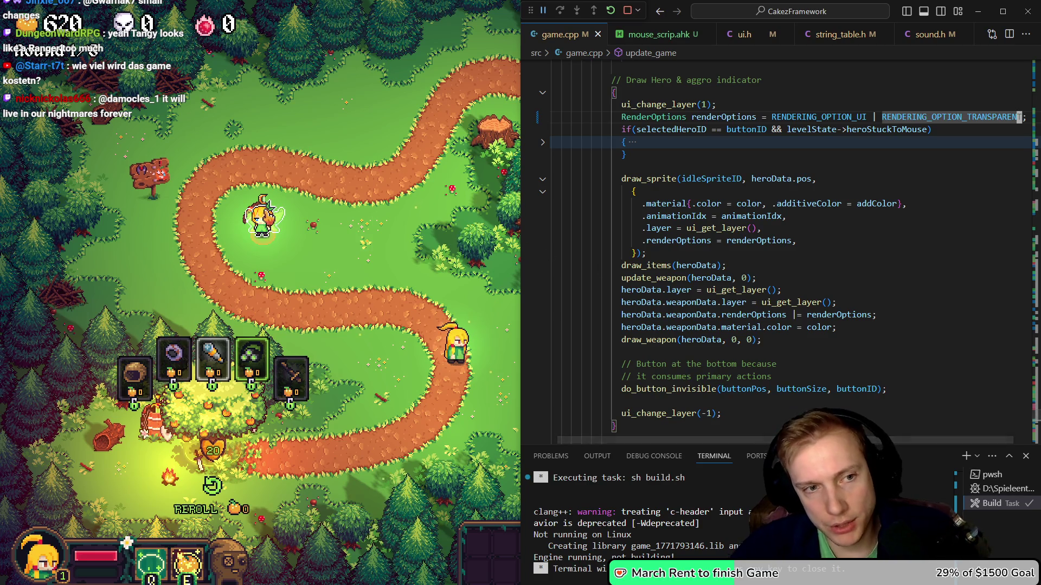
{"action": "left_click", "coordinate": [265, 269]}
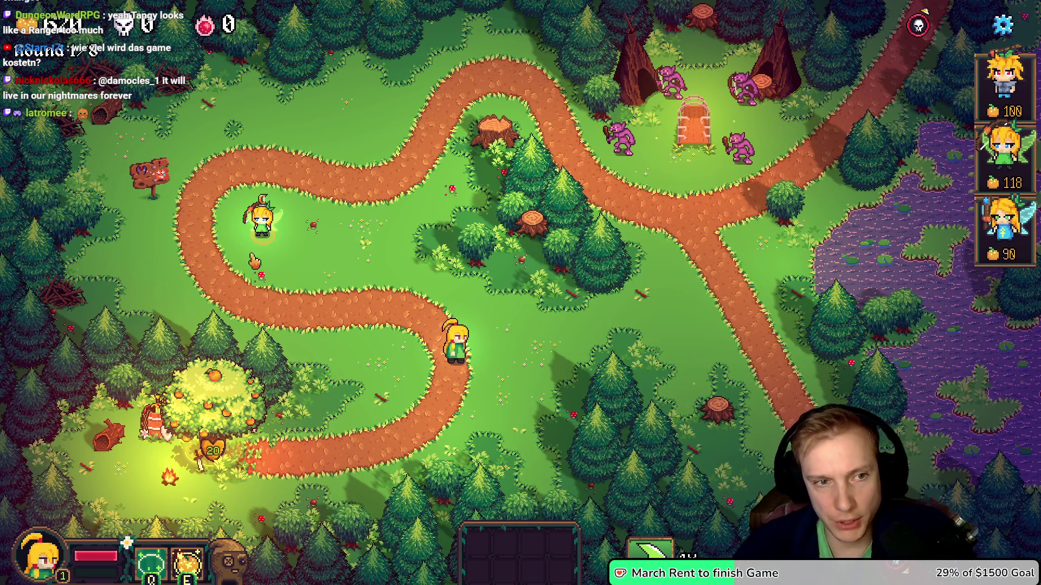